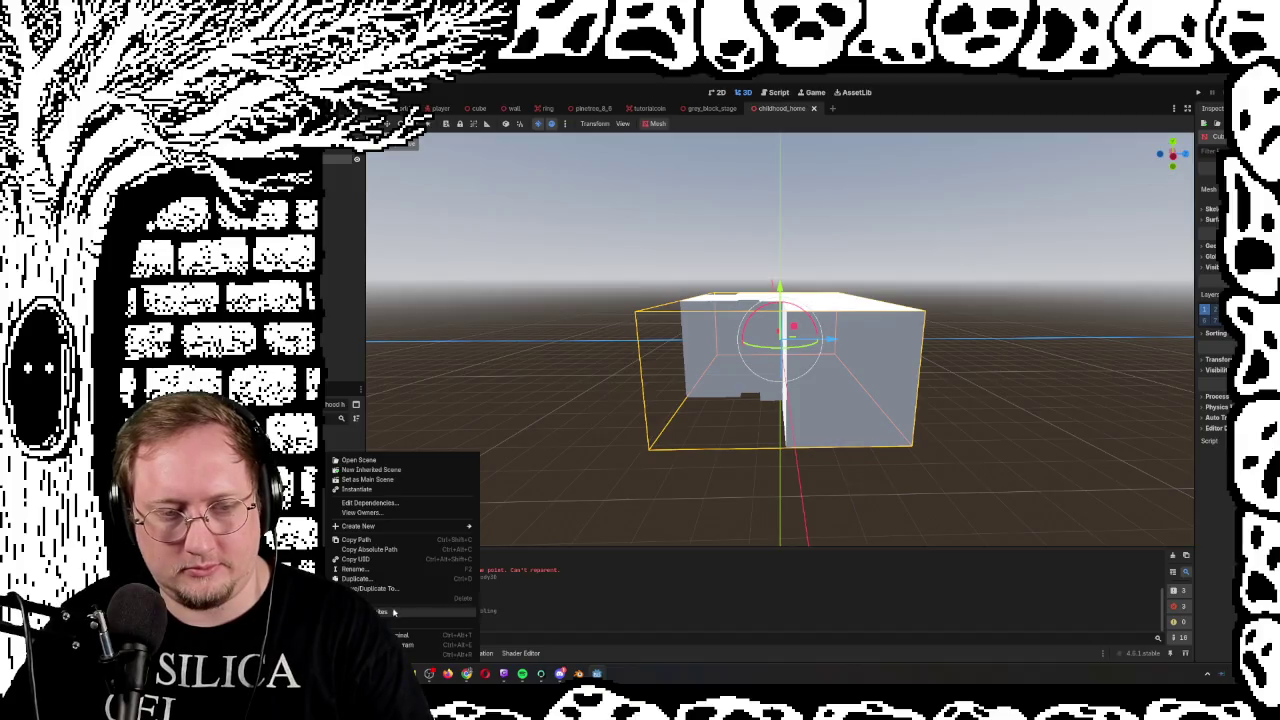
Reimport the childhood_home model and create a new inherited scene from it
{"action": "left_click", "coordinate": [395, 627]}
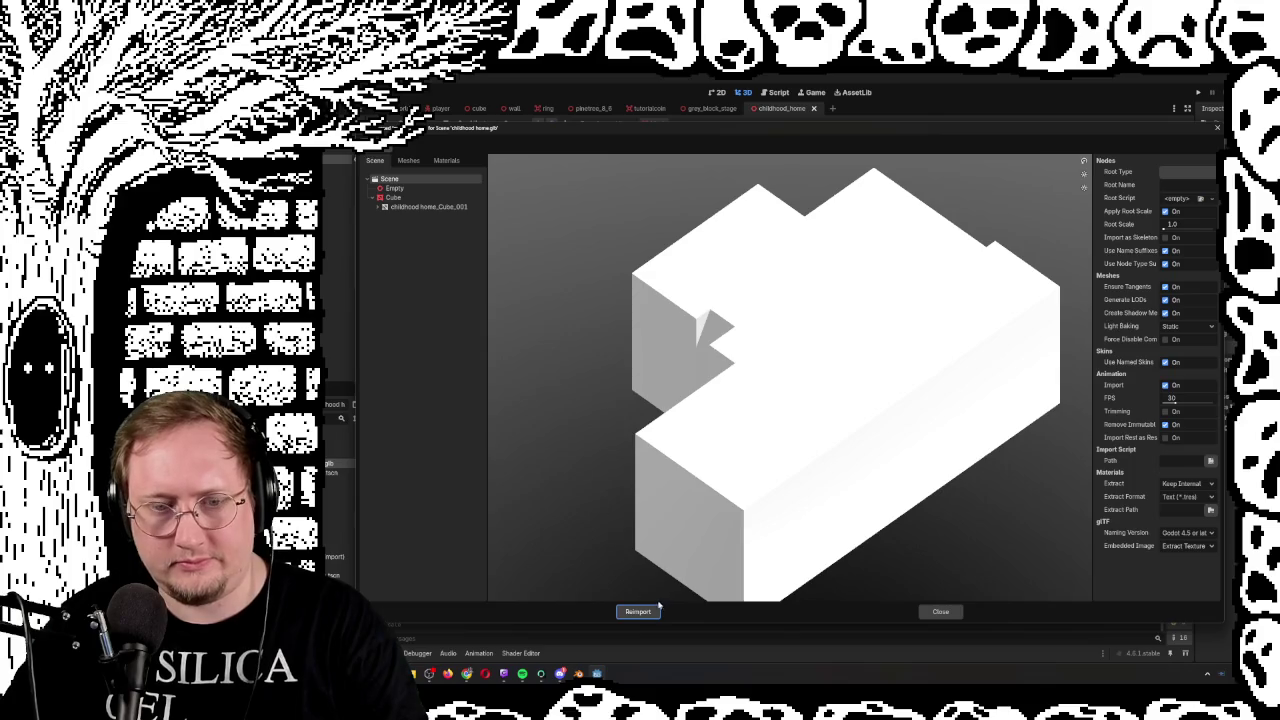
{"action": "left_click", "coordinate": [650, 614]}
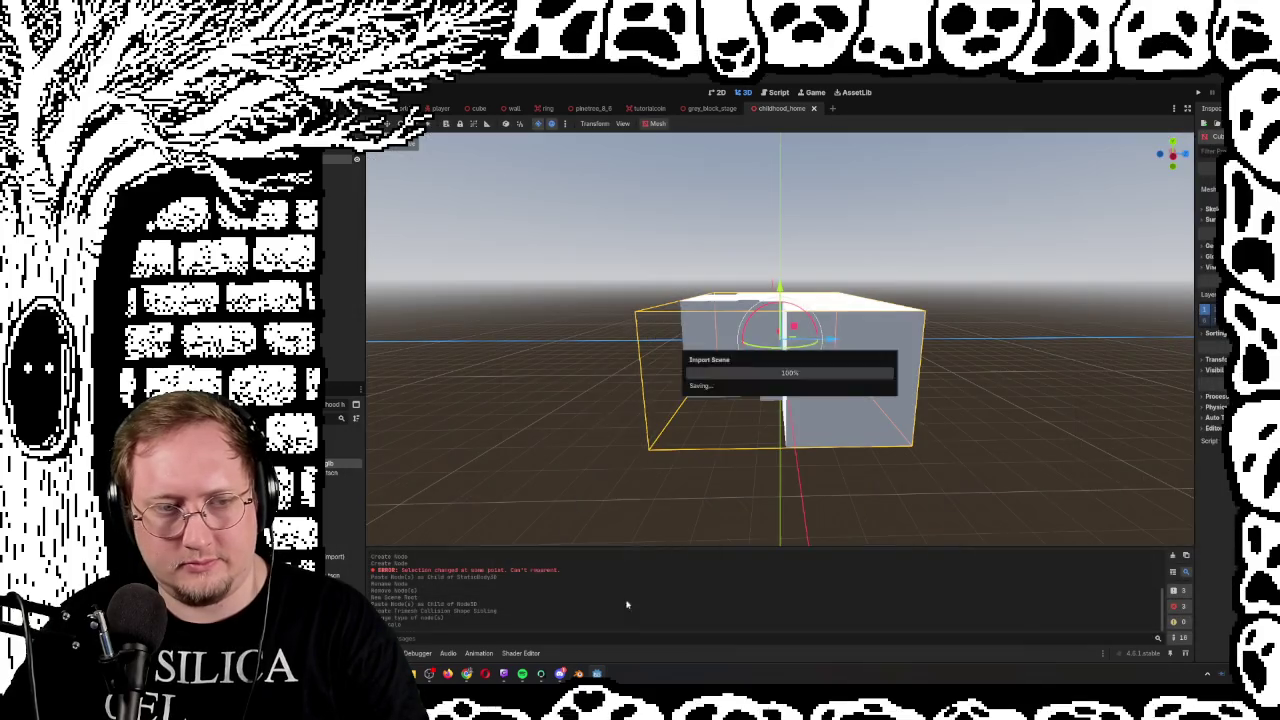
{"action": "right_click", "coordinate": [330, 466]}
{"action": "left_click", "coordinate": [352, 477]}
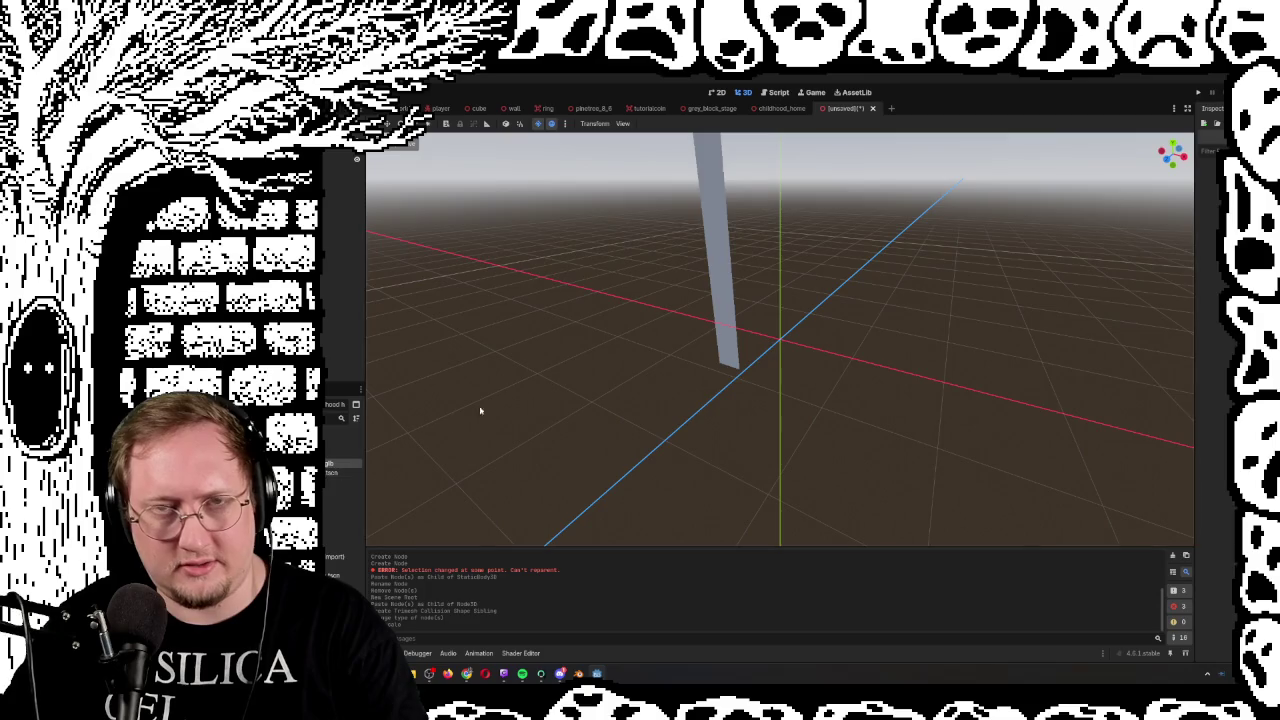
Frame the house mesh, then paste it into a fresh empty scene
{"action": "key", "text": "f"}
{"action": "scroll", "coordinate": [606, 377], "scroll_direction": "down", "scroll_amount": 5}
{"action": "mouse_move", "coordinate": [920, 366]}
{"action": "left_mouse_down"}
{"action": "mouse_move", "coordinate": [868, 313]}
{"action": "mouse_move", "coordinate": [711, 341]}
{"action": "left_mouse_up"}
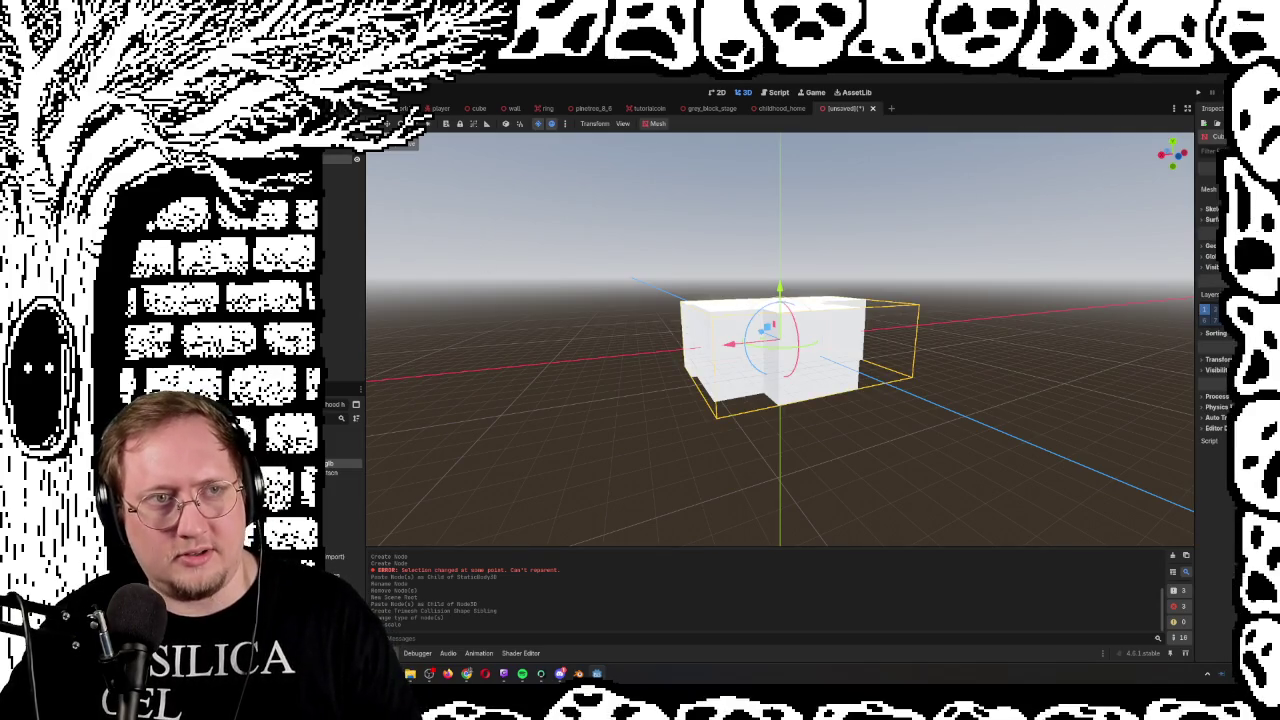
{"action": "left_click", "coordinate": [891, 108]}
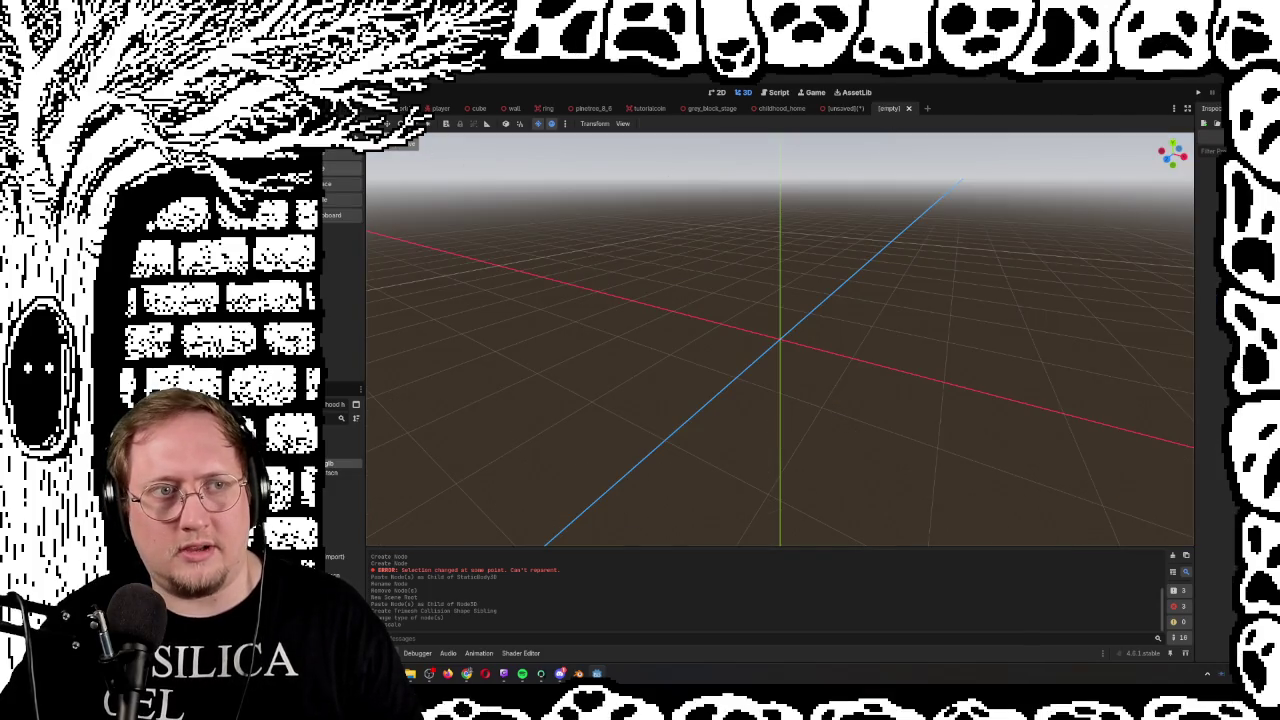
{"action": "key", "text": "ctrl+v"}
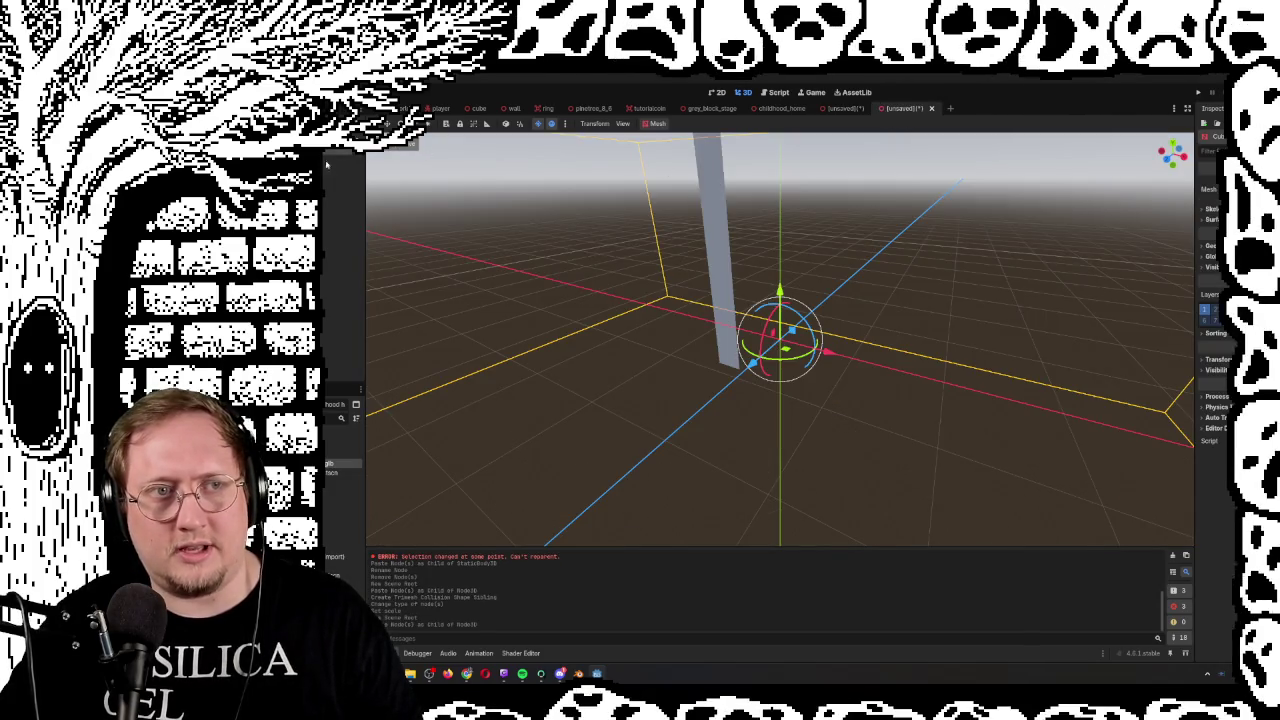
{"action": "scroll", "coordinate": [908, 334], "scroll_direction": "down", "scroll_amount": 6}
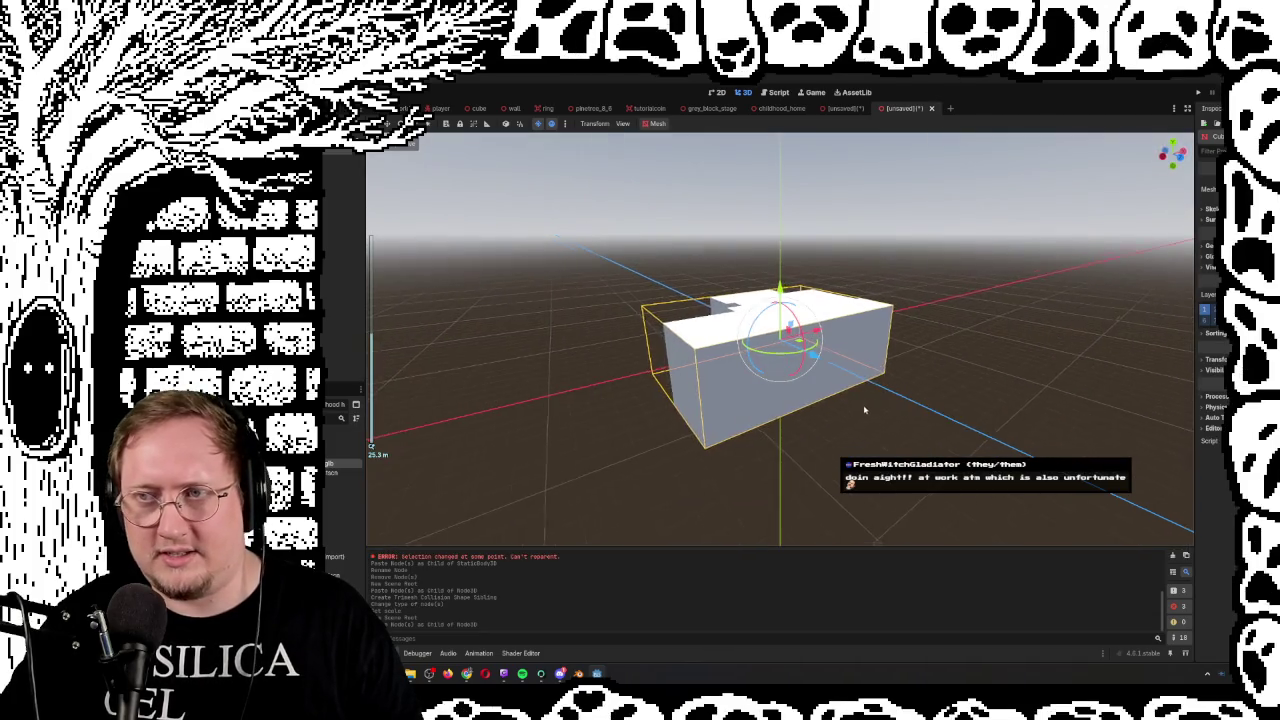
{"action": "left_click_drag", "start_coordinate": [865, 409], "coordinate": [917, 389]}
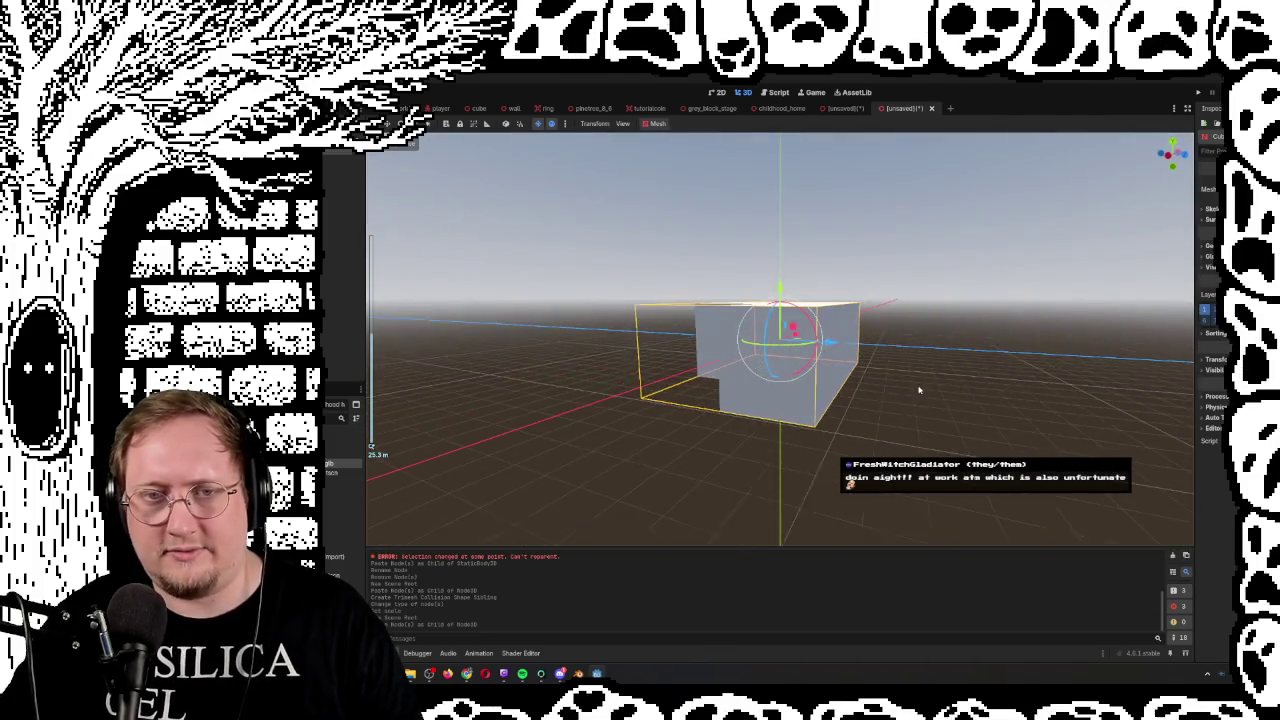
Create a trimesh collision shape as a sibling of the pasted house mesh
{"action": "left_click", "coordinate": [658, 124]}
{"action": "left_click", "coordinate": [684, 138]}
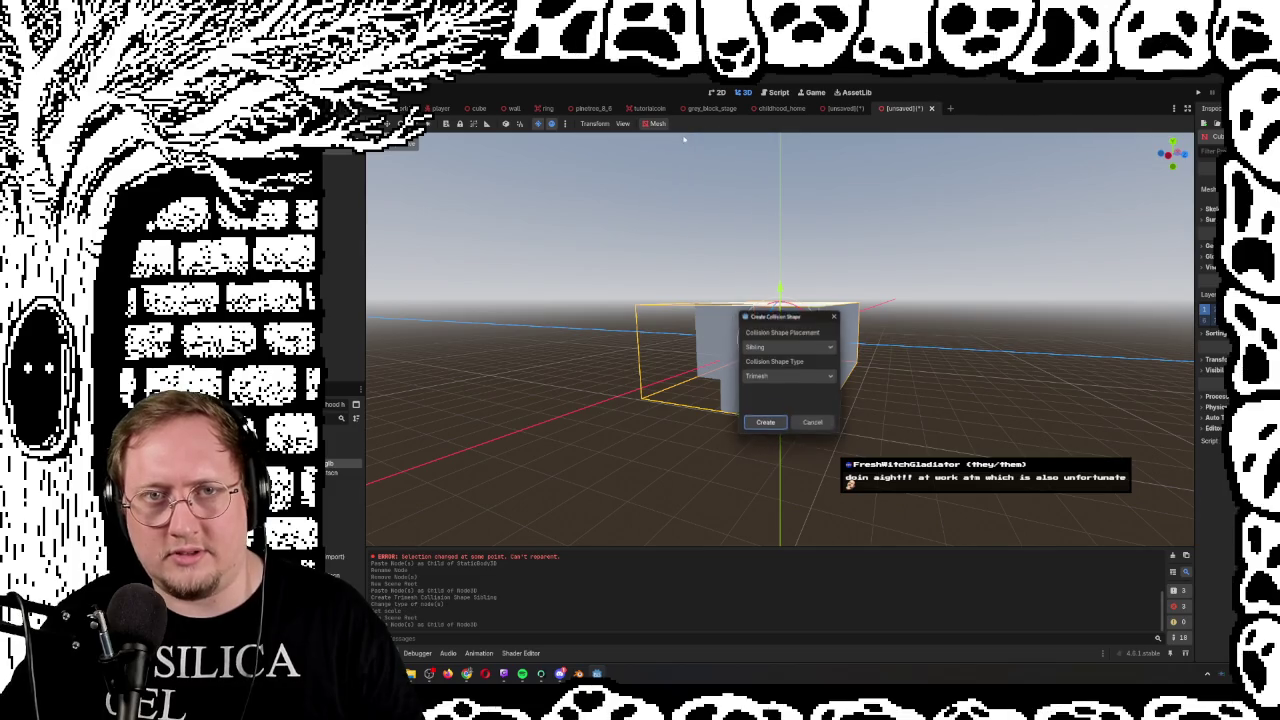
{"action": "left_click", "coordinate": [766, 423]}
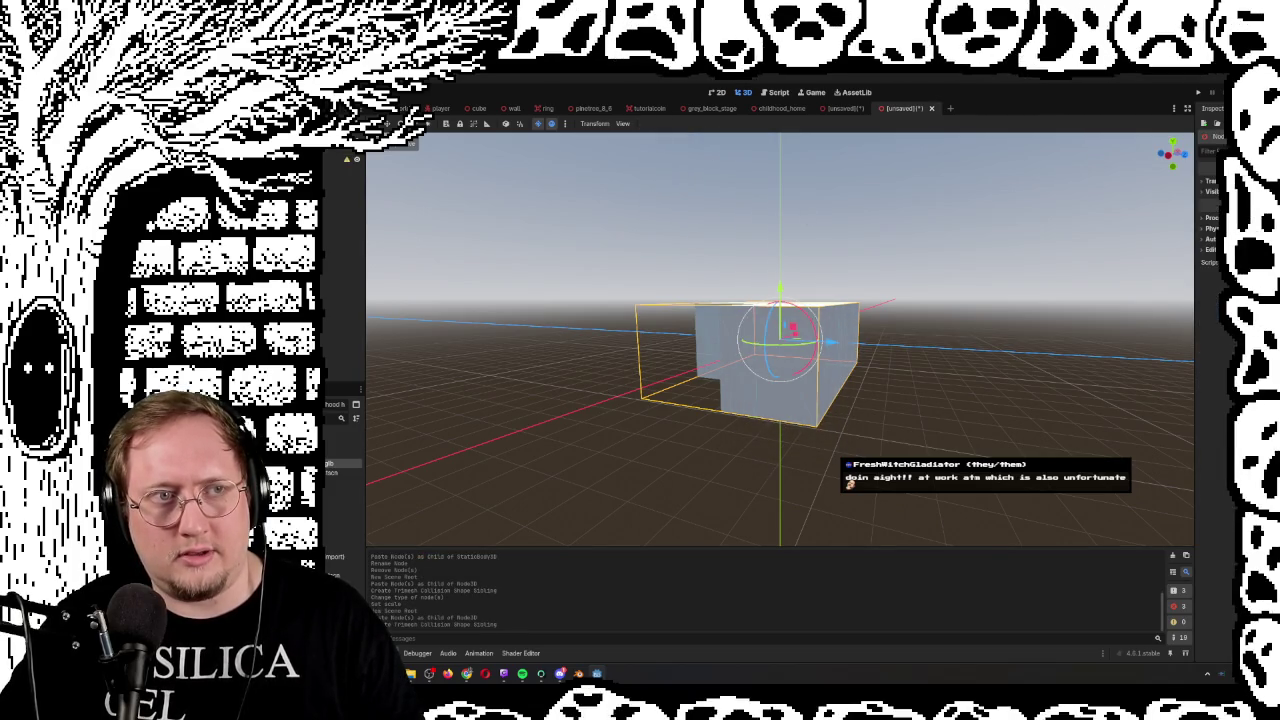
{"action": "right_click", "coordinate": [324, 140]}
Change the root node to a static body and close the other unsaved scene without saving
{"action": "left_click", "coordinate": [370, 251]}
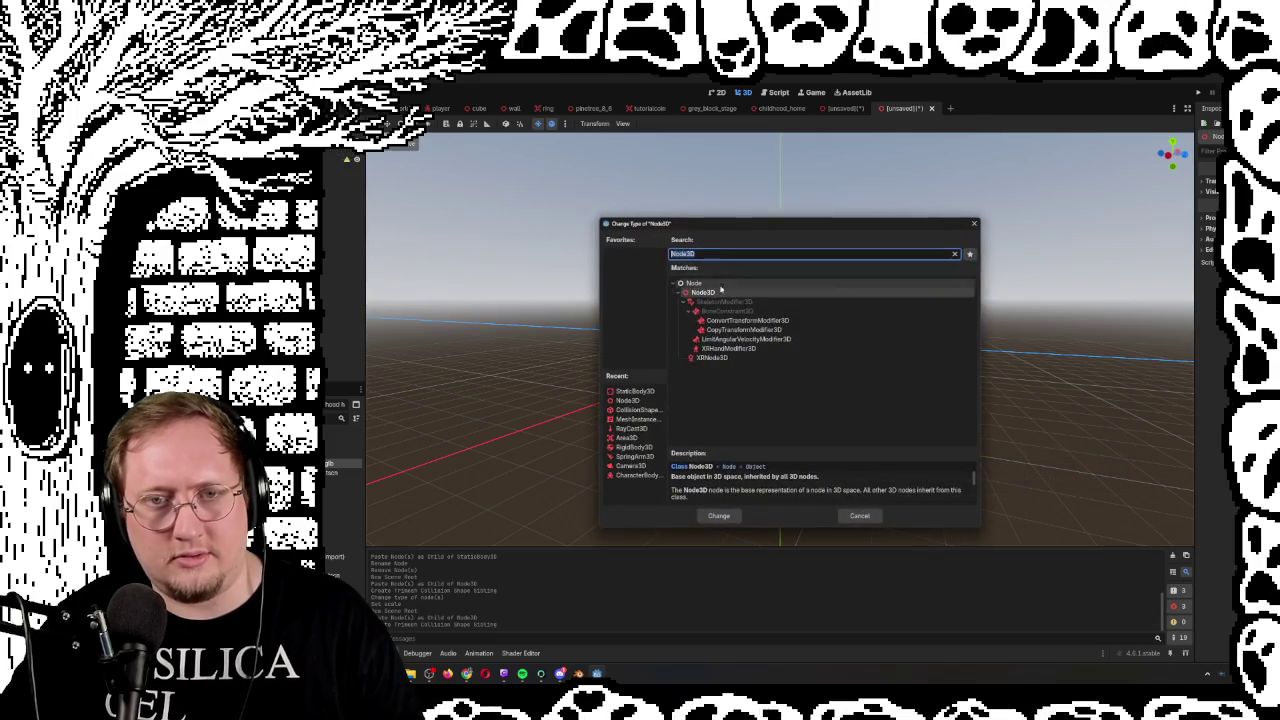
{"action": "double_click", "coordinate": [631, 411]}
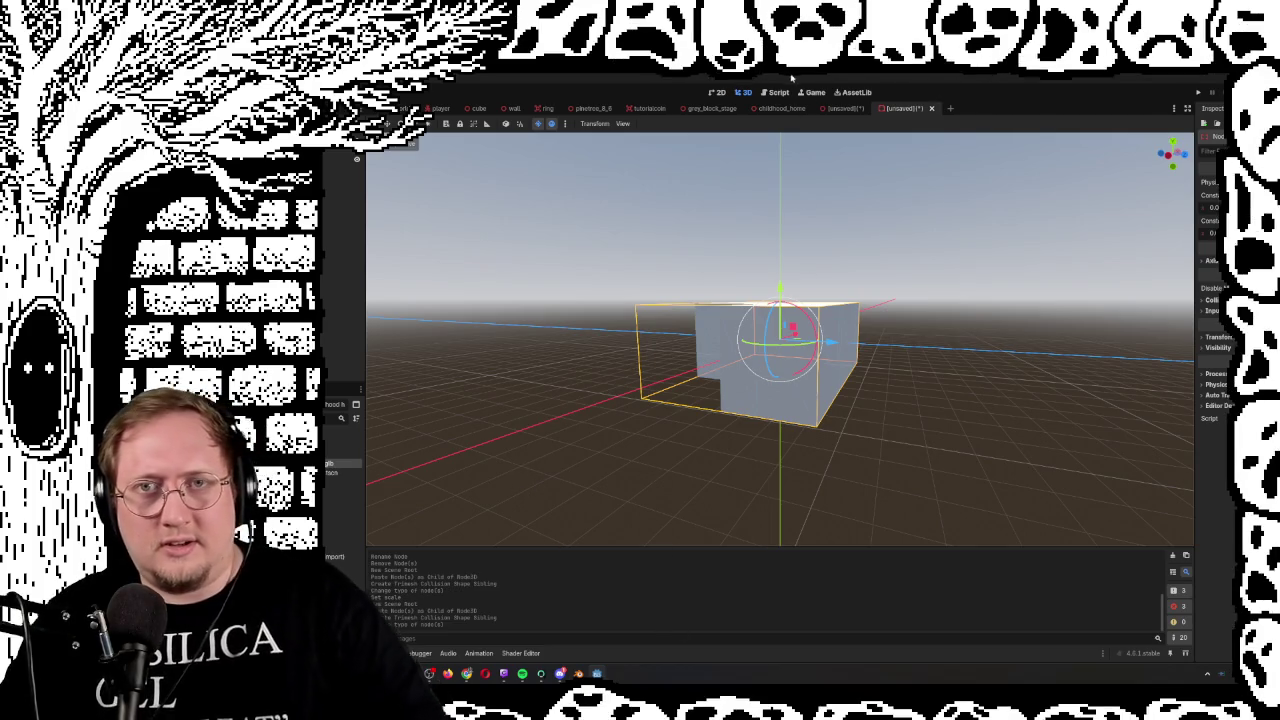
{"action": "left_click", "coordinate": [843, 108]}
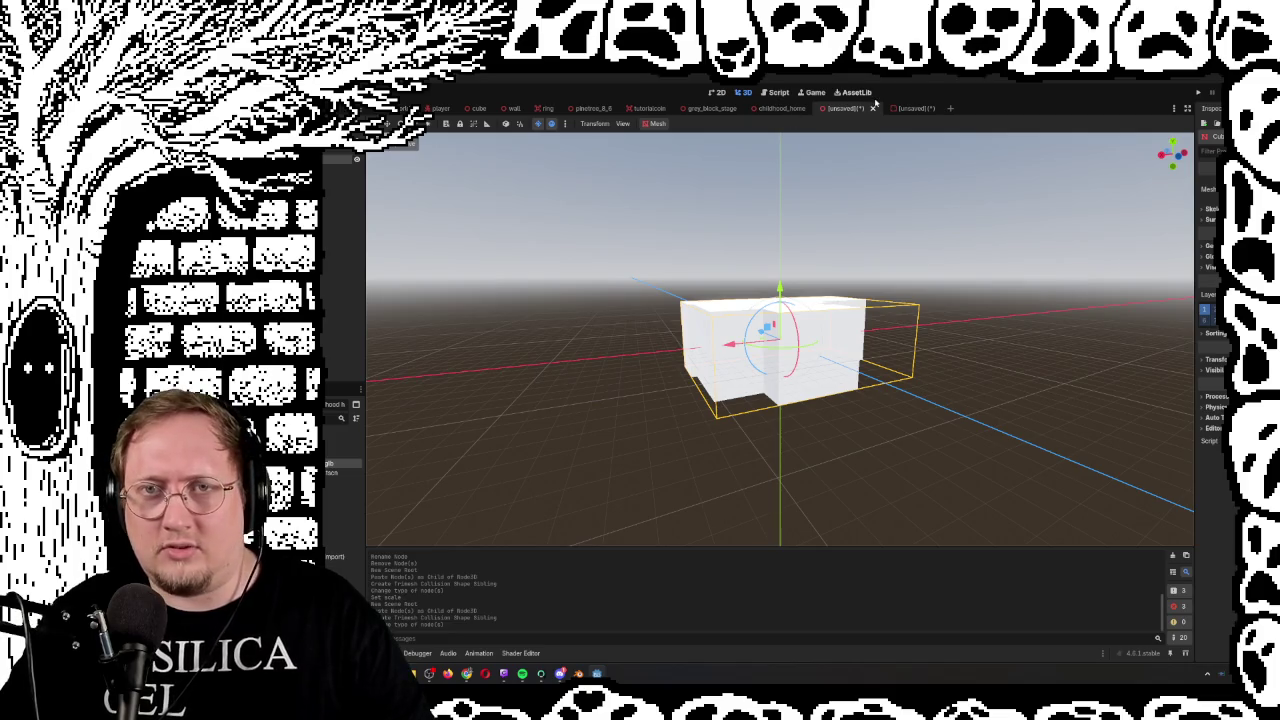
{"action": "left_click", "coordinate": [874, 109]}
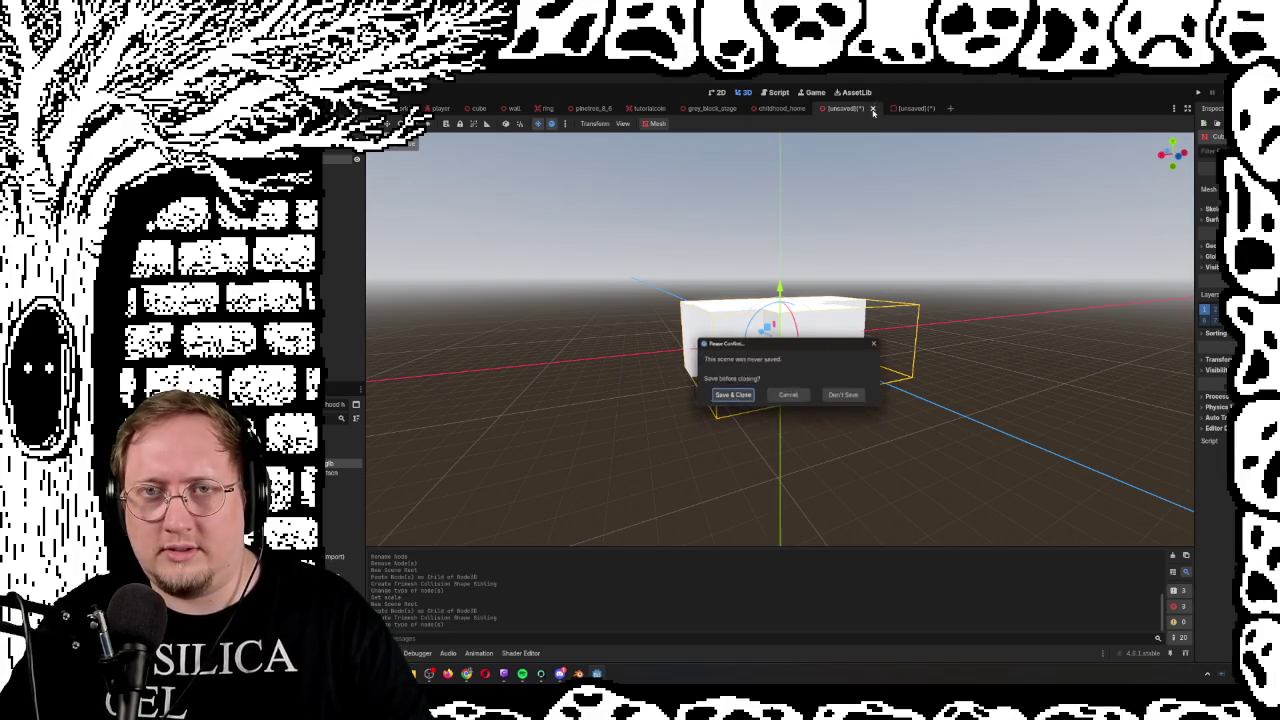
{"action": "left_click", "coordinate": [839, 399]}
{"action": "left_click", "coordinate": [855, 108]}
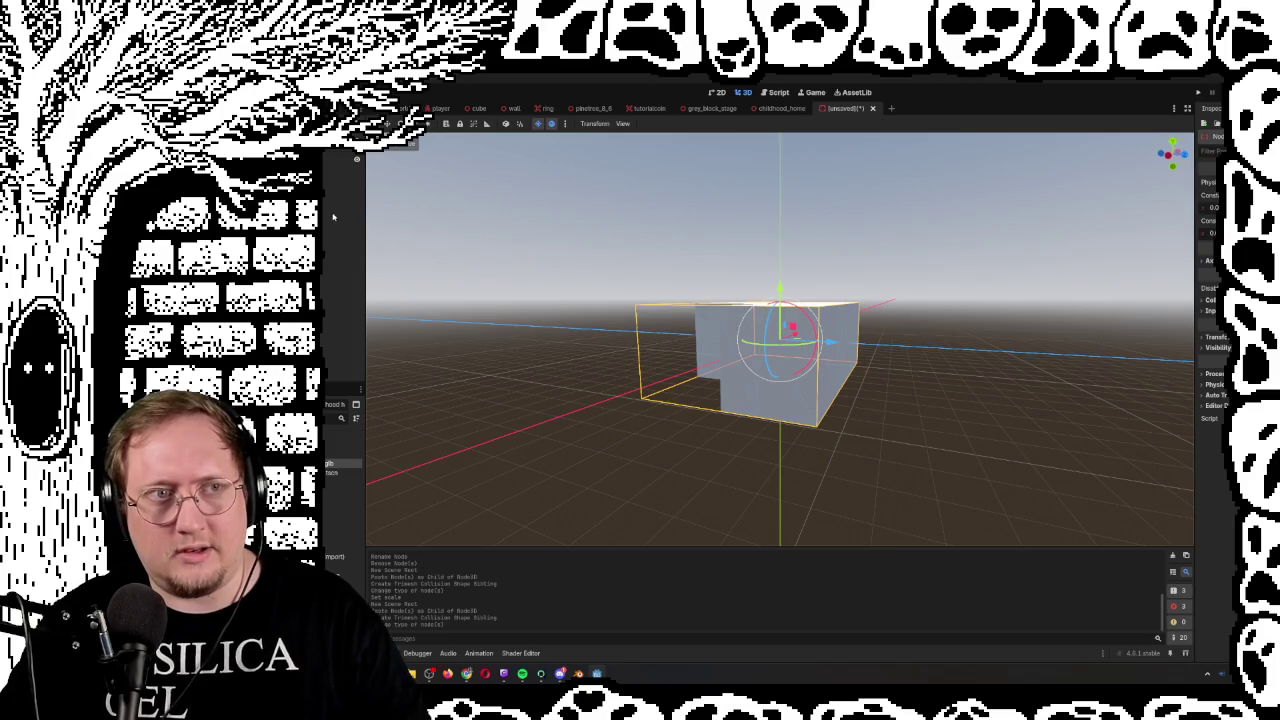
Try saving the new scene over childhood_home.tscn and dismiss the can't-overwrite warning
{"action": "key", "text": "ctrl+s"}
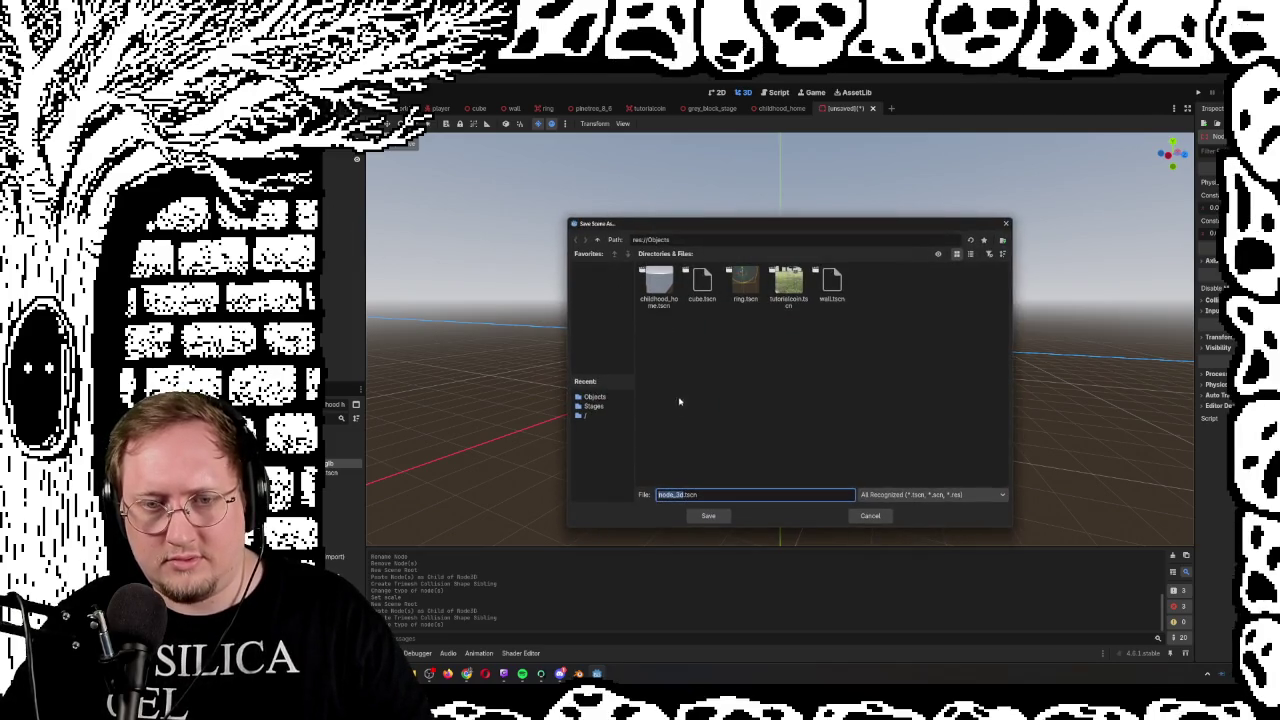
{"action": "left_click", "coordinate": [664, 285]}
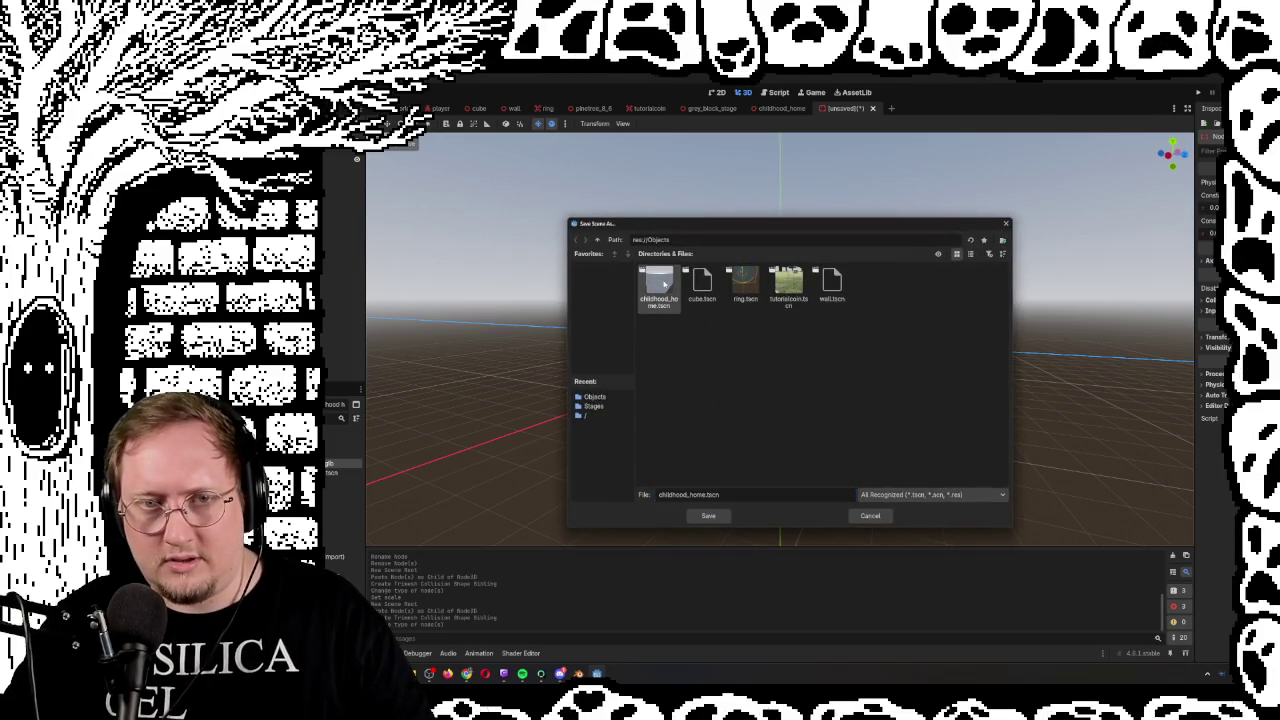
{"action": "left_click", "coordinate": [709, 516]}
{"action": "left_click", "coordinate": [756, 390]}
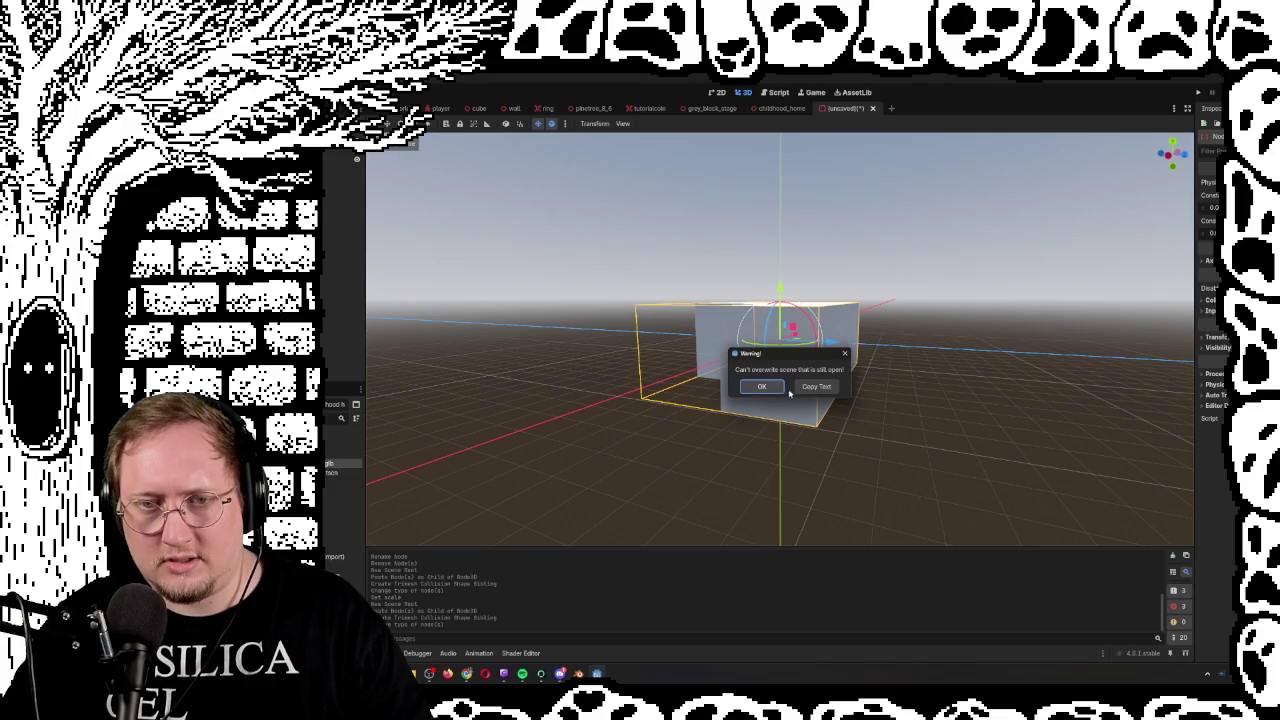
{"action": "left_click", "coordinate": [846, 354]}
Close the open childhood_home tab, save the new scene over childhood_home.tscn, and view grey_block_stage
{"action": "left_click", "coordinate": [795, 108]}
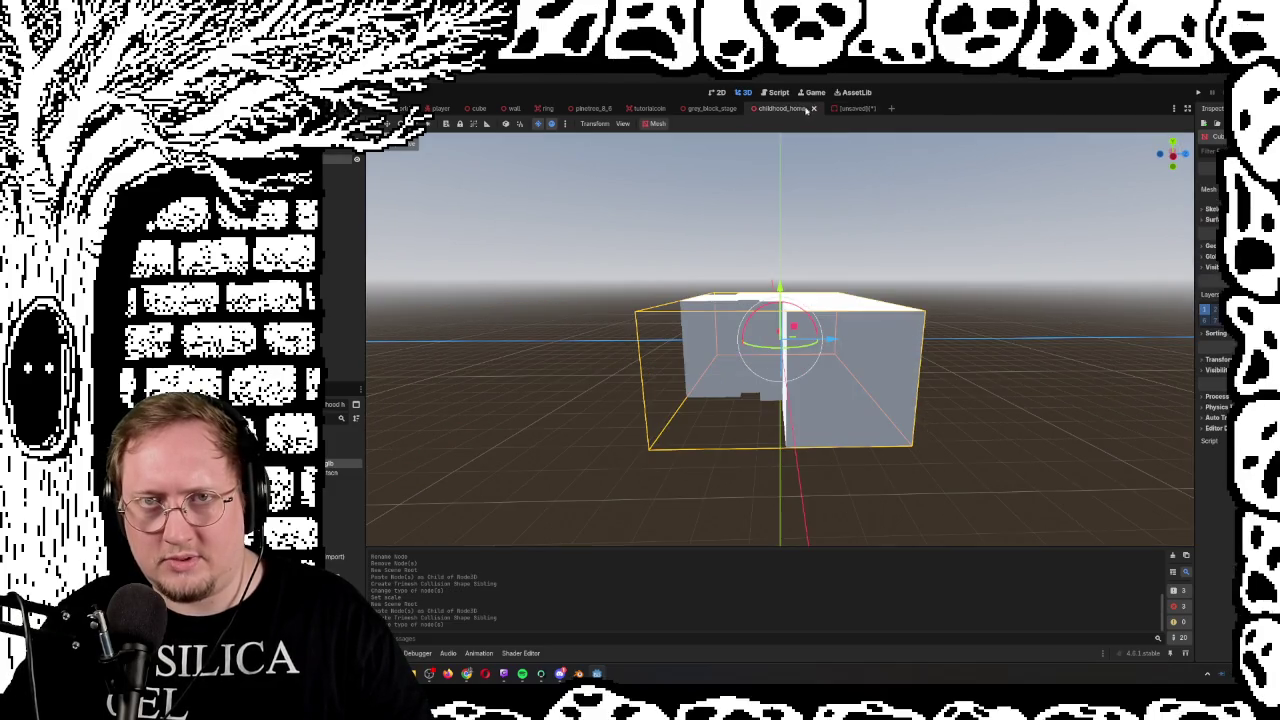
{"action": "left_click", "coordinate": [812, 108]}
{"action": "left_click", "coordinate": [786, 108]}
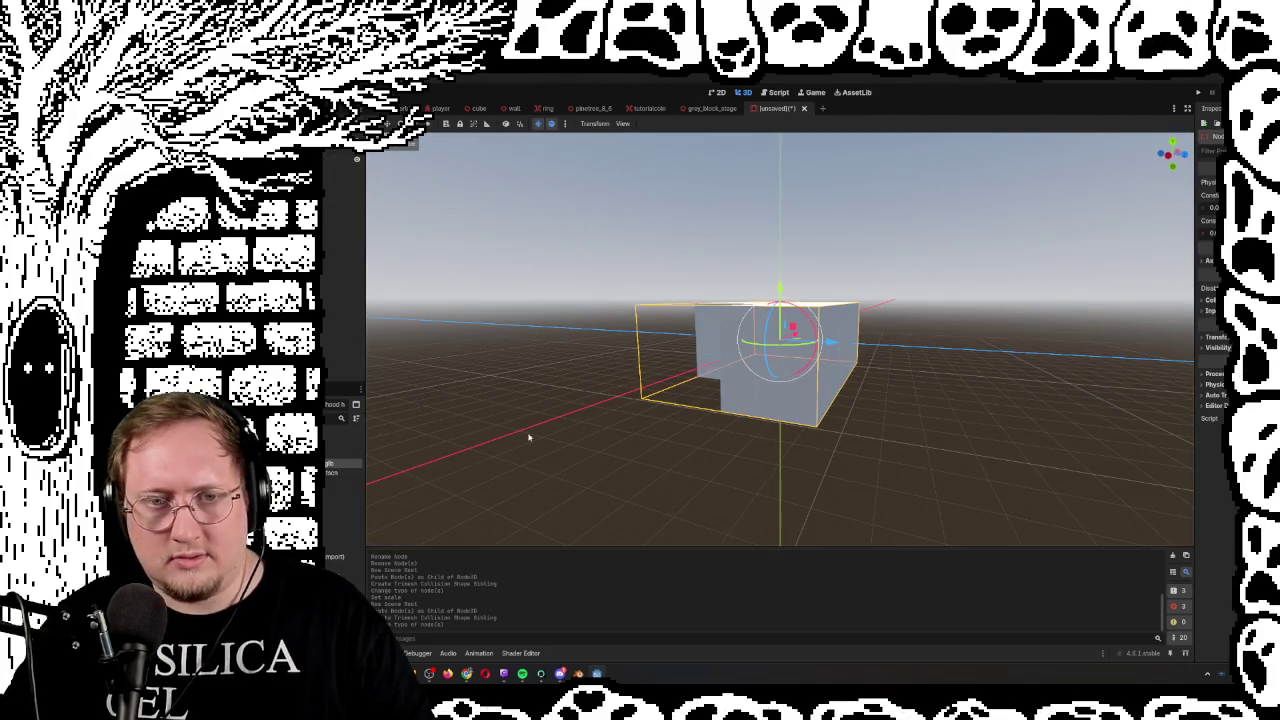
{"action": "key", "text": "ctrl+s"}
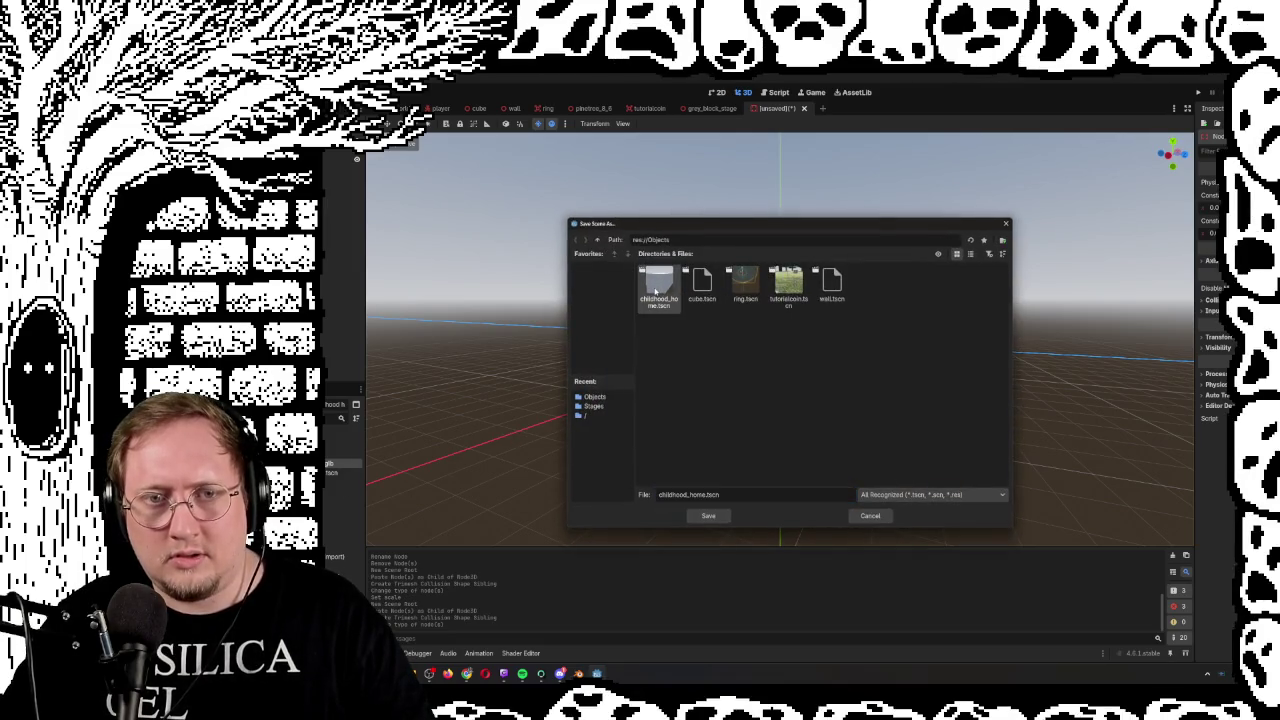
{"action": "double_click", "coordinate": [656, 290]}
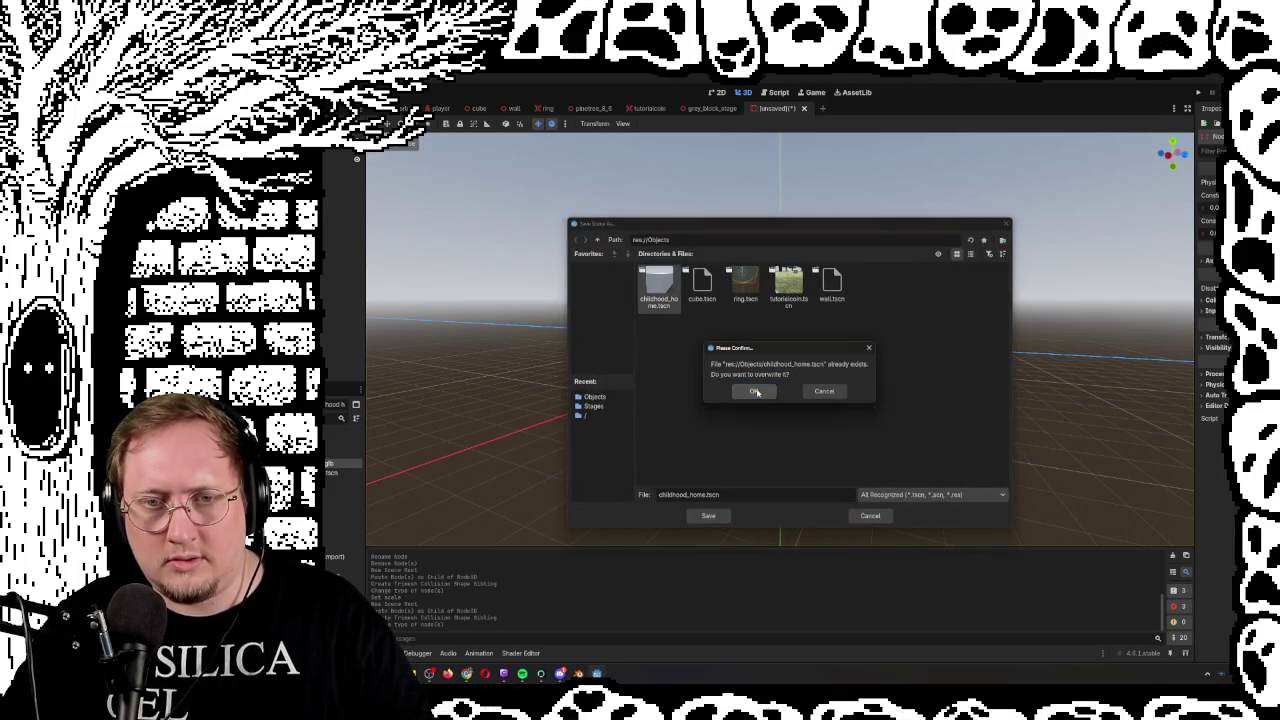
{"action": "left_click", "coordinate": [756, 392]}
{"action": "left_click", "coordinate": [711, 108]}
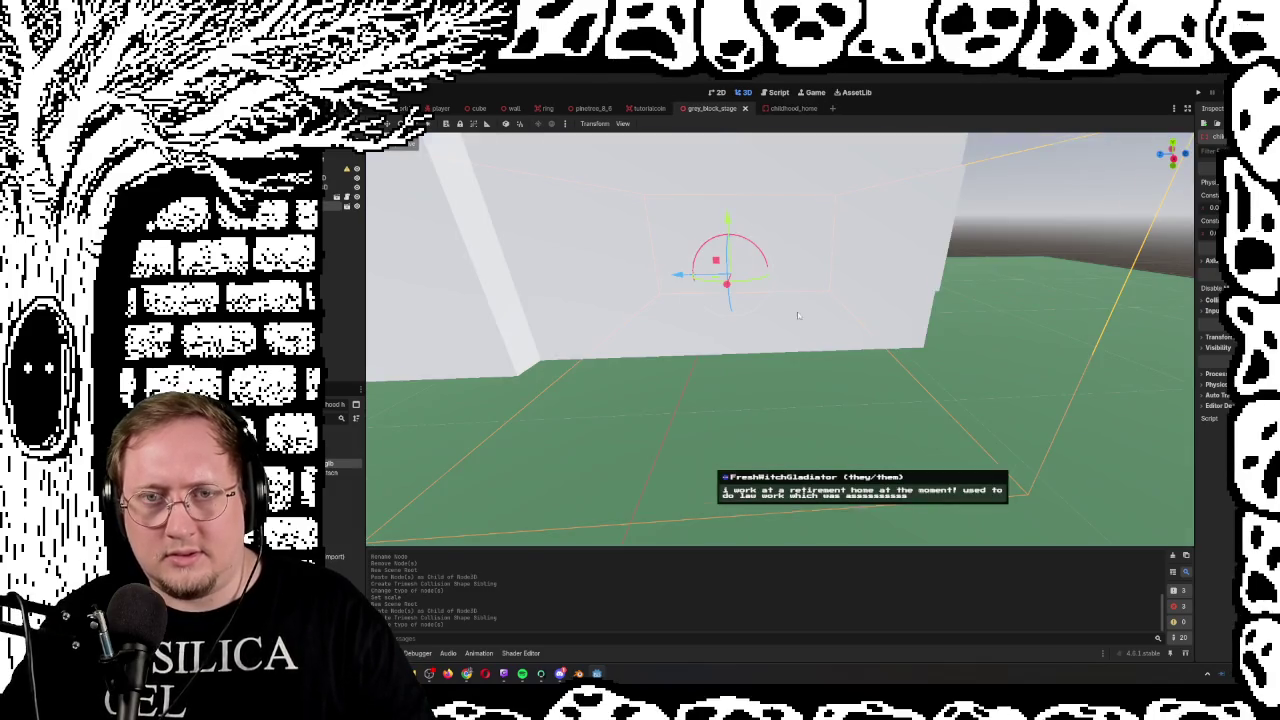
Orbit toward the open ground and run the game with F6 to test the level
{"action": "scroll", "coordinate": [798, 316], "scroll_direction": "down", "scroll_amount": 5}
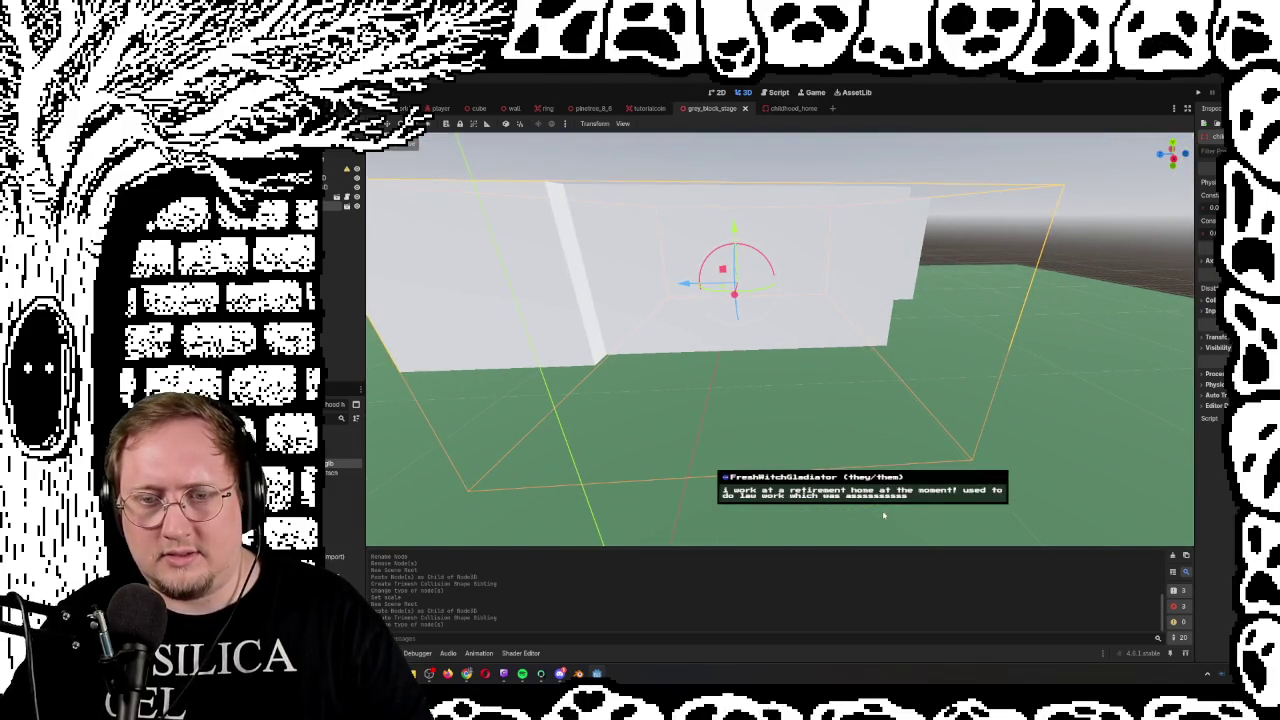
{"action": "left_click_drag", "start_coordinate": [883, 515], "coordinate": [833, 357]}
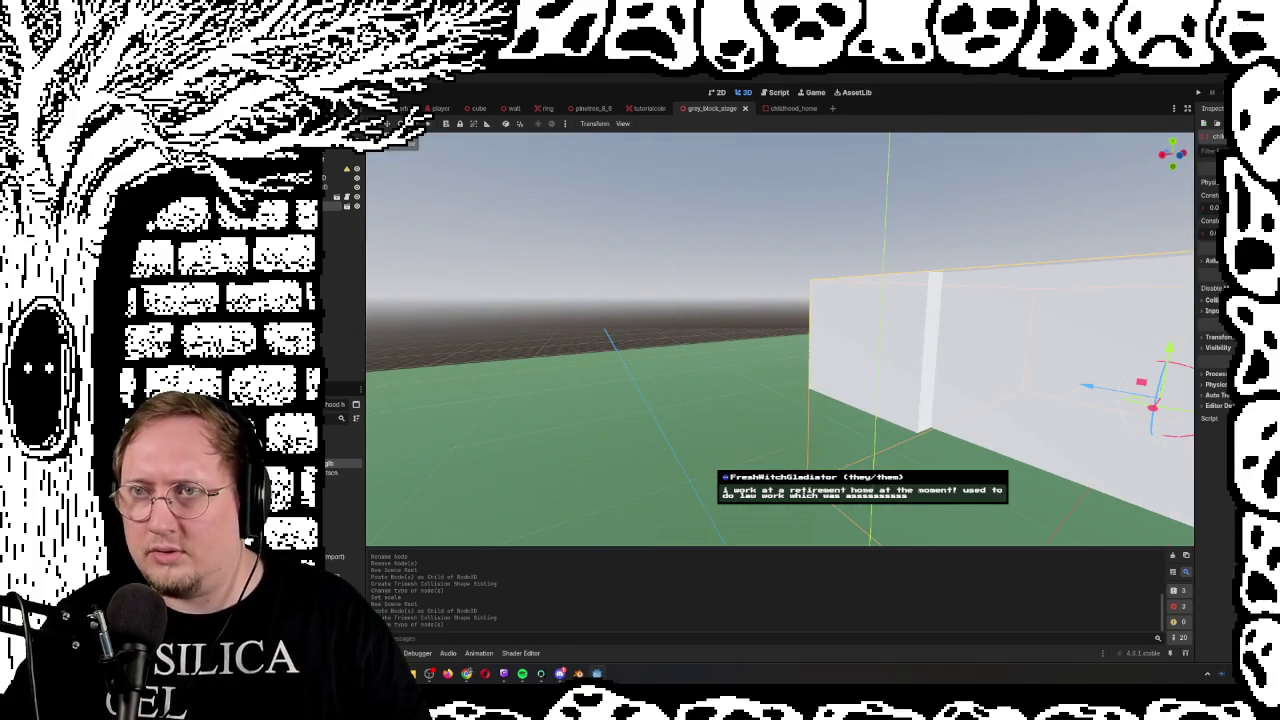
{"action": "key", "text": "F6"}
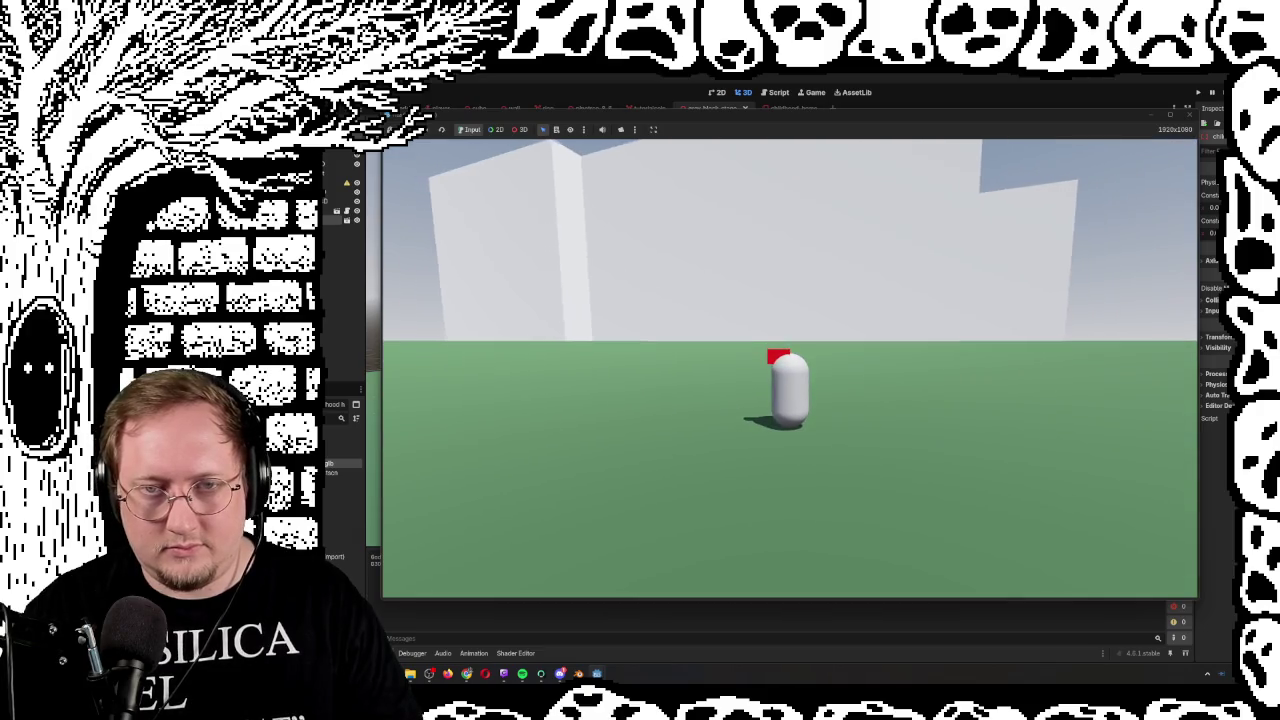
Stop the running game, recentre on the box, and dismiss a Scene dock node menu
{"action": "key", "text": "F8"}
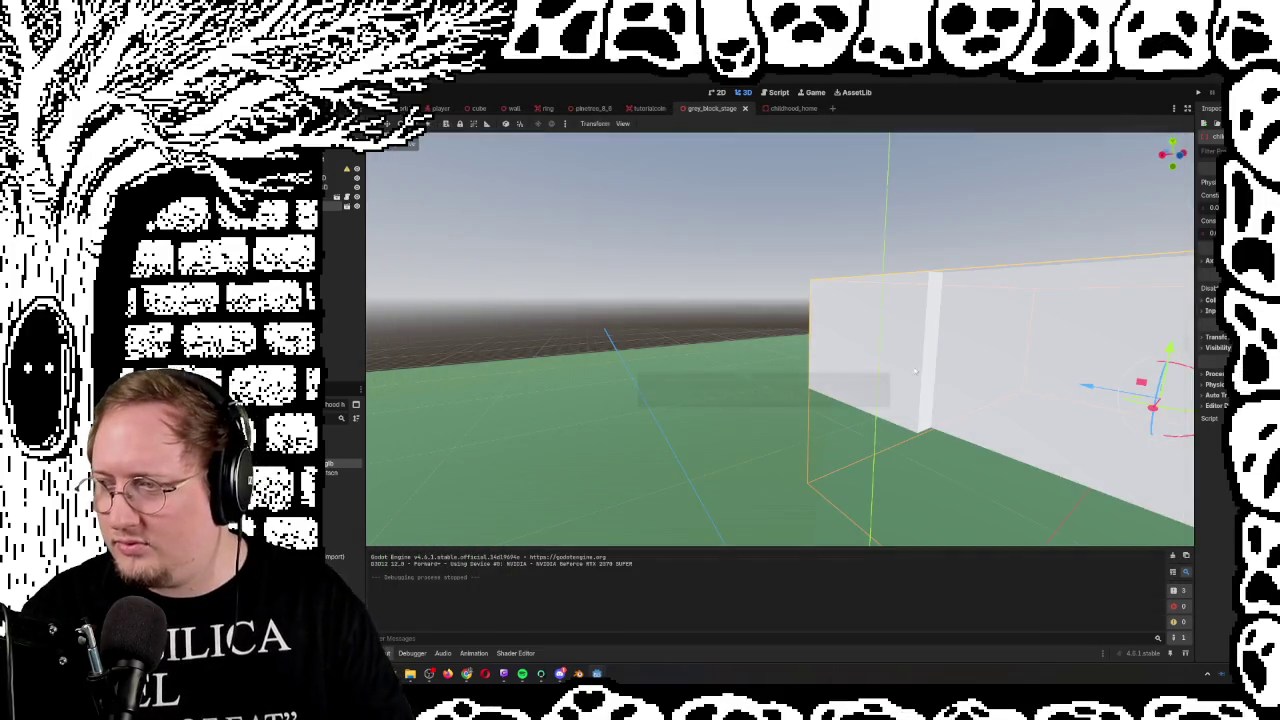
{"action": "mouse_move", "coordinate": [837, 351]}
{"action": "left_mouse_down"}
{"action": "mouse_move", "coordinate": [655, 464]}
{"action": "mouse_move", "coordinate": [703, 206]}
{"action": "mouse_move", "coordinate": [767, 240]}
{"action": "mouse_move", "coordinate": [755, 310]}
{"action": "mouse_move", "coordinate": [745, 240]}
{"action": "mouse_move", "coordinate": [735, 310]}
{"action": "left_mouse_up"}
{"action": "key", "text": "f"}
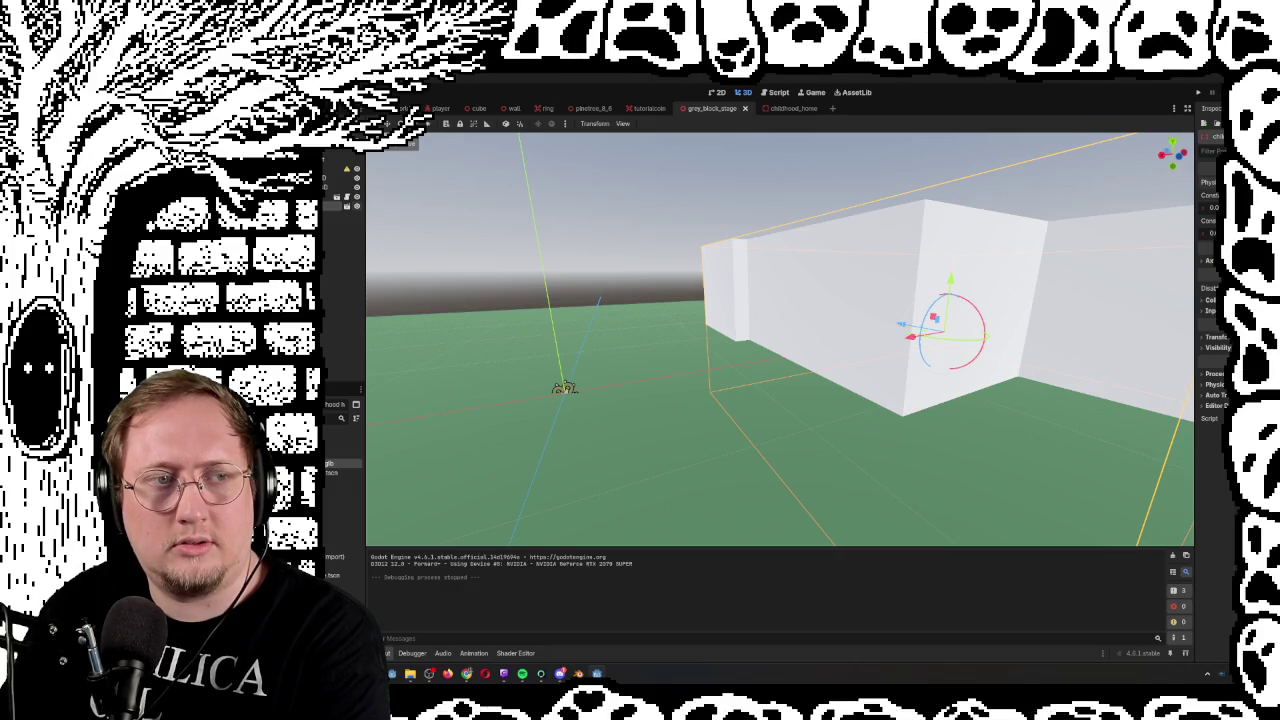
{"action": "right_click", "coordinate": [333, 205]}
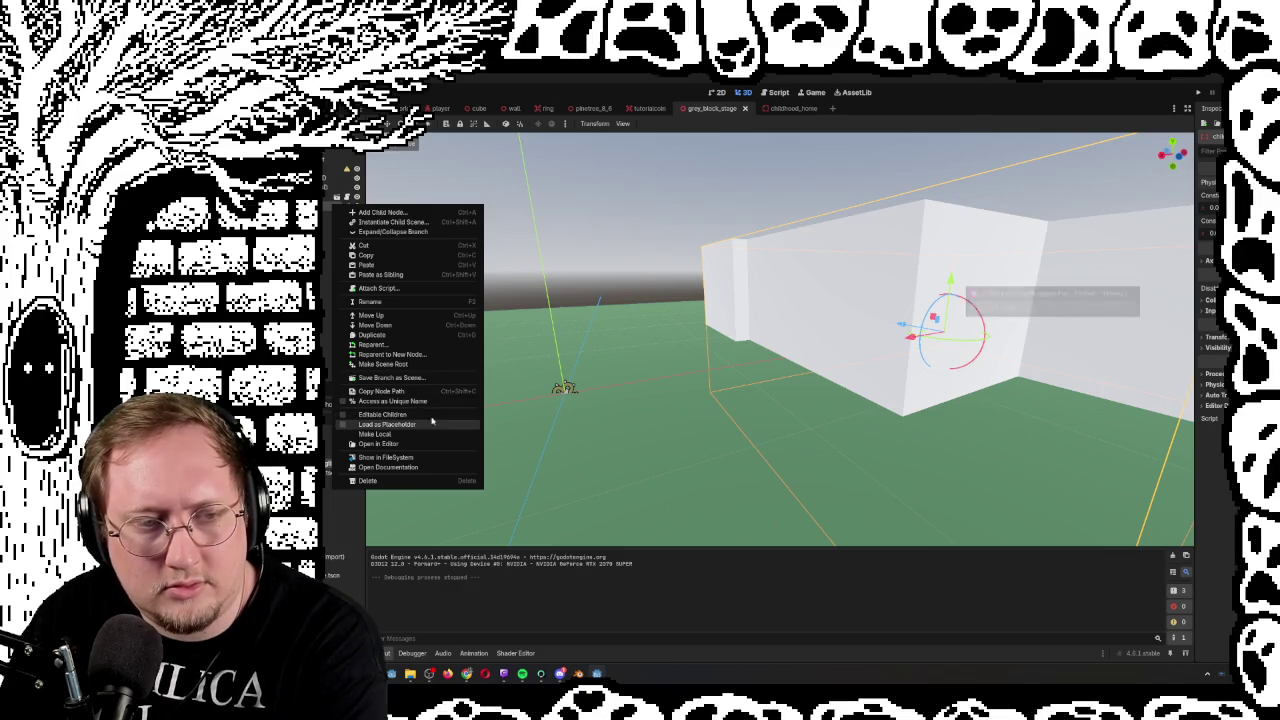
{"action": "left_click", "coordinate": [772, 112]}
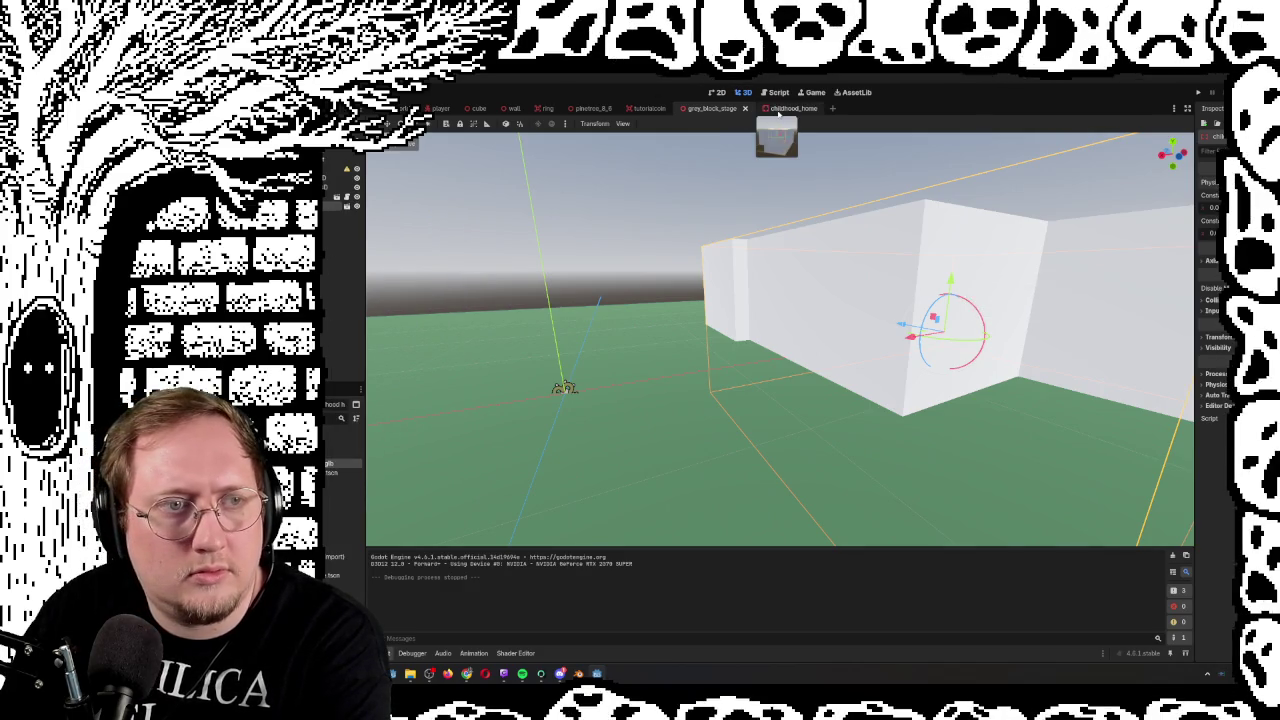
Select the cube mesh in childhood_home, inspect its sides, and open Create New Node
{"action": "left_click", "coordinate": [778, 112]}
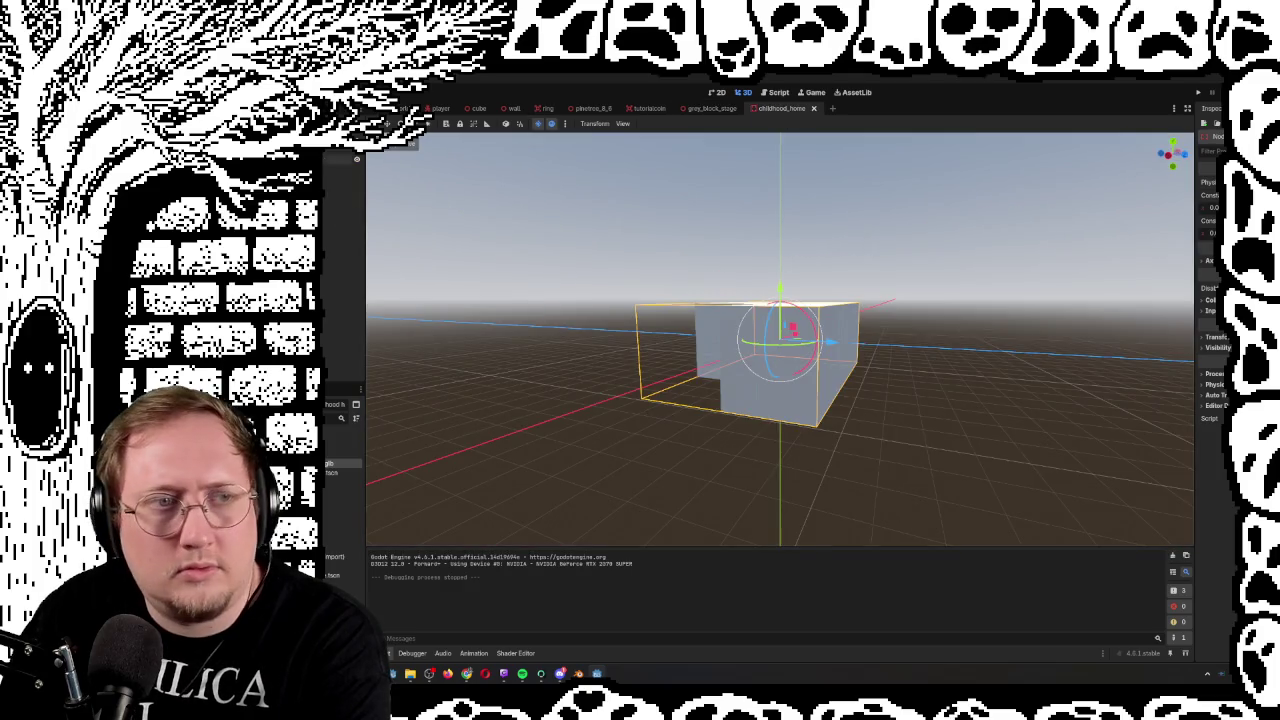
{"action": "left_click", "coordinate": [340, 463]}
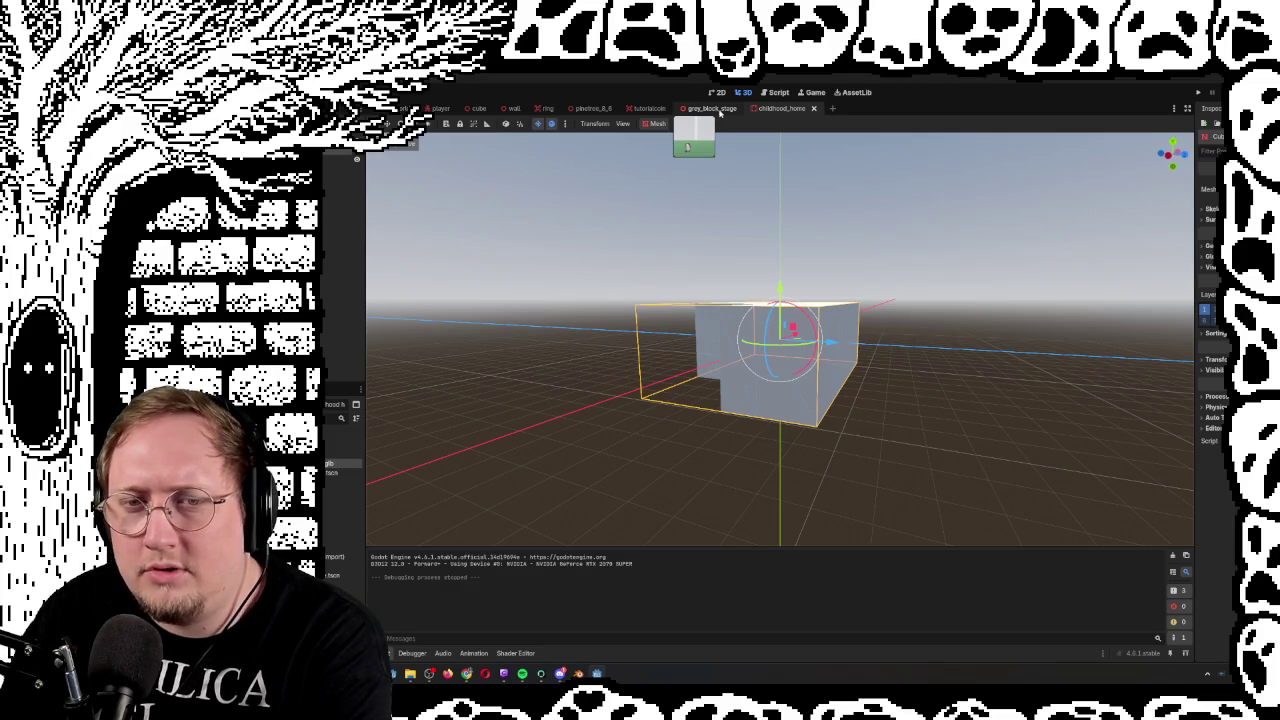
{"action": "scroll", "coordinate": [723, 348], "scroll_direction": "up", "scroll_amount": 5}
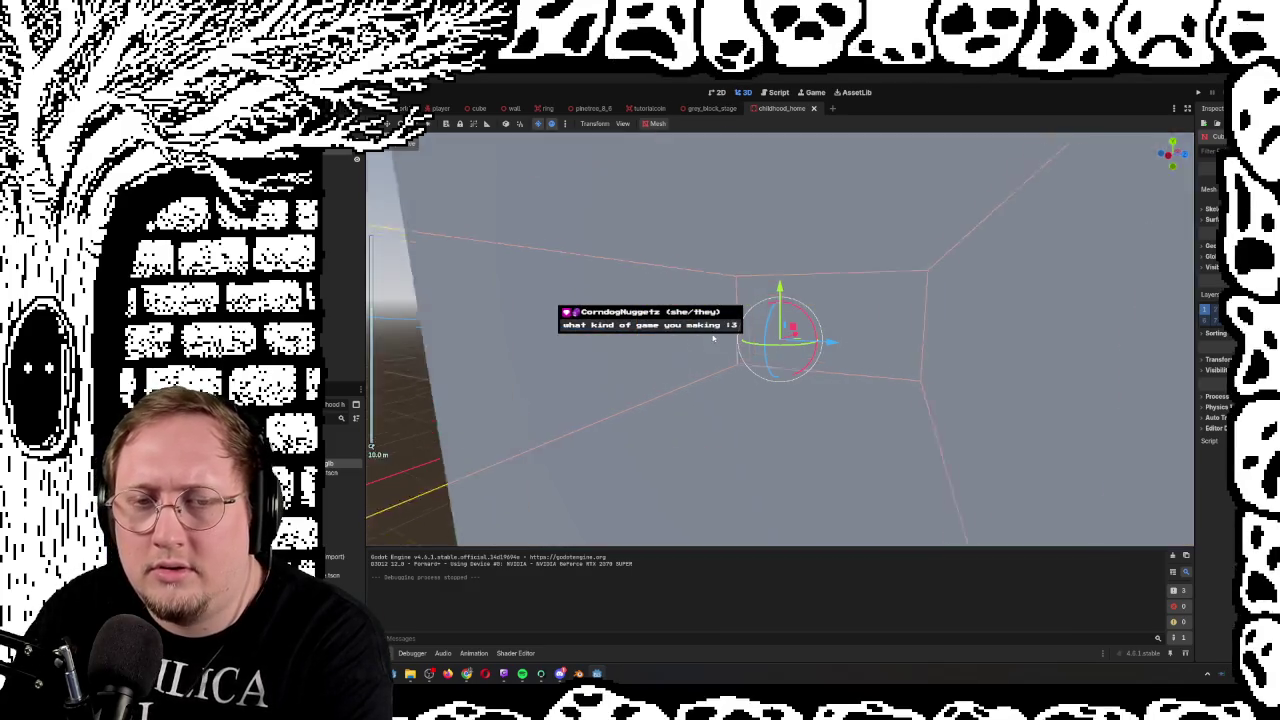
{"action": "scroll", "coordinate": [723, 348], "scroll_direction": "down", "scroll_amount": 3}
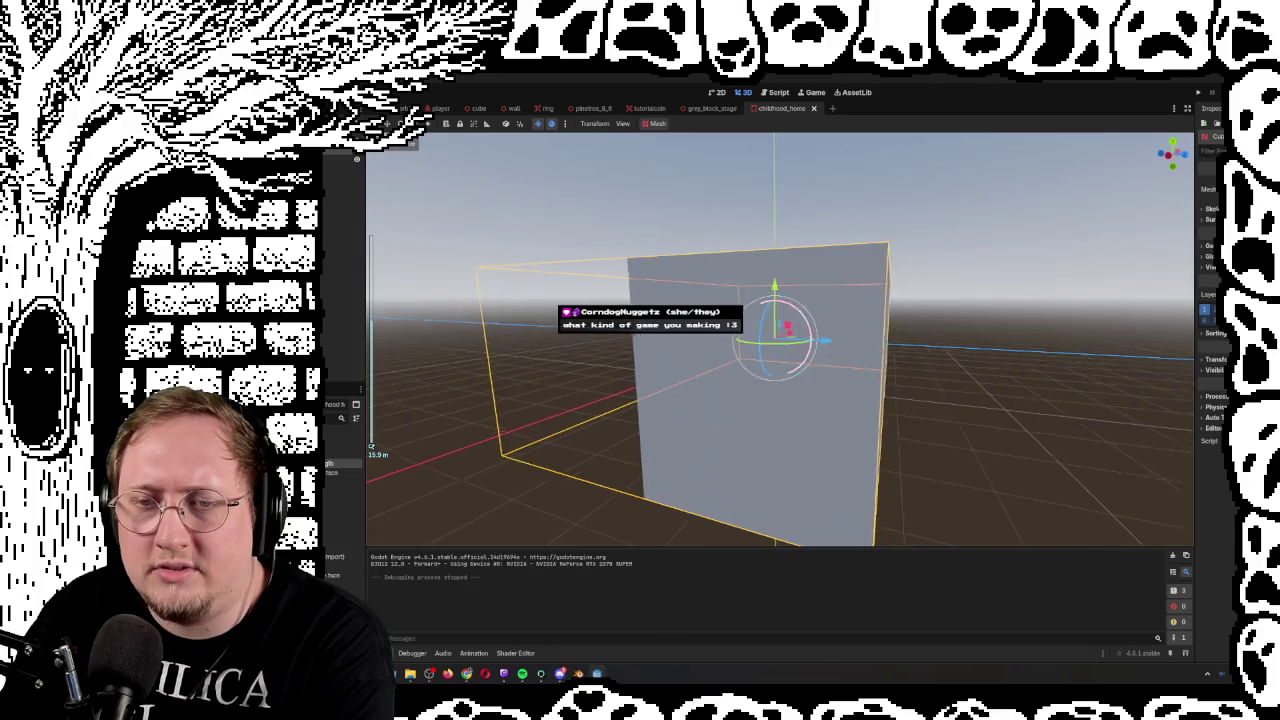
{"action": "left_click_drag", "start_coordinate": [723, 348], "coordinate": [680, 350]}
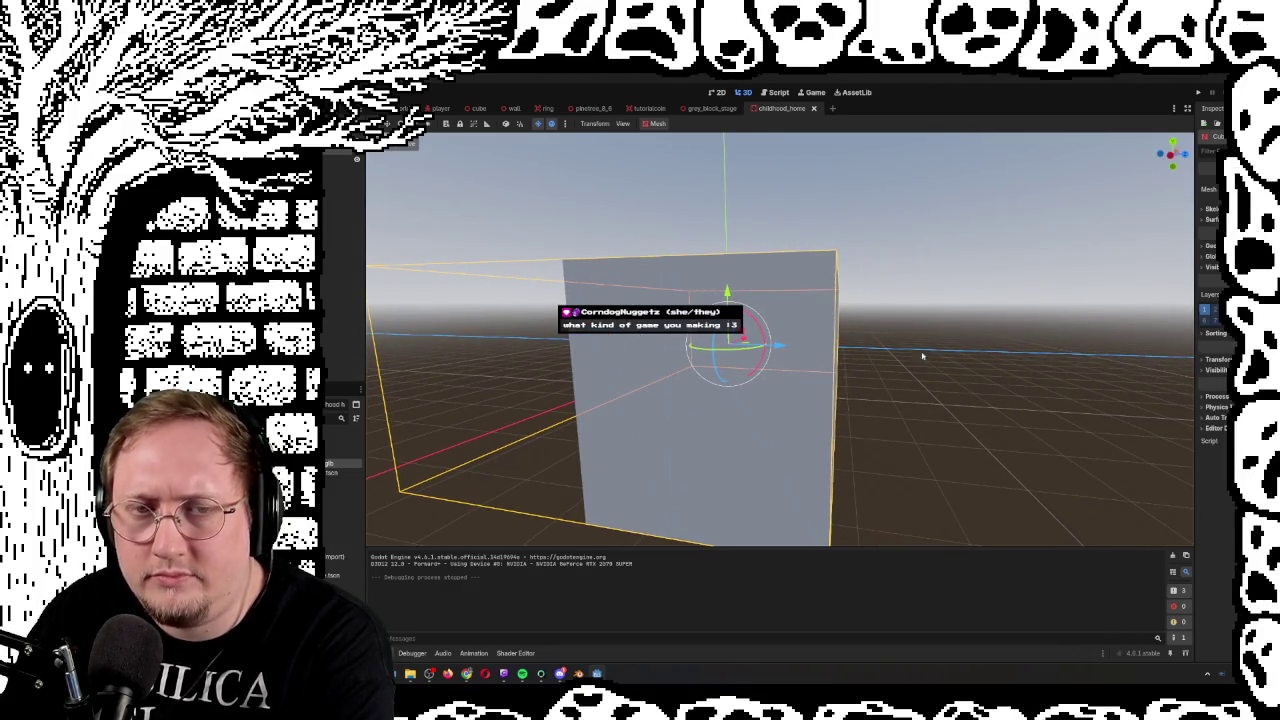
{"action": "scroll", "coordinate": [900, 358], "scroll_direction": "down", "scroll_amount": 5}
{"action": "scroll", "coordinate": [835, 392], "scroll_direction": "up", "scroll_amount": 3}
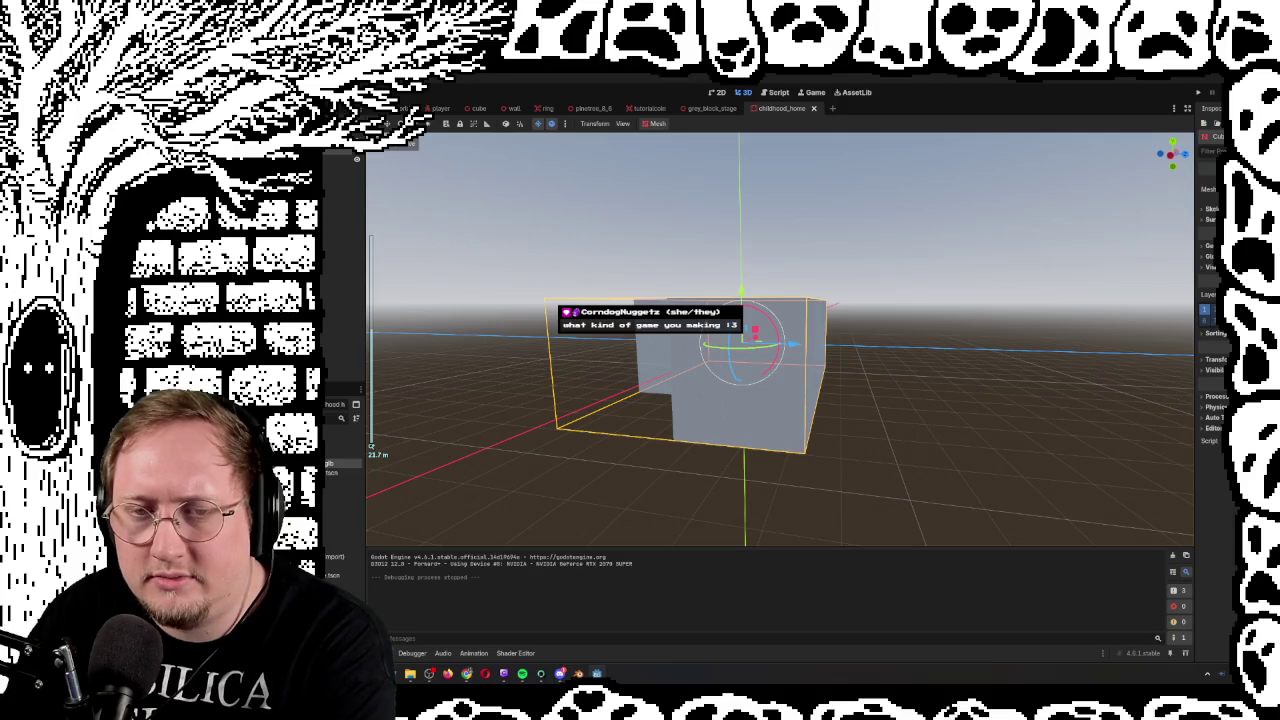
{"action": "scroll", "coordinate": [780, 340], "scroll_direction": "up", "scroll_amount": 2}
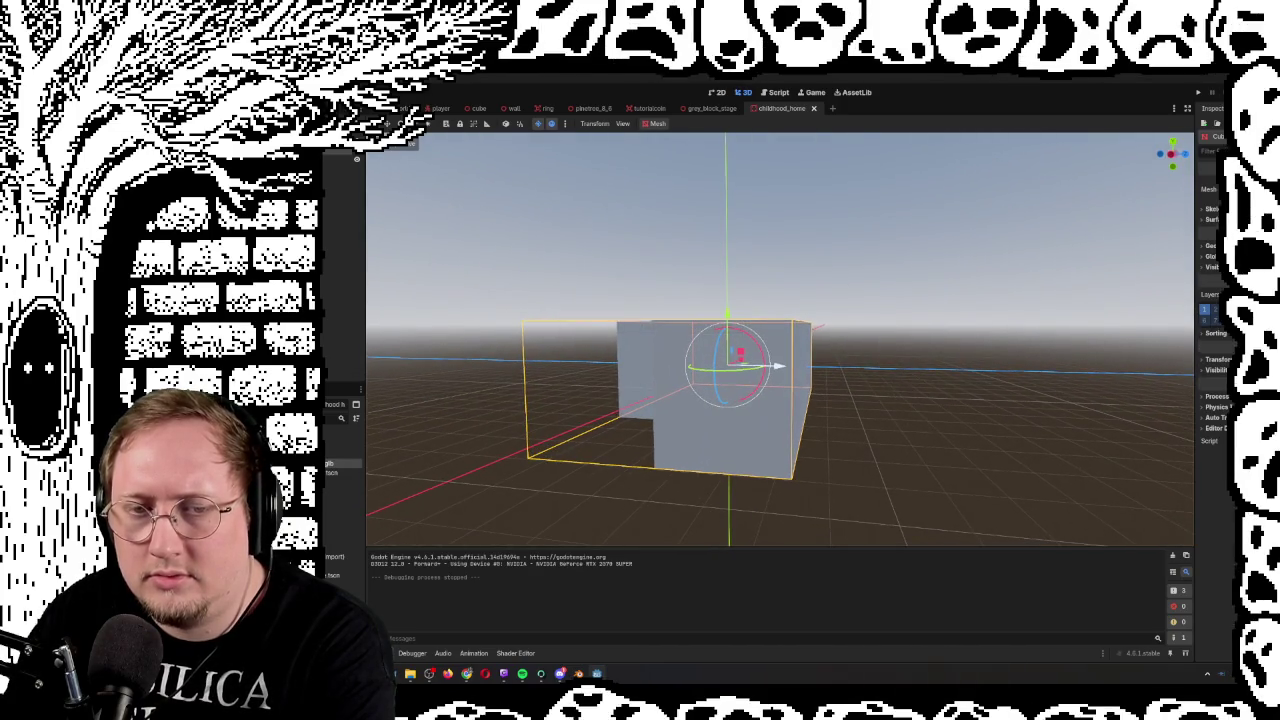
{"action": "mouse_move", "coordinate": [860, 391]}
{"action": "left_mouse_down"}
{"action": "mouse_move", "coordinate": [860, 365]}
{"action": "mouse_move", "coordinate": [835, 412]}
{"action": "left_mouse_up"}
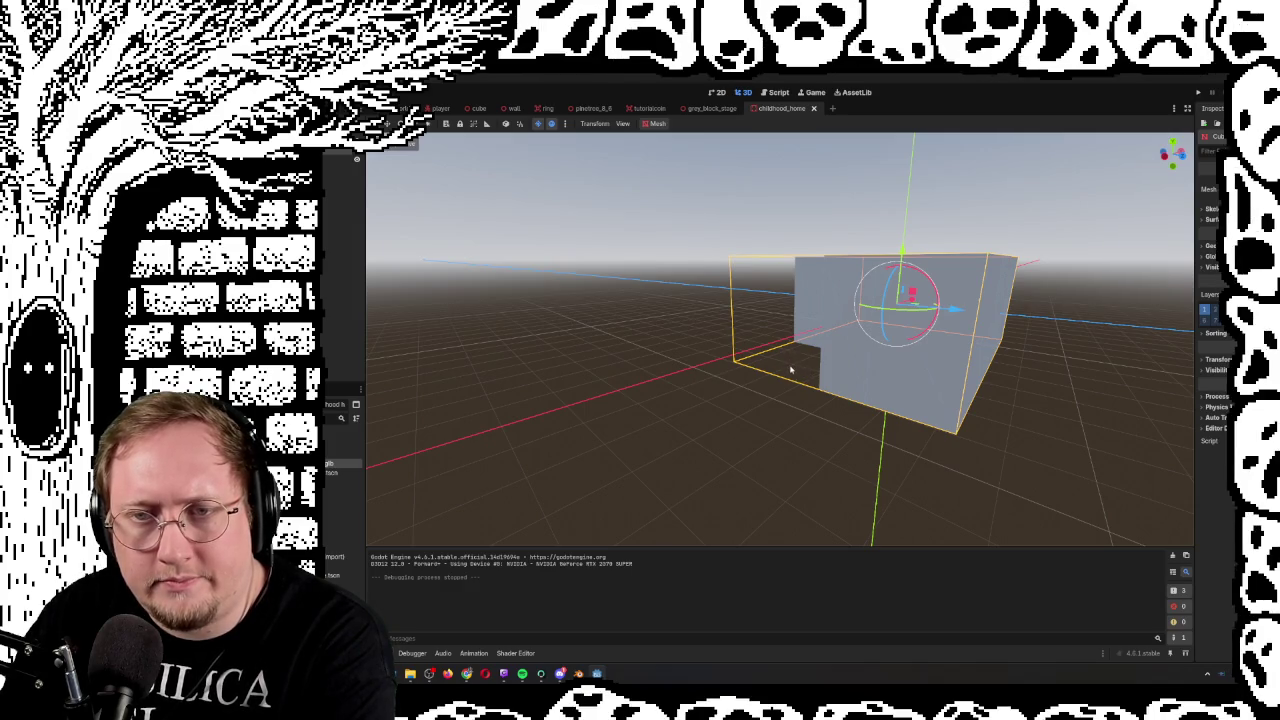
{"action": "scroll", "coordinate": [791, 370], "scroll_direction": "up", "scroll_amount": 5}
{"action": "scroll", "coordinate": [794, 374], "scroll_direction": "down", "scroll_amount": 6}
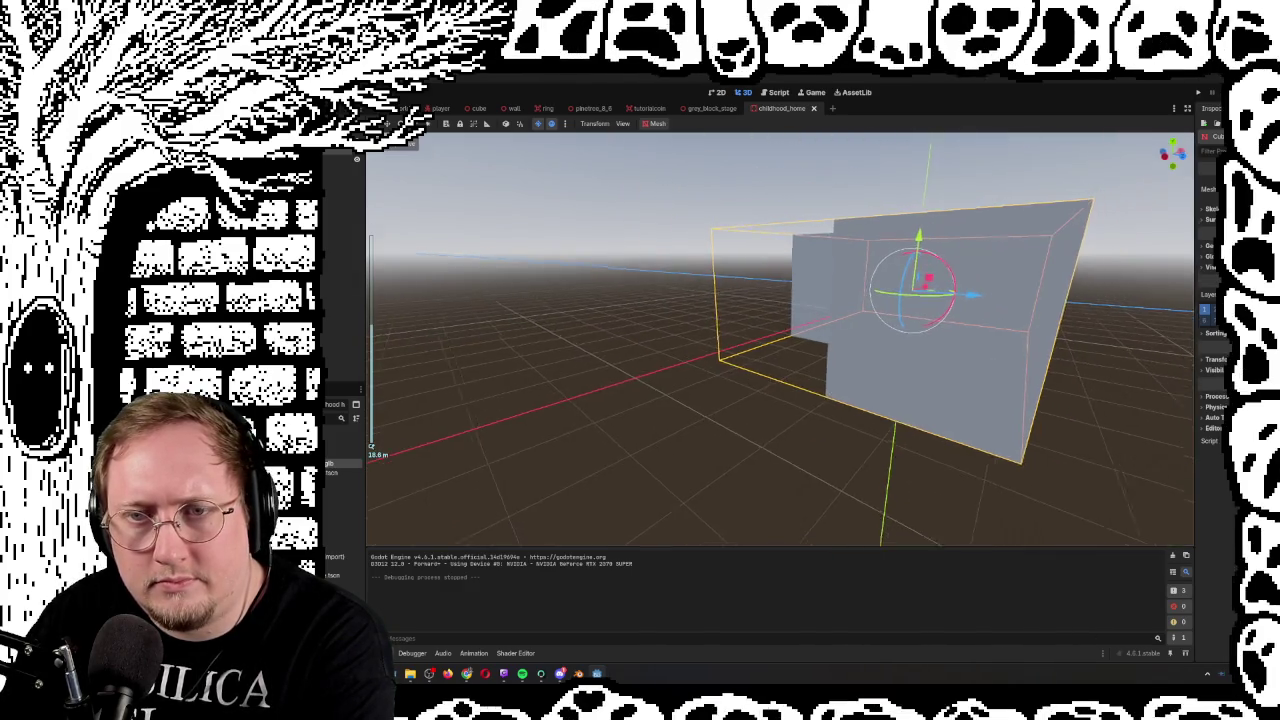
{"action": "mouse_move", "coordinate": [791, 376]}
{"action": "left_mouse_down"}
{"action": "mouse_move", "coordinate": [371, 447]}
{"action": "mouse_move", "coordinate": [430, 196]}
{"action": "left_mouse_up"}
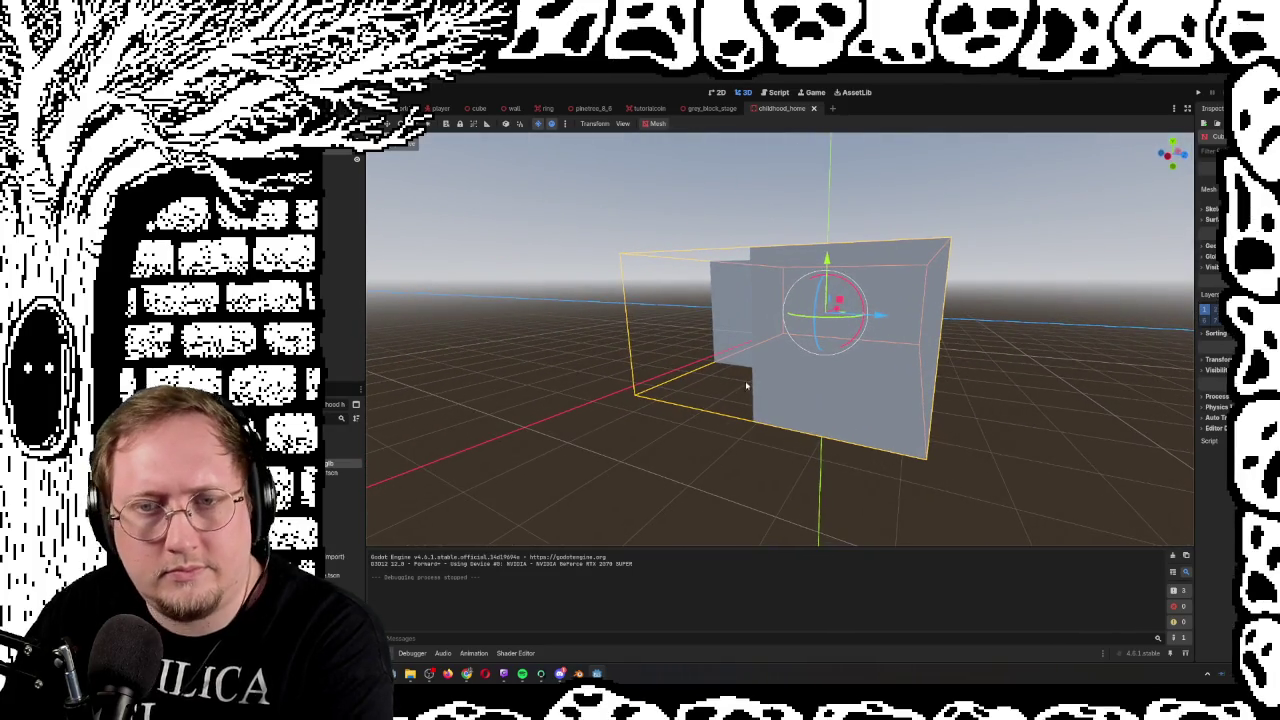
{"action": "key", "text": "ctrl+a"}
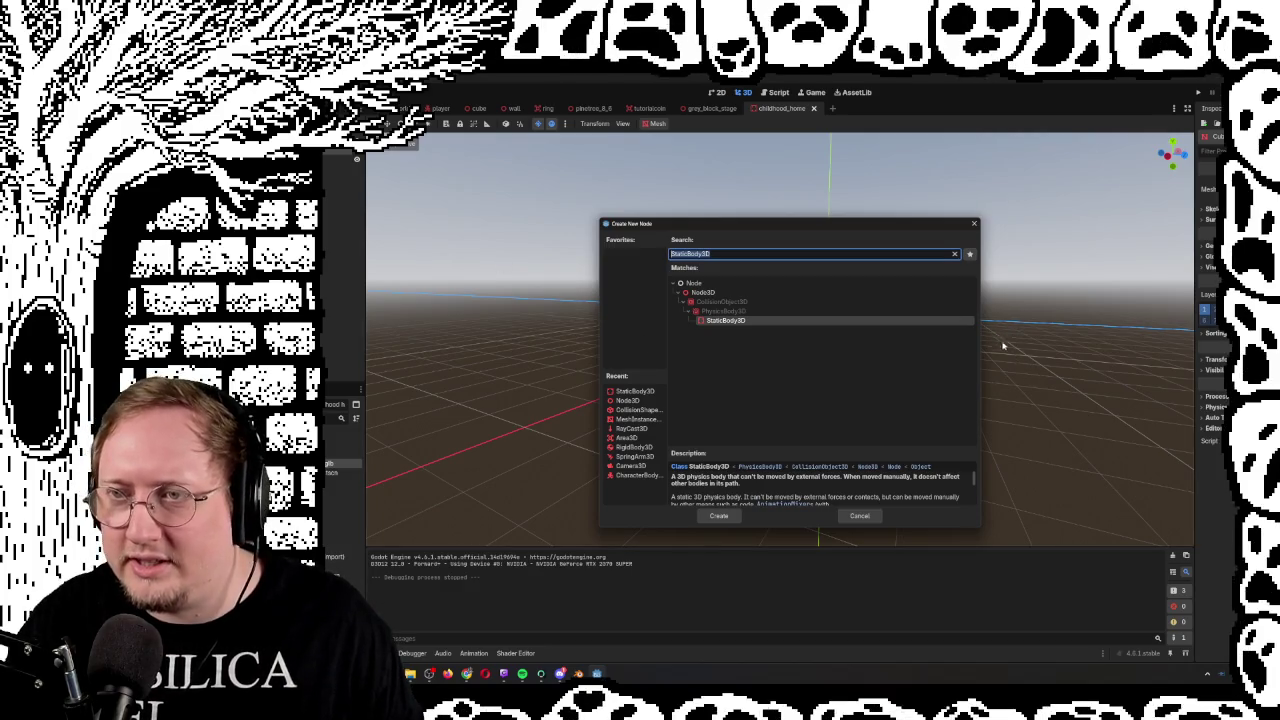
Add a MeshInstance3D with an assigned mesh and slide it along X beside the white block
{"action": "left_click", "coordinate": [630, 423]}
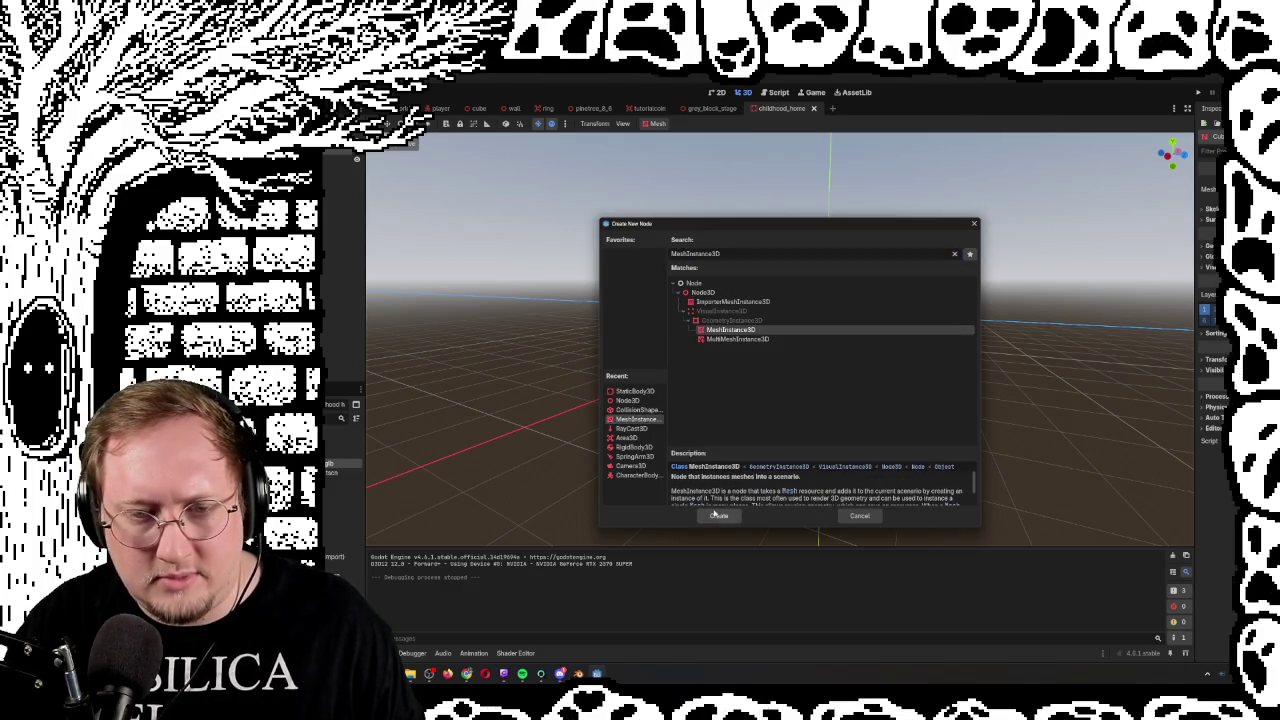
{"action": "left_click", "coordinate": [717, 514]}
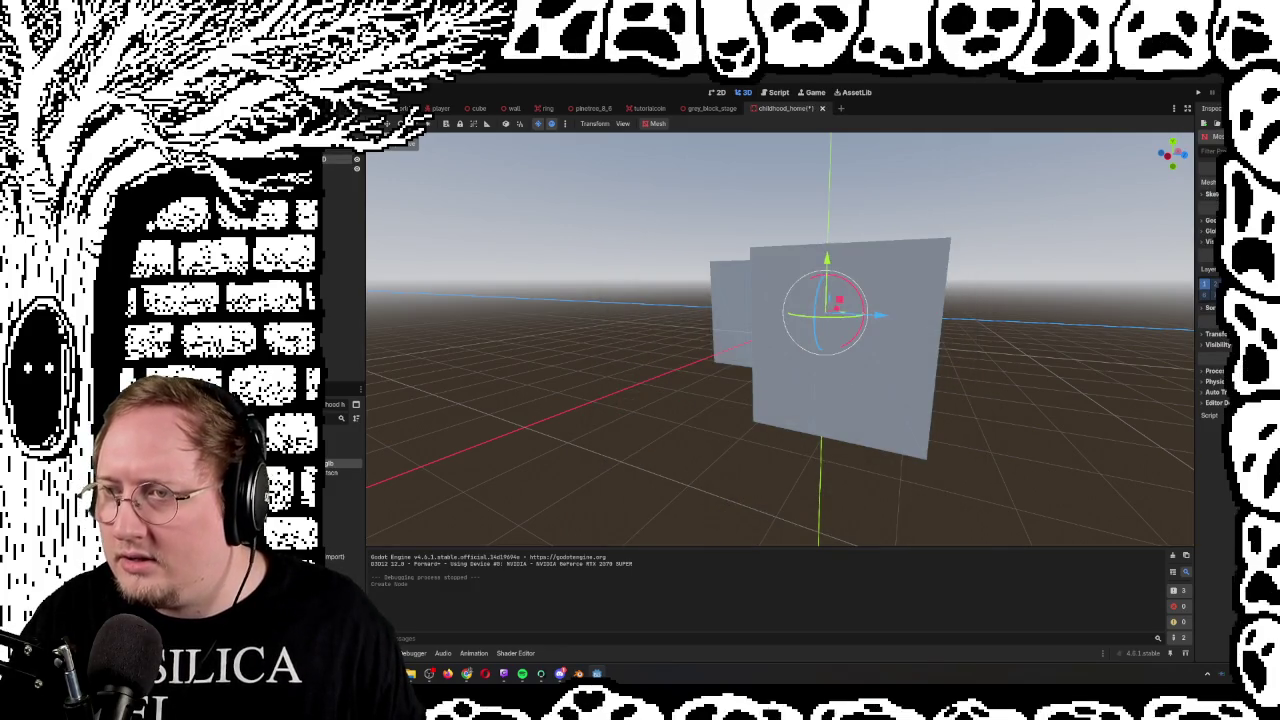
{"action": "left_click", "coordinate": [1215, 190]}
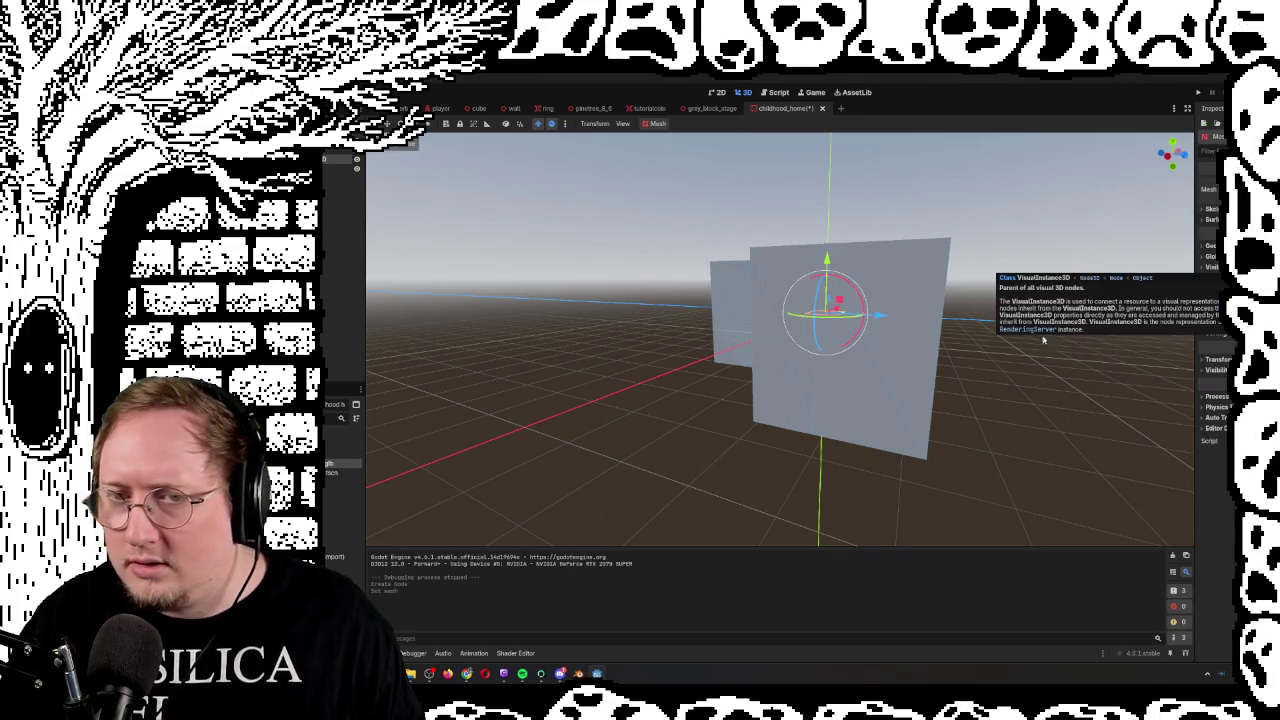
{"action": "scroll", "coordinate": [993, 361], "scroll_direction": "down", "scroll_amount": 5}
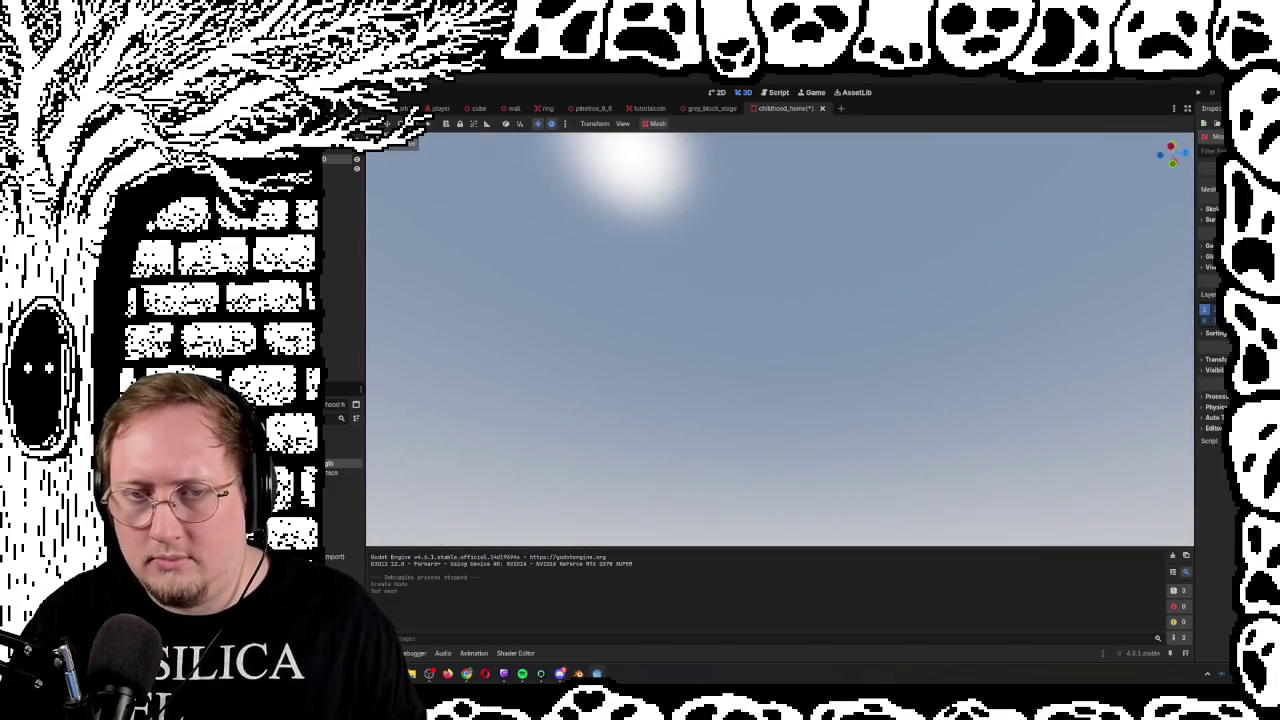
{"action": "key", "text": "f"}
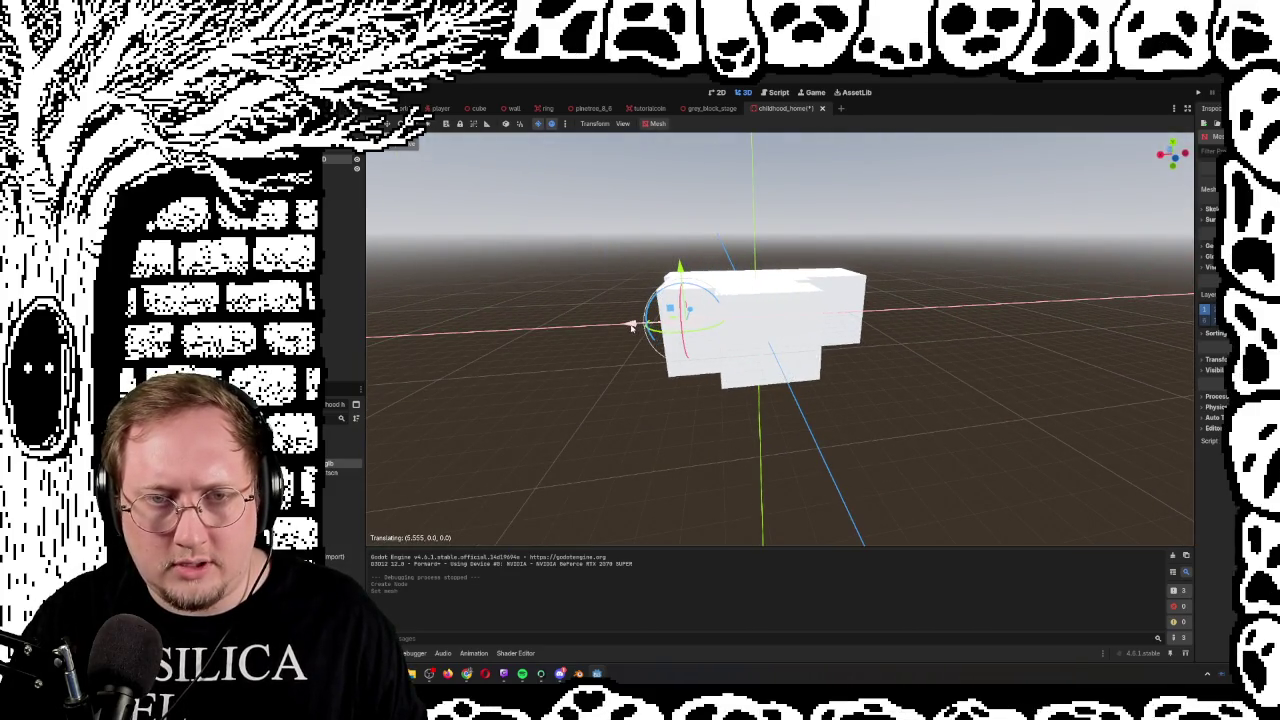
{"action": "left_click_drag", "start_coordinate": [615, 330], "coordinate": [612, 333]}
{"action": "key", "text": "f"}
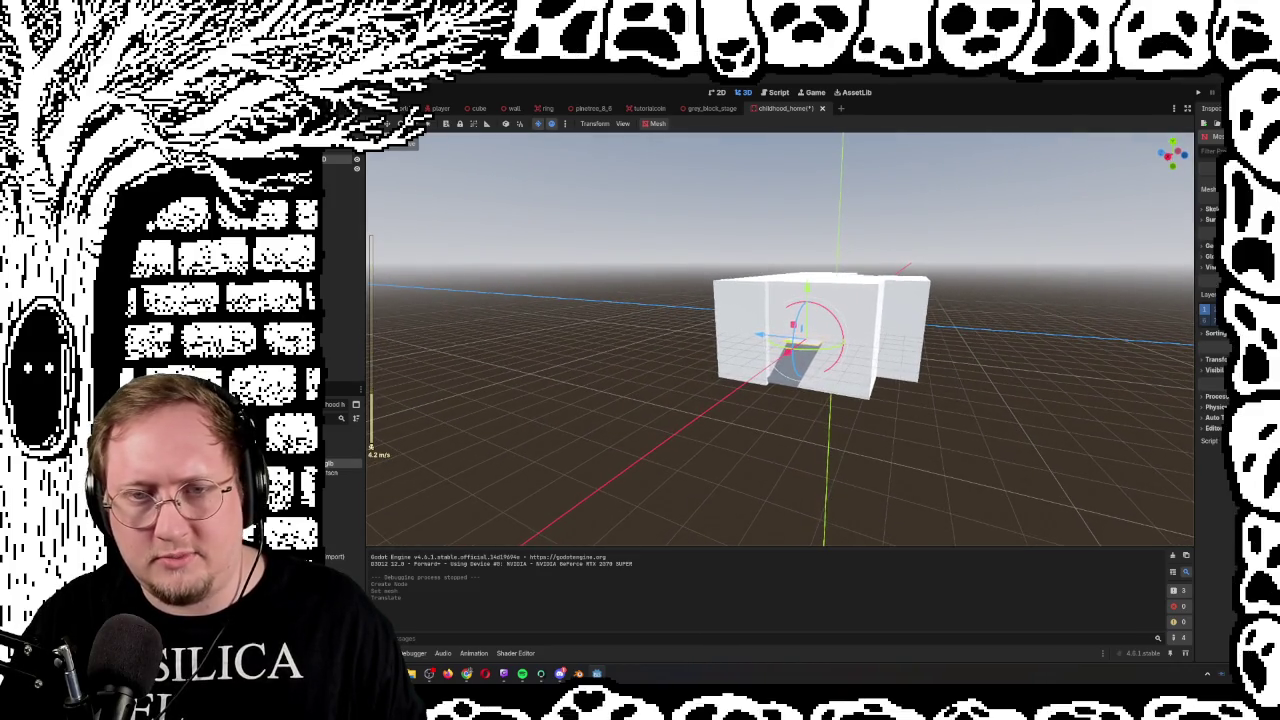
{"action": "key", "text": "w"}
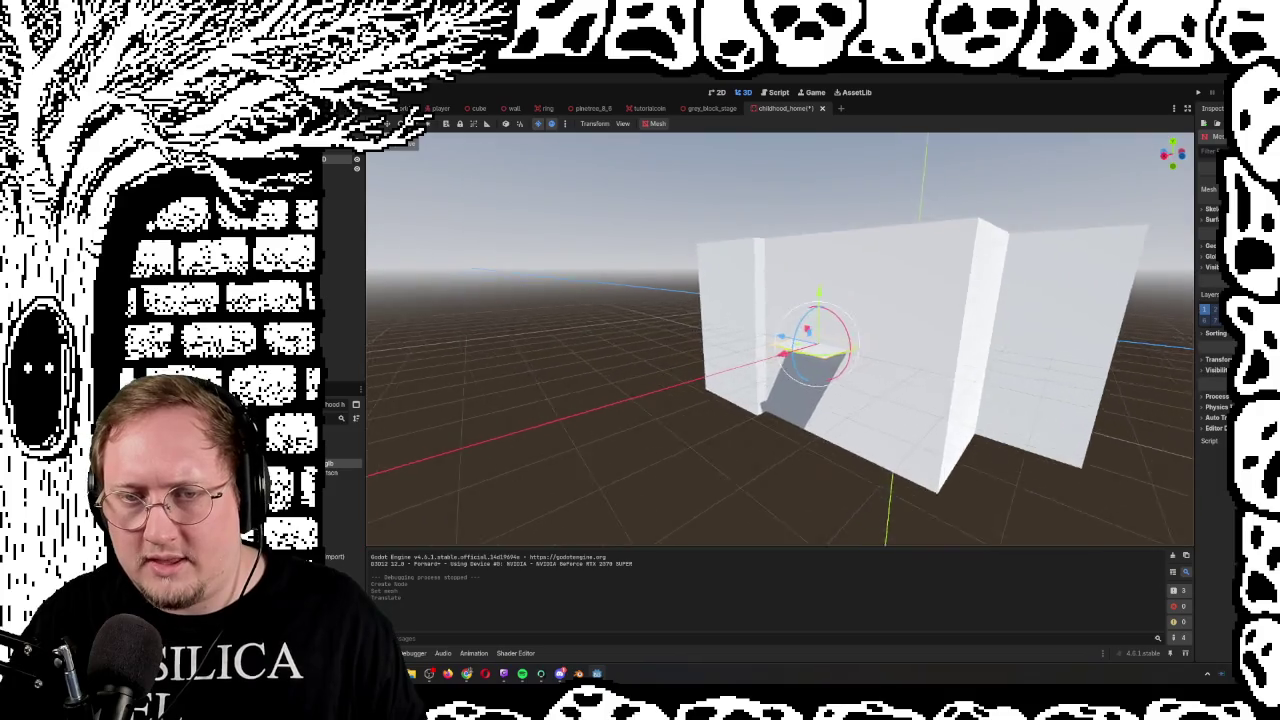
{"action": "key", "text": "w"}
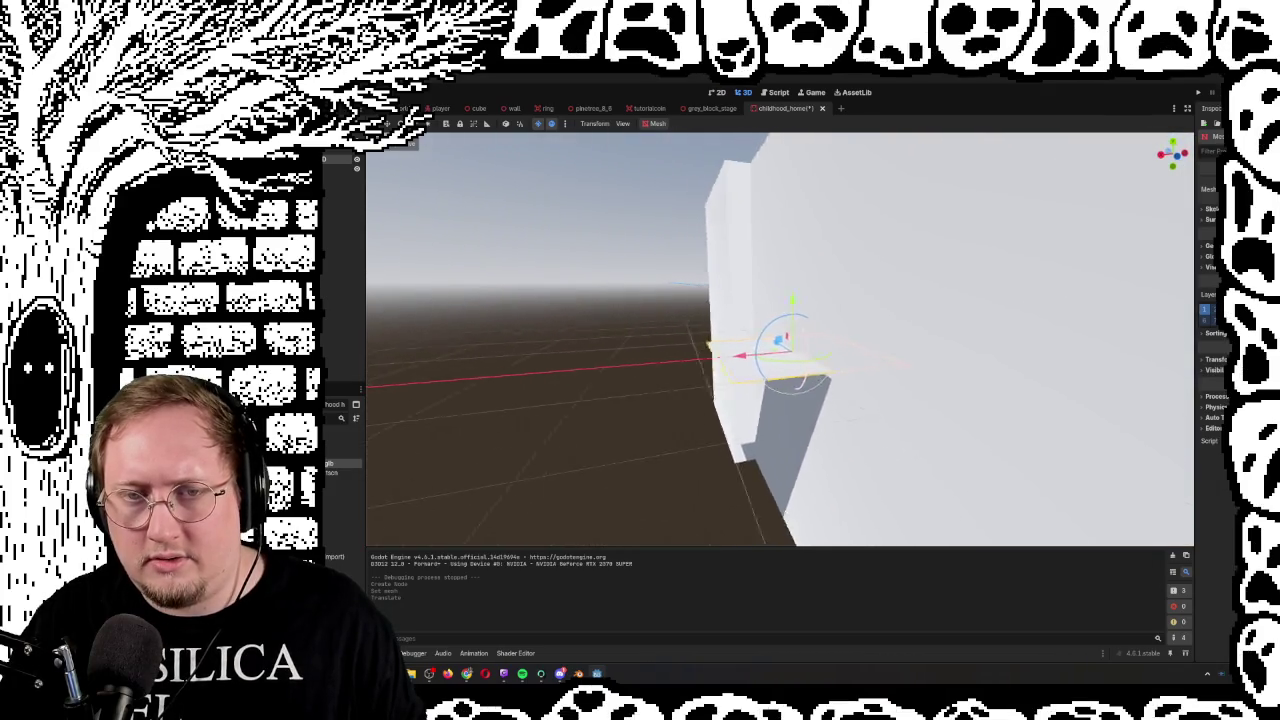
{"action": "key", "text": "s"}
{"action": "key", "text": "w"}
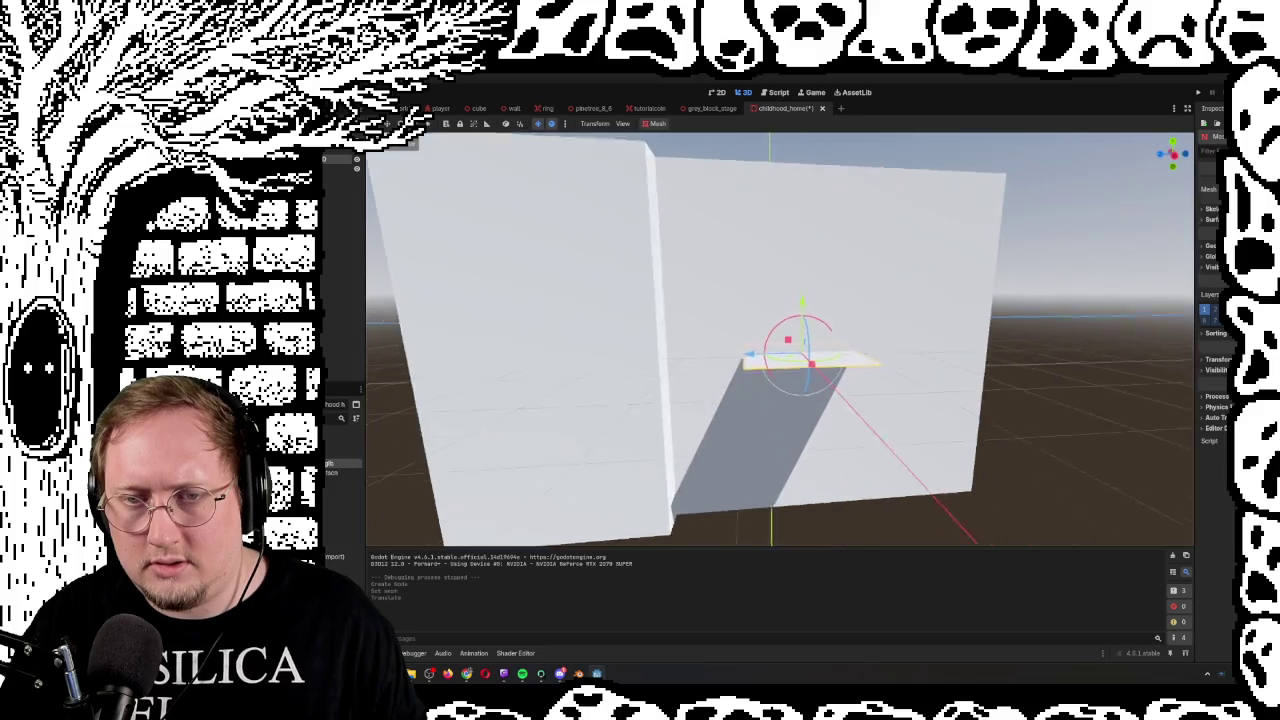
{"action": "key", "text": "s"}
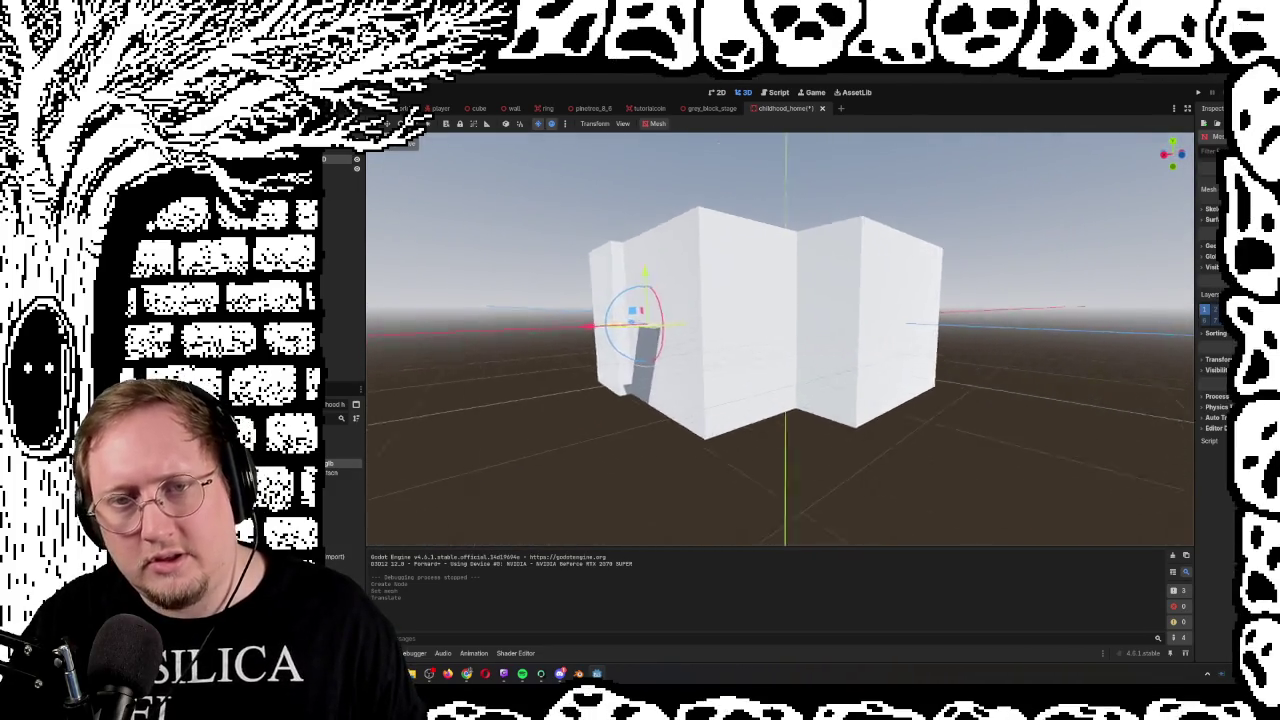
{"action": "key", "text": "w"}
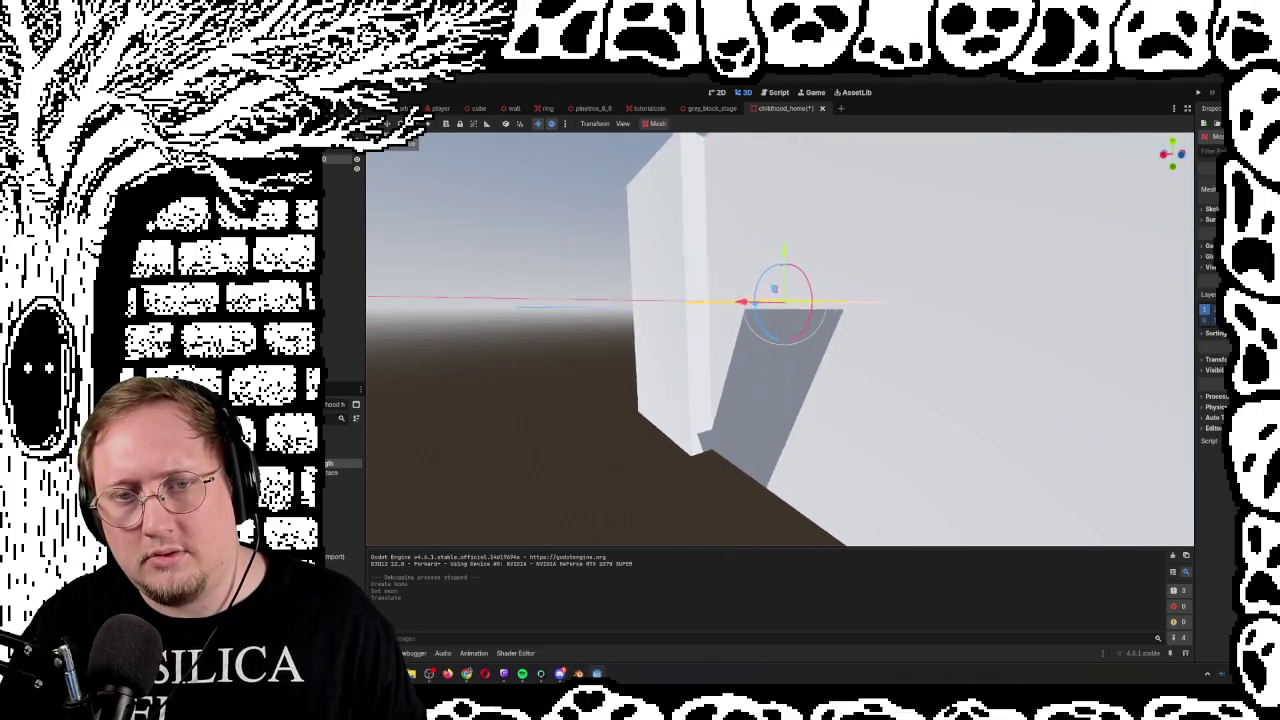
{"action": "key", "text": "s"}
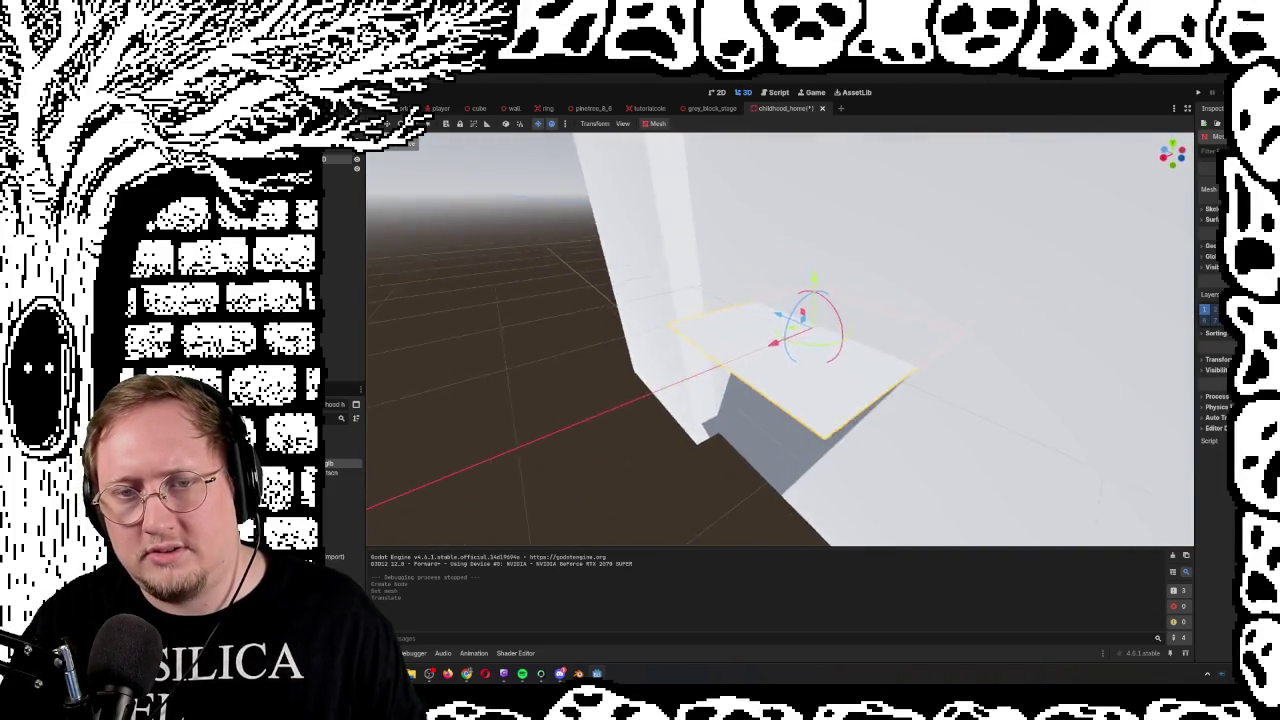
{"action": "key", "text": "a"}
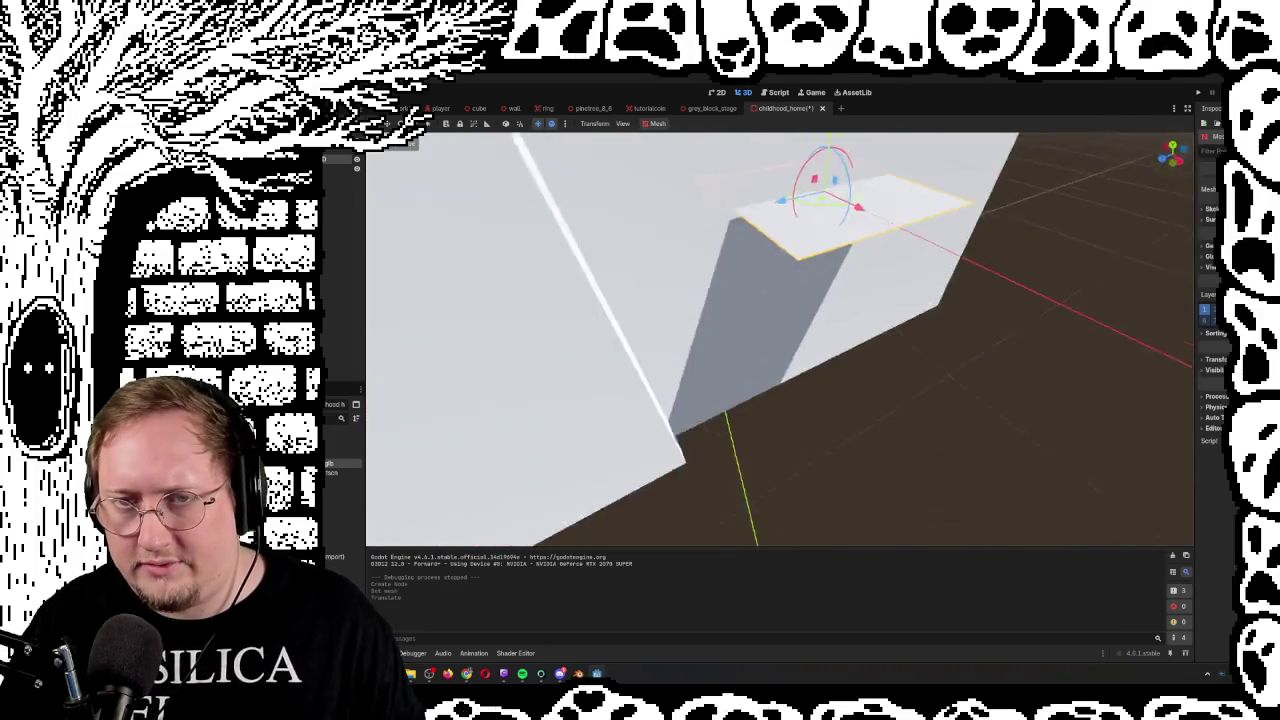
{"action": "key", "text": "a"}
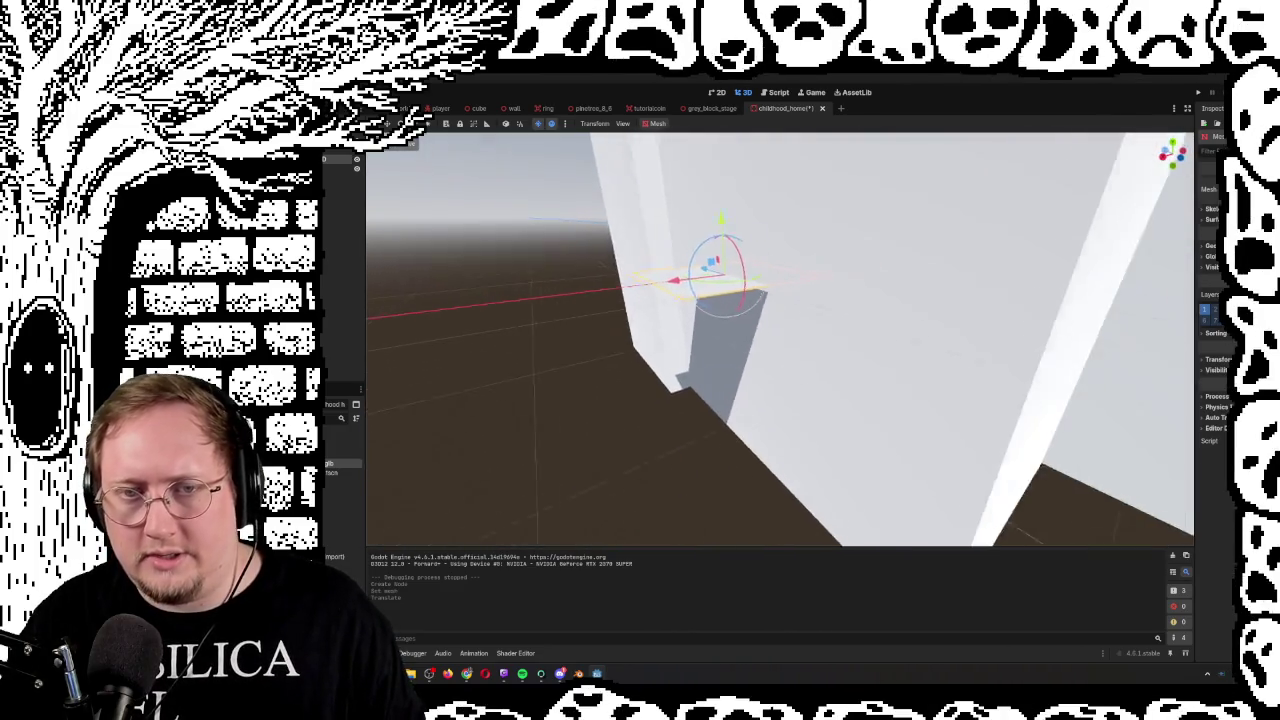
{"action": "key", "text": "a"}
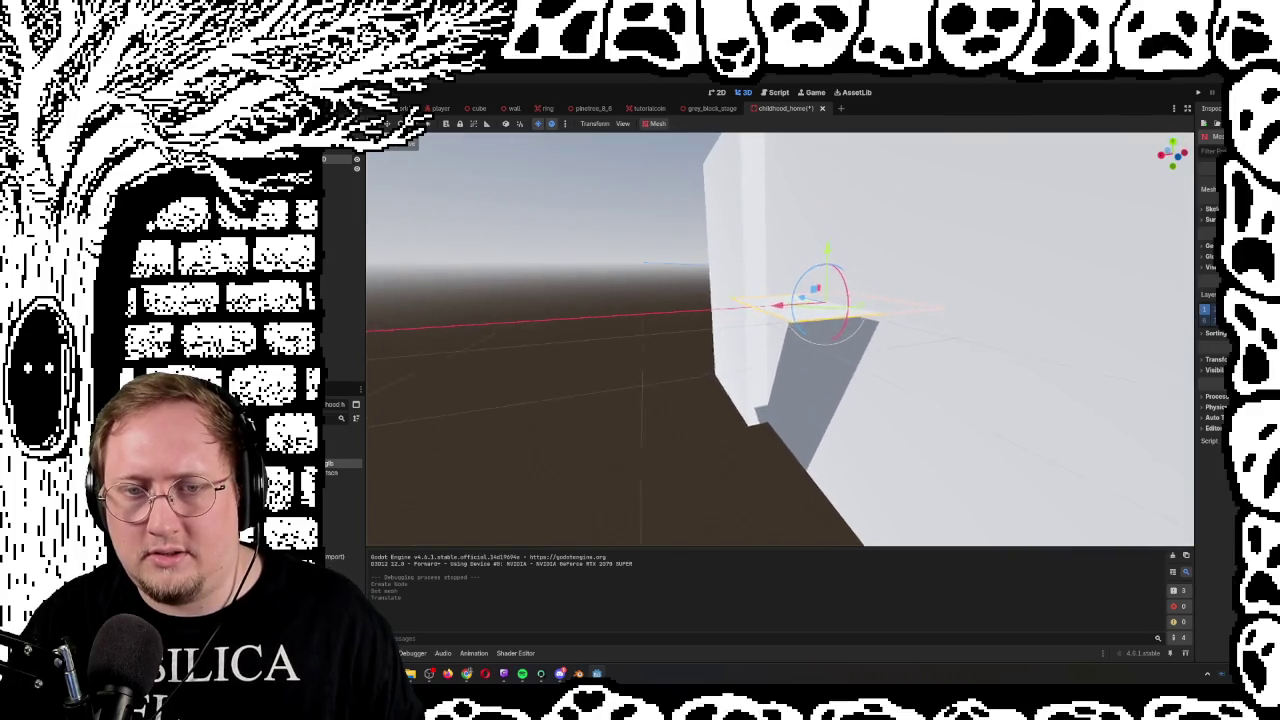
{"action": "key", "text": "a"}
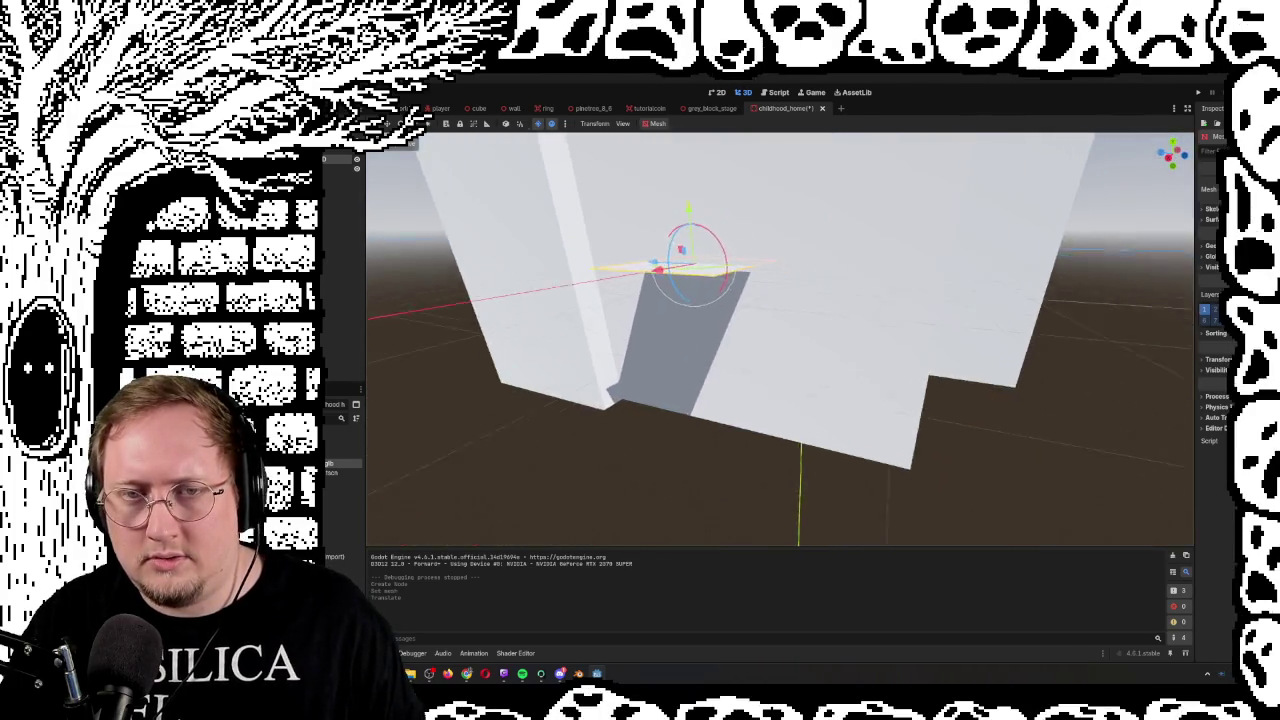
{"action": "key", "text": "a"}
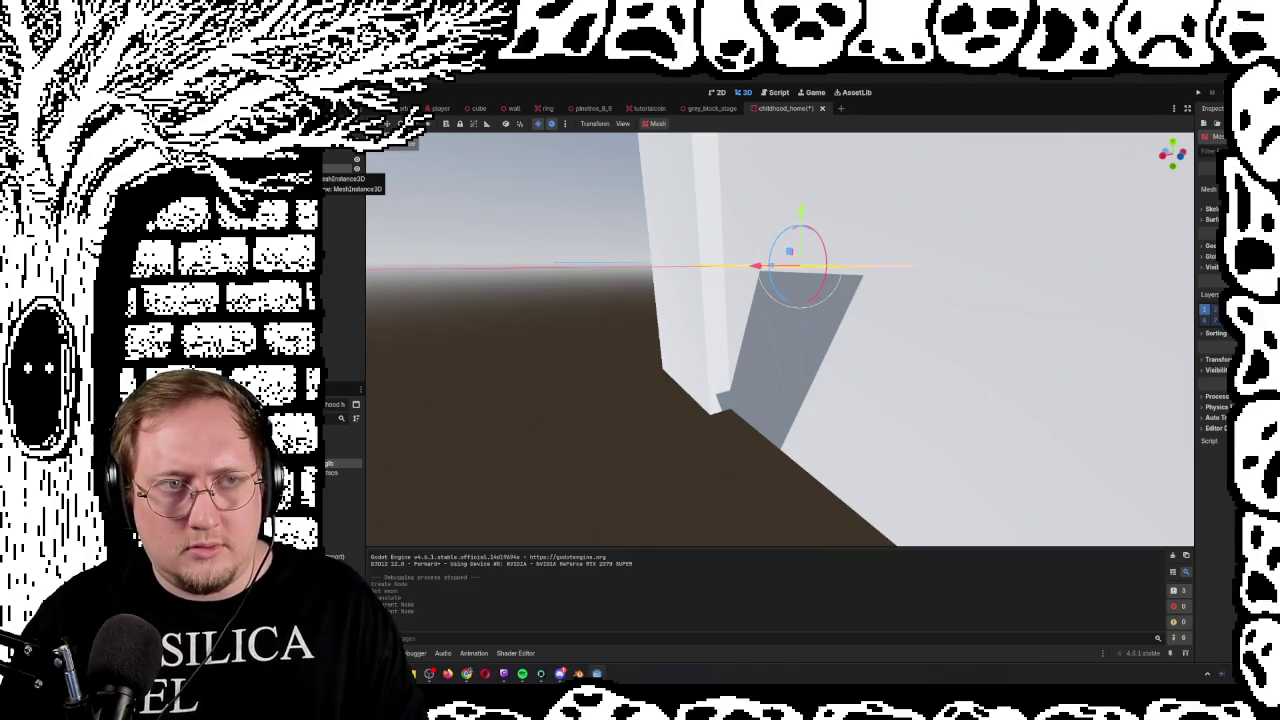
Duplicate the small mesh piece by the wall and zoom out to view the walls
{"action": "right_click", "coordinate": [324, 170]}
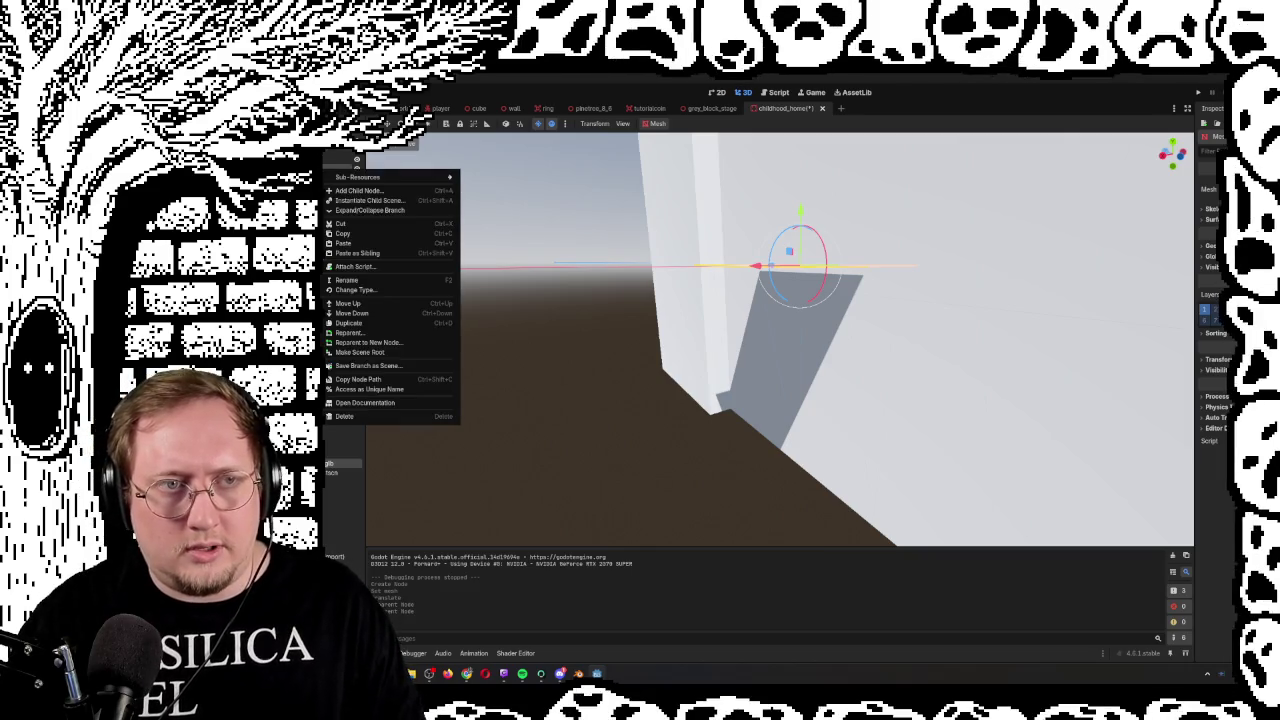
{"action": "left_click", "coordinate": [342, 325]}
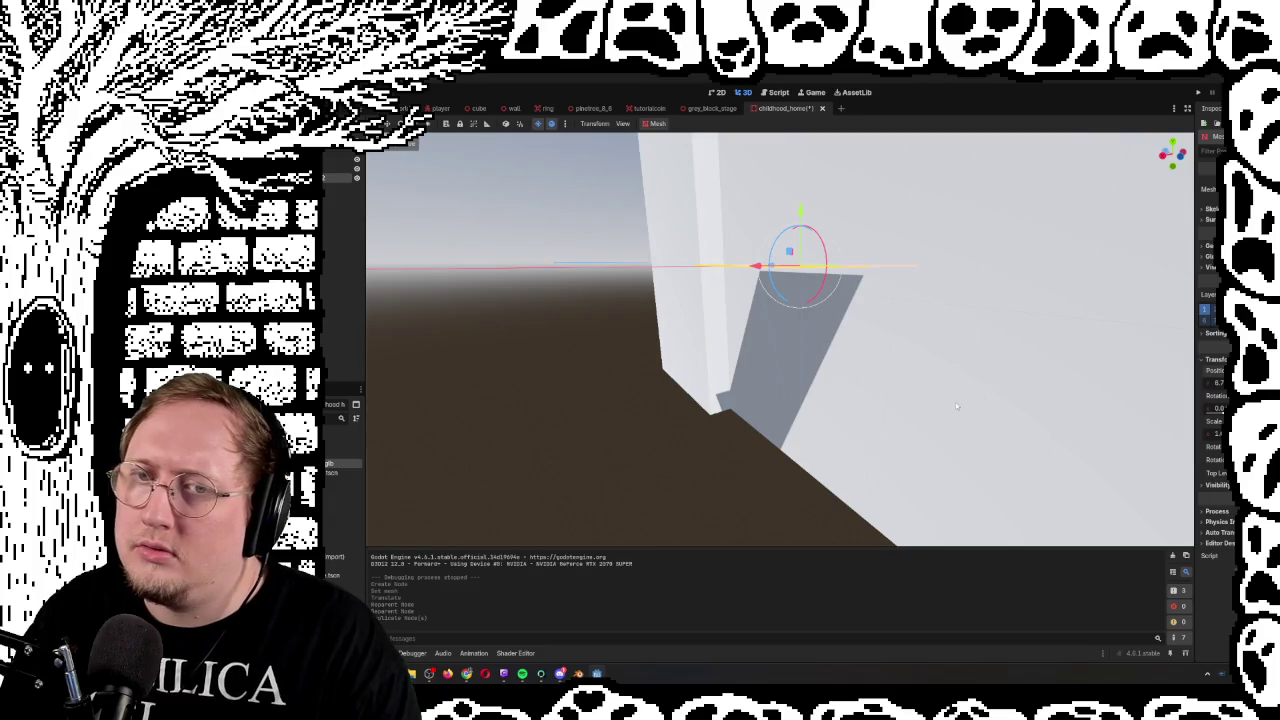
{"action": "scroll", "coordinate": [955, 402], "scroll_direction": "down", "scroll_amount": 10}
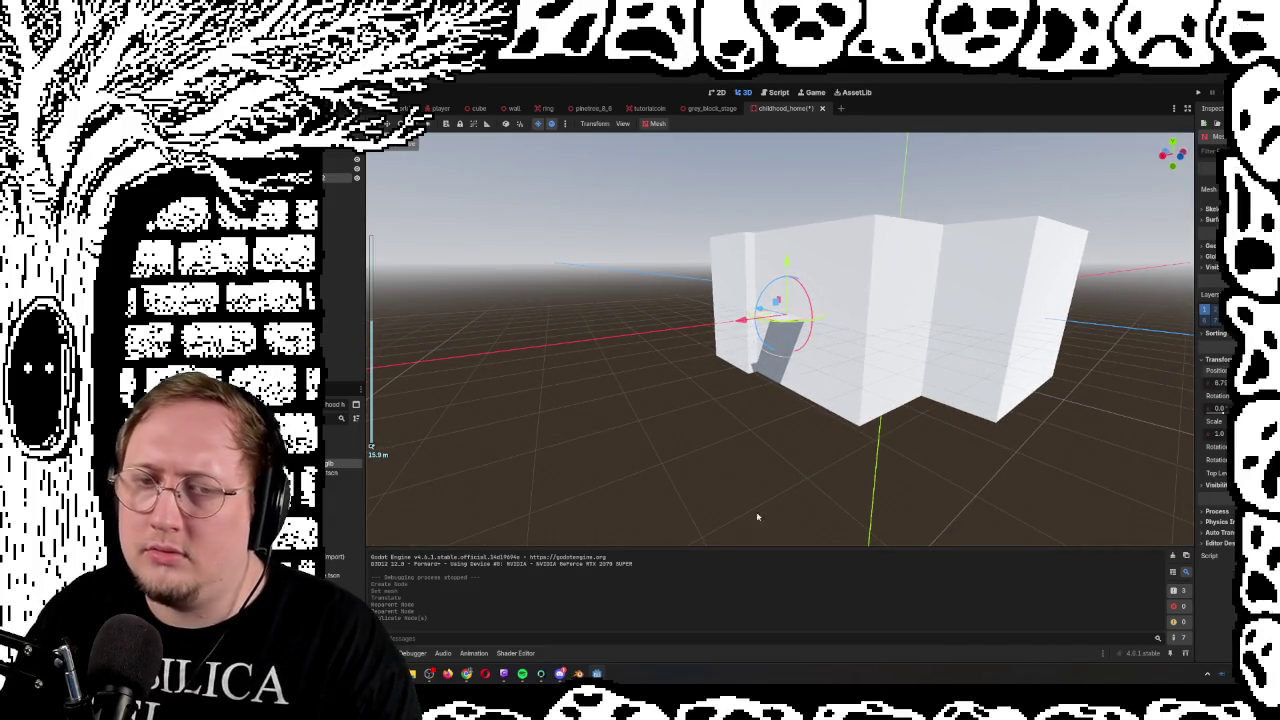
Drop the duplicated piece down onto the floor and save the childhood_home scene
{"action": "mouse_move", "coordinate": [578, 674]}
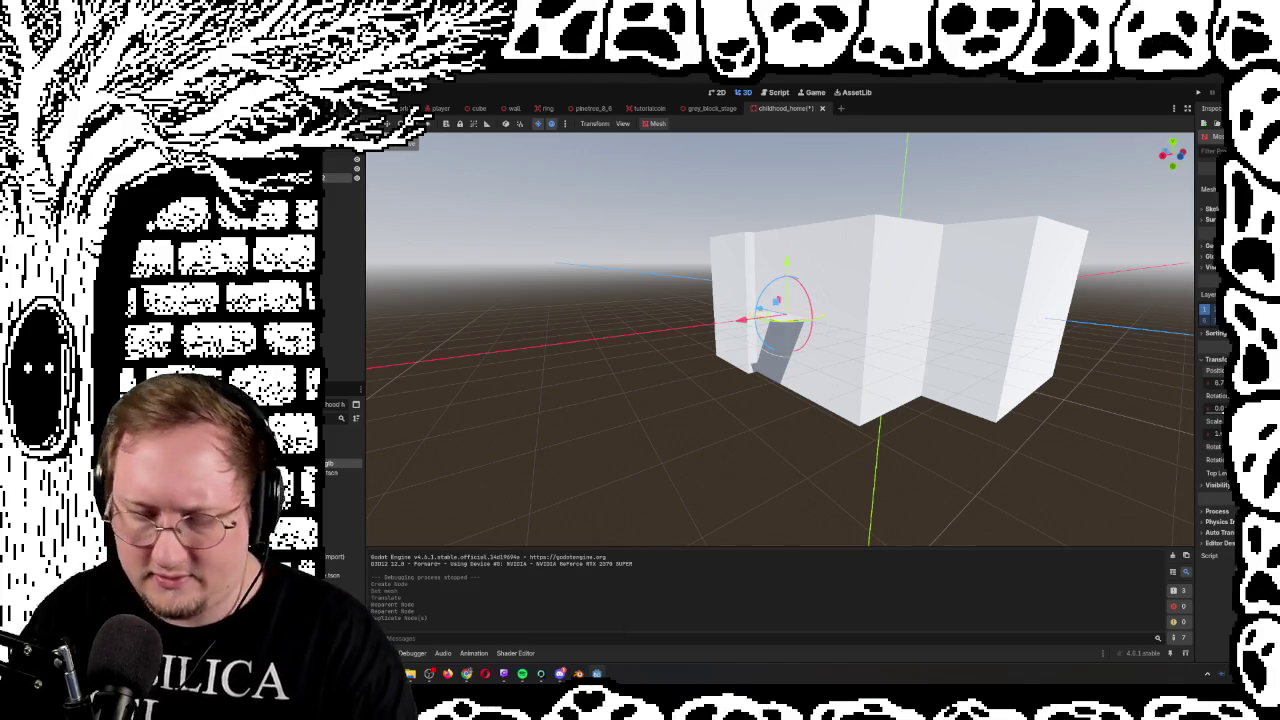
{"action": "key", "text": "Return"}
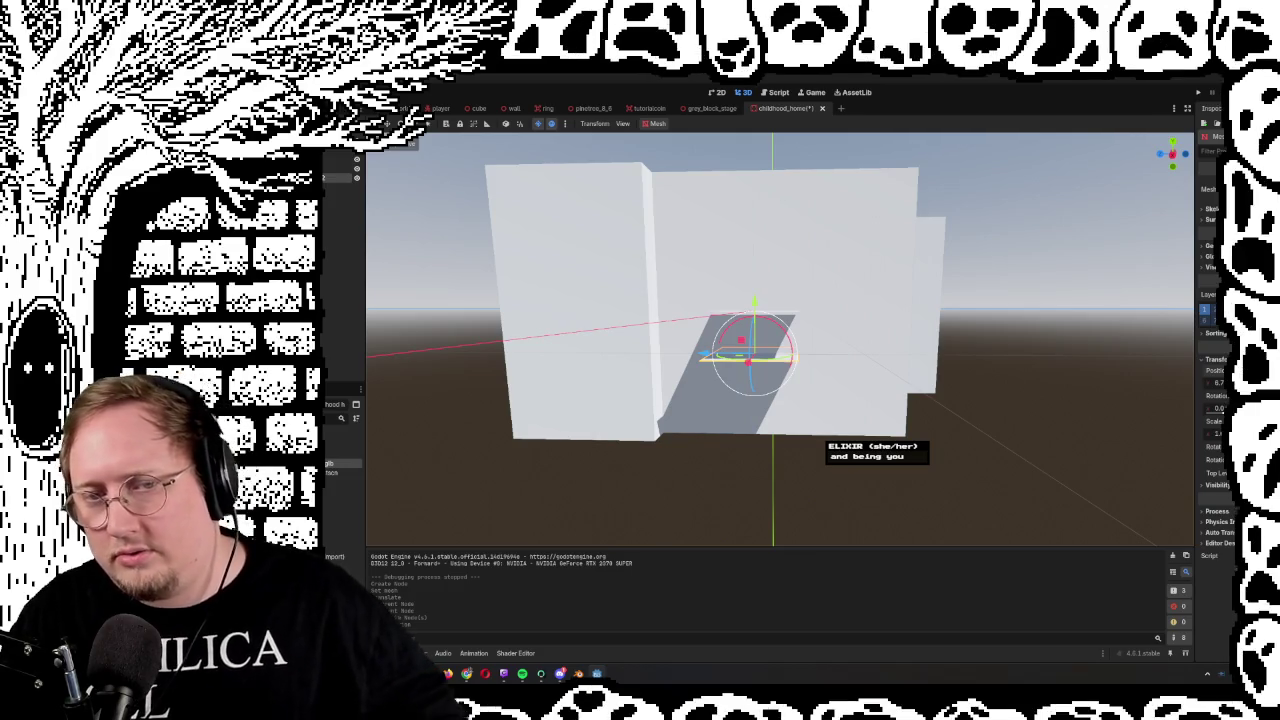
{"action": "scroll", "coordinate": [780, 340], "scroll_direction": "up", "scroll_amount": 5}
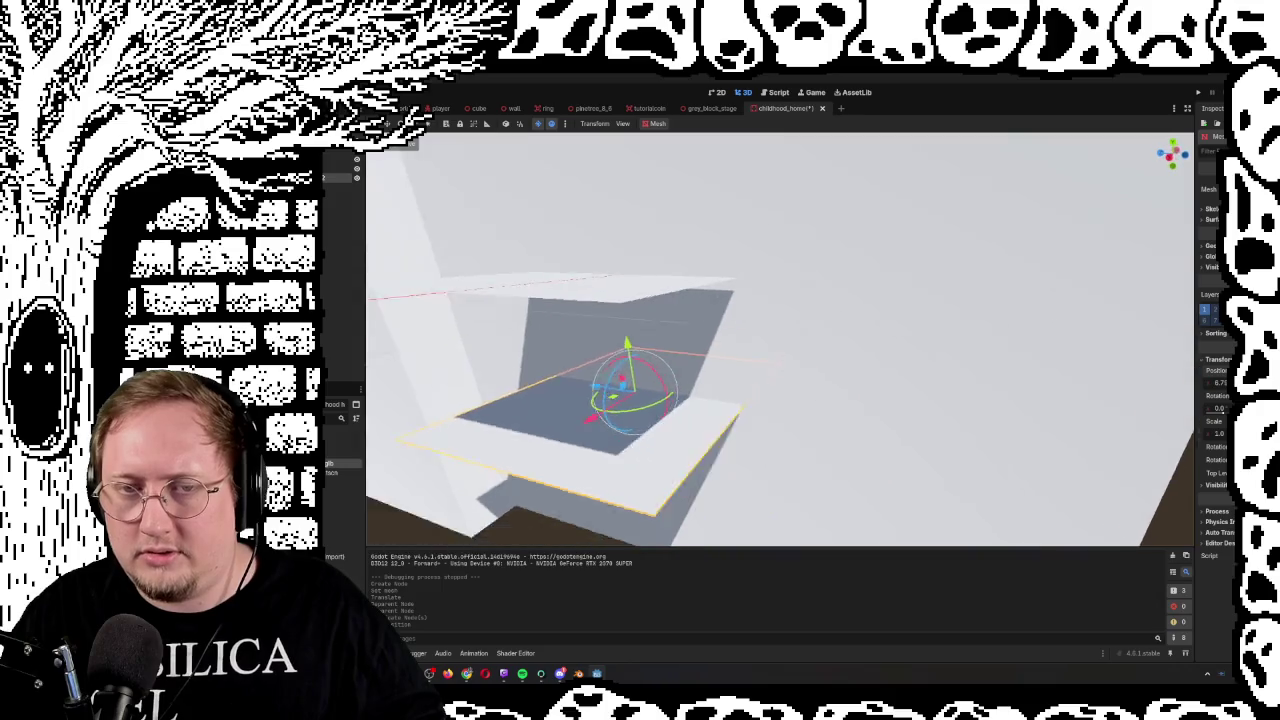
{"action": "left_click_drag", "start_coordinate": [620, 420], "coordinate": [668, 422]}
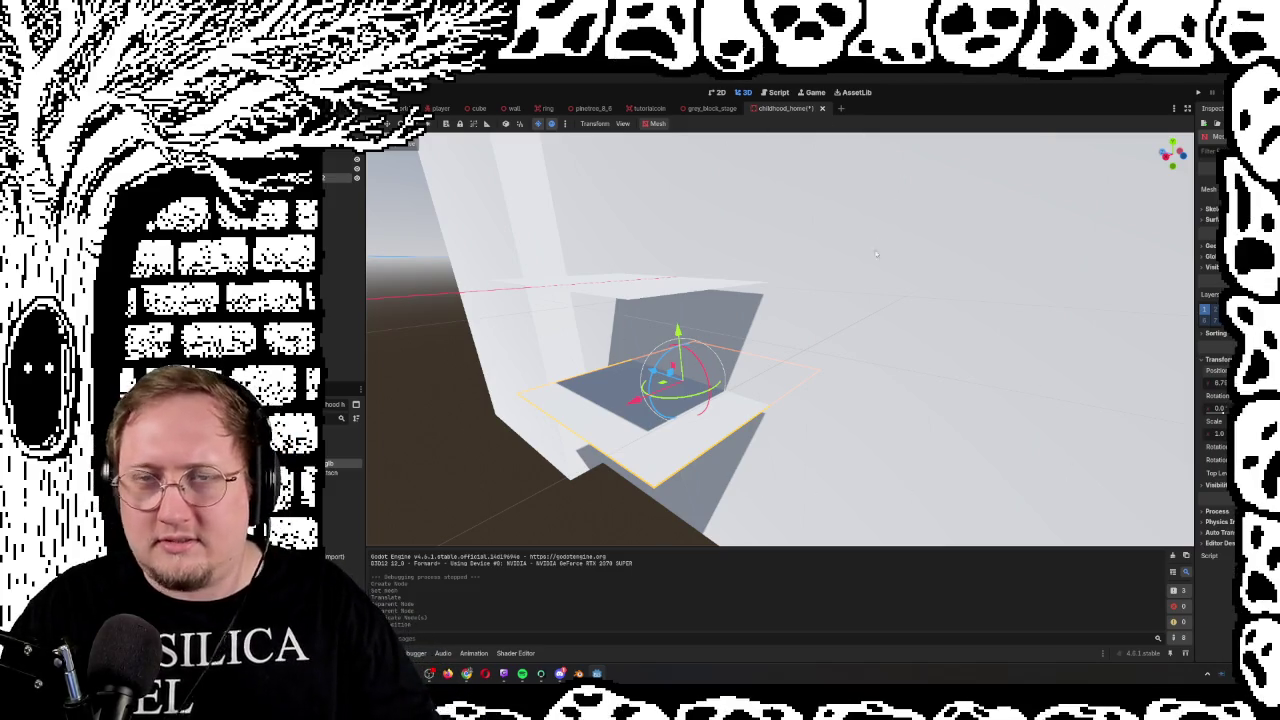
{"action": "key", "text": "ctrl+s"}
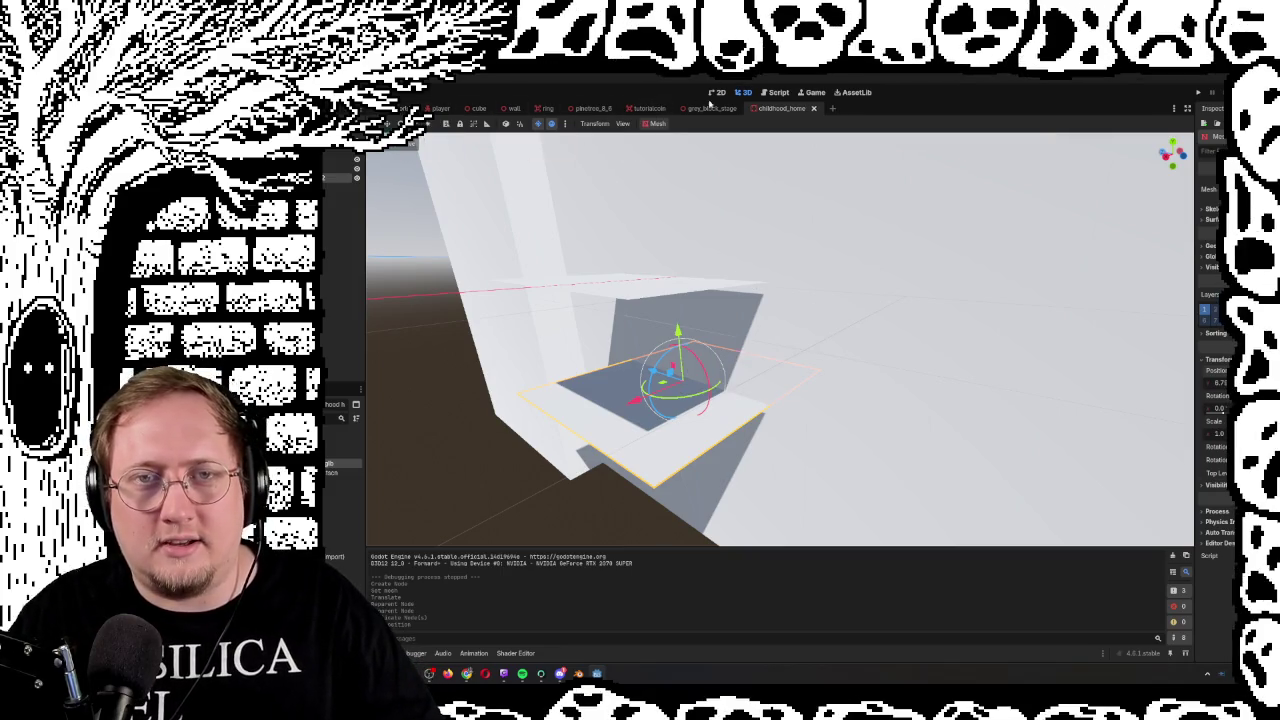
Look through the tutorialcoin, pinetree_8_6 and ring scenes, then return to grey_block_stage
{"action": "left_click", "coordinate": [648, 108]}
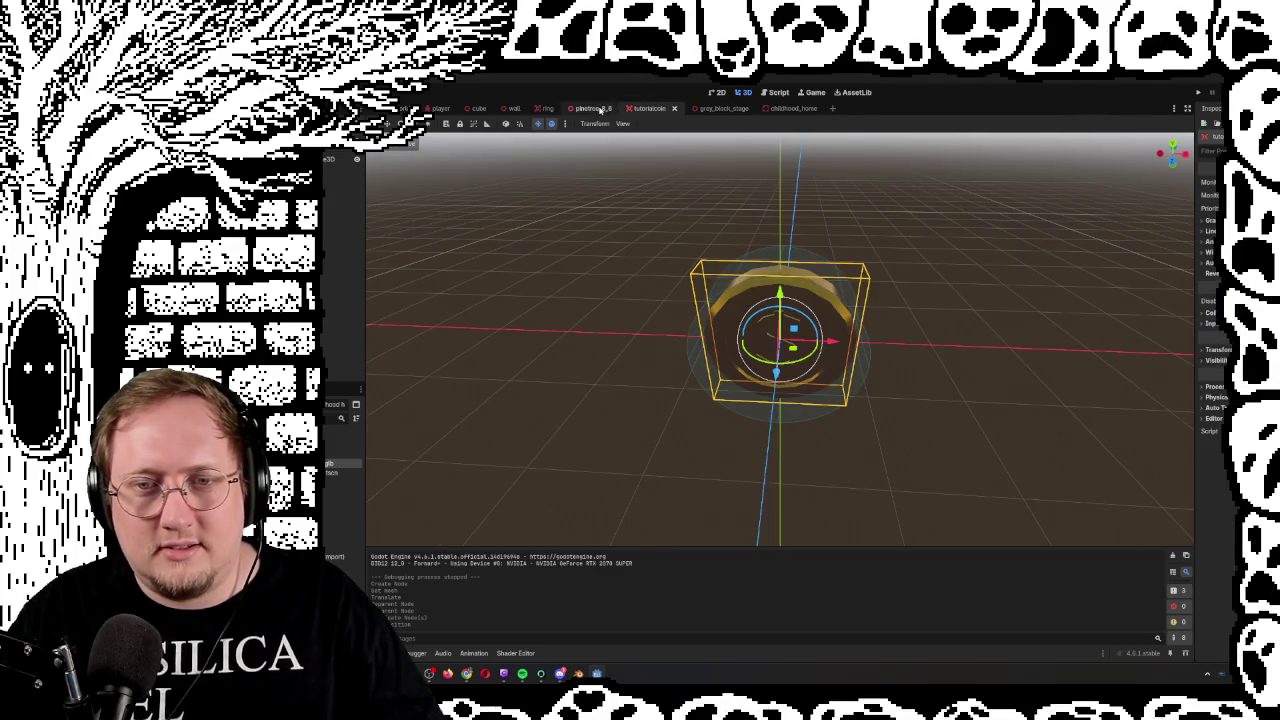
{"action": "left_click", "coordinate": [605, 110]}
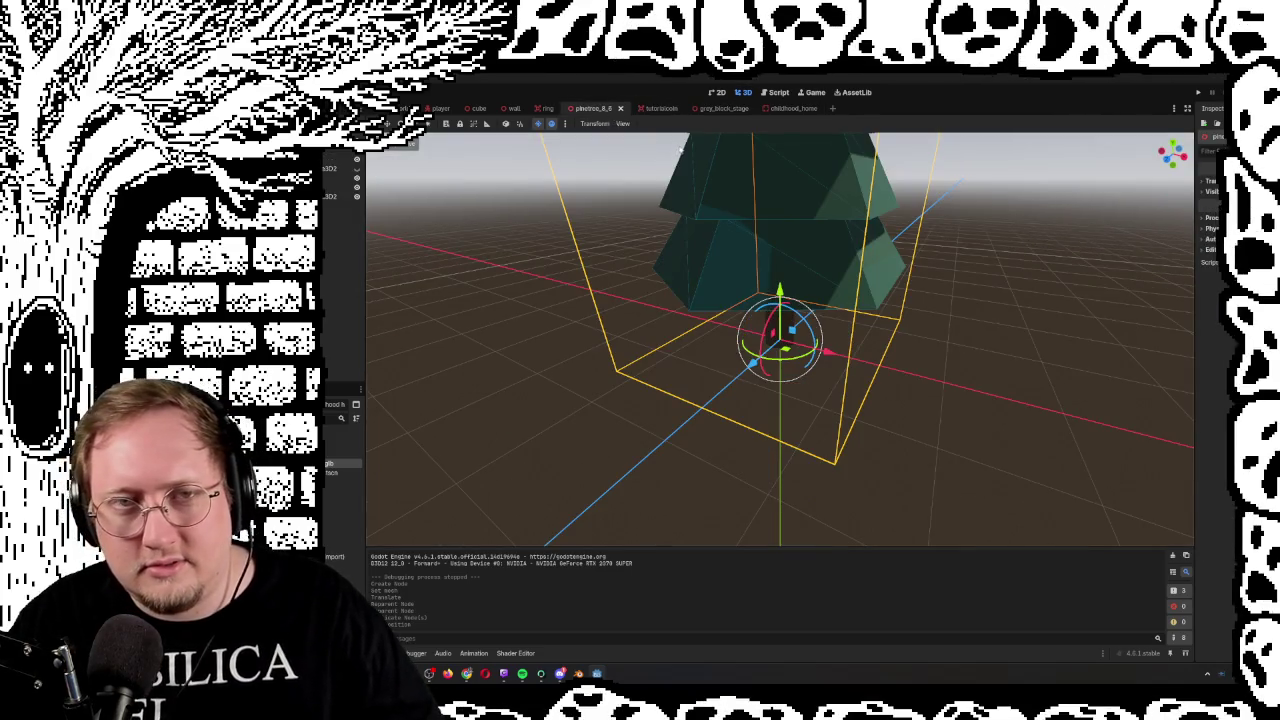
{"action": "left_click", "coordinate": [546, 108]}
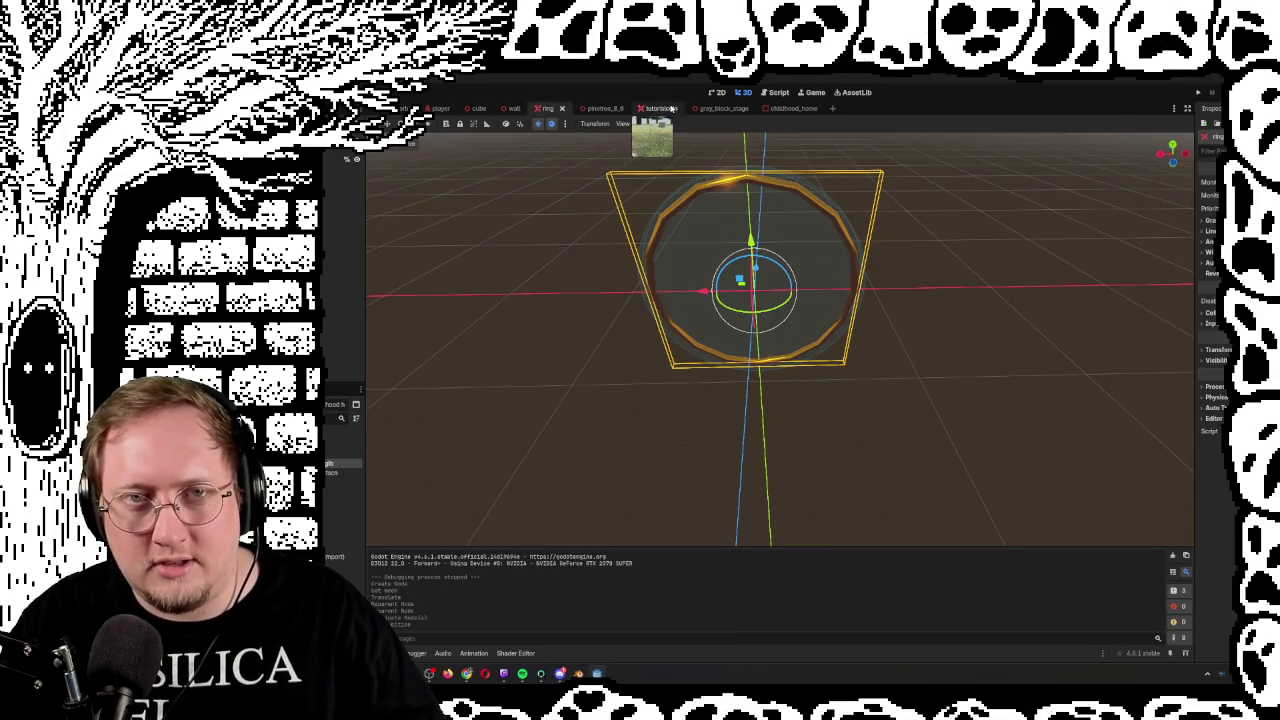
{"action": "left_click", "coordinate": [672, 108]}
{"action": "left_click", "coordinate": [712, 108]}
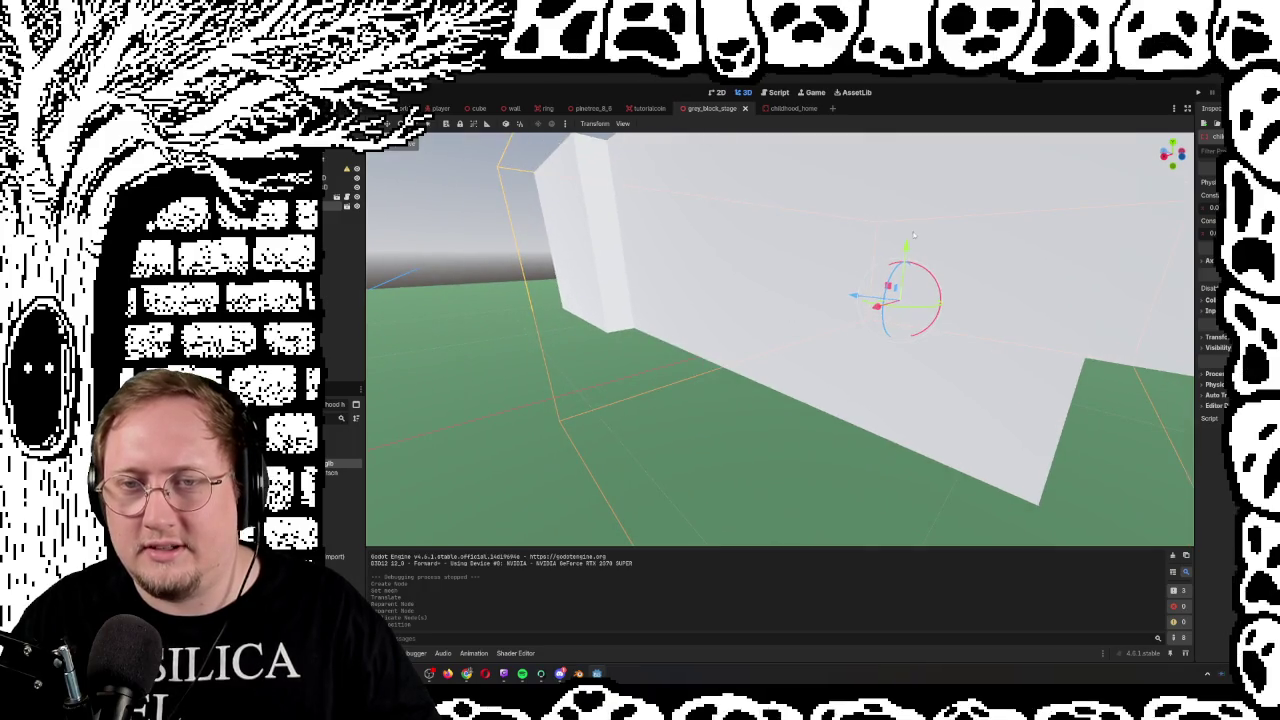
Raise the white slab about 11.25 units on Y, check its Transform values, then nudge it and undo
{"action": "left_click_drag", "start_coordinate": [906, 243], "coordinate": [909, 208]}
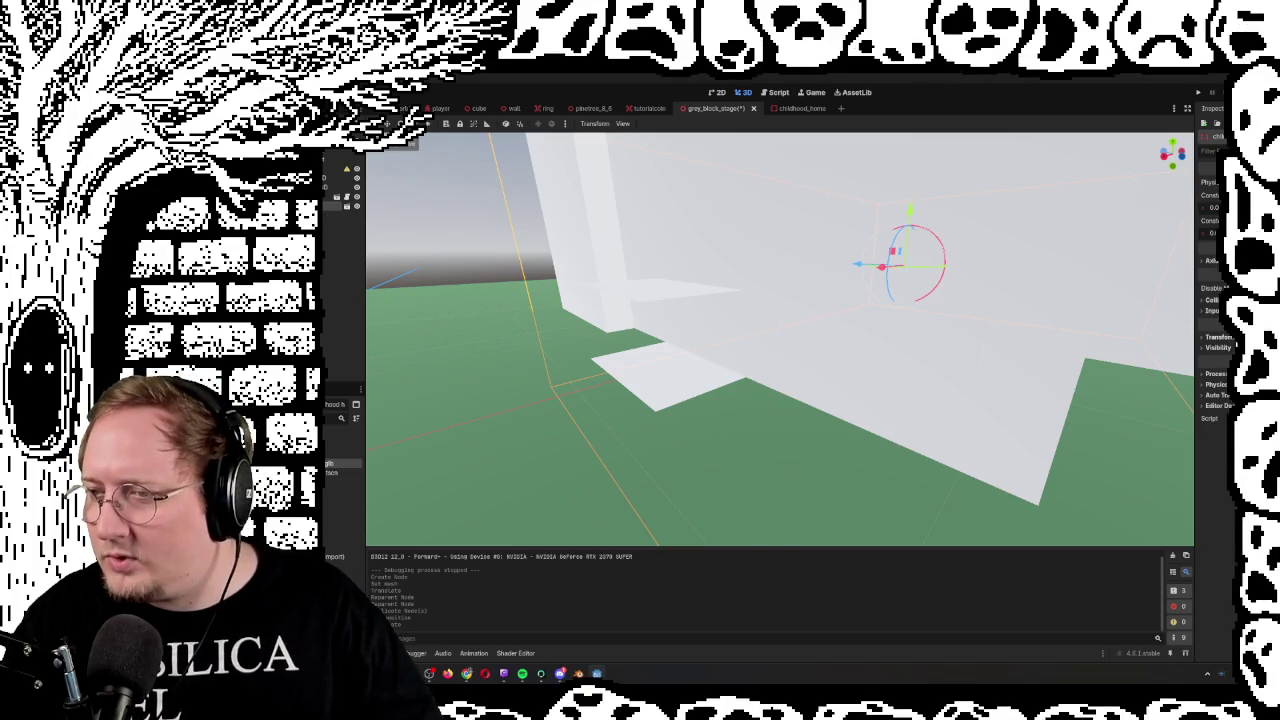
{"action": "left_click", "coordinate": [1216, 337]}
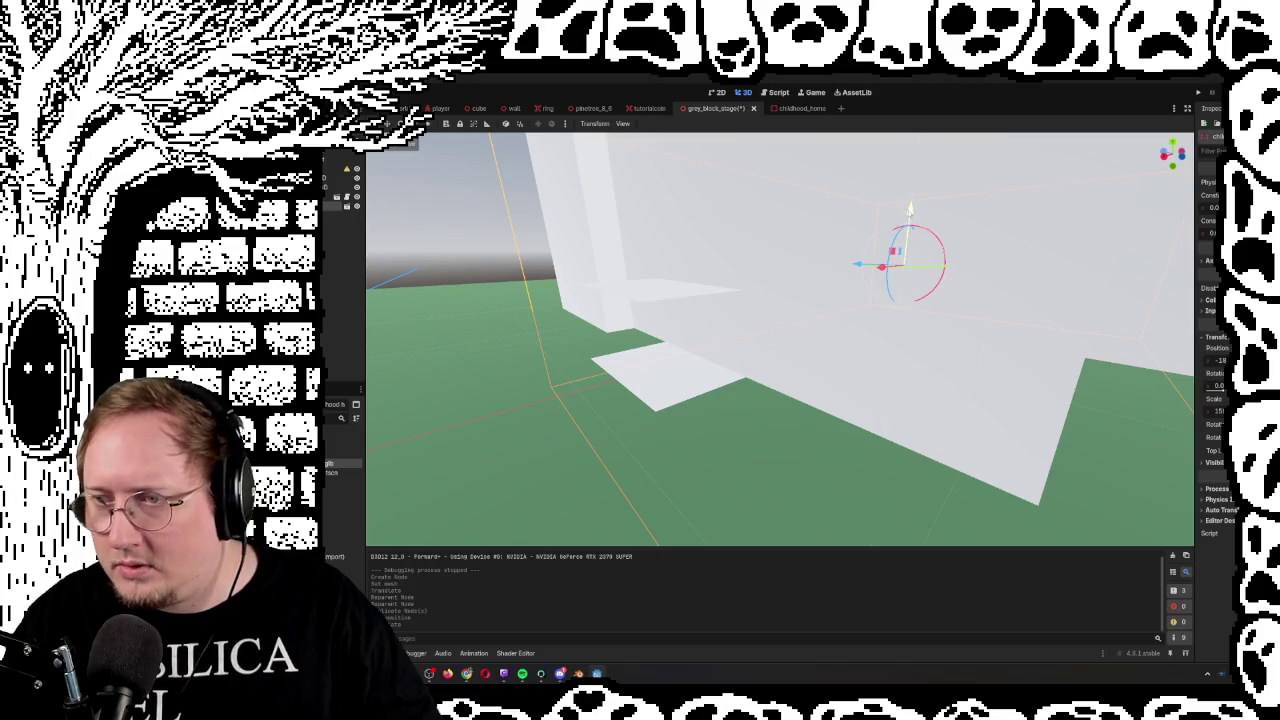
{"action": "mouse_move", "coordinate": [910, 212]}
{"action": "left_mouse_down"}
{"action": "mouse_move", "coordinate": [910, 230]}
{"action": "mouse_move", "coordinate": [918, 213]}
{"action": "left_mouse_up"}
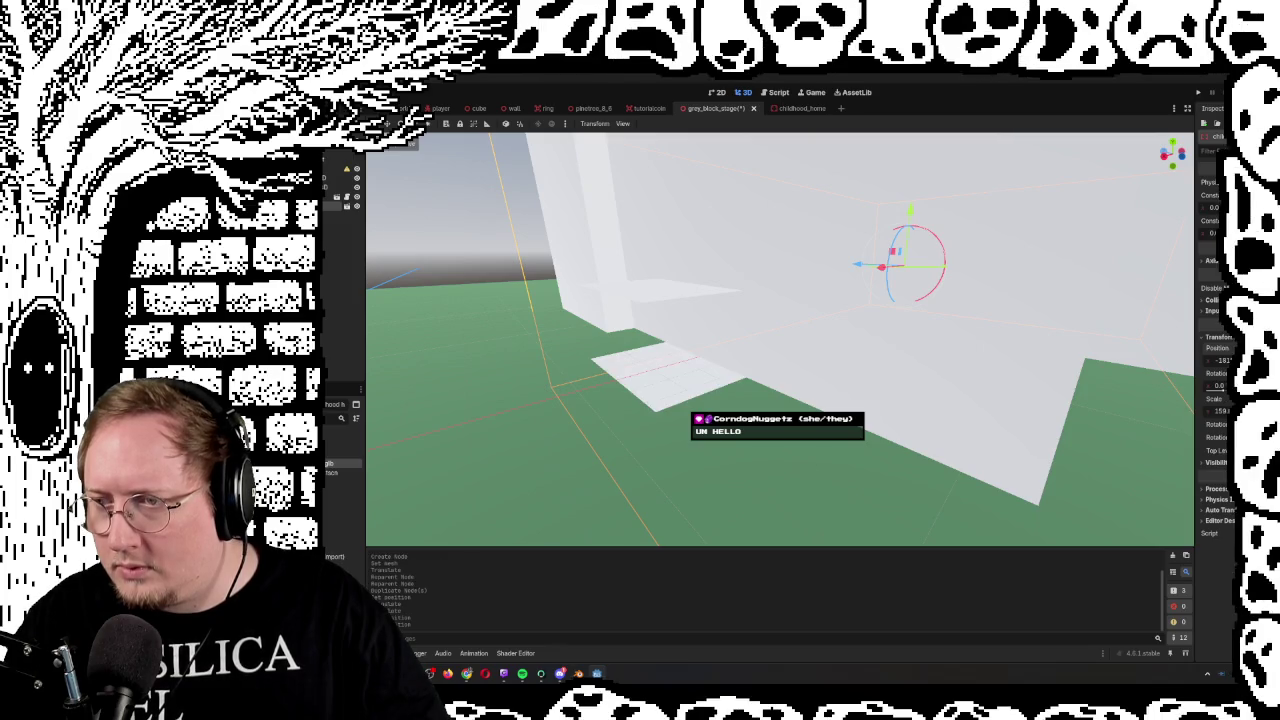
{"action": "key", "text": "ctrl+z"}
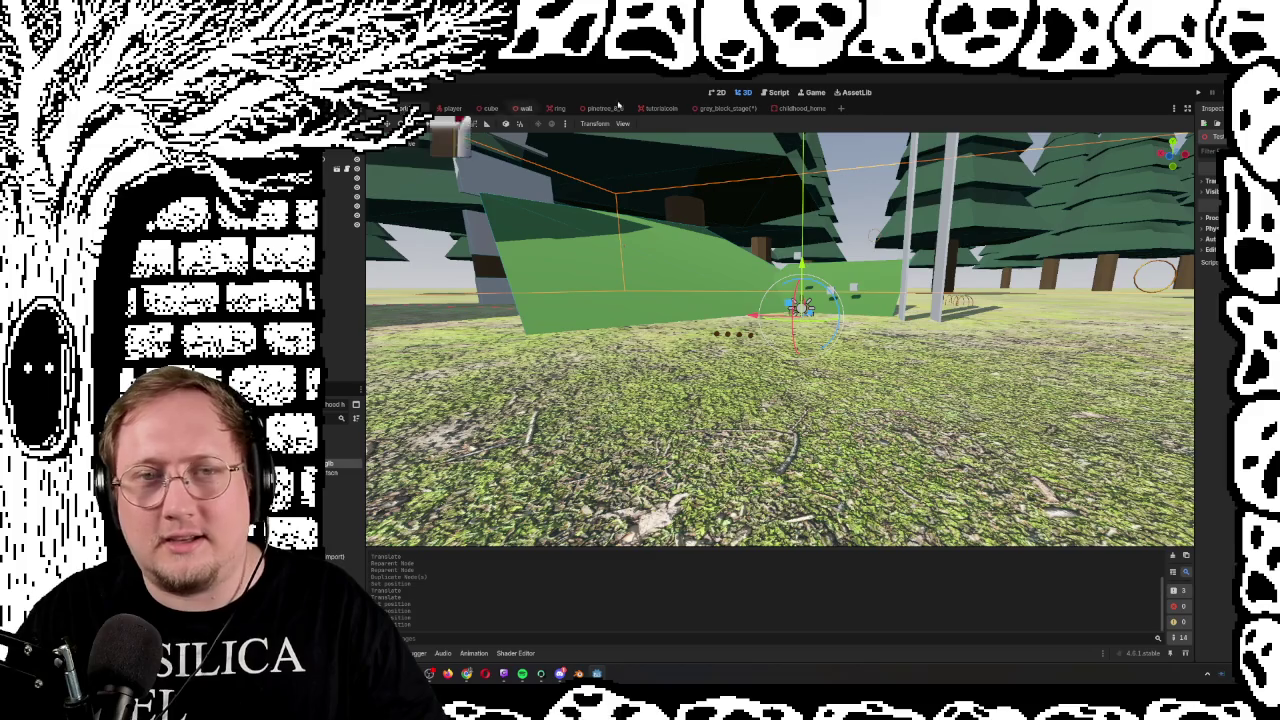
Play-test the forest level with F5, then stop the game with F8
{"action": "key", "text": "F5"}
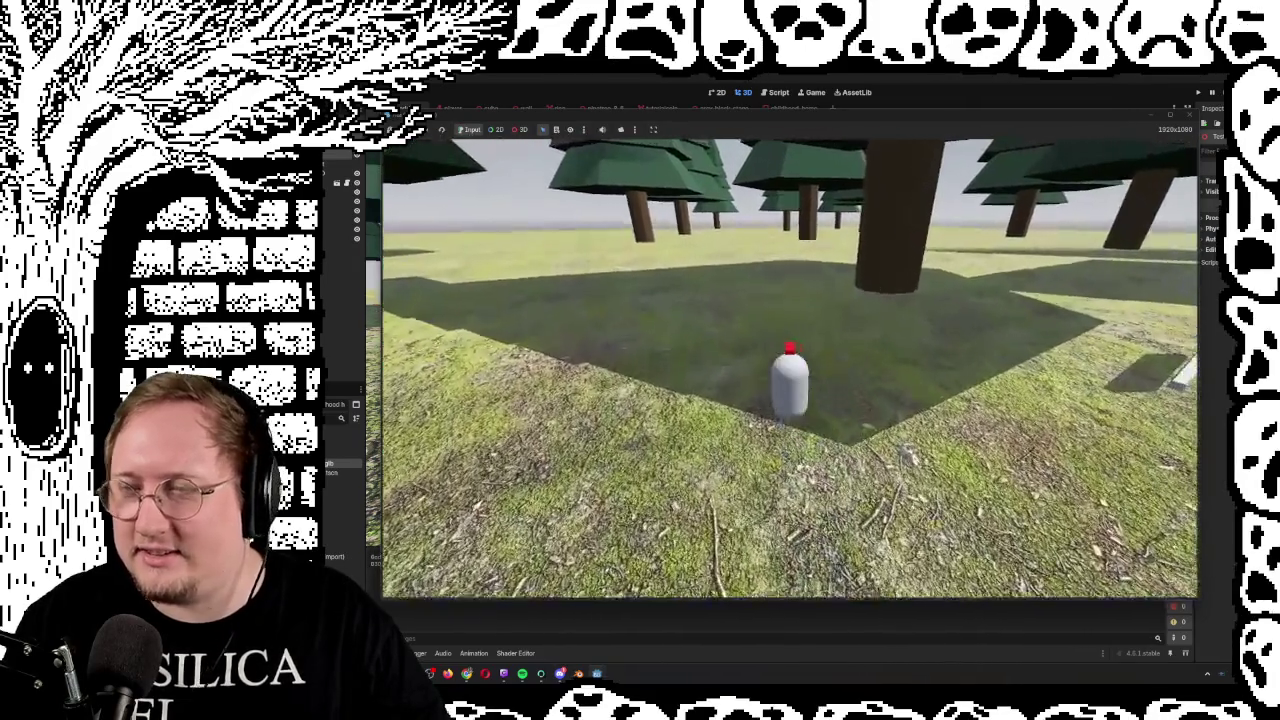
{"action": "key", "text": "F8"}
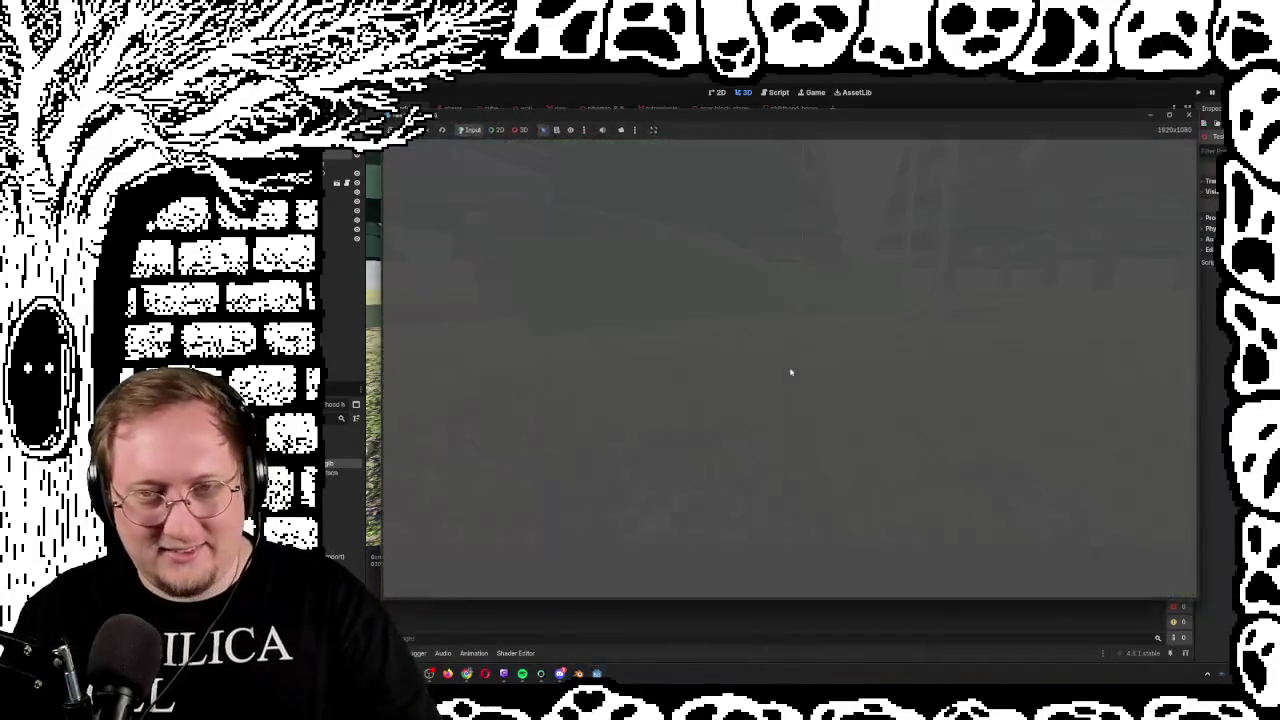
In grey_block_stage, clear the selection and fly around the white wall and raised block edge
{"action": "left_click", "coordinate": [722, 108]}
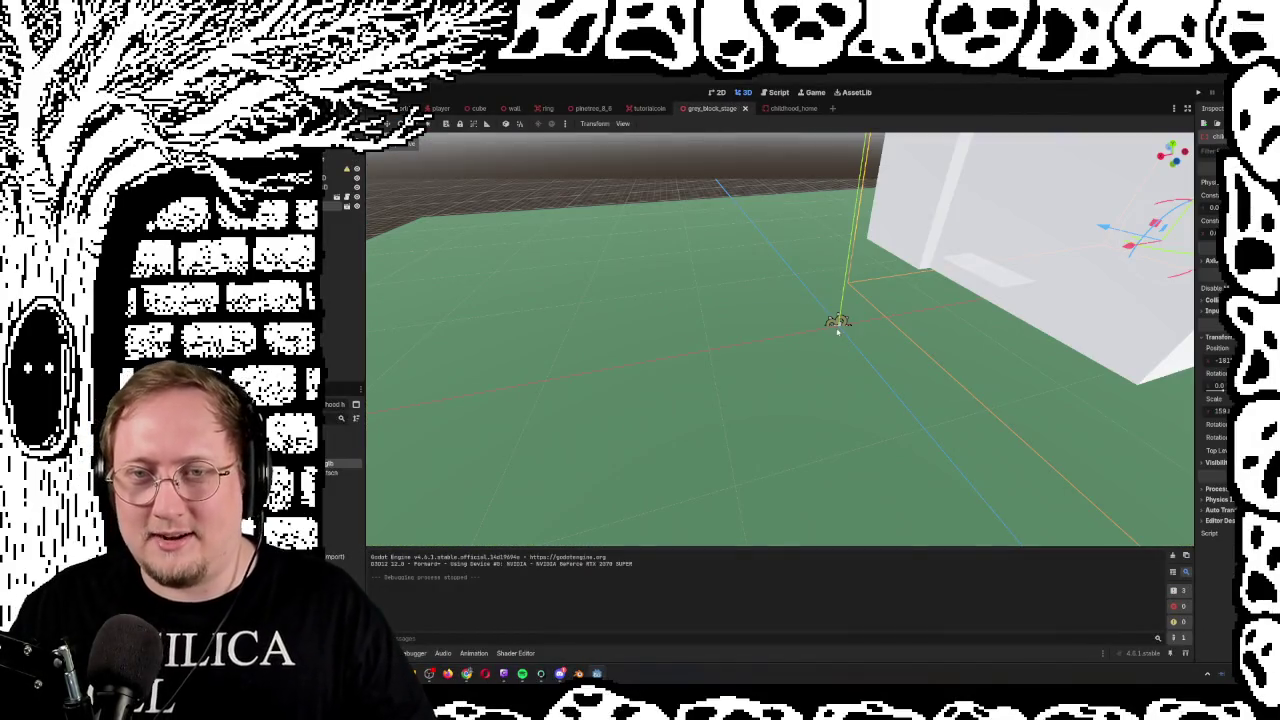
{"action": "left_click", "coordinate": [686, 341]}
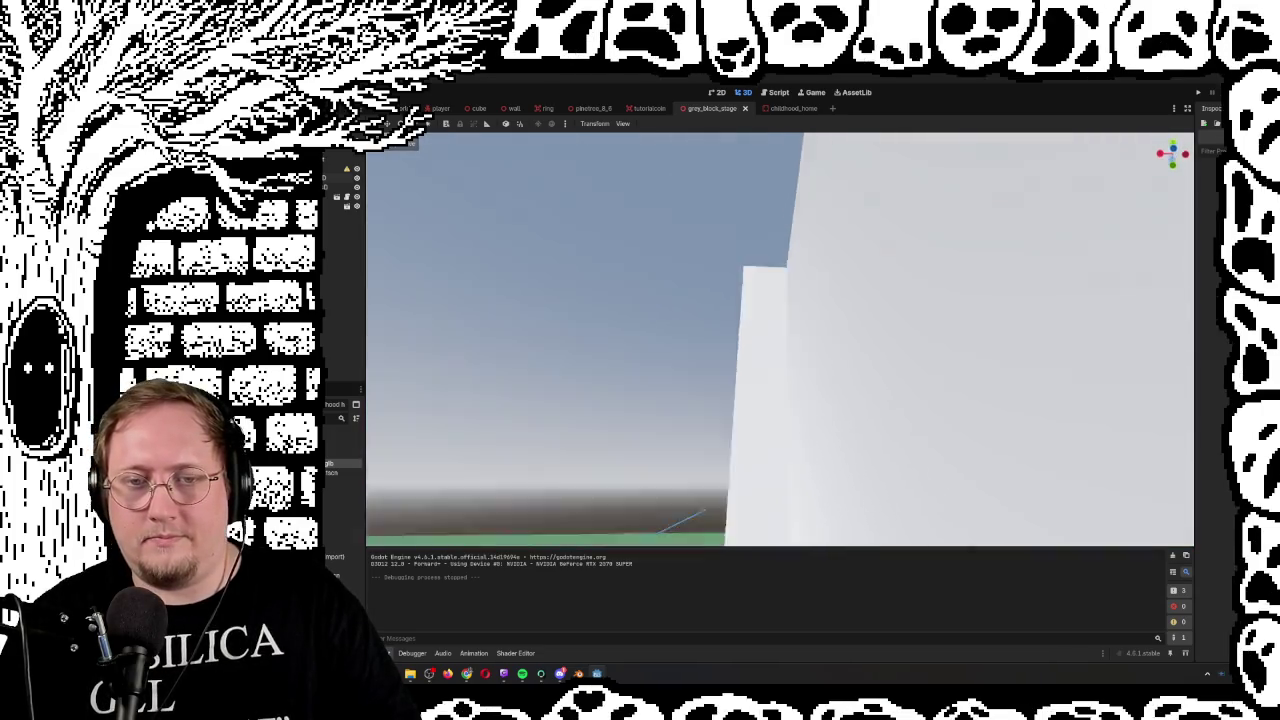
{"action": "key", "text": "s"}
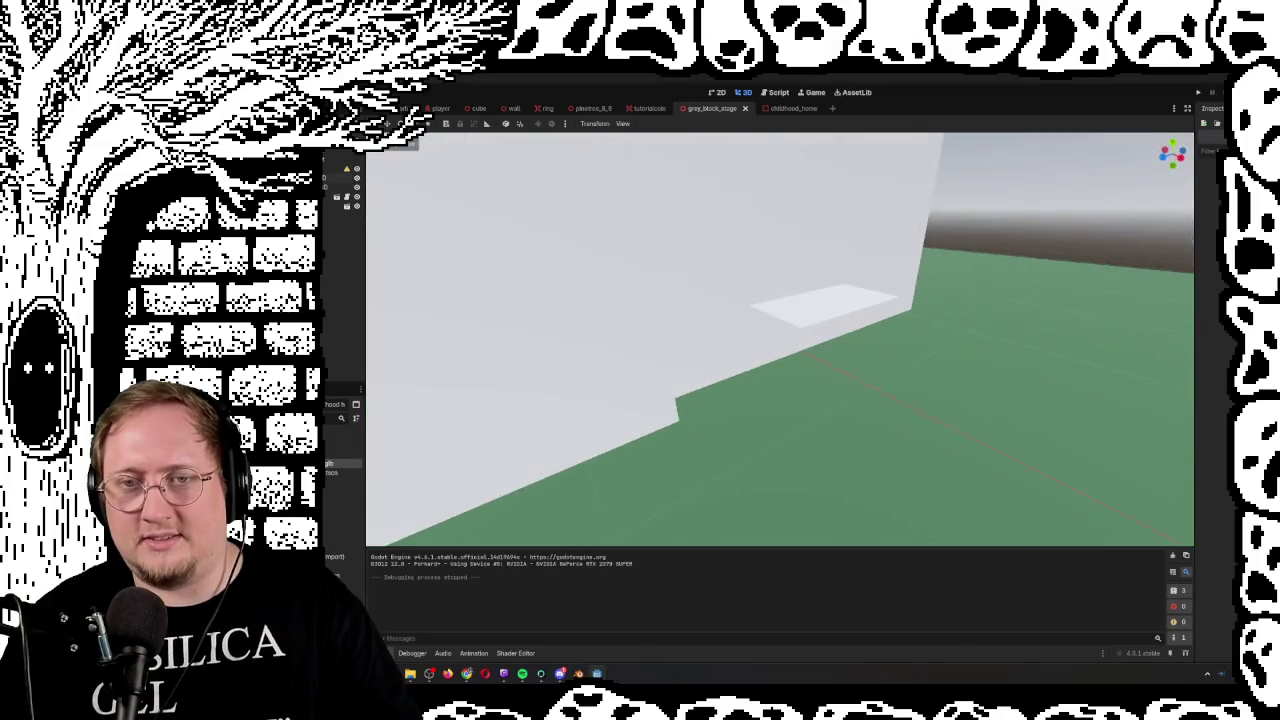
{"action": "key", "text": "a"}
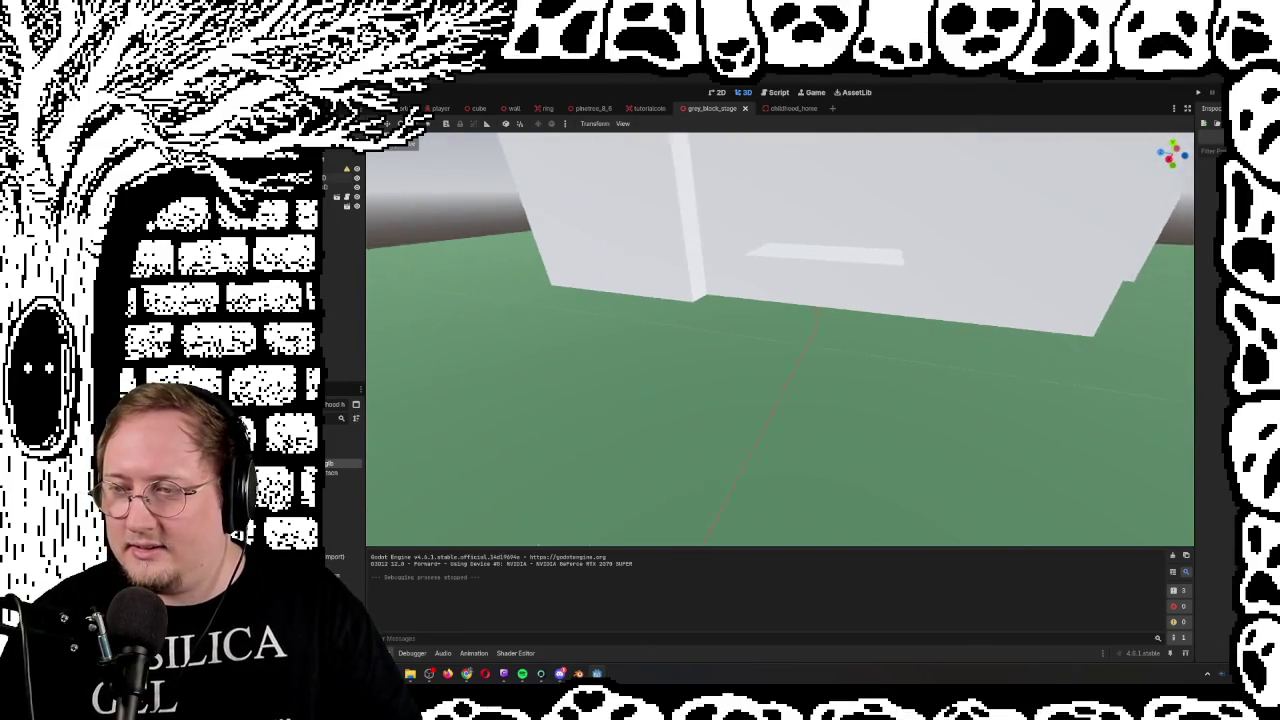
{"action": "key", "text": "w"}
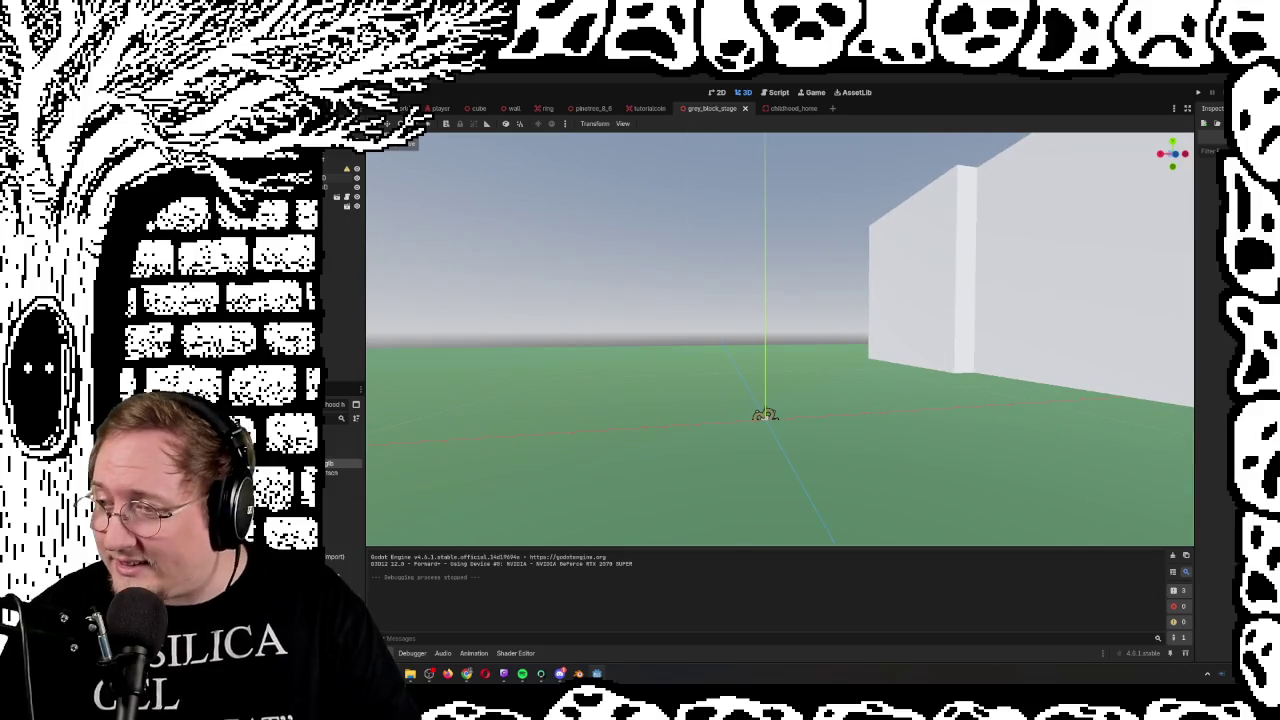
{"action": "key", "text": "d"}
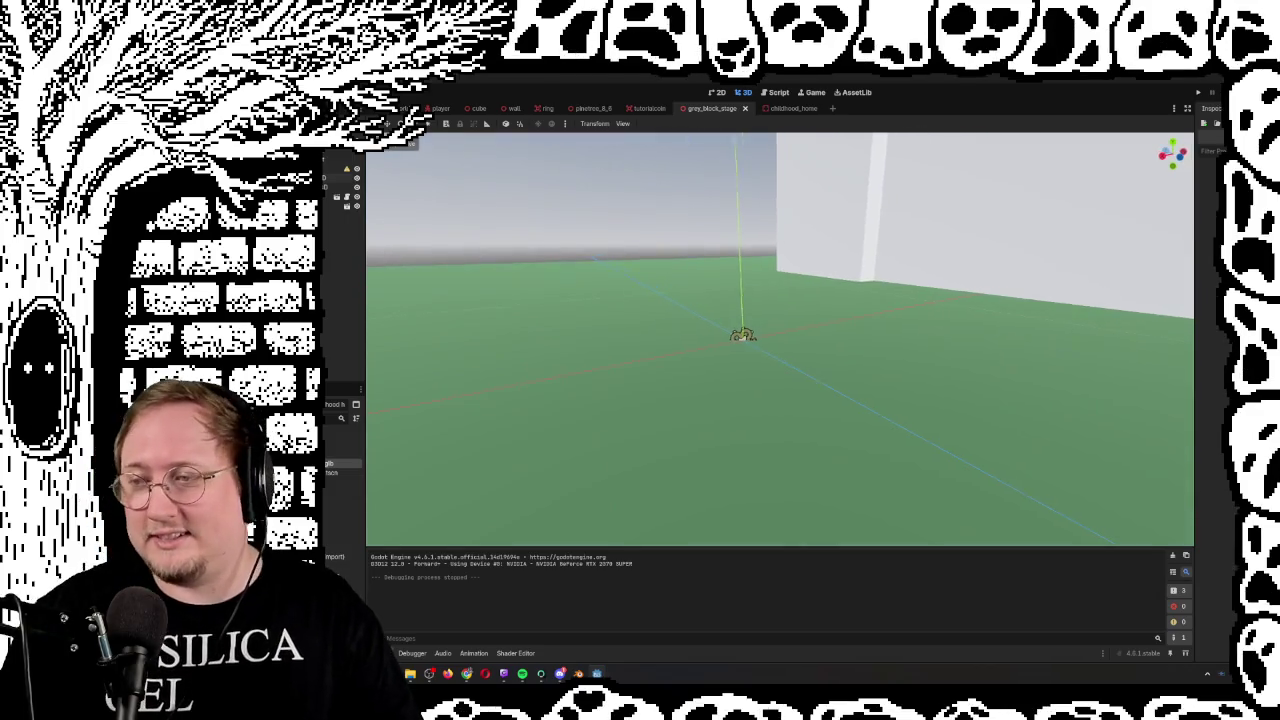
{"action": "key", "text": "w"}
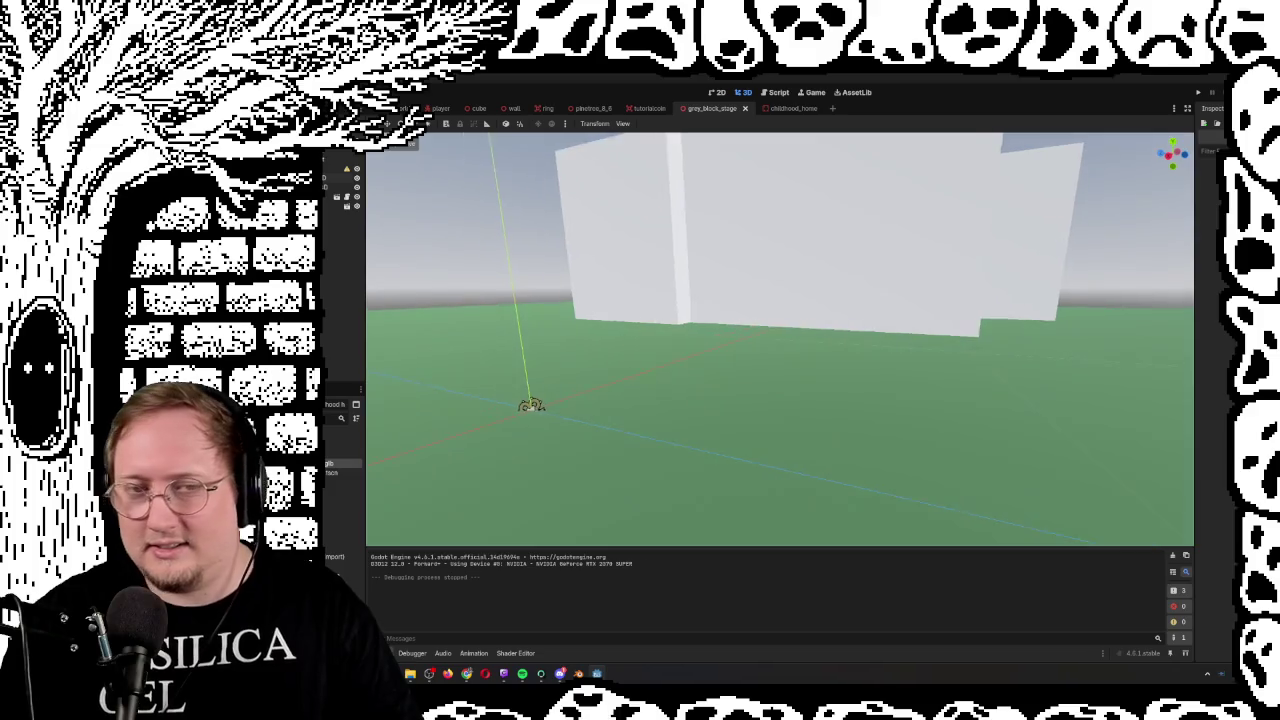
{"action": "key", "text": "w"}
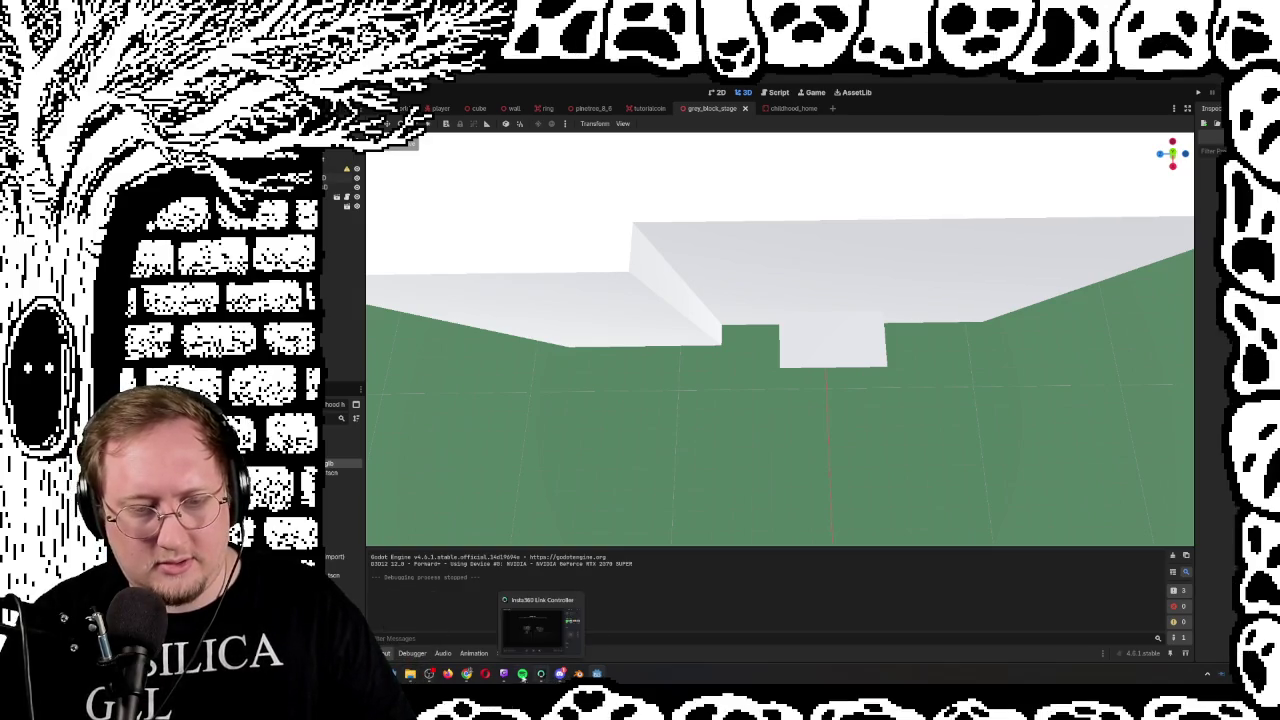
Bring the stage layout sketch image into view over the editor
{"action": "mouse_move", "coordinate": [502, 677]}
{"action": "mouse_move", "coordinate": [412, 681]}
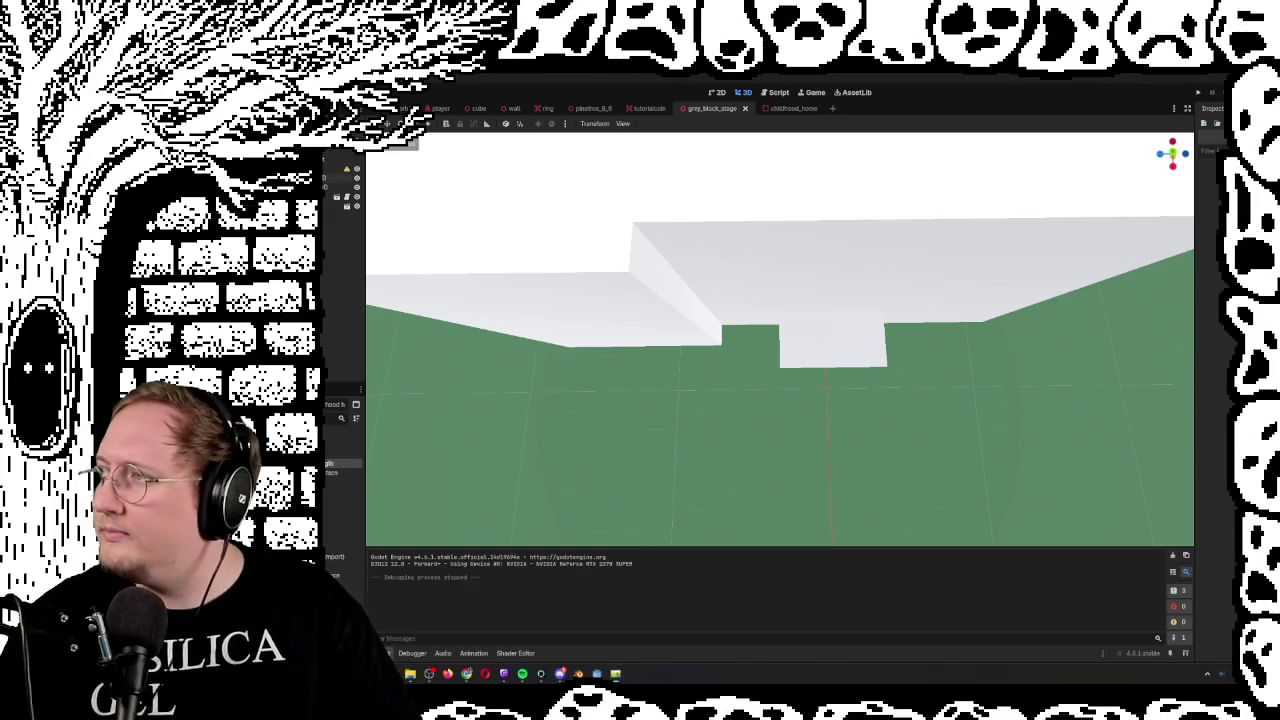
{"action": "mouse_move", "coordinate": [1279, 216]}
{"action": "left_mouse_down"}
{"action": "mouse_move", "coordinate": [933, 216]}
{"action": "mouse_move", "coordinate": [862, 202]}
{"action": "mouse_move", "coordinate": [881, 213]}
{"action": "left_mouse_up"}
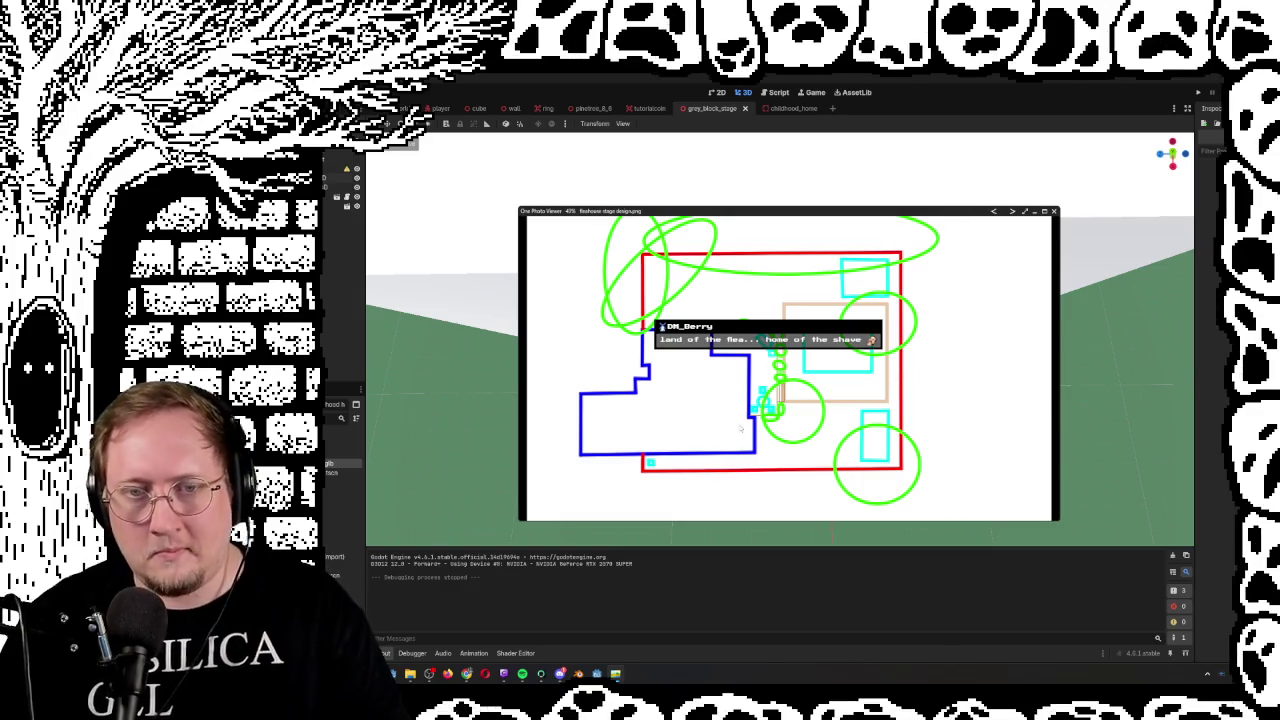
View the whole floor-plan sketch at 68% zoom and move the viewer off the Godot editor
{"action": "scroll", "coordinate": [740, 405], "scroll_direction": "up", "scroll_amount": 2}
{"action": "scroll", "coordinate": [648, 316], "scroll_direction": "up", "scroll_amount": 2}
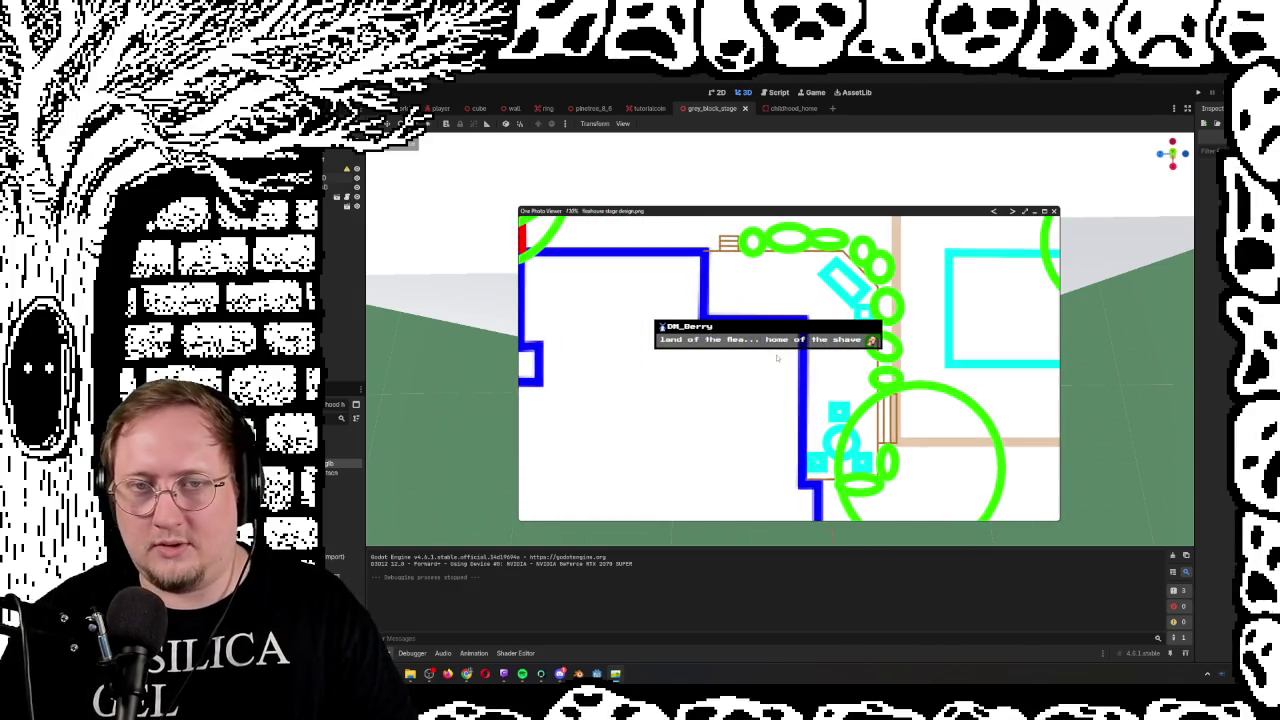
{"action": "scroll", "coordinate": [648, 316], "scroll_direction": "down", "scroll_amount": 4}
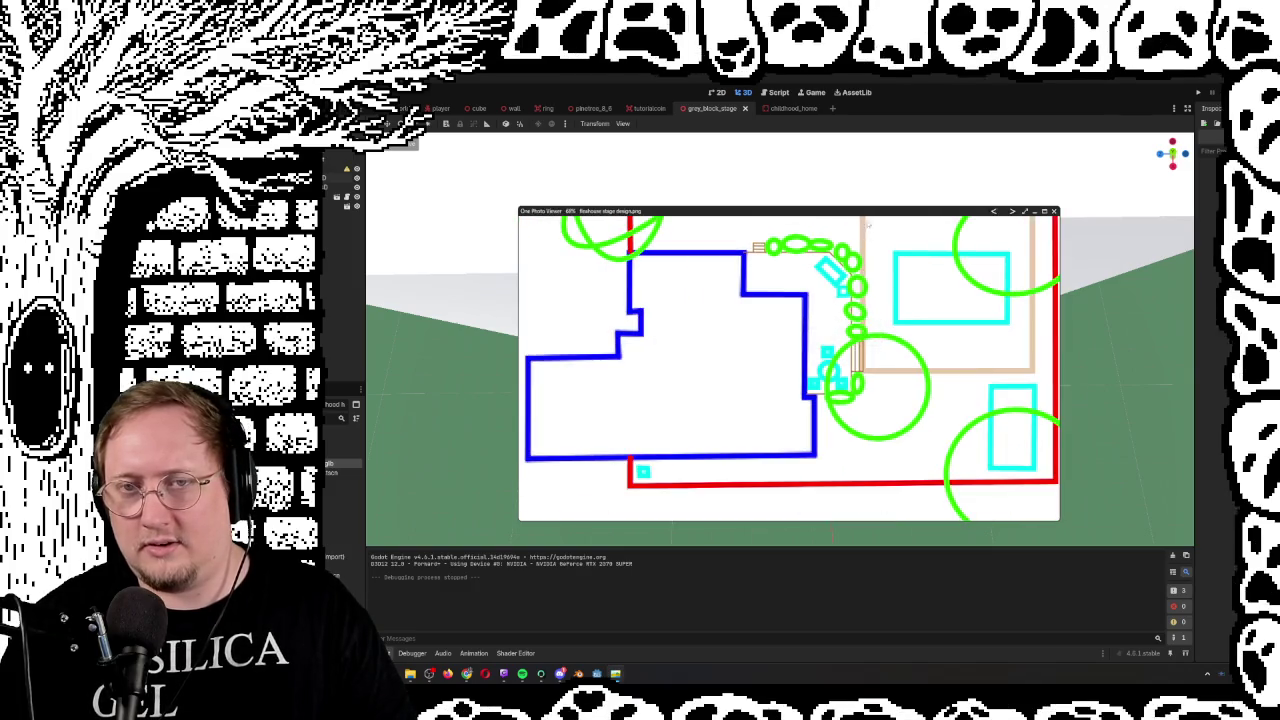
{"action": "mouse_move", "coordinate": [874, 211]}
{"action": "left_mouse_down"}
{"action": "mouse_move", "coordinate": [426, 329]}
{"action": "mouse_move", "coordinate": [426, 416]}
{"action": "mouse_move", "coordinate": [120, 430]}
{"action": "left_mouse_up"}
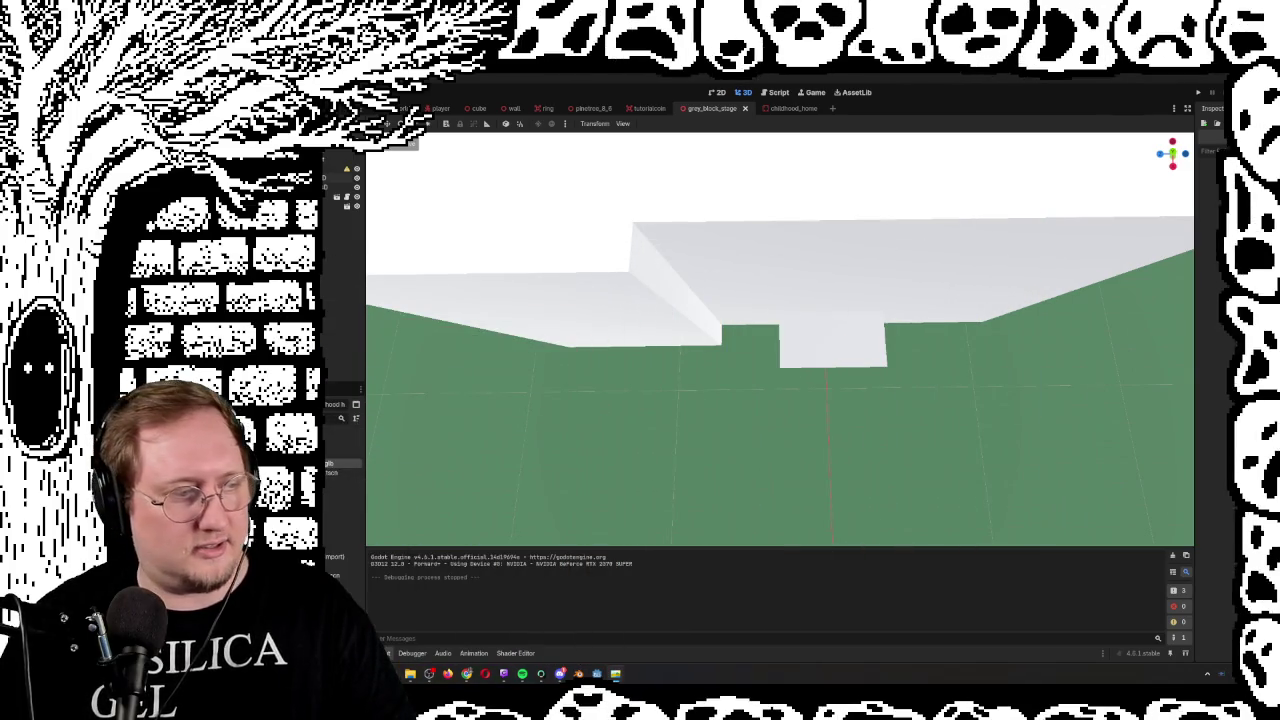
Switch to a top-down view of the grey block stage and adjust the zoom
{"action": "scroll", "coordinate": [811, 383], "scroll_direction": "down", "scroll_amount": 2}
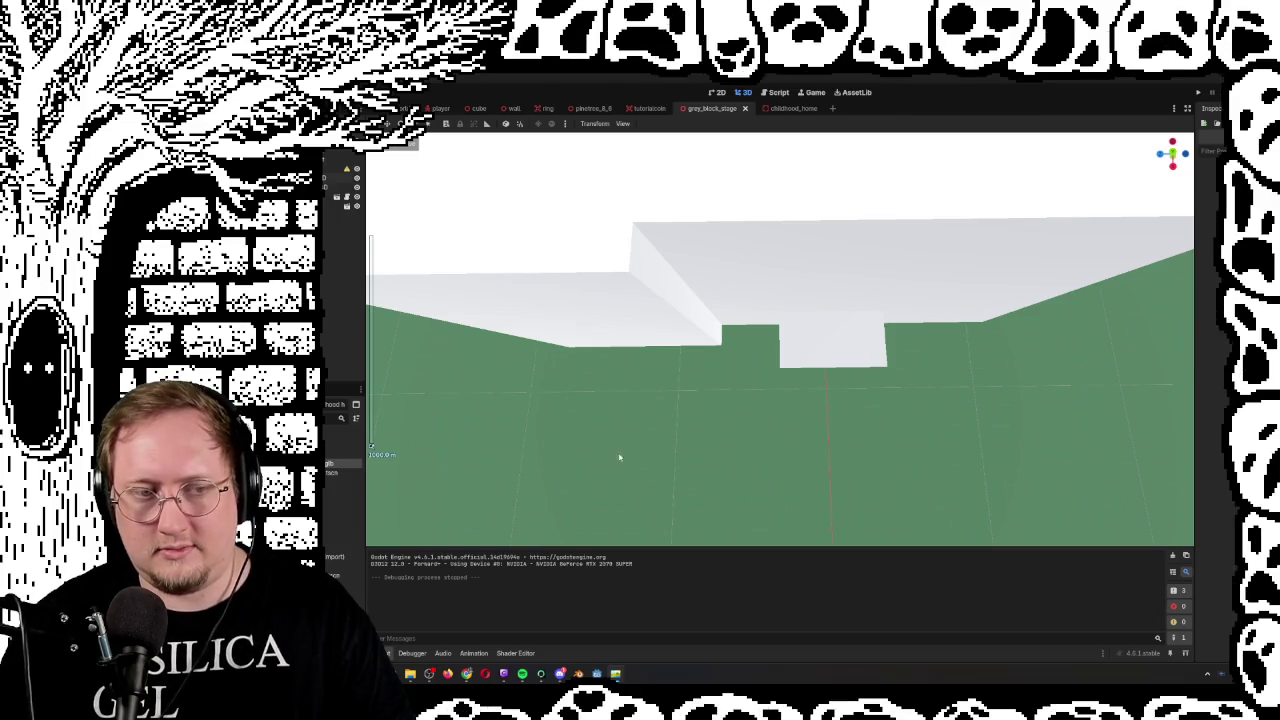
{"action": "key", "text": "KP_7"}
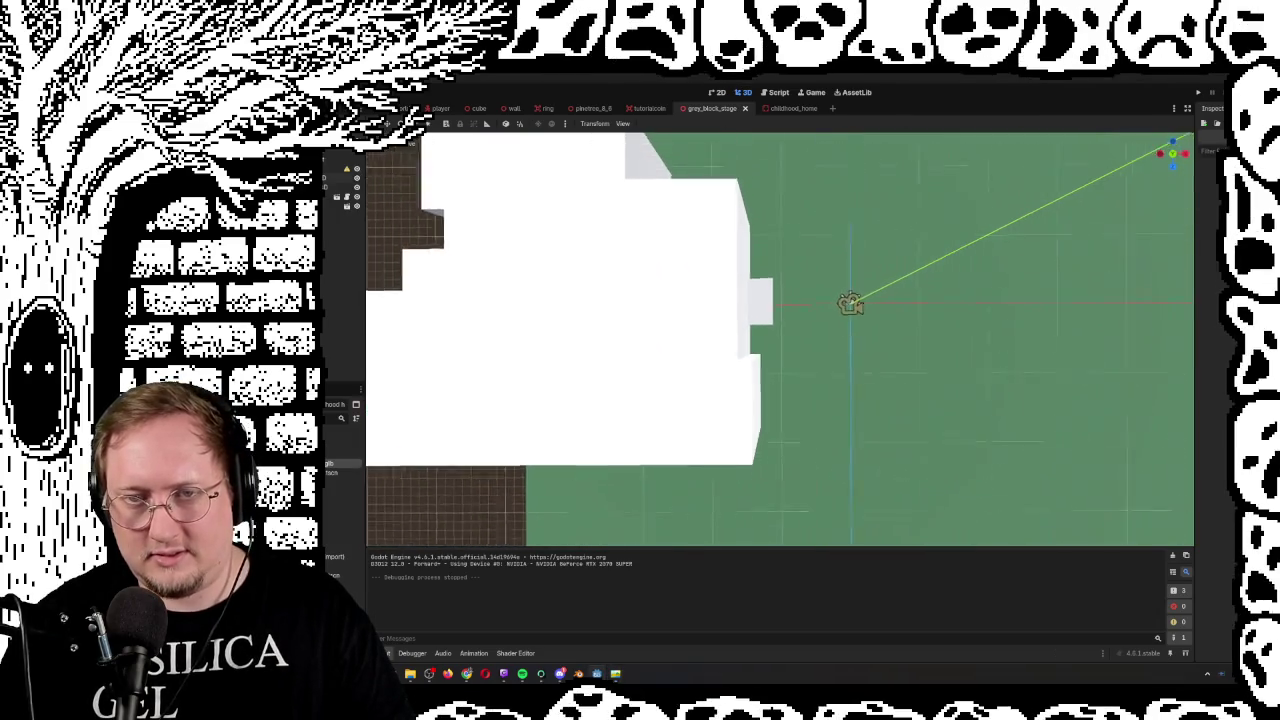
{"action": "scroll", "coordinate": [780, 340], "scroll_direction": "down", "scroll_amount": 5}
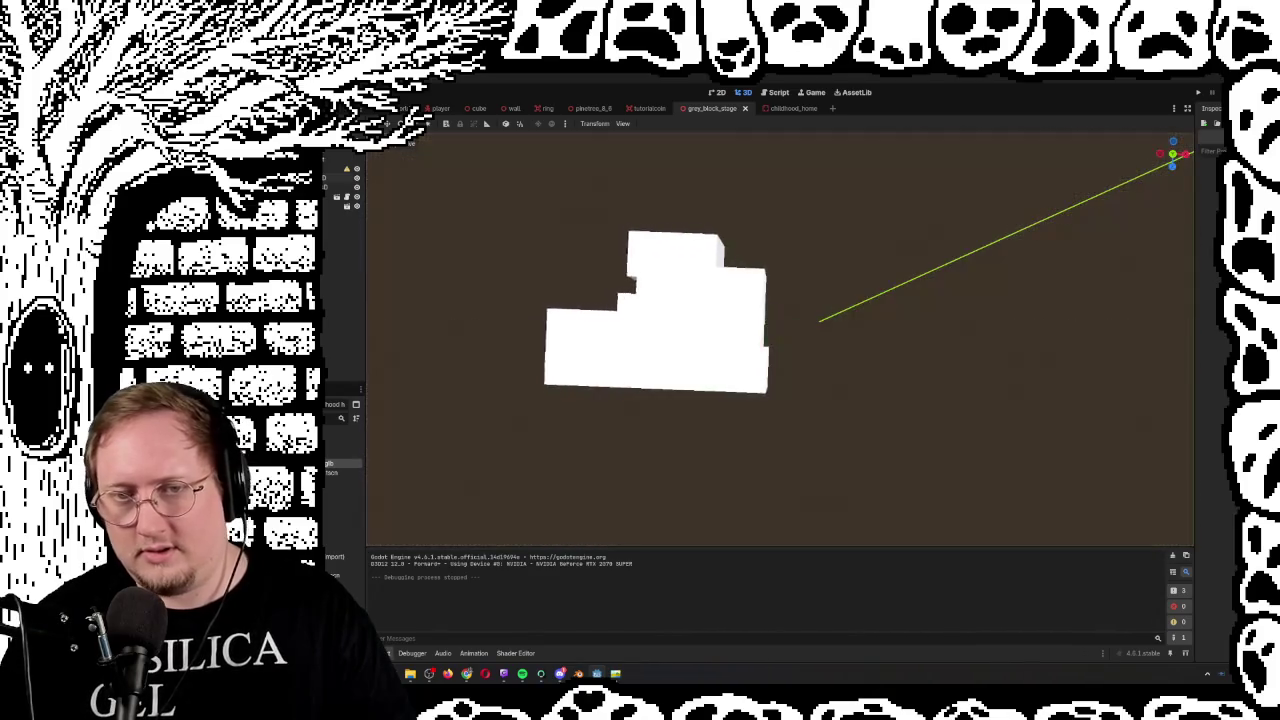
{"action": "scroll", "coordinate": [780, 340], "scroll_direction": "up", "scroll_amount": 5}
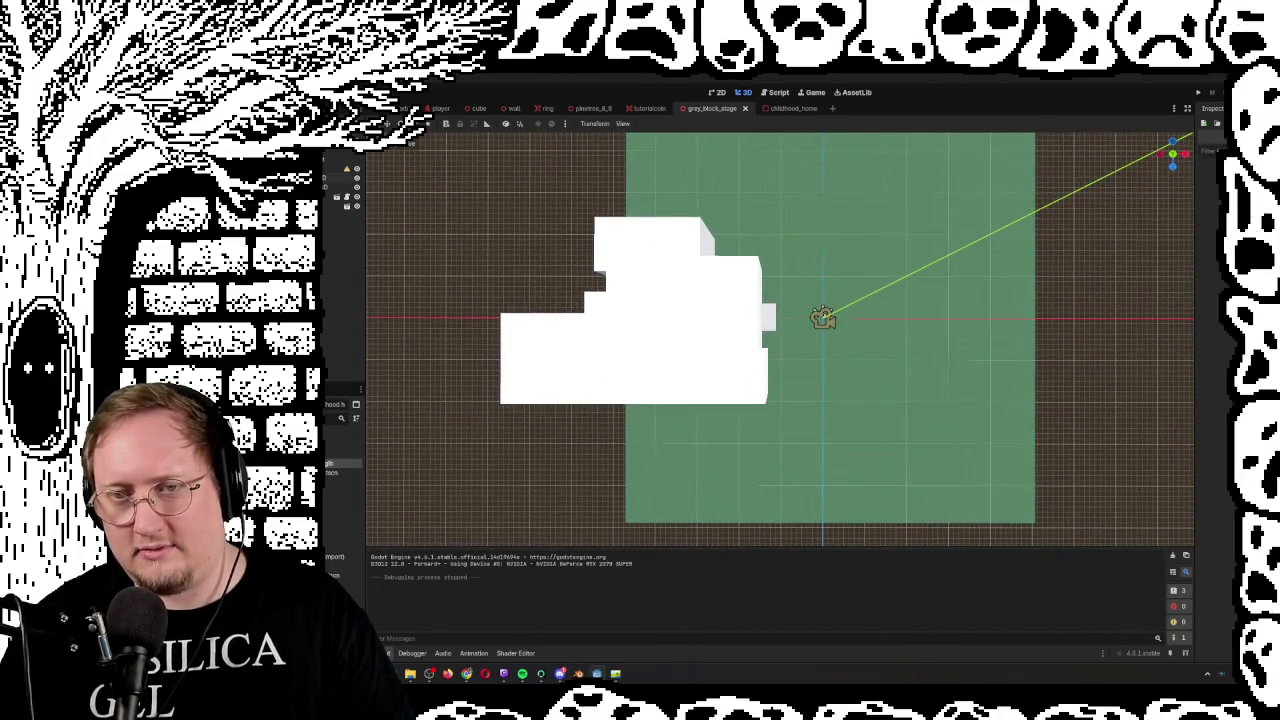
Turn View Grid off and back on, then place the floor-plan sketch beside the level
{"action": "left_click", "coordinate": [392, 146]}
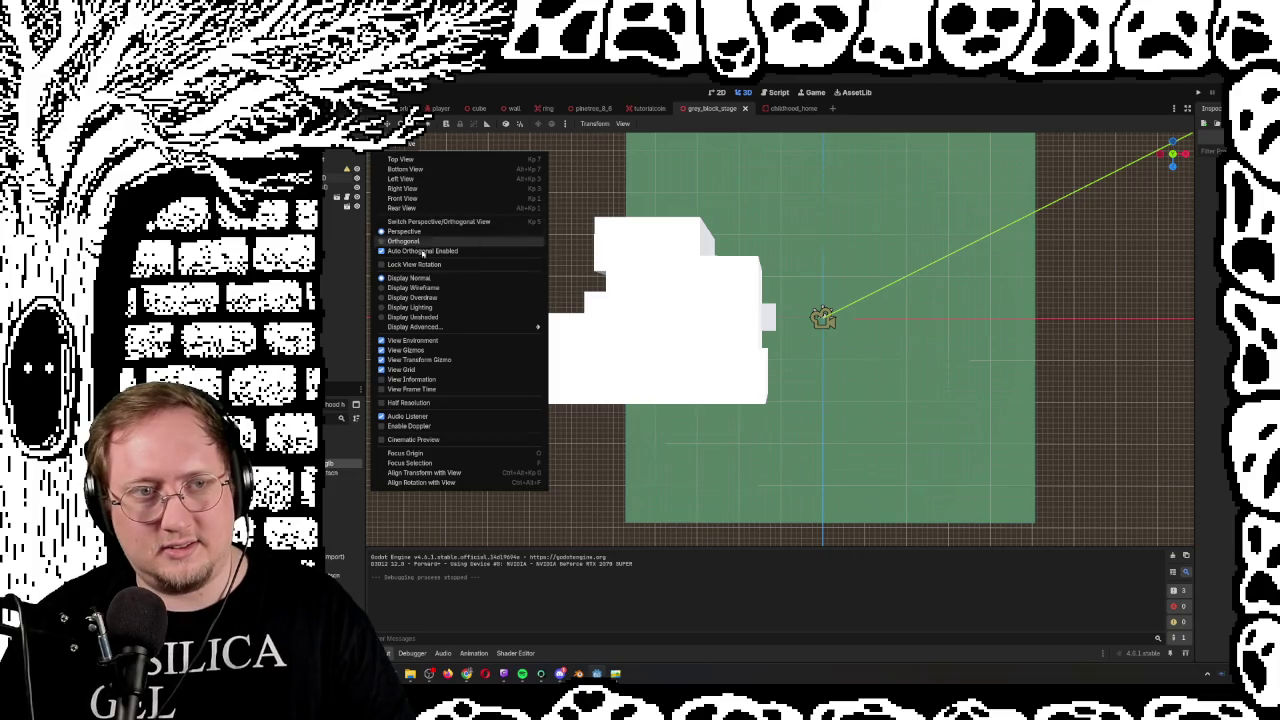
{"action": "left_click", "coordinate": [428, 370]}
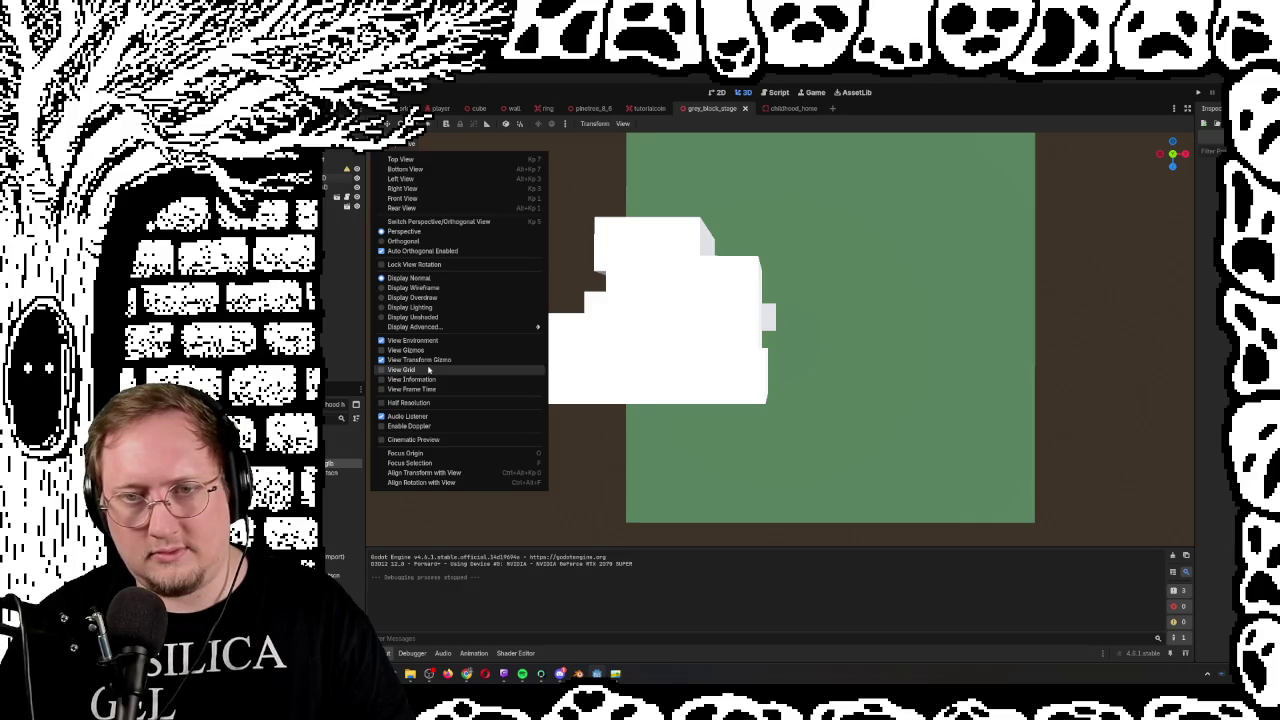
{"action": "left_click", "coordinate": [428, 370]}
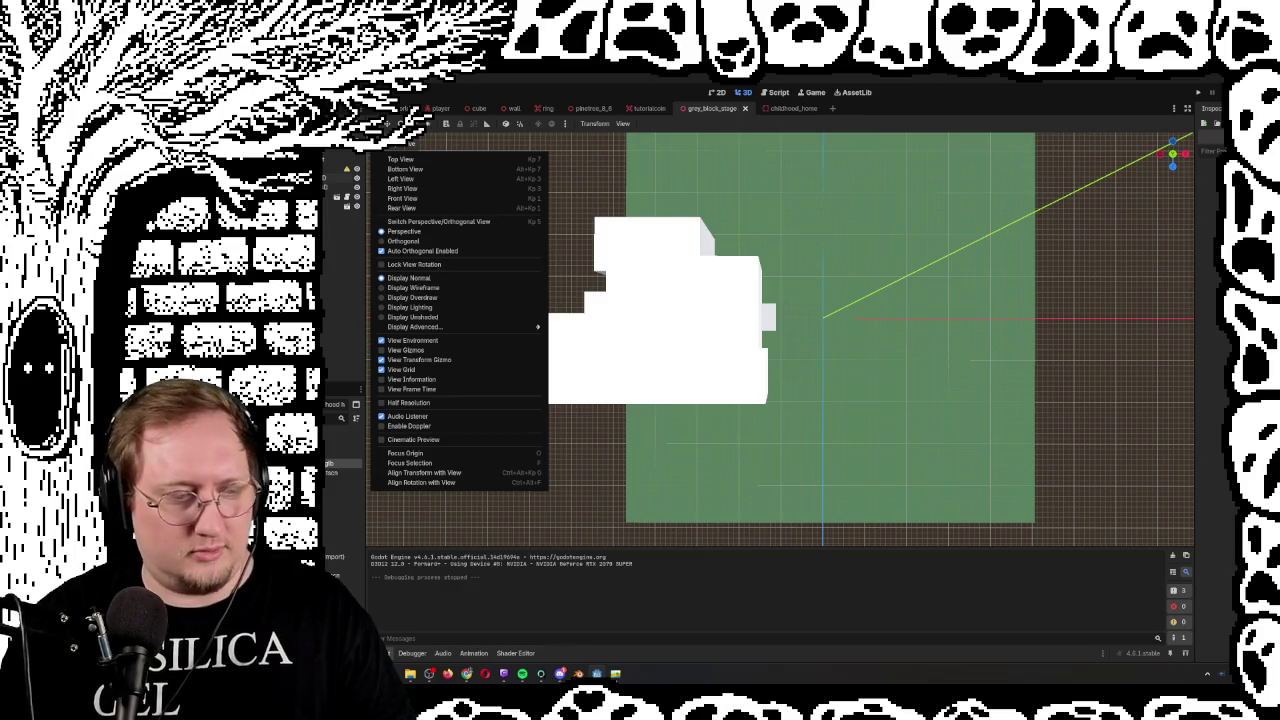
{"action": "left_click", "coordinate": [597, 673]}
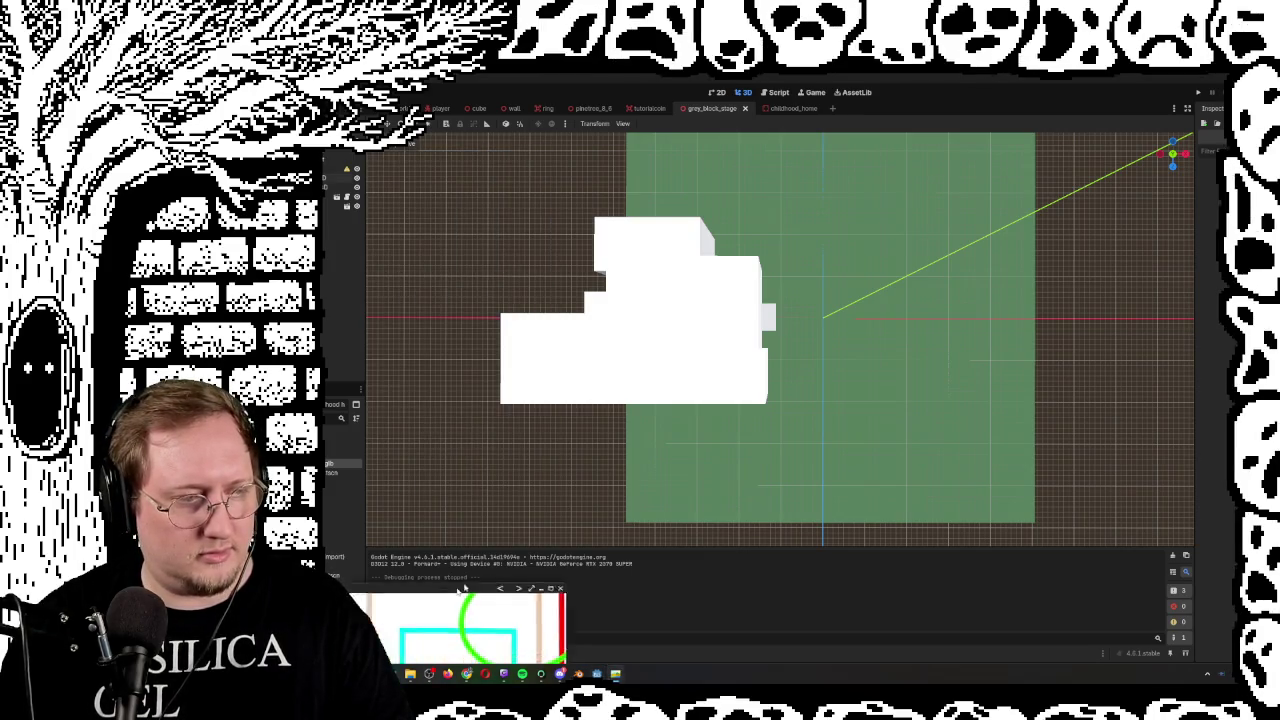
{"action": "mouse_move", "coordinate": [838, 437]}
{"action": "left_mouse_down"}
{"action": "mouse_move", "coordinate": [956, 375]}
{"action": "mouse_move", "coordinate": [919, 355]}
{"action": "mouse_move", "coordinate": [929, 197]}
{"action": "mouse_move", "coordinate": [755, 411]}
{"action": "mouse_move", "coordinate": [884, 268]}
{"action": "mouse_move", "coordinate": [919, 204]}
{"action": "mouse_move", "coordinate": [939, 204]}
{"action": "mouse_move", "coordinate": [906, 455]}
{"action": "mouse_move", "coordinate": [924, 201]}
{"action": "mouse_move", "coordinate": [899, 190]}
{"action": "mouse_move", "coordinate": [589, 548]}
{"action": "mouse_move", "coordinate": [589, 715]}
{"action": "left_mouse_up"}
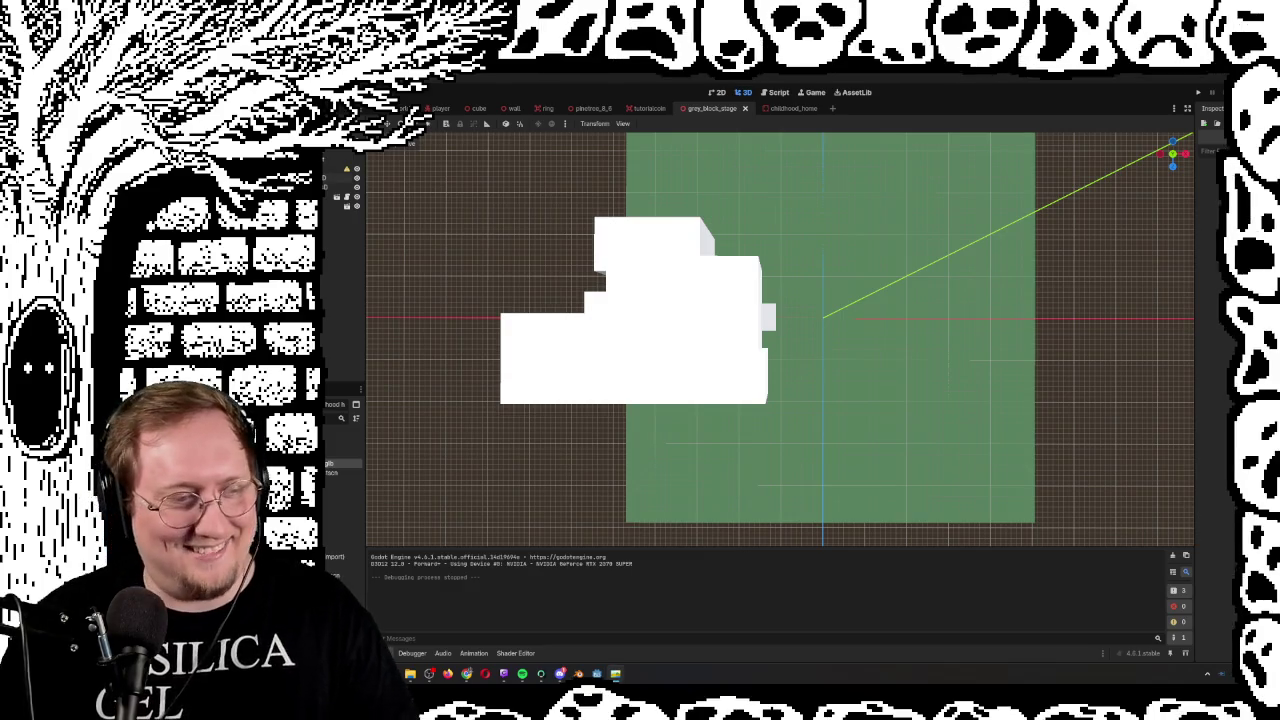
Select and deselect the sphere, fly down near the ground, and open Create New Node
{"action": "left_click", "coordinate": [824, 318]}
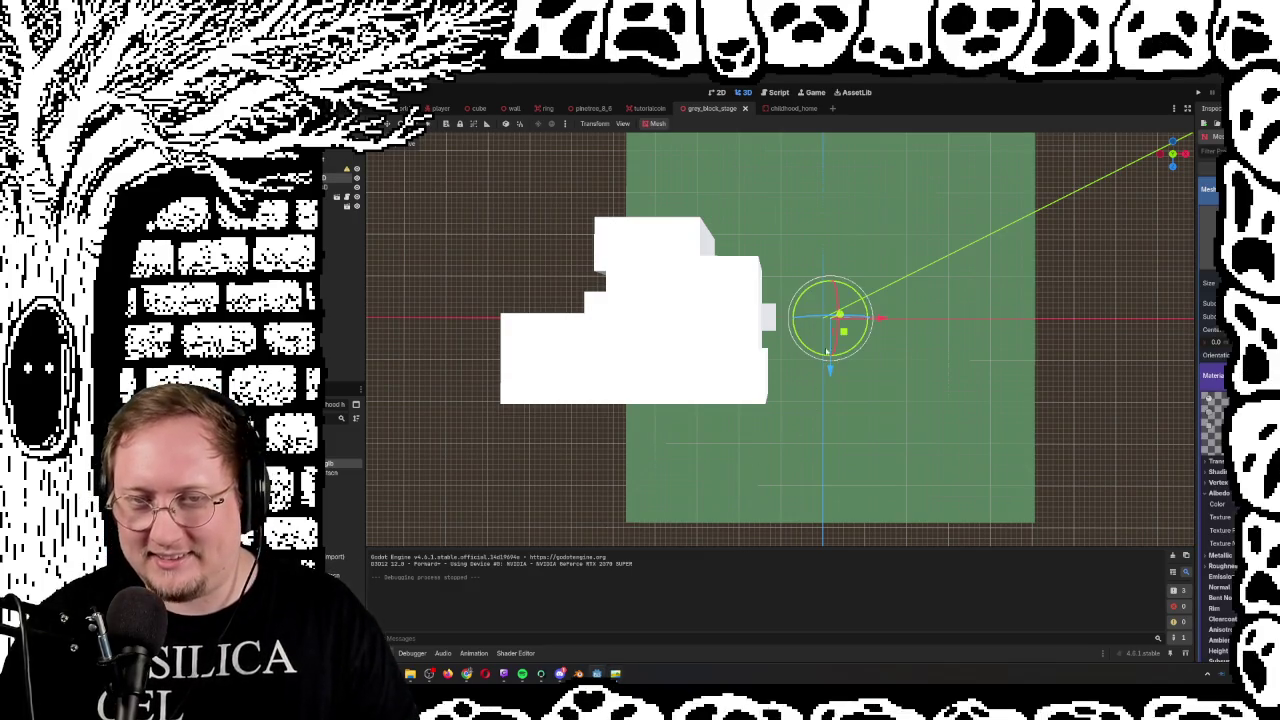
{"action": "left_click", "coordinate": [400, 146]}
{"action": "key", "text": "Escape"}
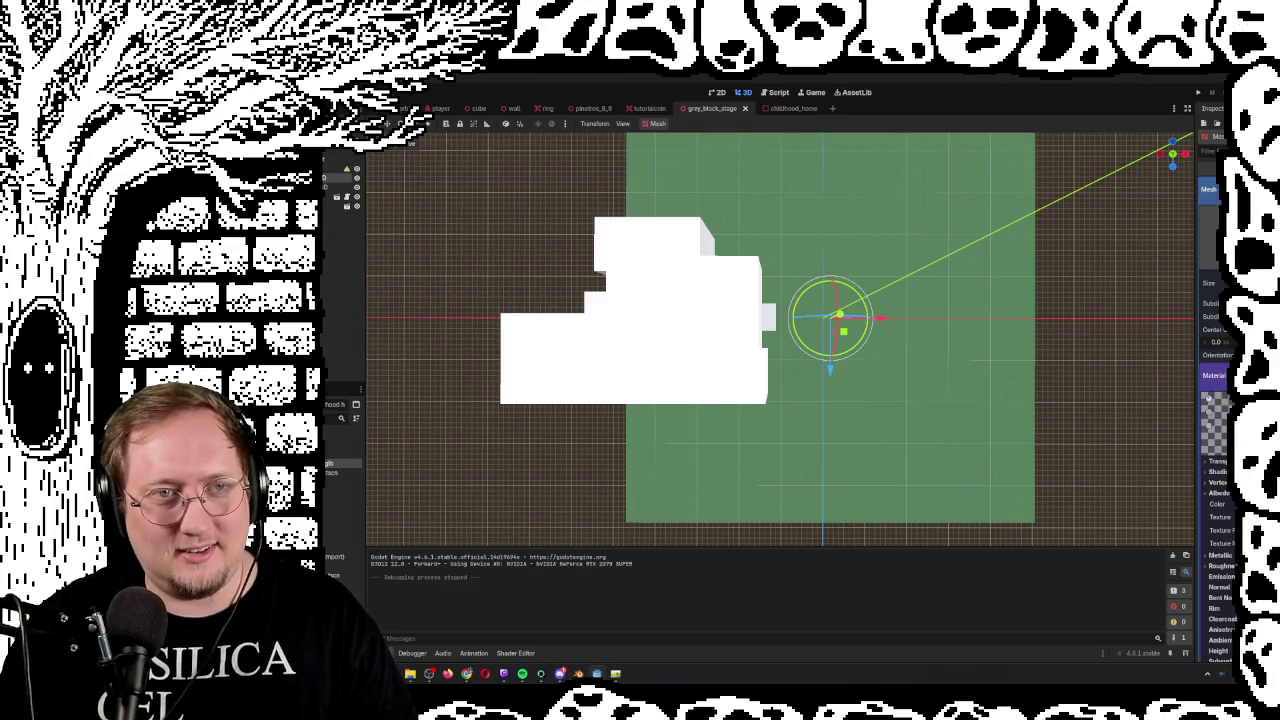
{"action": "left_click", "coordinate": [570, 258]}
{"action": "mouse_move", "coordinate": [570, 258]}
{"action": "left_mouse_down"}
{"action": "mouse_move", "coordinate": [620, 300]}
{"action": "mouse_move", "coordinate": [740, 360]}
{"action": "mouse_move", "coordinate": [760, 400]}
{"action": "mouse_move", "coordinate": [780, 320]}
{"action": "mouse_move", "coordinate": [740, 380]}
{"action": "mouse_move", "coordinate": [760, 360]}
{"action": "mouse_move", "coordinate": [750, 340]}
{"action": "mouse_move", "coordinate": [760, 350]}
{"action": "mouse_move", "coordinate": [772, 300]}
{"action": "mouse_move", "coordinate": [745, 340]}
{"action": "mouse_move", "coordinate": [752, 352]}
{"action": "mouse_move", "coordinate": [775, 338]}
{"action": "left_mouse_up"}
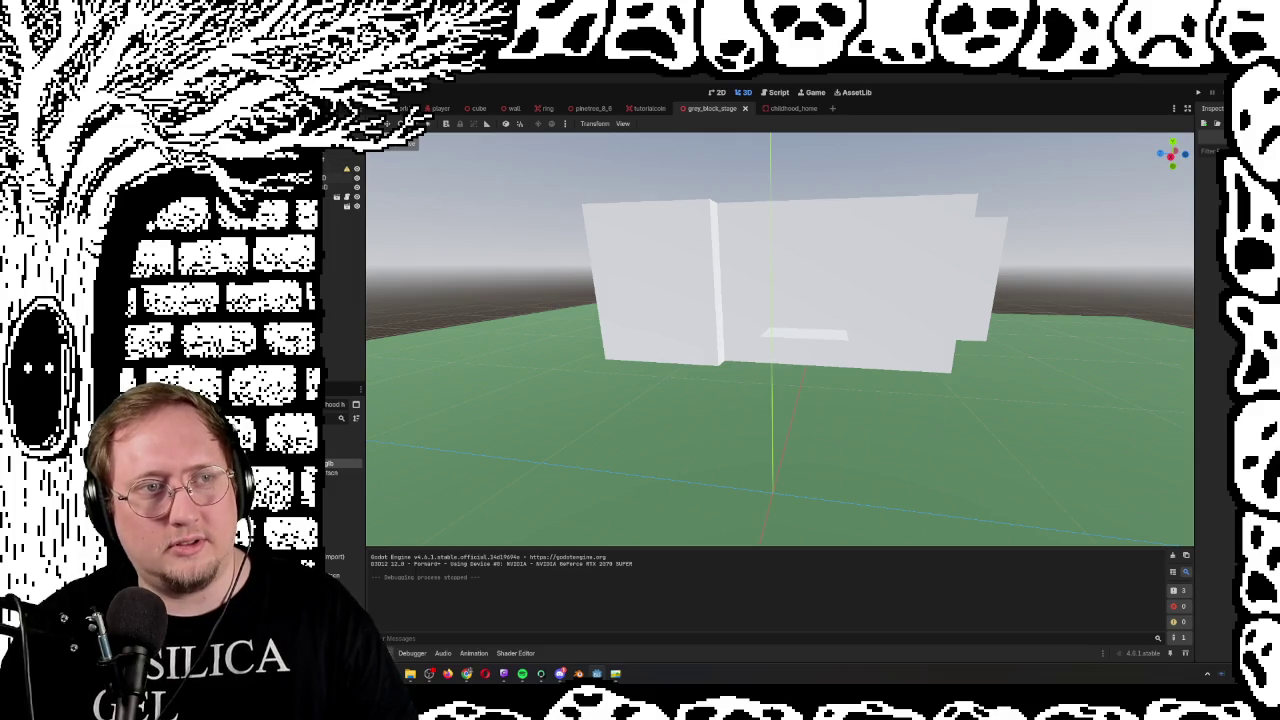
{"action": "key", "text": "ctrl+a"}
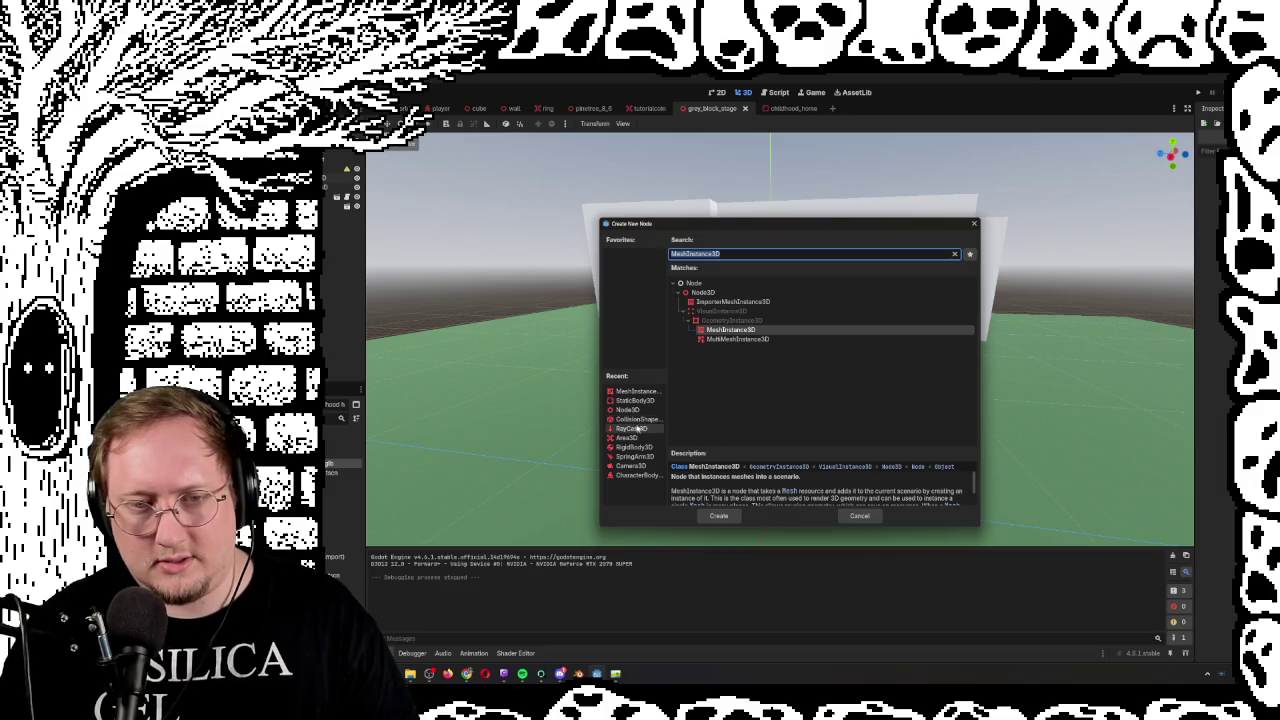
Cancel node creation and start a new scene with a 3D Scene (Node3D) root
{"action": "left_click", "coordinate": [973, 227]}
{"action": "left_click", "coordinate": [832, 108]}
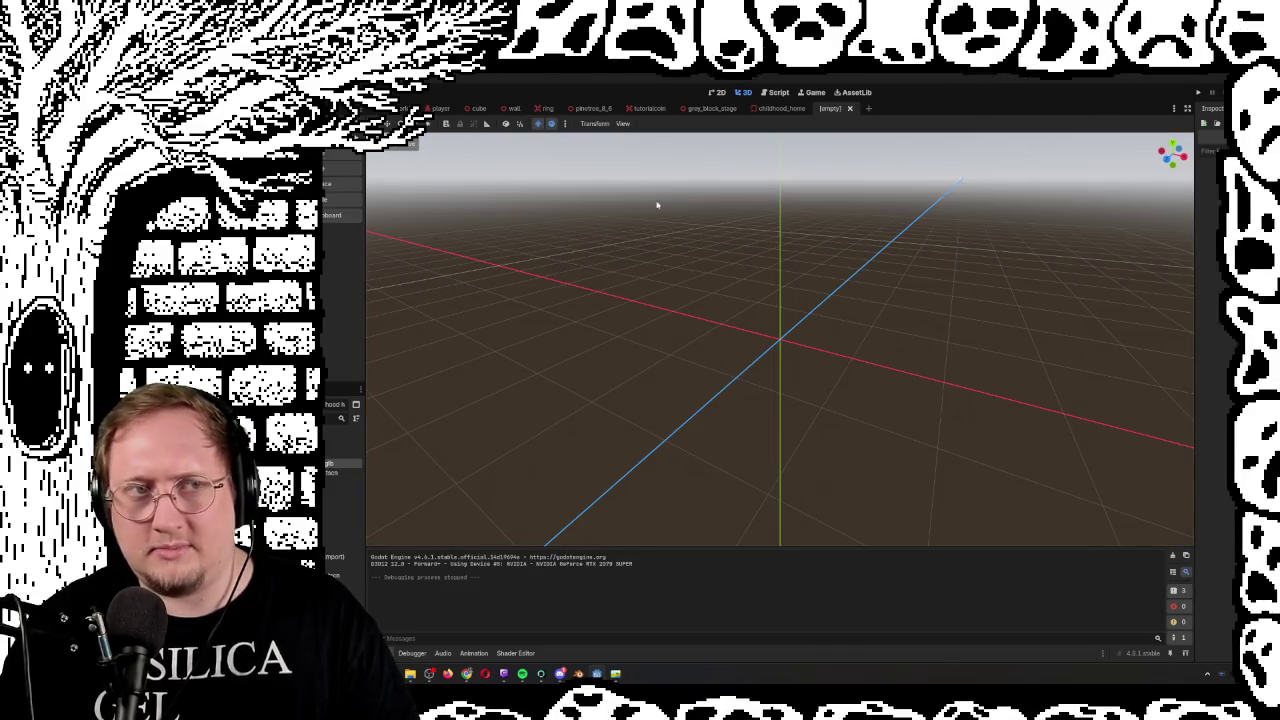
{"action": "left_click", "coordinate": [330, 184]}
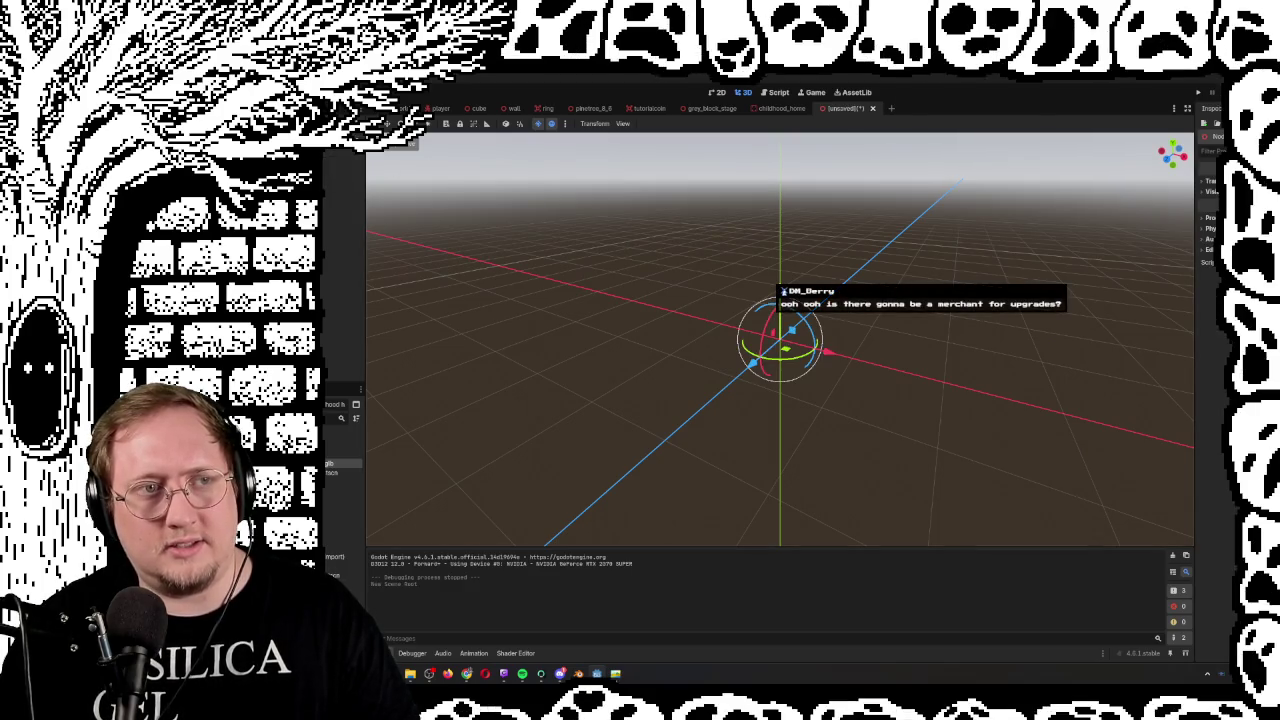
Add a StaticBody3D and a MeshInstance3D to the new scene
{"action": "key", "text": "ctrl+a"}
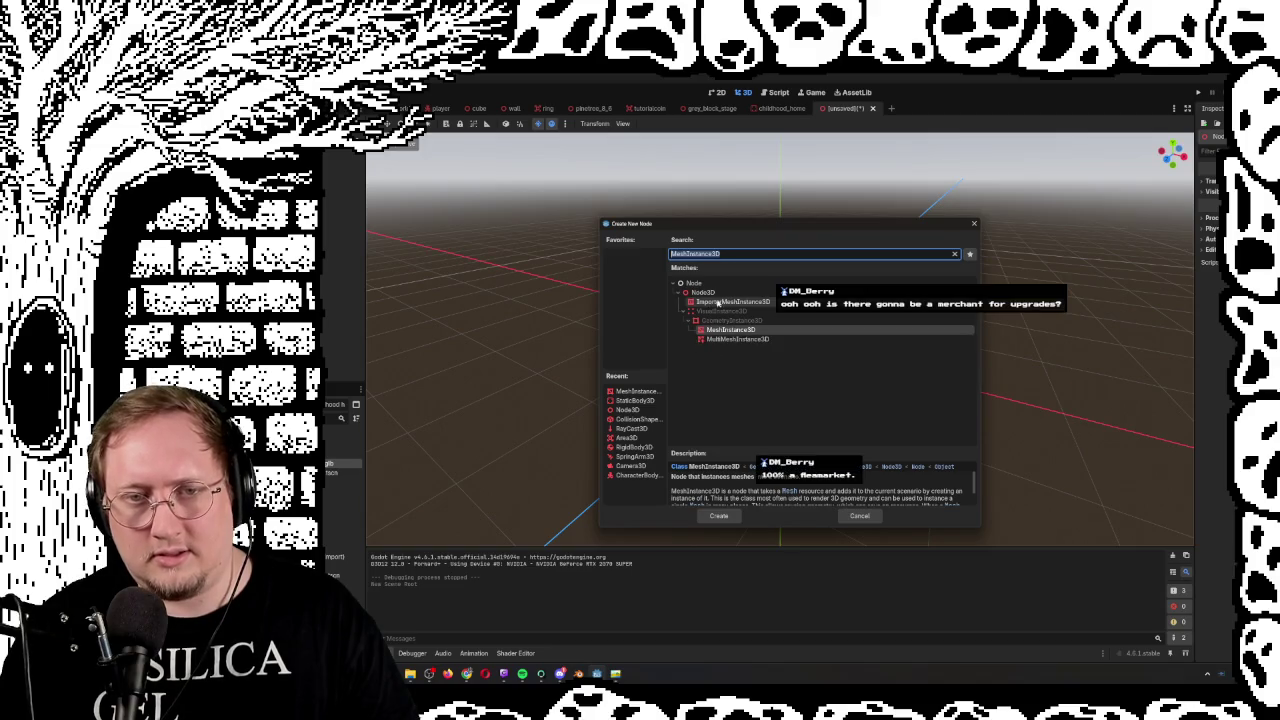
{"action": "left_click", "coordinate": [640, 401]}
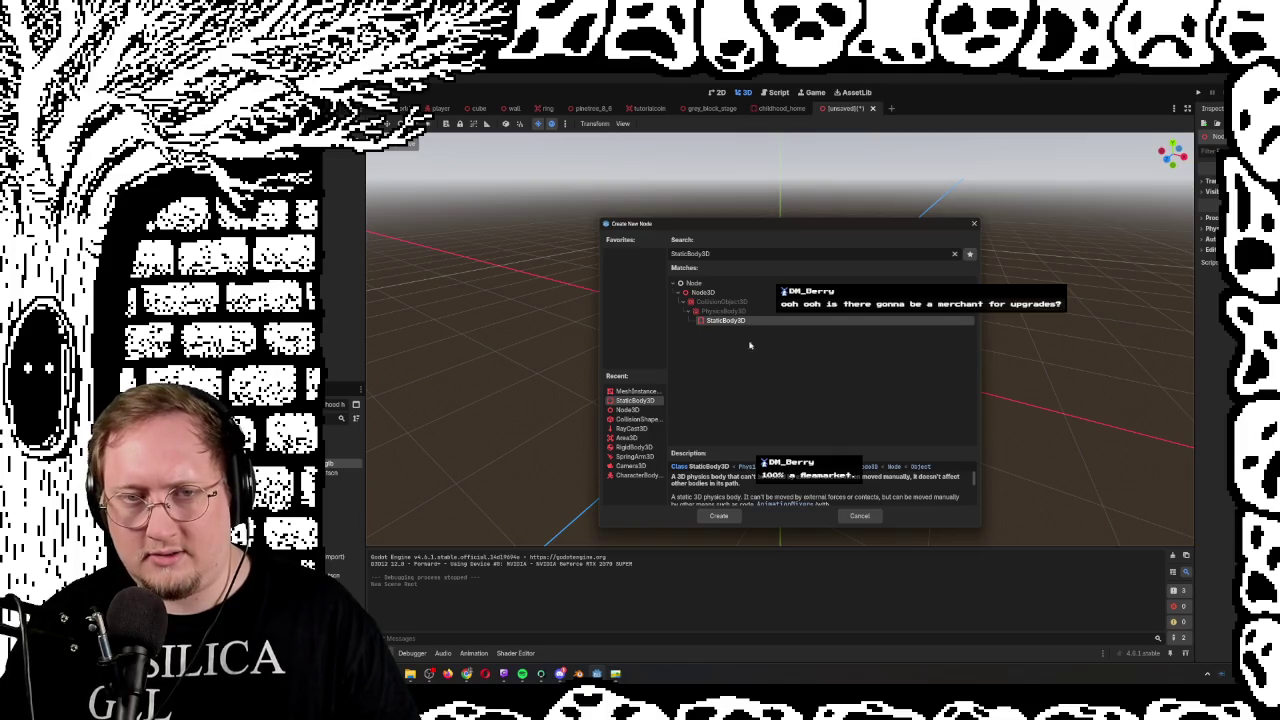
{"action": "left_click", "coordinate": [717, 515]}
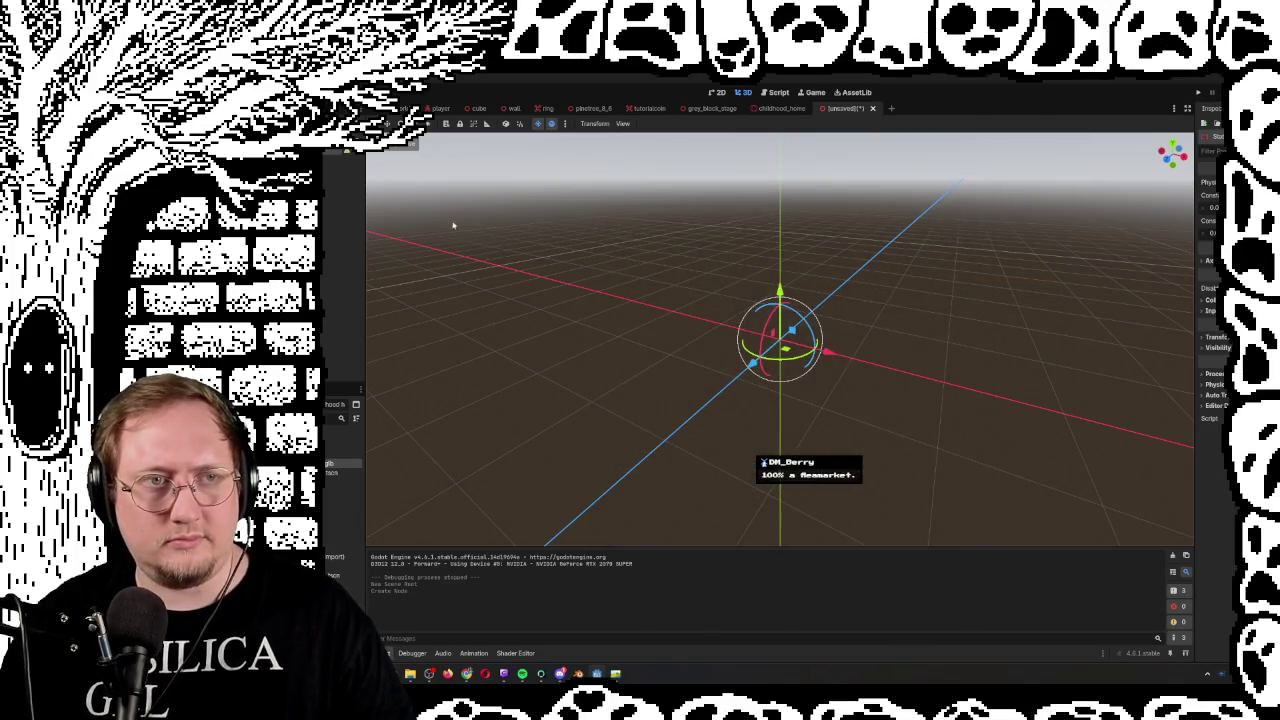
{"action": "key", "text": "ctrl+a"}
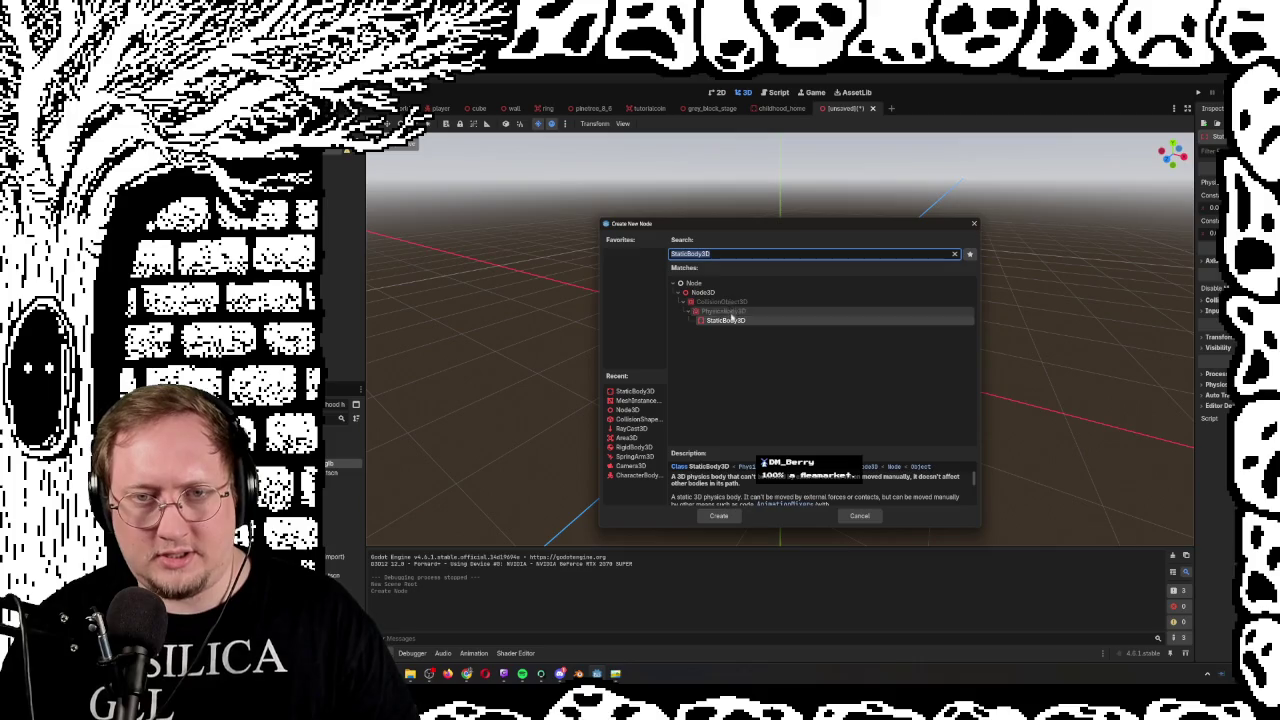
{"action": "left_click", "coordinate": [632, 402]}
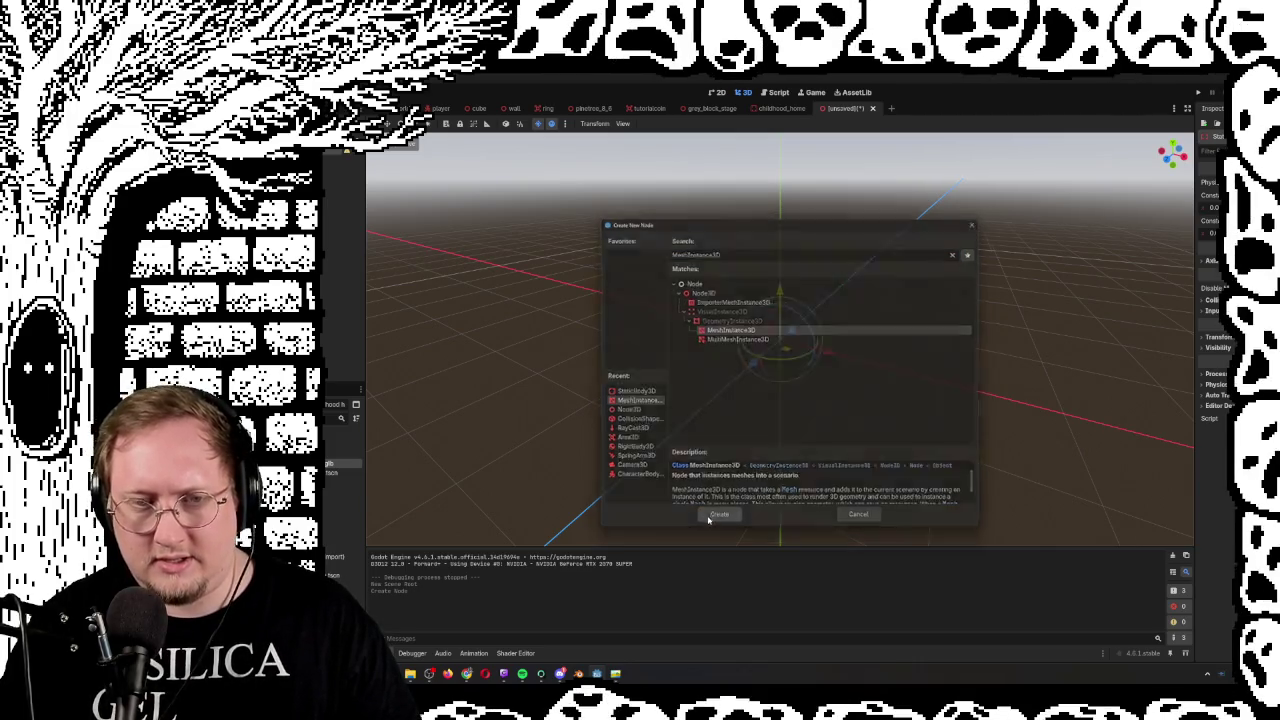
{"action": "left_click", "coordinate": [718, 517]}
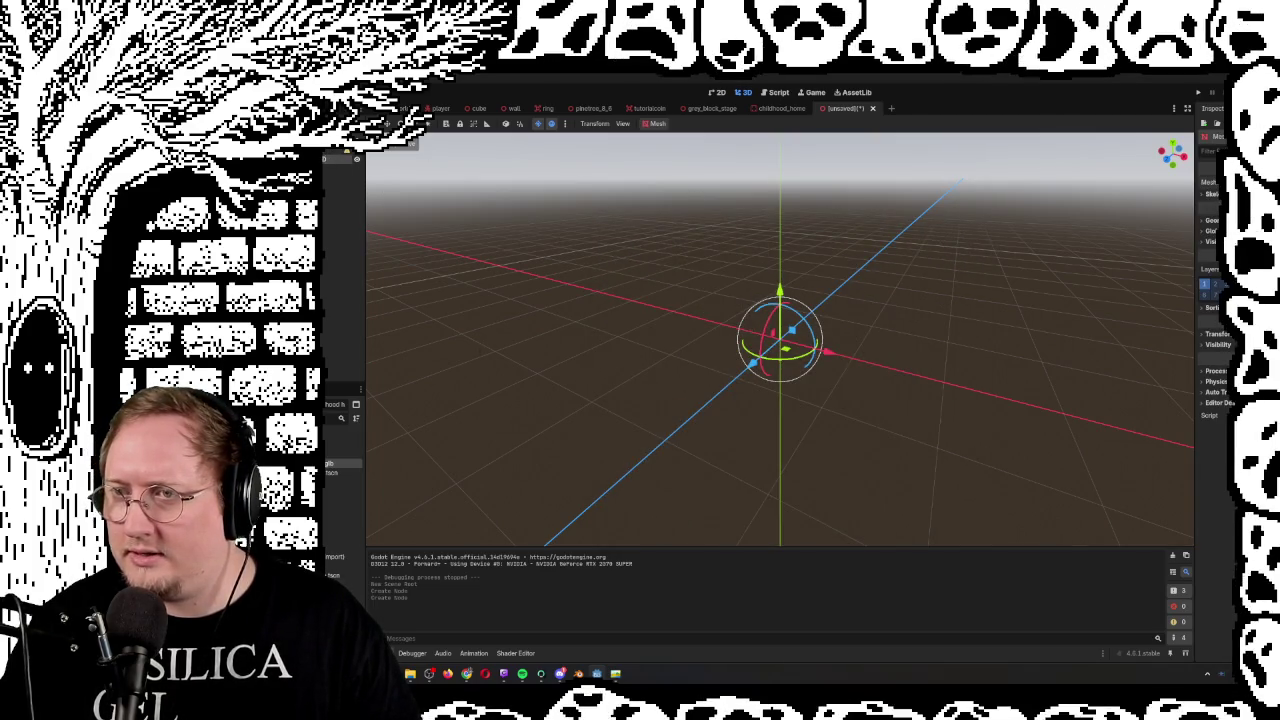
Give the MeshInstance3D a box mesh and orbit the view around the new cube
{"action": "left_click", "coordinate": [1175, 248]}
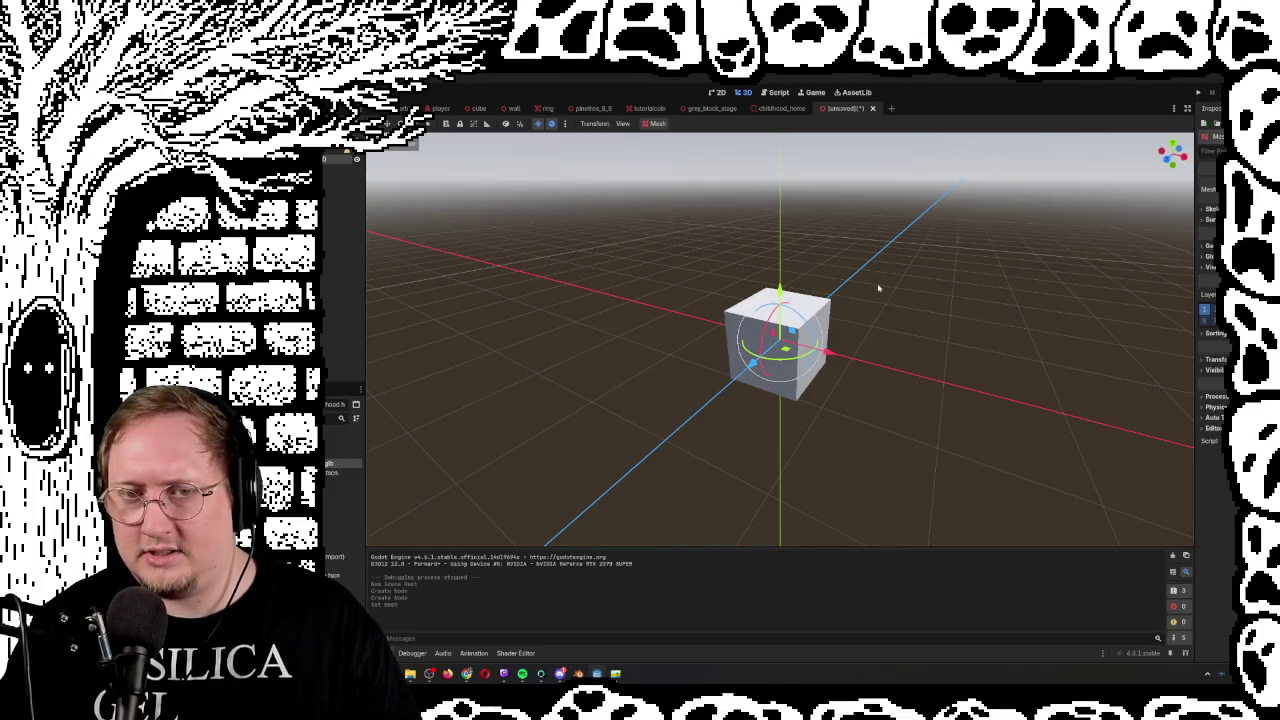
{"action": "mouse_move", "coordinate": [930, 280]}
{"action": "left_mouse_down"}
{"action": "mouse_move", "coordinate": [965, 283]}
{"action": "mouse_move", "coordinate": [940, 270]}
{"action": "mouse_move", "coordinate": [945, 240]}
{"action": "mouse_move", "coordinate": [950, 285]}
{"action": "mouse_move", "coordinate": [990, 290]}
{"action": "mouse_move", "coordinate": [880, 305]}
{"action": "left_mouse_up"}
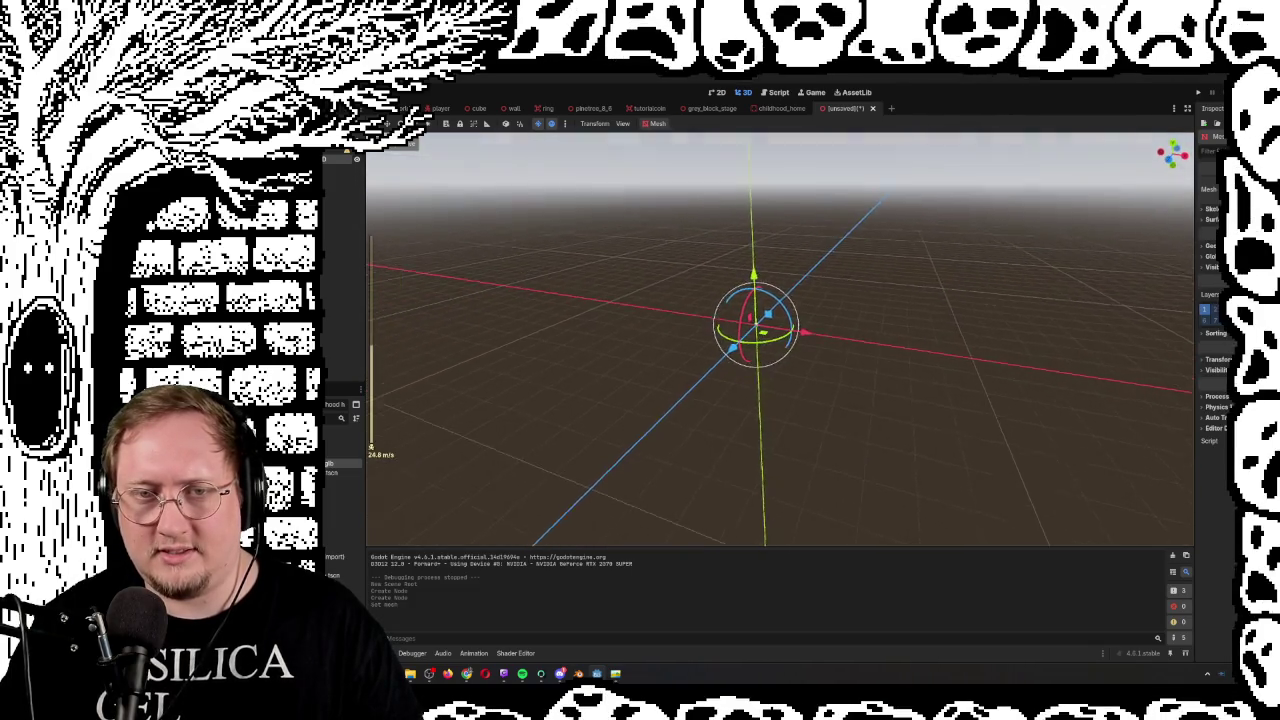
{"action": "scroll", "coordinate": [780, 340], "scroll_direction": "down", "scroll_amount": 10}
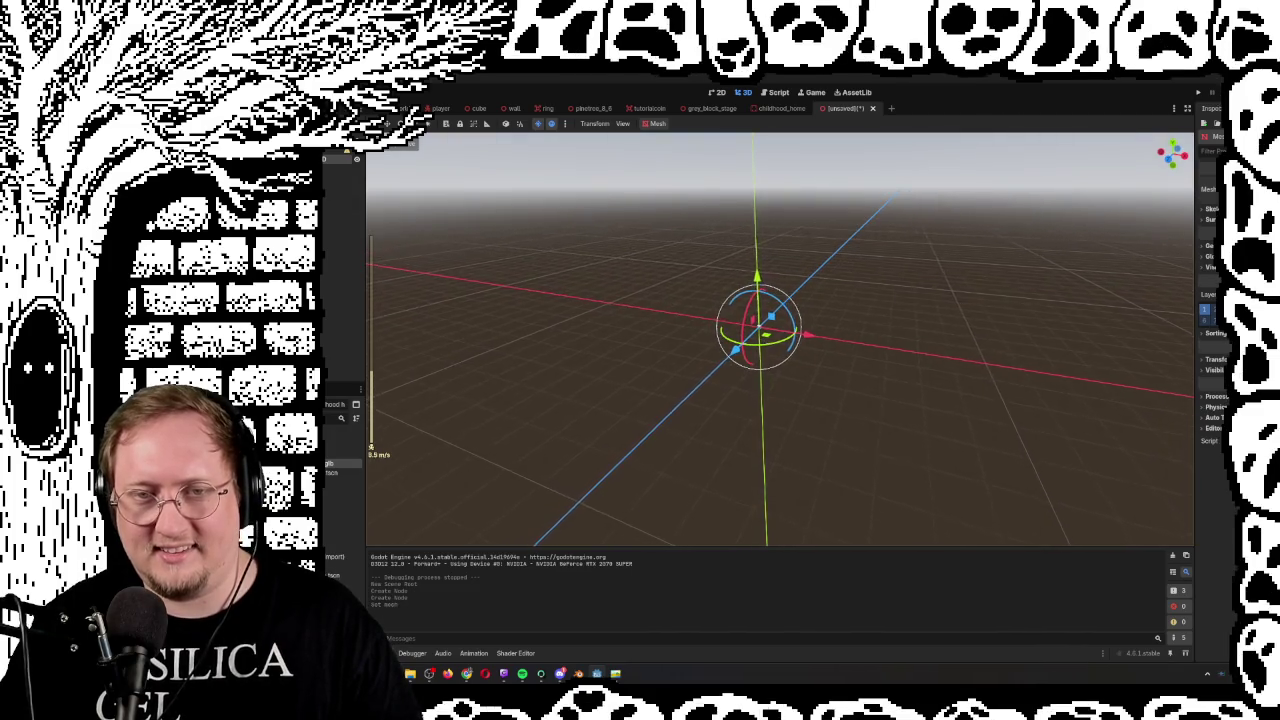
{"action": "scroll", "coordinate": [780, 340], "scroll_direction": "up", "scroll_amount": 10}
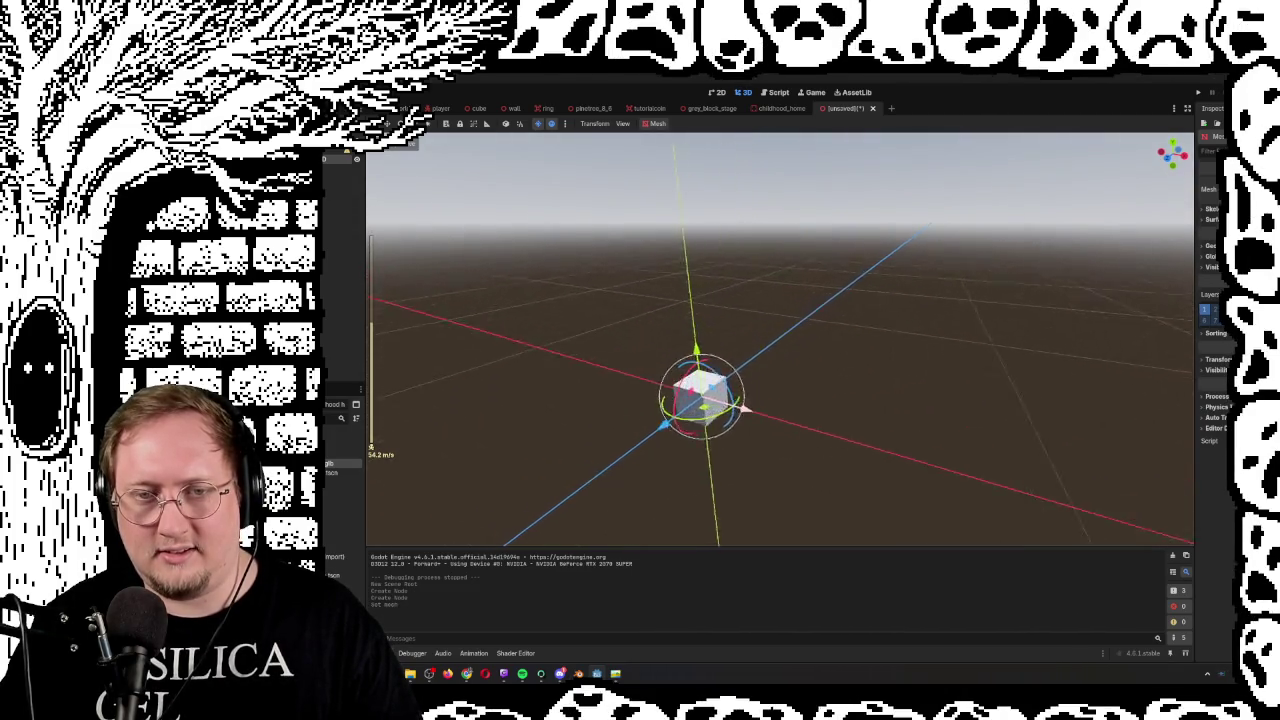
{"action": "mouse_move", "coordinate": [780, 340]}
{"action": "left_mouse_down"}
{"action": "mouse_move", "coordinate": [780, 370]}
{"action": "mouse_move", "coordinate": [780, 300]}
{"action": "mouse_move", "coordinate": [790, 370]}
{"action": "mouse_move", "coordinate": [908, 274]}
{"action": "left_mouse_up"}
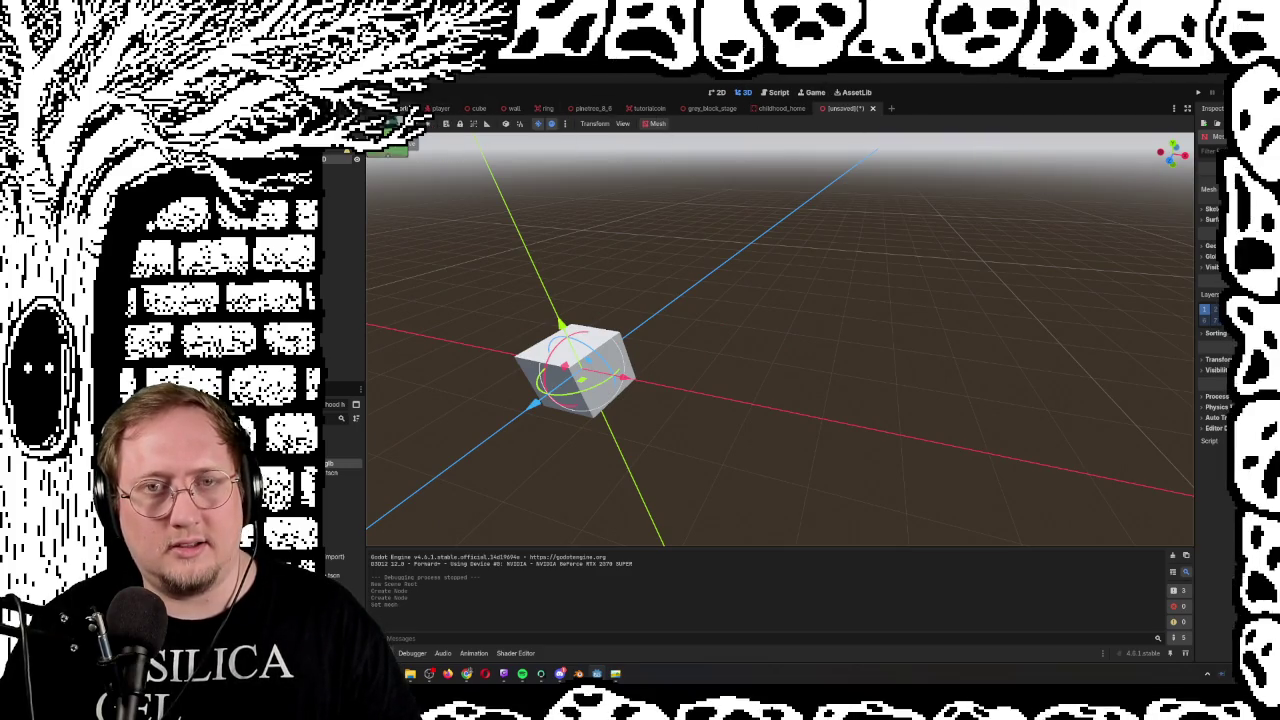
{"action": "mouse_move", "coordinate": [817, 374]}
{"action": "left_mouse_down"}
{"action": "mouse_move", "coordinate": [720, 340]}
{"action": "mouse_move", "coordinate": [817, 374]}
{"action": "left_mouse_up"}
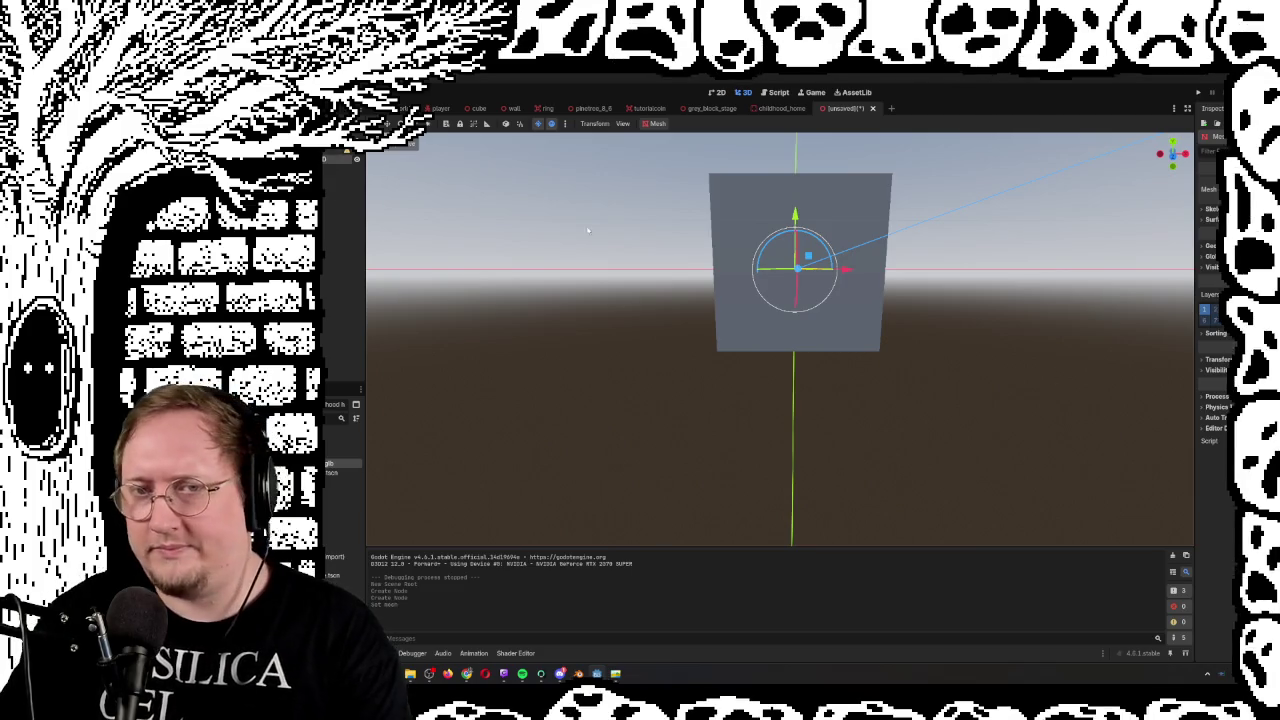
{"action": "scroll", "coordinate": [588, 231], "scroll_direction": "down", "scroll_amount": 5}
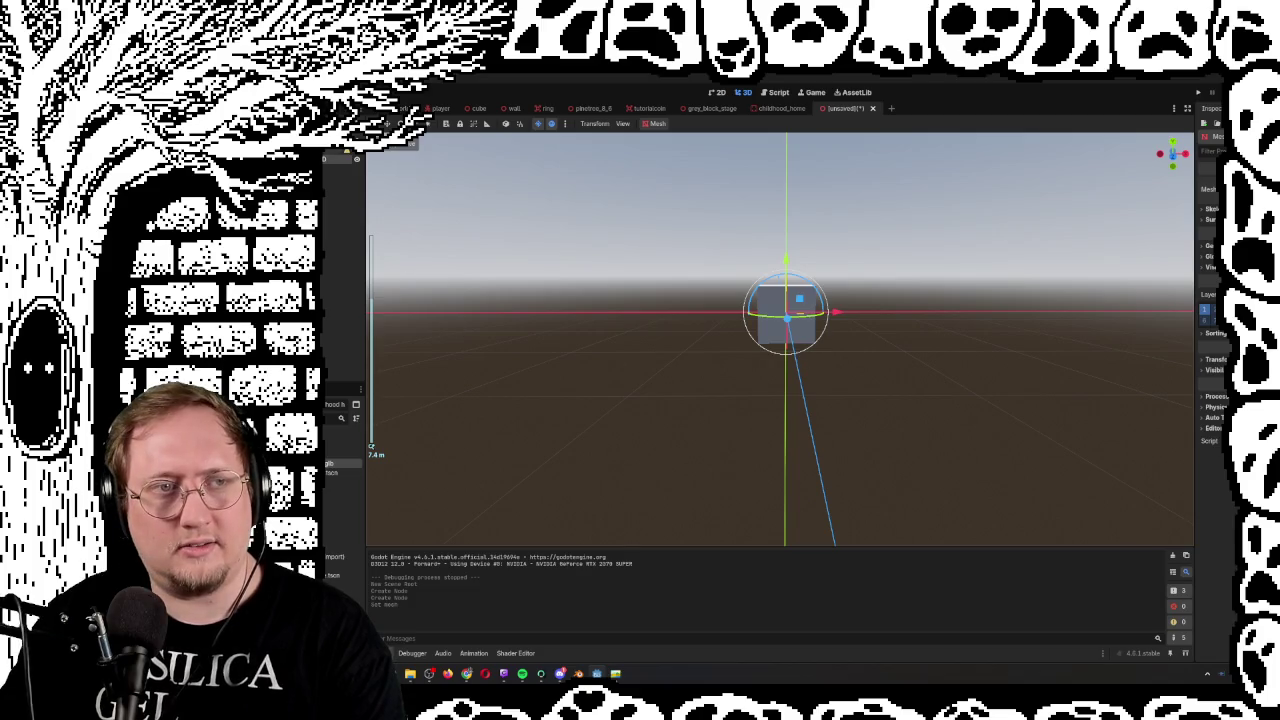
Select the StaticBody3D, expand its Transform, and raise the cube's position
{"action": "left_click", "coordinate": [556, 212]}
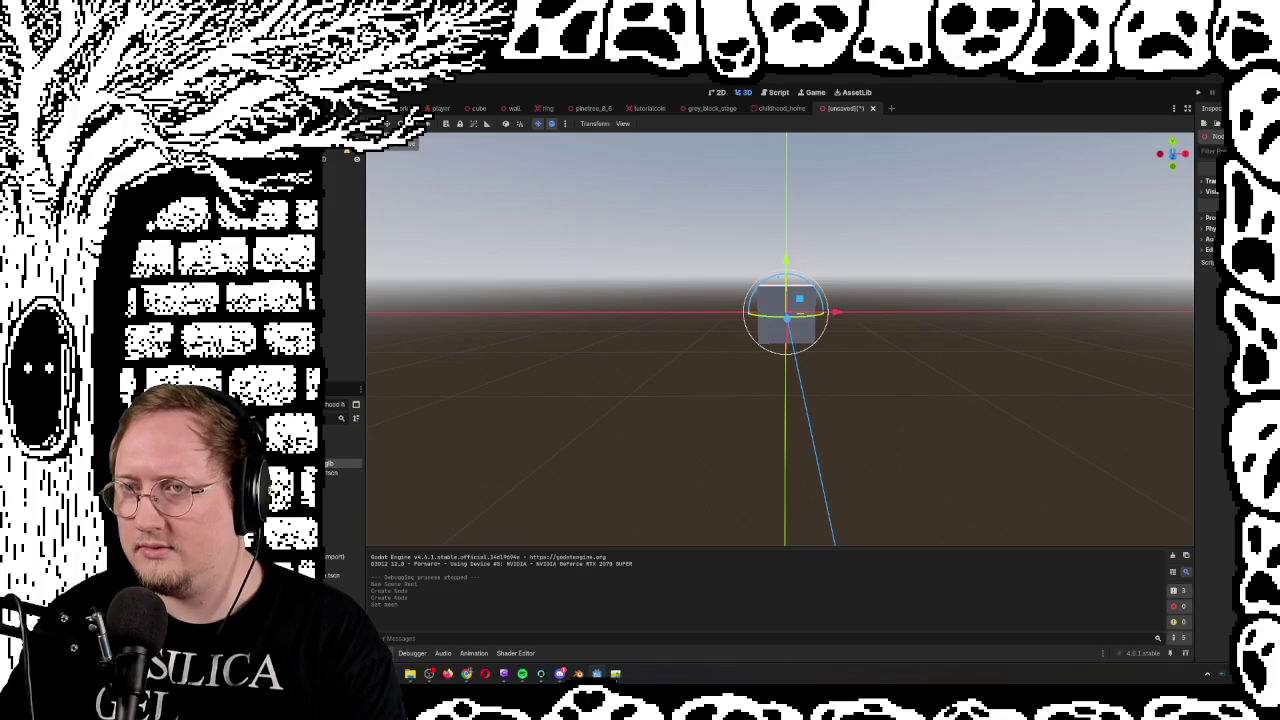
{"action": "left_click", "coordinate": [1210, 181]}
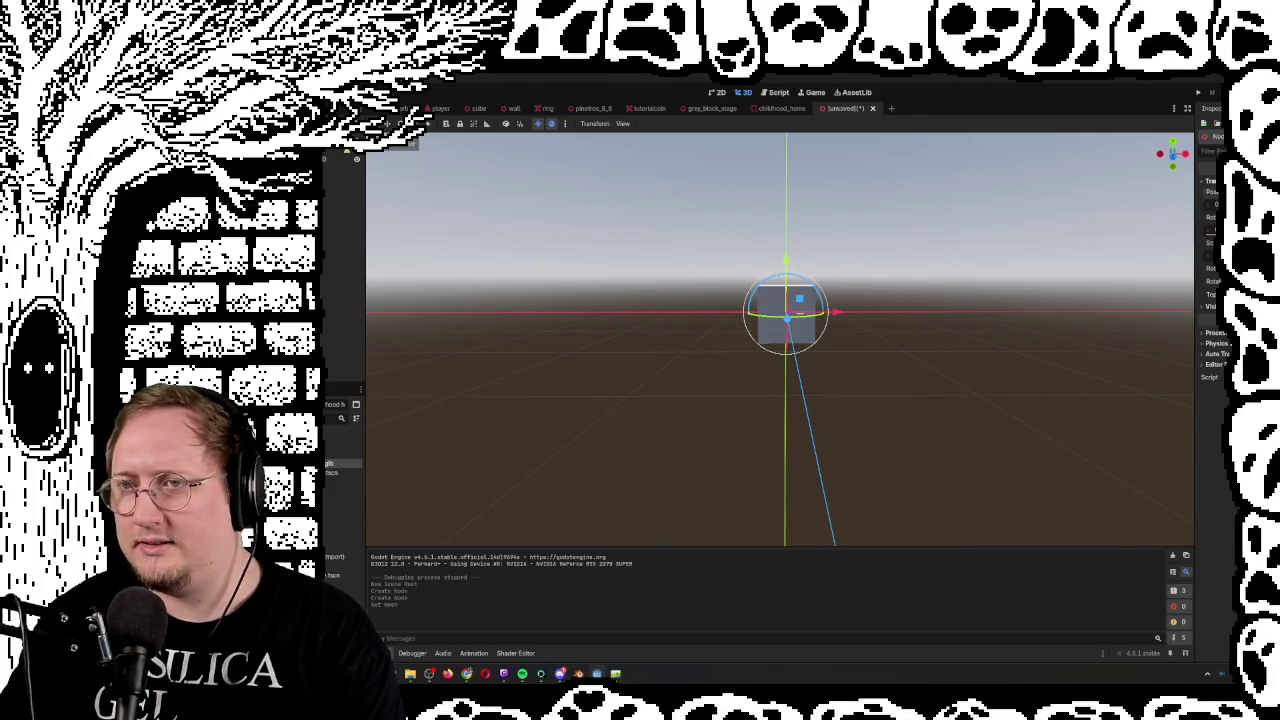
{"action": "key", "text": "Return"}
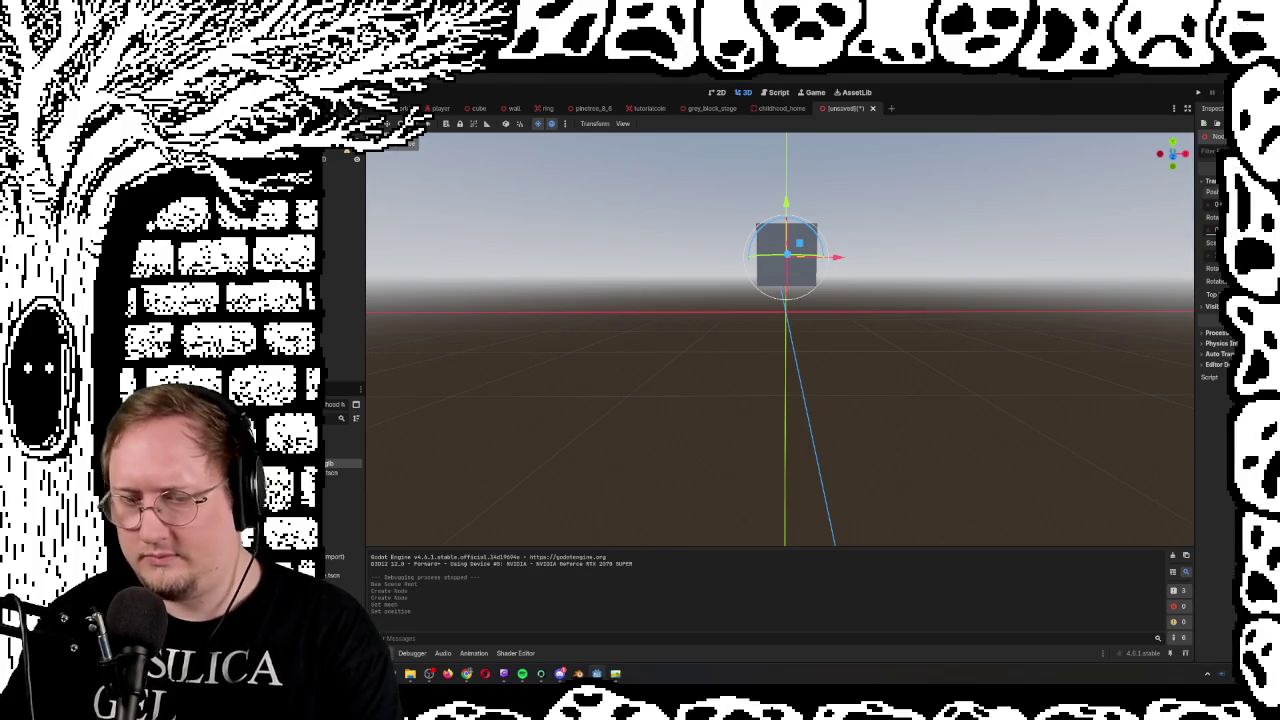
Lower the cube's position back down and view it from above and head-on
{"action": "key", "text": "Return"}
{"action": "mouse_move", "coordinate": [941, 252]}
{"action": "left_mouse_down"}
{"action": "mouse_move", "coordinate": [970, 200]}
{"action": "mouse_move", "coordinate": [950, 300]}
{"action": "left_mouse_up"}
{"action": "scroll", "coordinate": [780, 340], "scroll_direction": "up", "scroll_amount": 5}
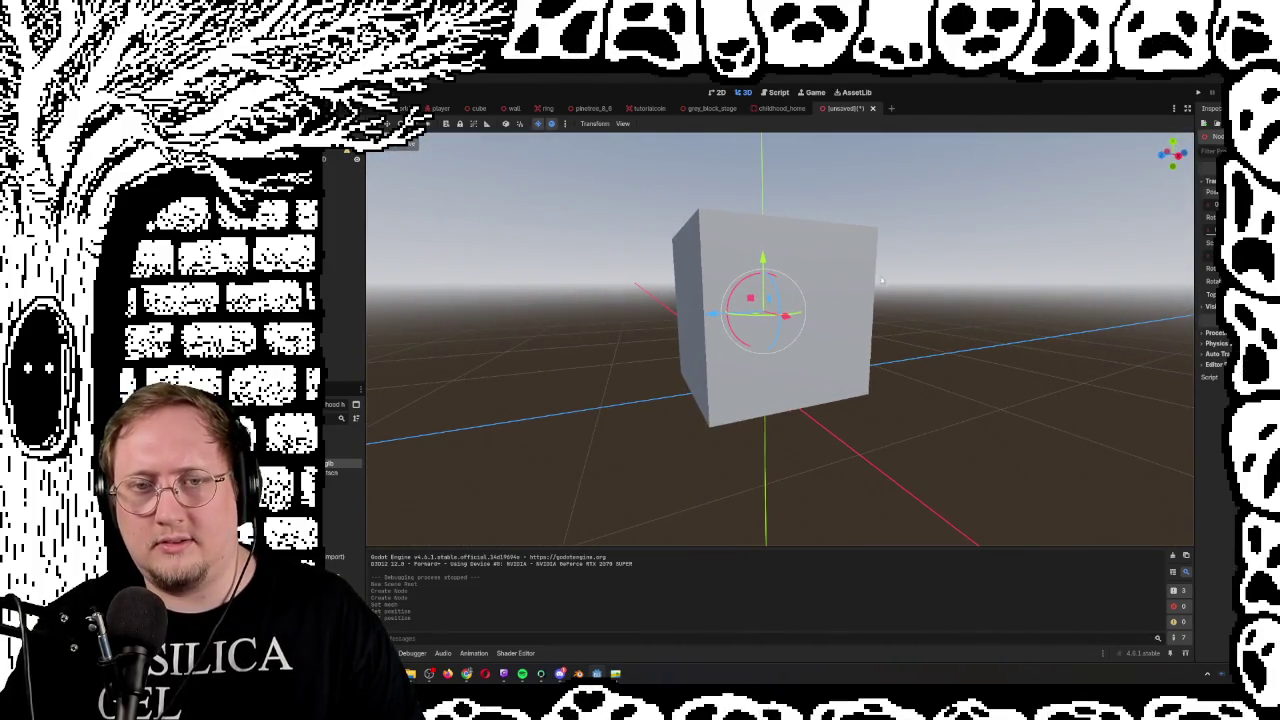
{"action": "scroll", "coordinate": [881, 281], "scroll_direction": "down", "scroll_amount": 5}
{"action": "mouse_move", "coordinate": [881, 281]}
{"action": "left_mouse_down"}
{"action": "mouse_move", "coordinate": [880, 300]}
{"action": "mouse_move", "coordinate": [960, 300]}
{"action": "mouse_move", "coordinate": [900, 280]}
{"action": "mouse_move", "coordinate": [870, 290]}
{"action": "left_mouse_up"}
{"action": "scroll", "coordinate": [880, 300], "scroll_direction": "up", "scroll_amount": 5}
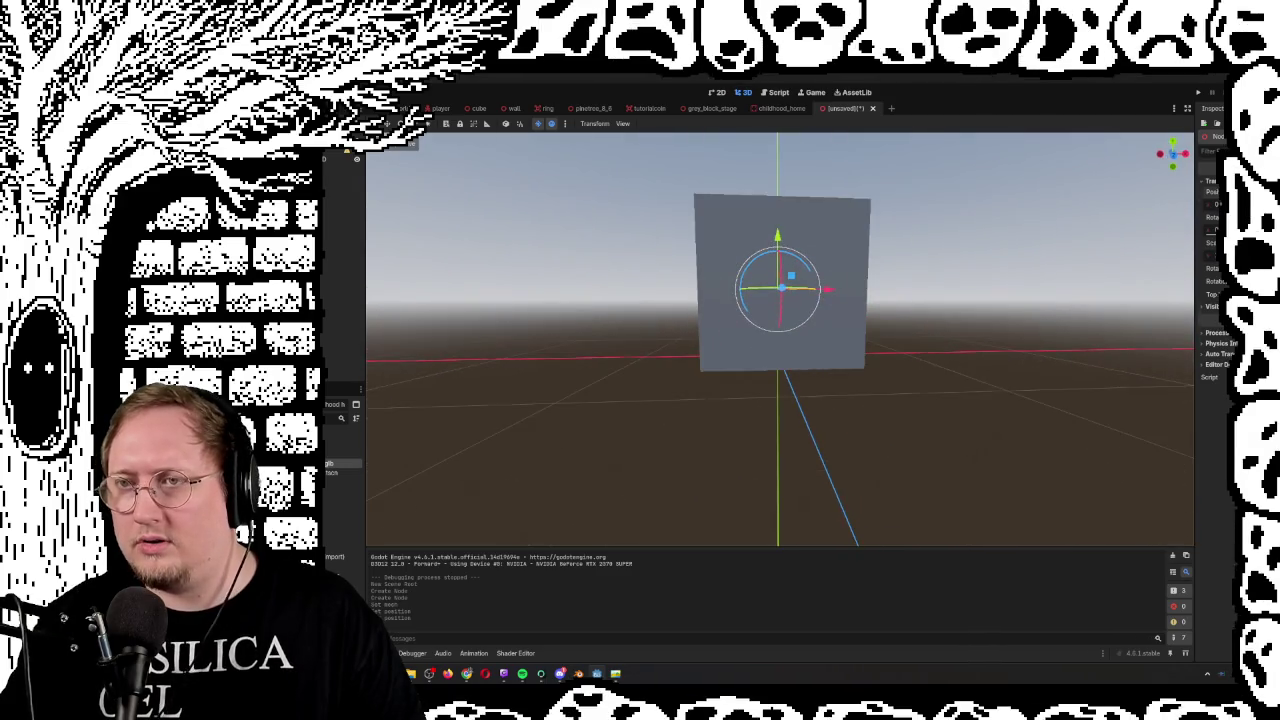
{"action": "scroll", "coordinate": [880, 300], "scroll_direction": "down", "scroll_amount": 3}
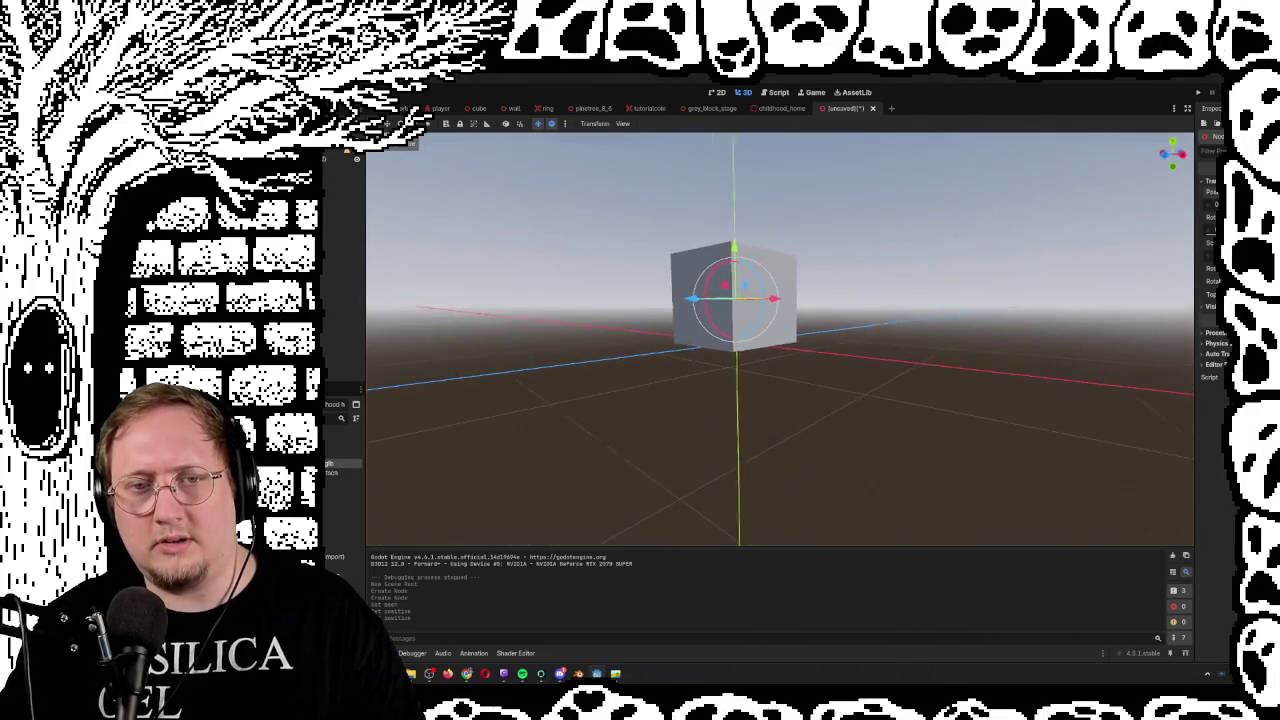
Orbit around the cube to inspect it from other sides
{"action": "scroll", "coordinate": [780, 340], "scroll_direction": "down", "scroll_amount": 3}
{"action": "scroll", "coordinate": [780, 340], "scroll_direction": "up", "scroll_amount": 5}
{"action": "left_click_drag", "start_coordinate": [780, 340], "coordinate": [960, 345]}
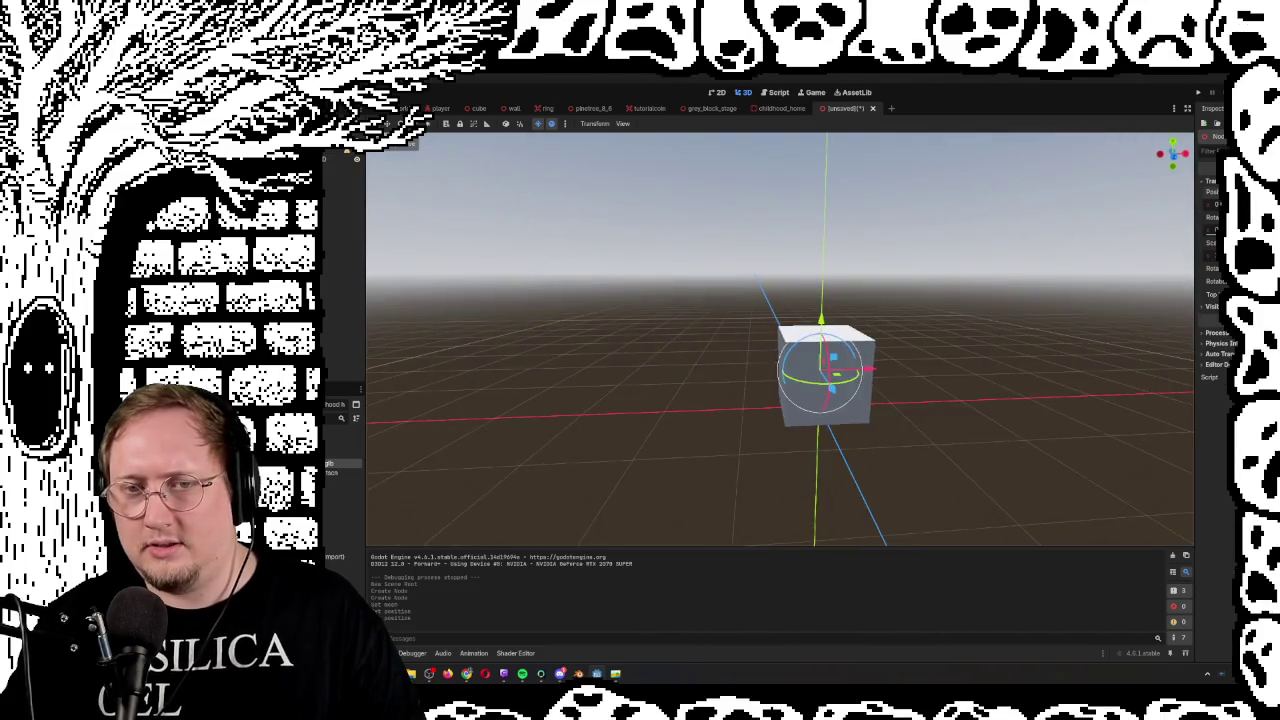
{"action": "scroll", "coordinate": [840, 340], "scroll_direction": "down", "scroll_amount": 2}
{"action": "scroll", "coordinate": [840, 340], "scroll_direction": "up", "scroll_amount": 3}
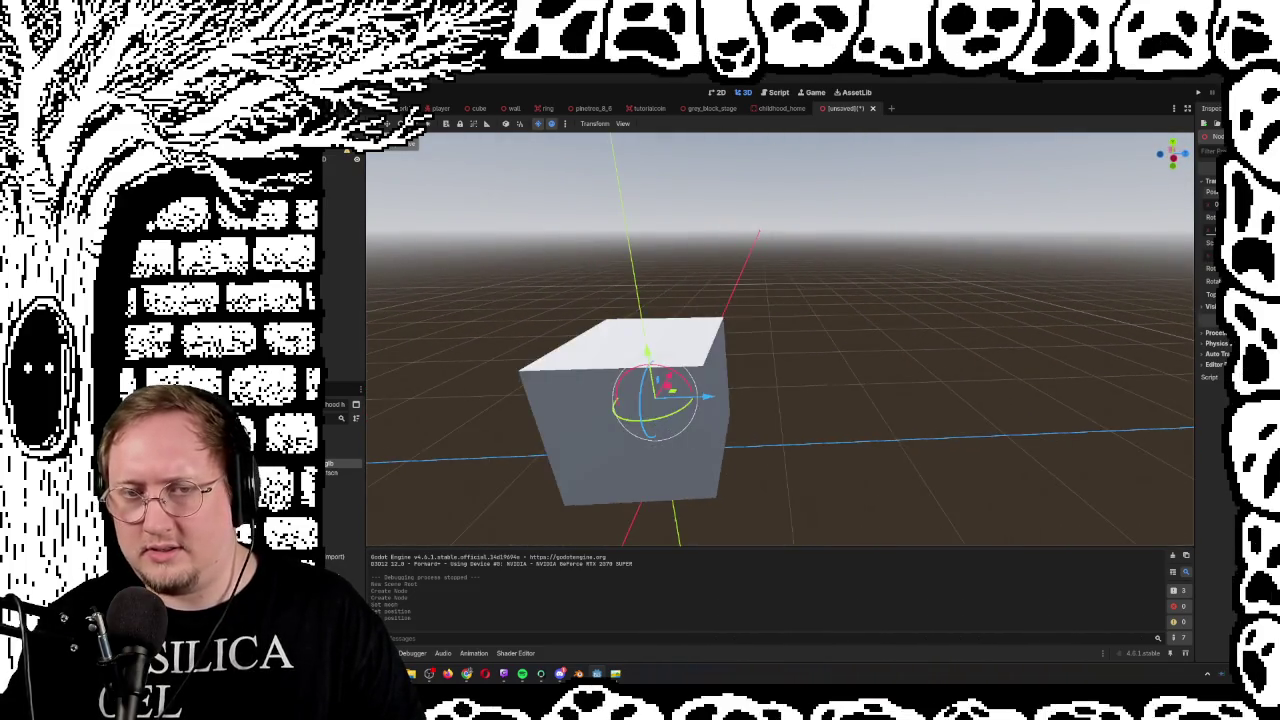
{"action": "mouse_move", "coordinate": [900, 300]}
{"action": "left_mouse_down"}
{"action": "mouse_move", "coordinate": [960, 300]}
{"action": "mouse_move", "coordinate": [930, 295]}
{"action": "mouse_move", "coordinate": [946, 293]}
{"action": "left_mouse_up"}
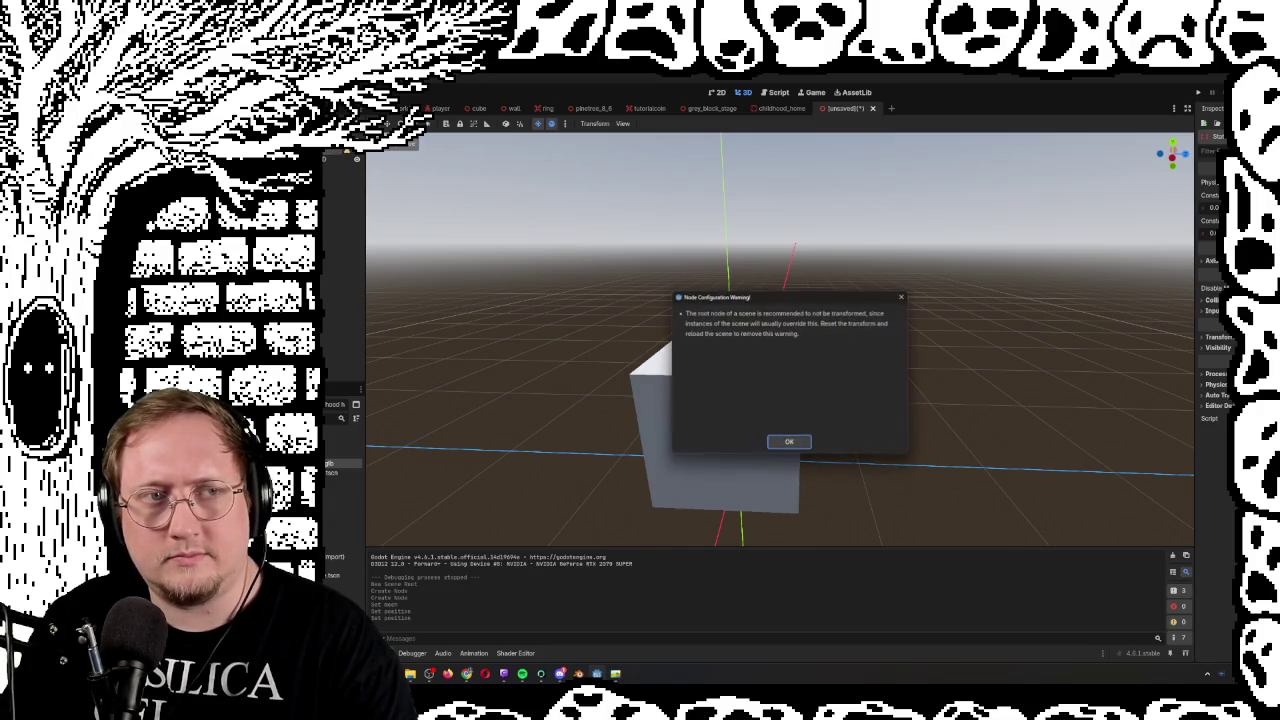
Dismiss the root-transform warning and centre the view on the cube
{"action": "left_click", "coordinate": [789, 441]}
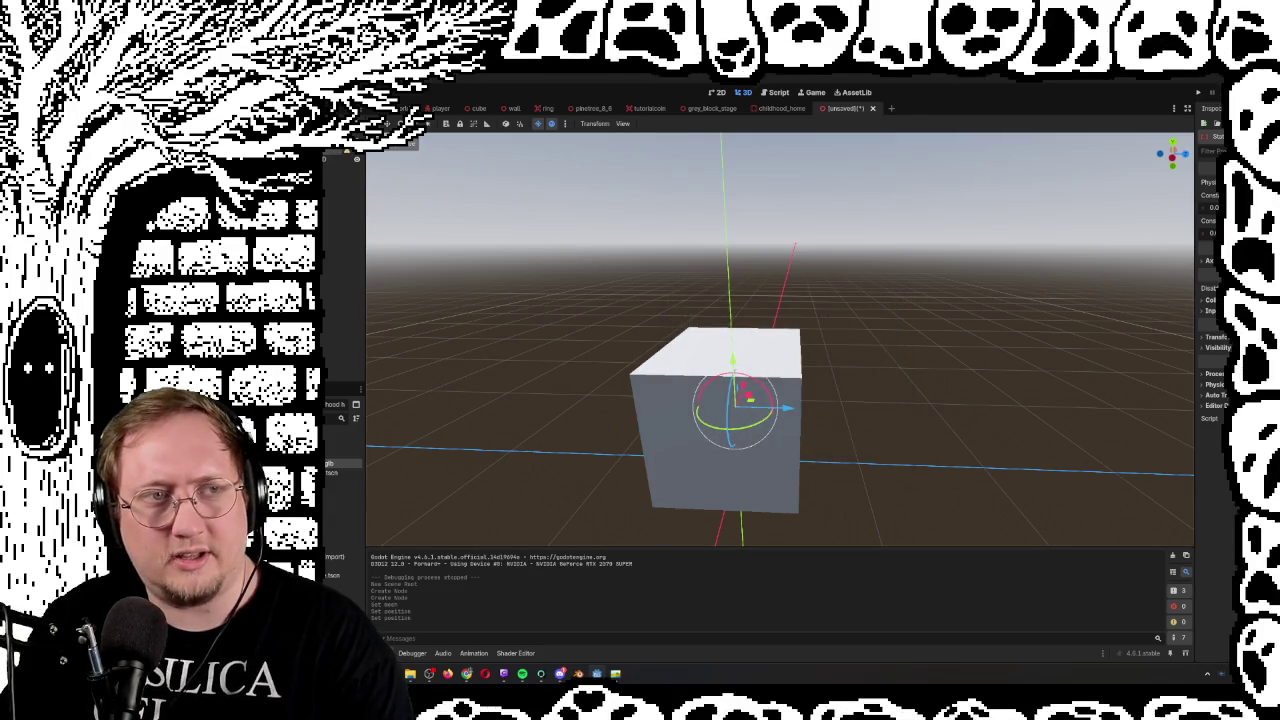
{"action": "left_click_drag", "start_coordinate": [1172, 152], "coordinate": [1135, 175]}
{"action": "key", "text": "f"}
{"action": "left_click", "coordinate": [338, 150]}
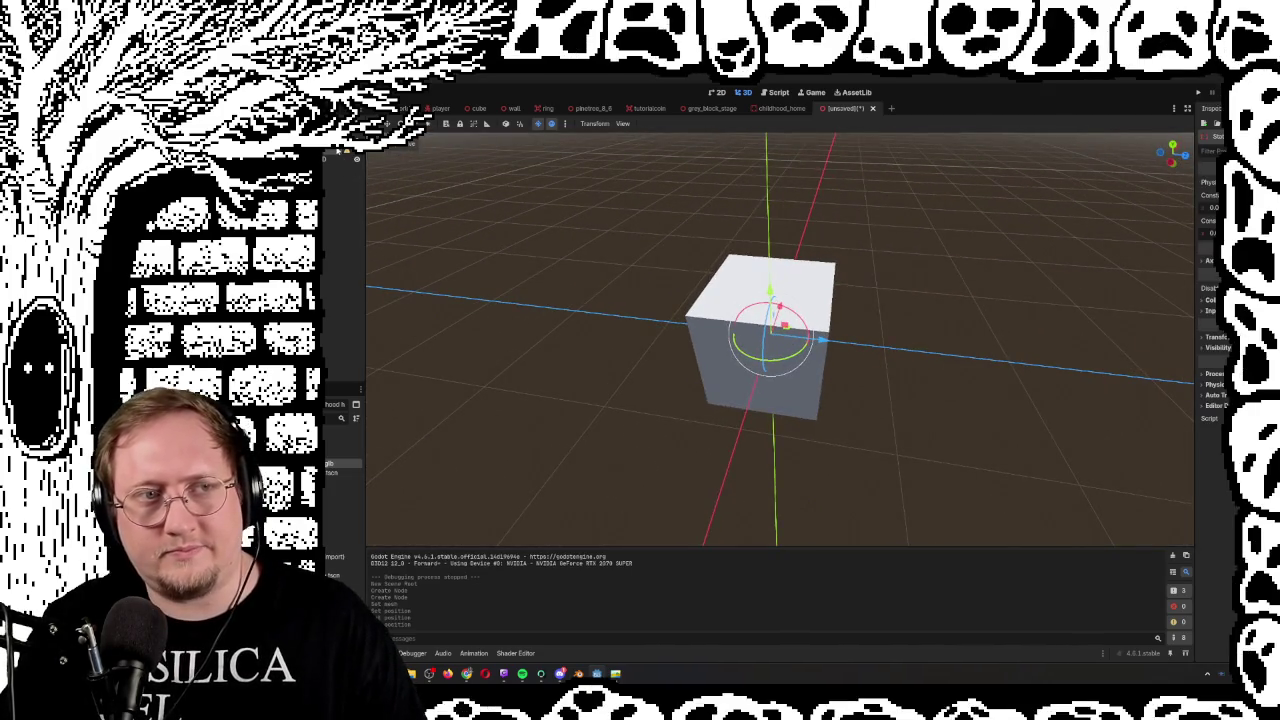
{"action": "left_click_drag", "start_coordinate": [1035, 349], "coordinate": [392, 181]}
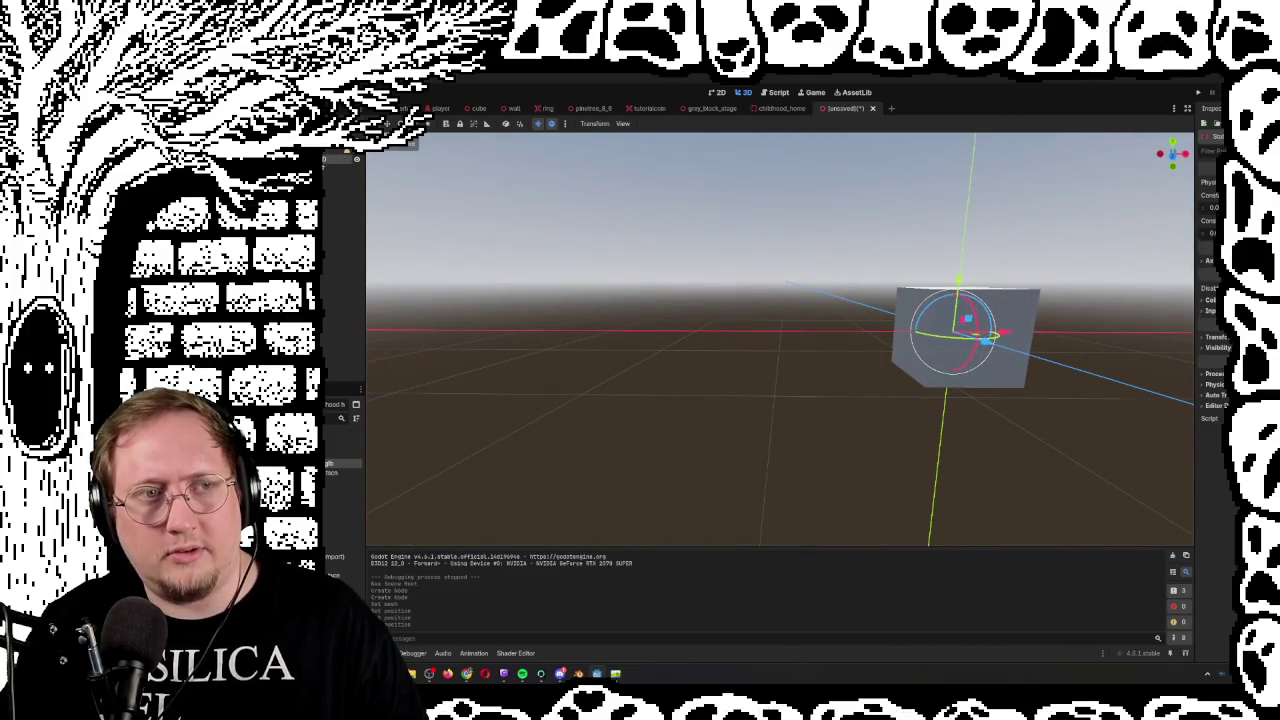
Select the cube's MeshInstance3D node and bring up its mesh size settings
{"action": "left_click", "coordinate": [345, 160]}
{"action": "mouse_move", "coordinate": [700, 176]}
{"action": "left_mouse_down"}
{"action": "mouse_move", "coordinate": [760, 182]}
{"action": "mouse_move", "coordinate": [740, 185]}
{"action": "mouse_move", "coordinate": [641, 298]}
{"action": "left_mouse_up"}
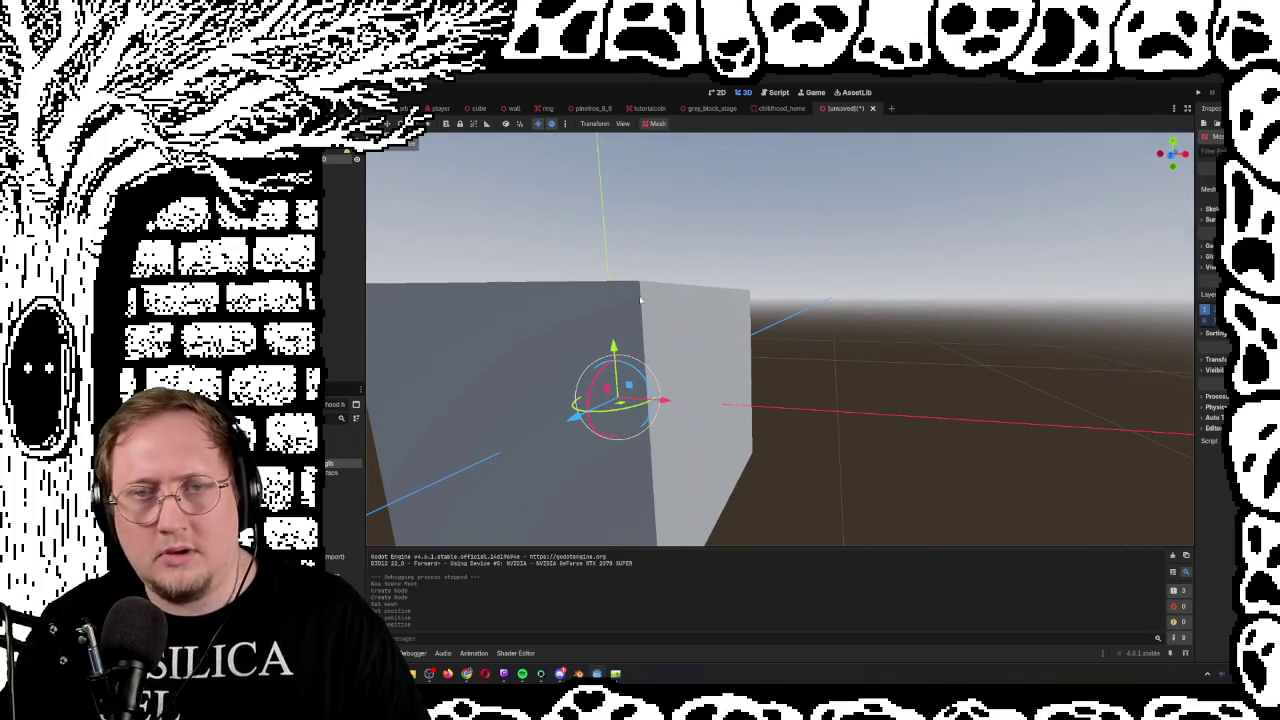
{"action": "left_click", "coordinate": [1208, 190]}
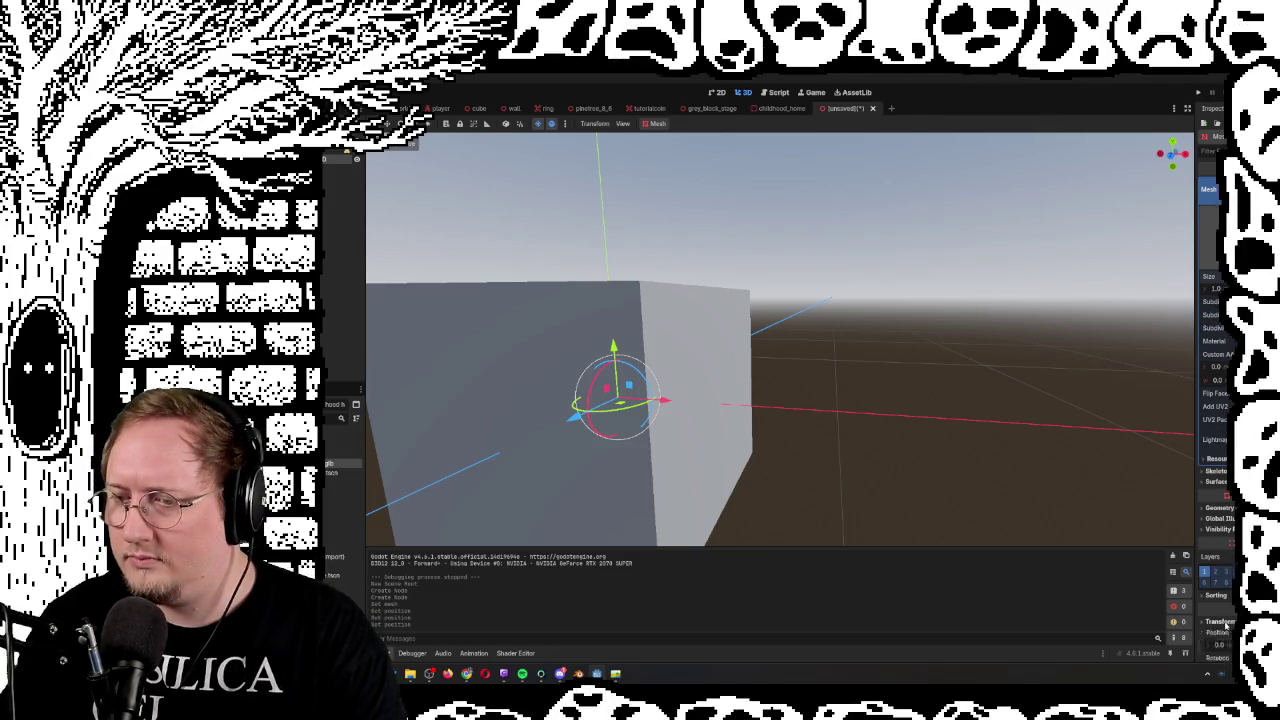
Shift the cube upward and dismiss the missing collision shape warning
{"action": "scroll", "coordinate": [1219, 524], "scroll_direction": "down", "scroll_amount": 2}
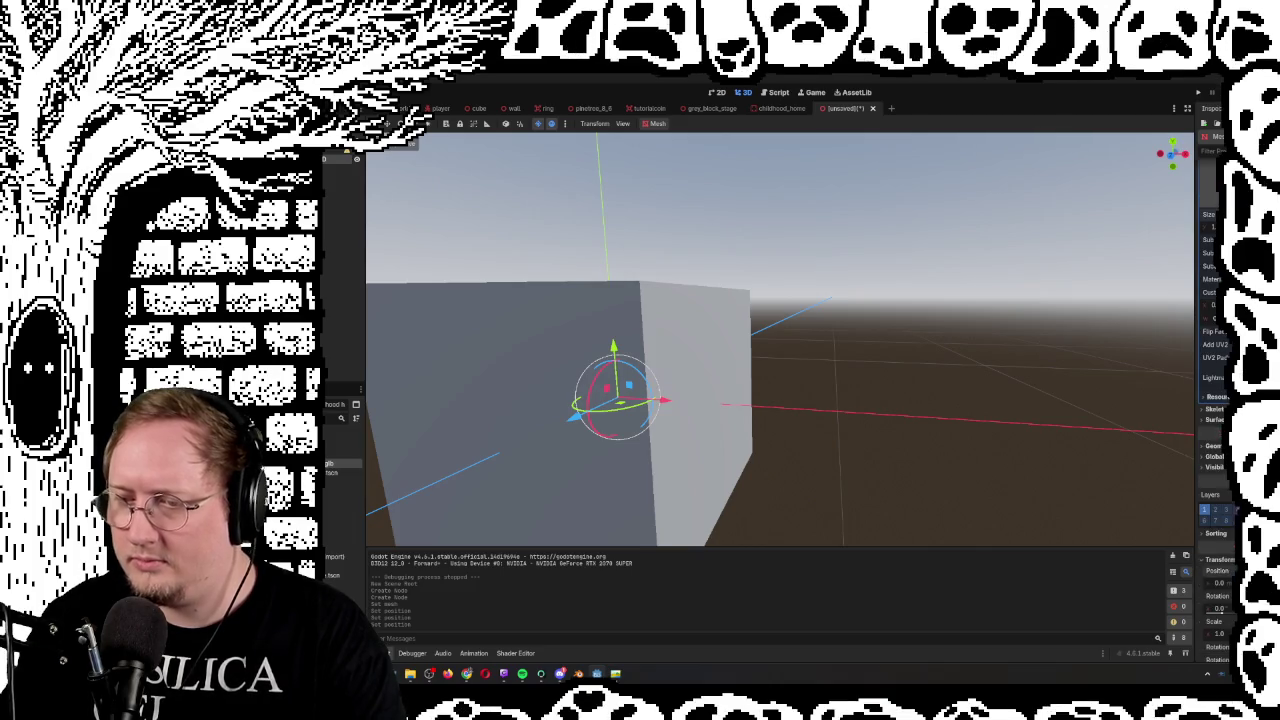
{"action": "left_click_drag", "start_coordinate": [1219, 583], "coordinate": [1230, 583]}
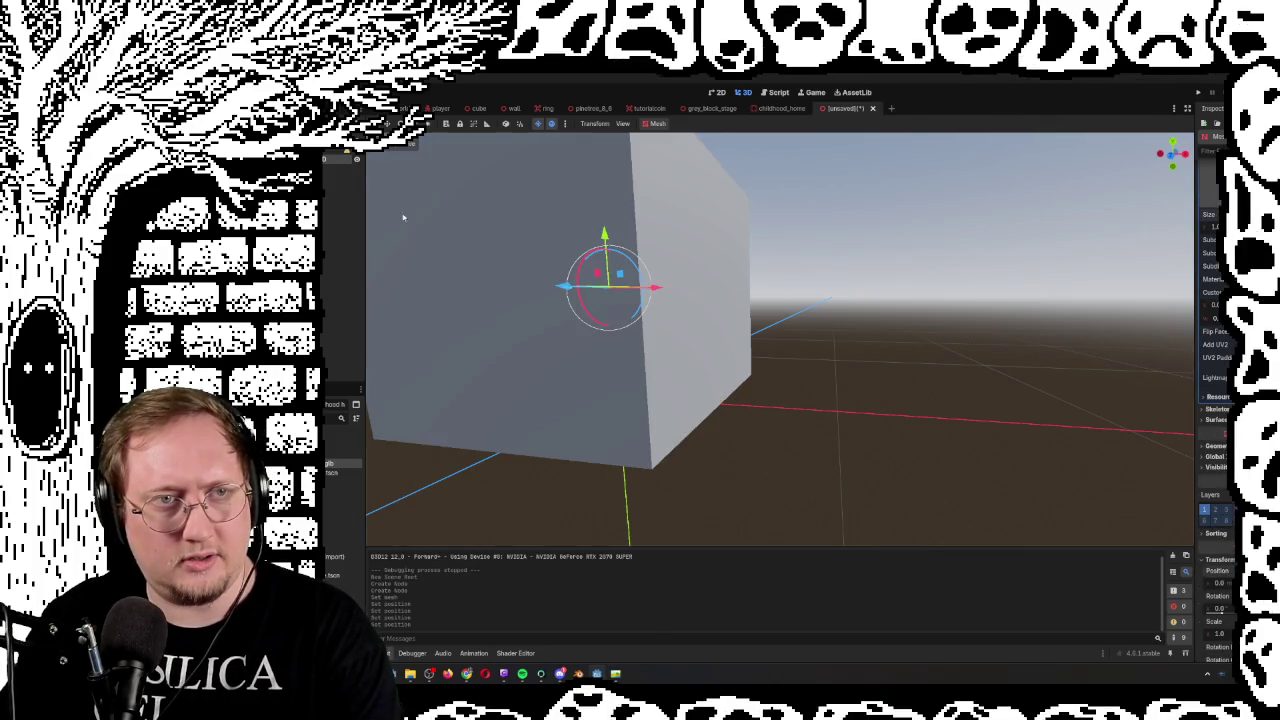
{"action": "left_click", "coordinate": [348, 152]}
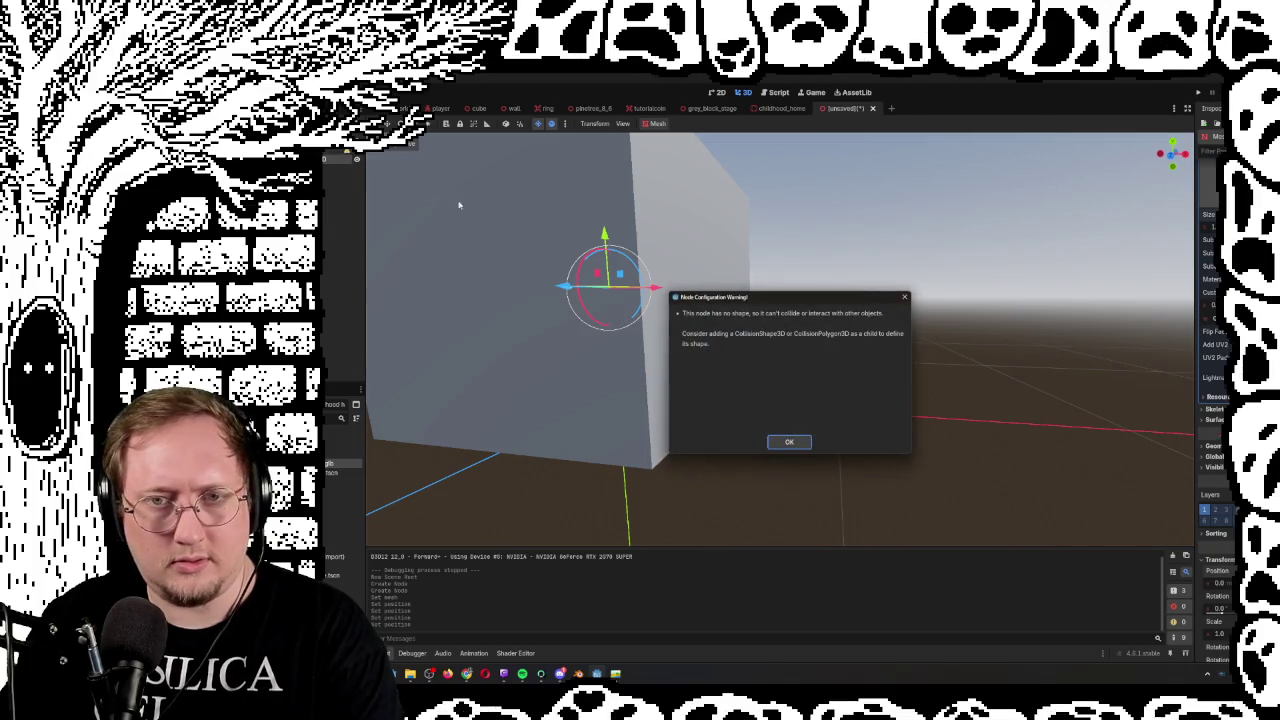
{"action": "left_click", "coordinate": [789, 442]}
{"action": "key", "text": "f"}
Edit the BoxMesh Size values so the box becomes a thin, narrow wall slab
{"action": "scroll", "coordinate": [868, 404], "scroll_direction": "up", "scroll_amount": 5}
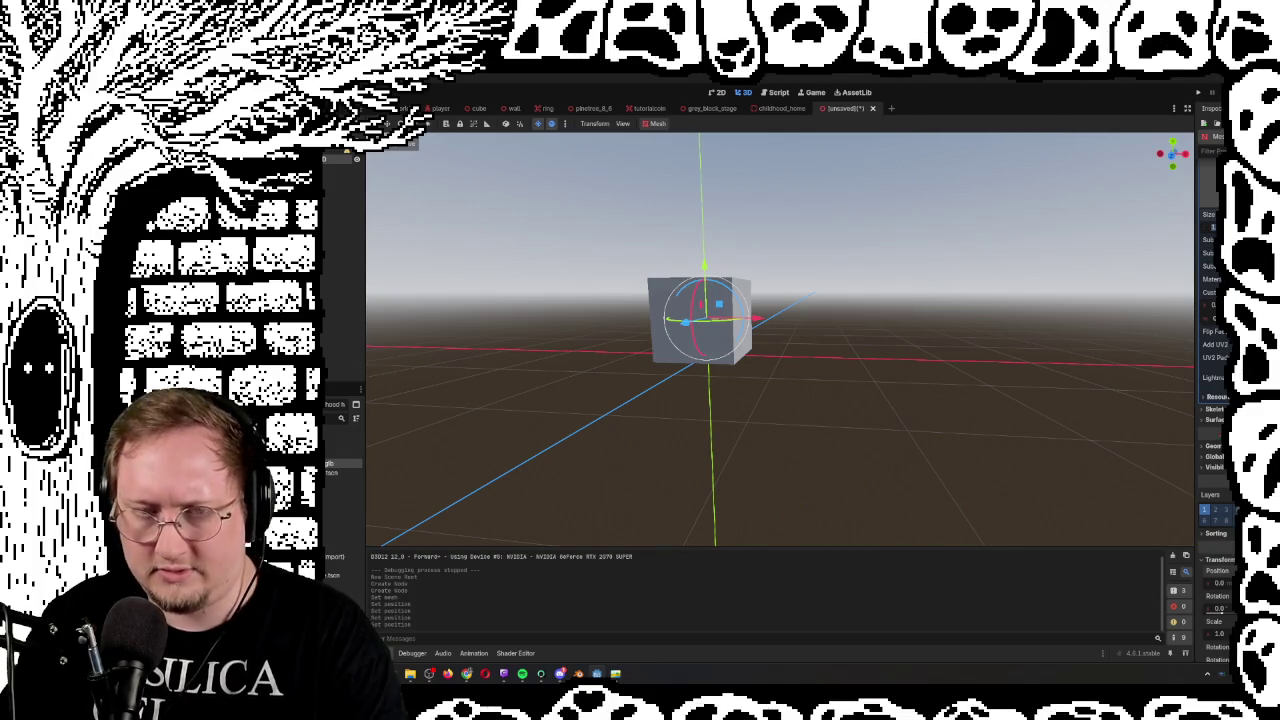
{"action": "key", "text": "Return"}
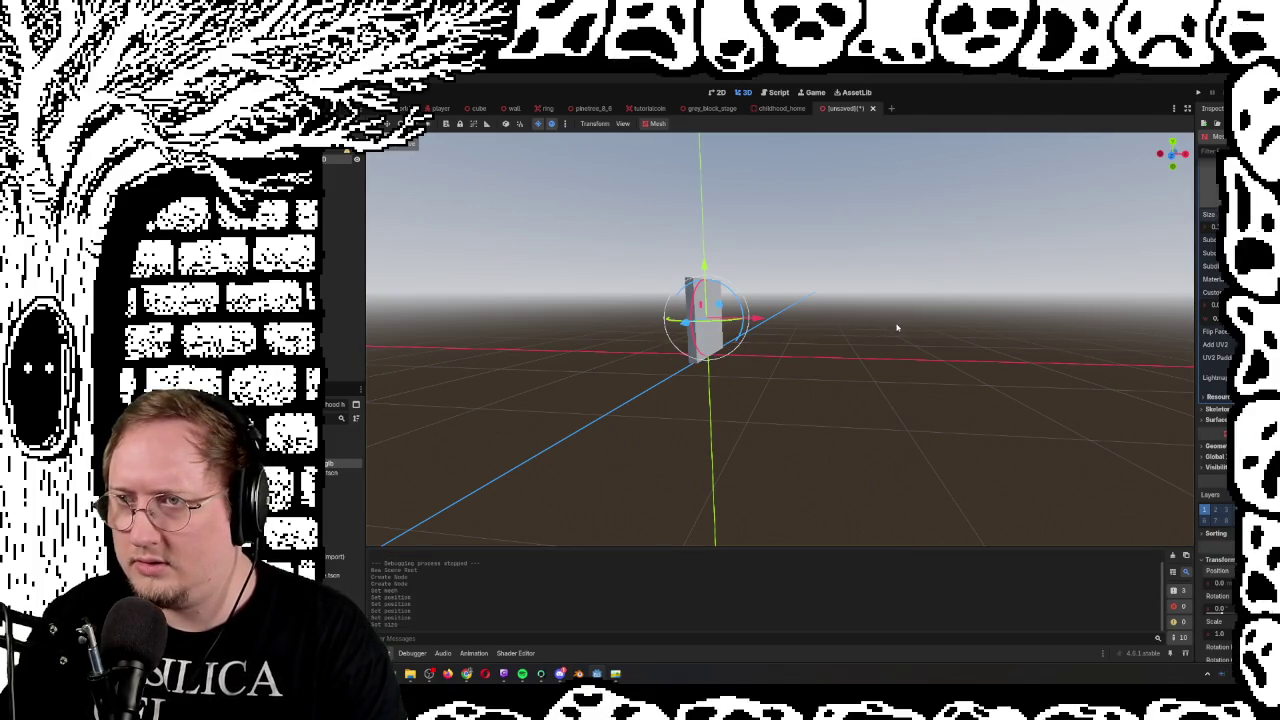
{"action": "key", "text": "ctrl+z"}
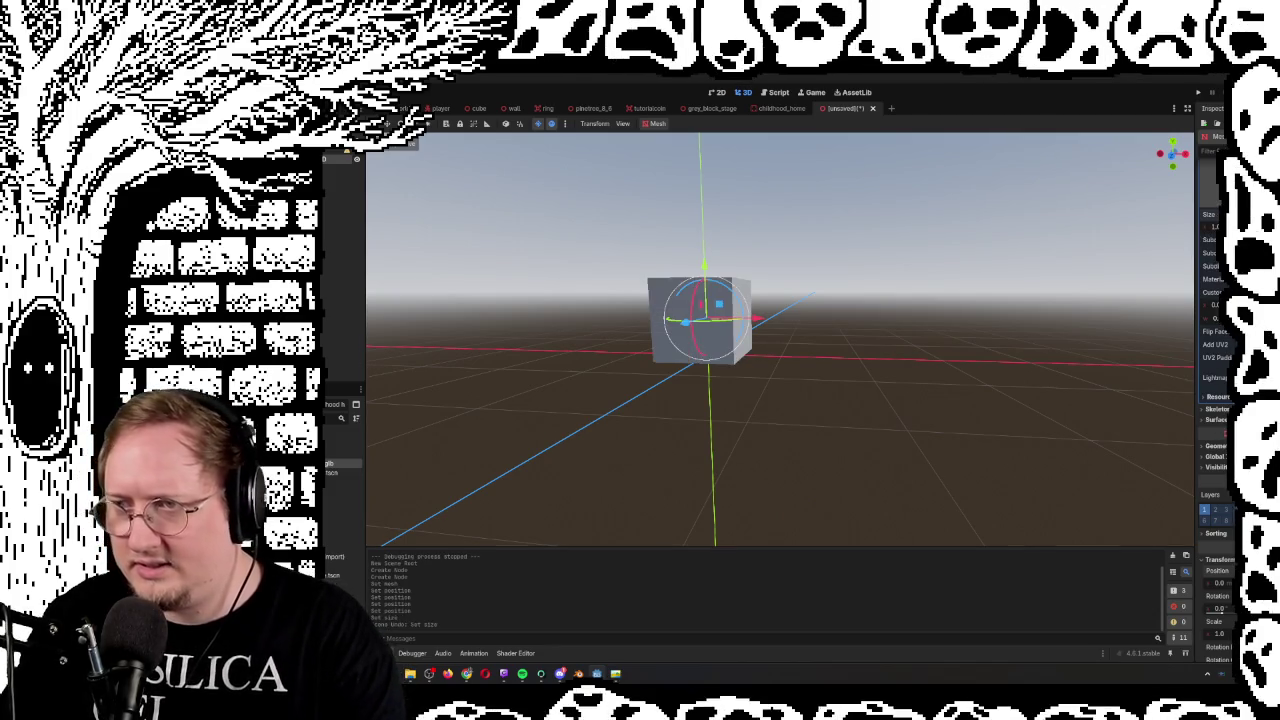
{"action": "key", "text": "Return"}
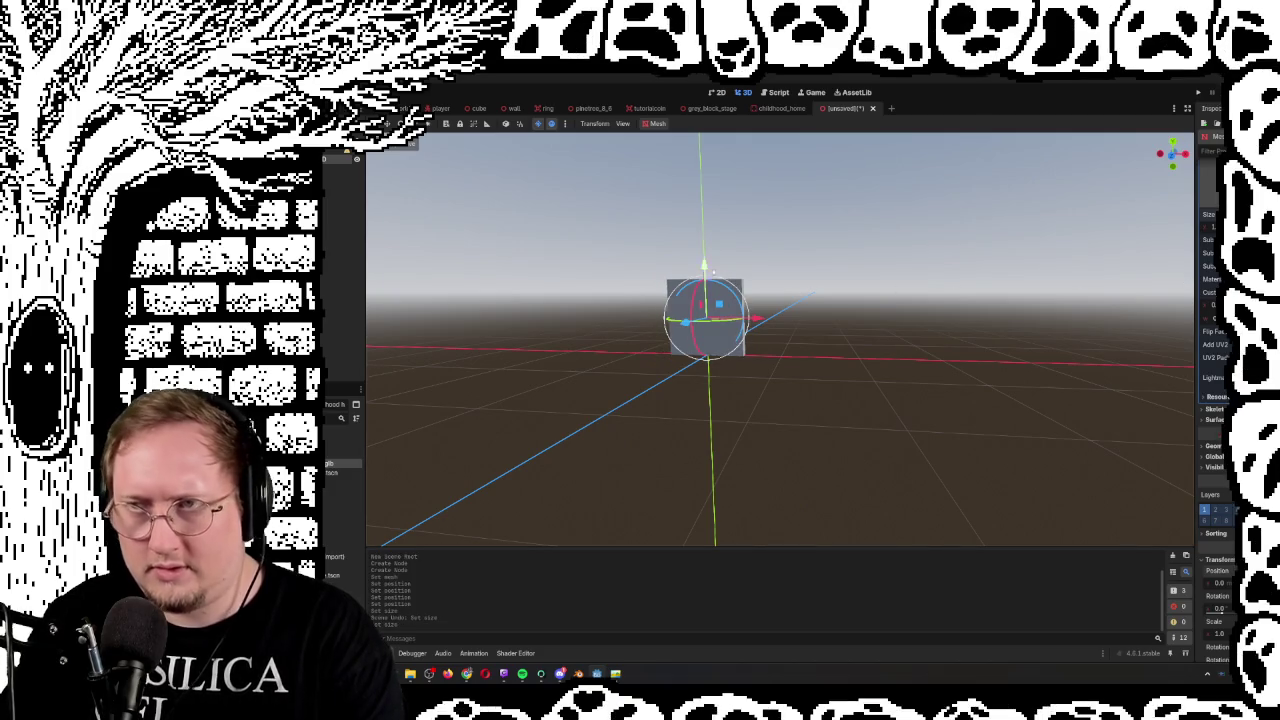
{"action": "mouse_move", "coordinate": [780, 340]}
{"action": "left_mouse_down"}
{"action": "mouse_move", "coordinate": [780, 420]}
{"action": "mouse_move", "coordinate": [800, 440]}
{"action": "mouse_move", "coordinate": [880, 380]}
{"action": "mouse_move", "coordinate": [850, 410]}
{"action": "mouse_move", "coordinate": [758, 260]}
{"action": "left_mouse_up"}
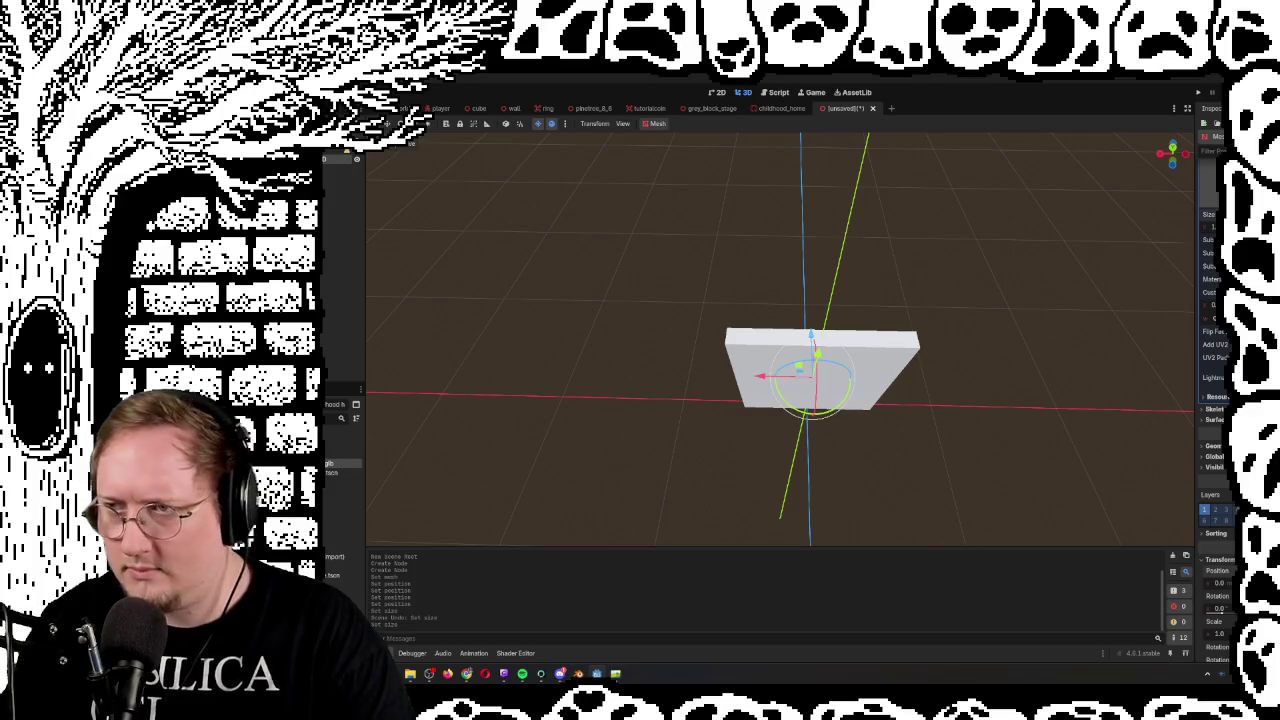
{"action": "mouse_move", "coordinate": [1043, 337]}
{"action": "left_mouse_down"}
{"action": "mouse_move", "coordinate": [940, 318]}
{"action": "mouse_move", "coordinate": [807, 368]}
{"action": "left_mouse_up"}
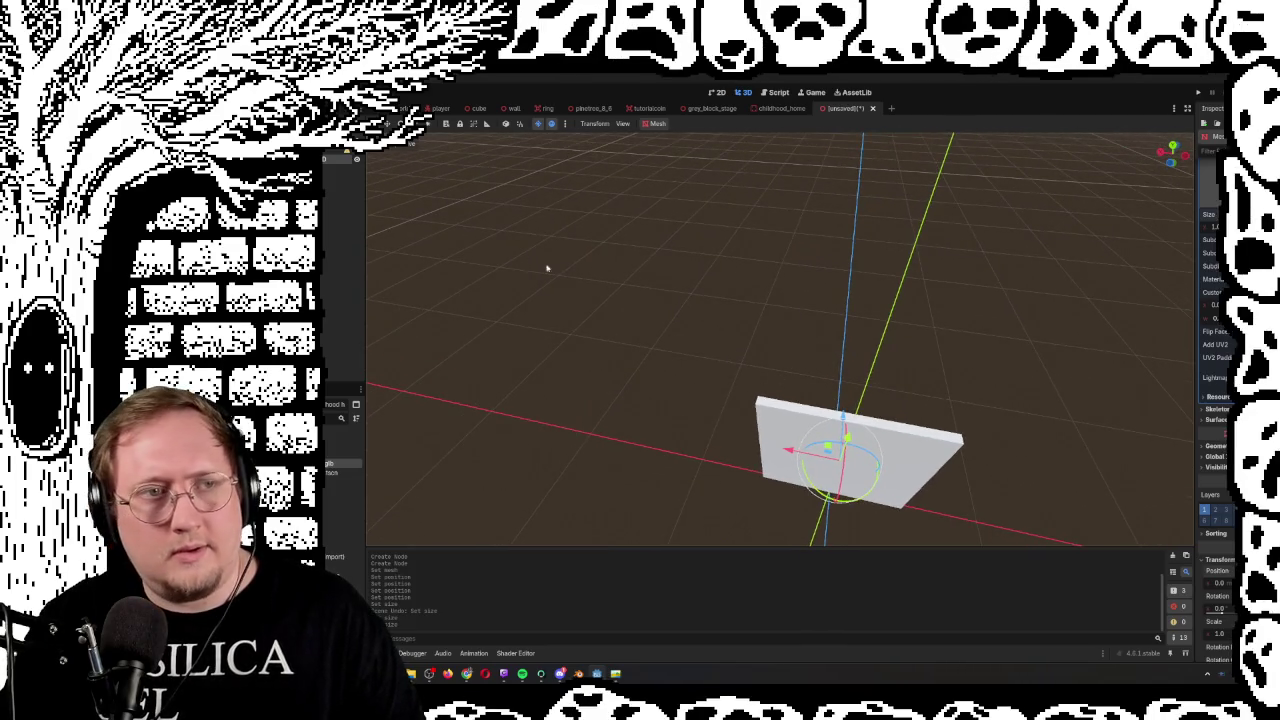
Add a Trimesh collision shape as a sibling of the wall mesh
{"action": "left_click", "coordinate": [657, 123]}
{"action": "left_click", "coordinate": [690, 147]}
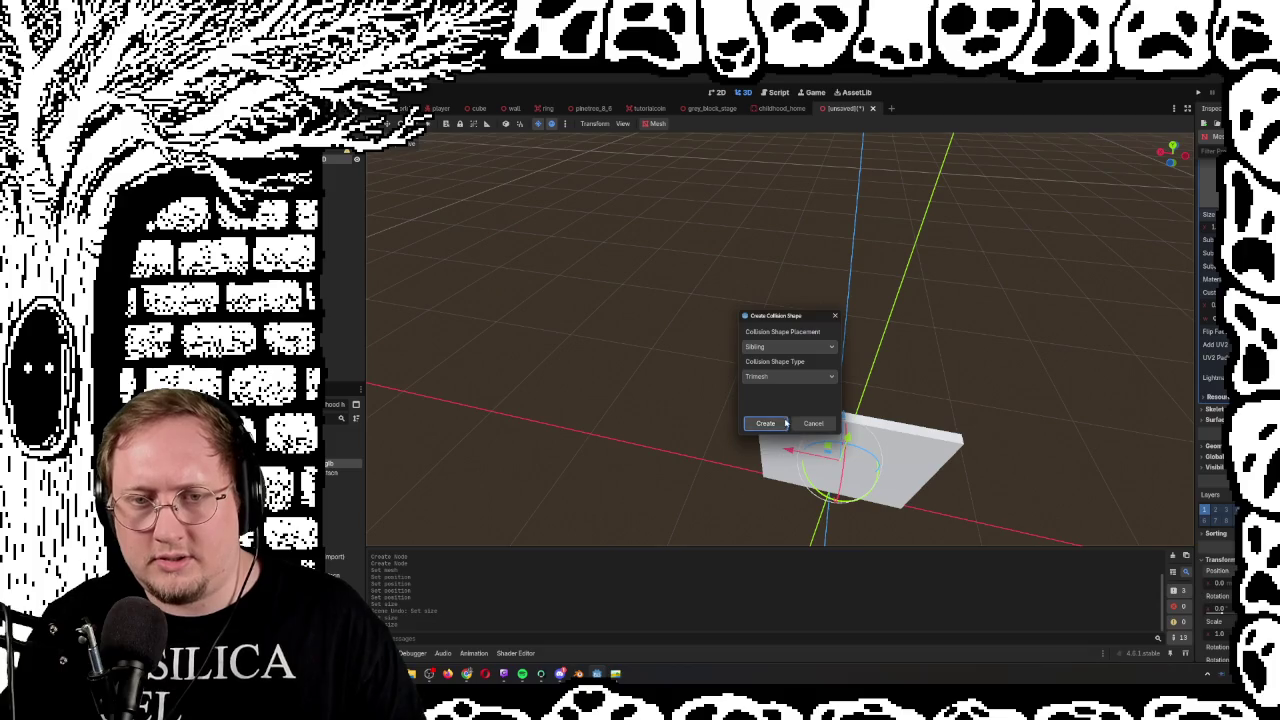
{"action": "left_click", "coordinate": [780, 423]}
{"action": "mouse_move", "coordinate": [782, 423]}
{"action": "left_mouse_down"}
{"action": "mouse_move", "coordinate": [830, 380]}
{"action": "mouse_move", "coordinate": [818, 349]}
{"action": "left_mouse_up"}
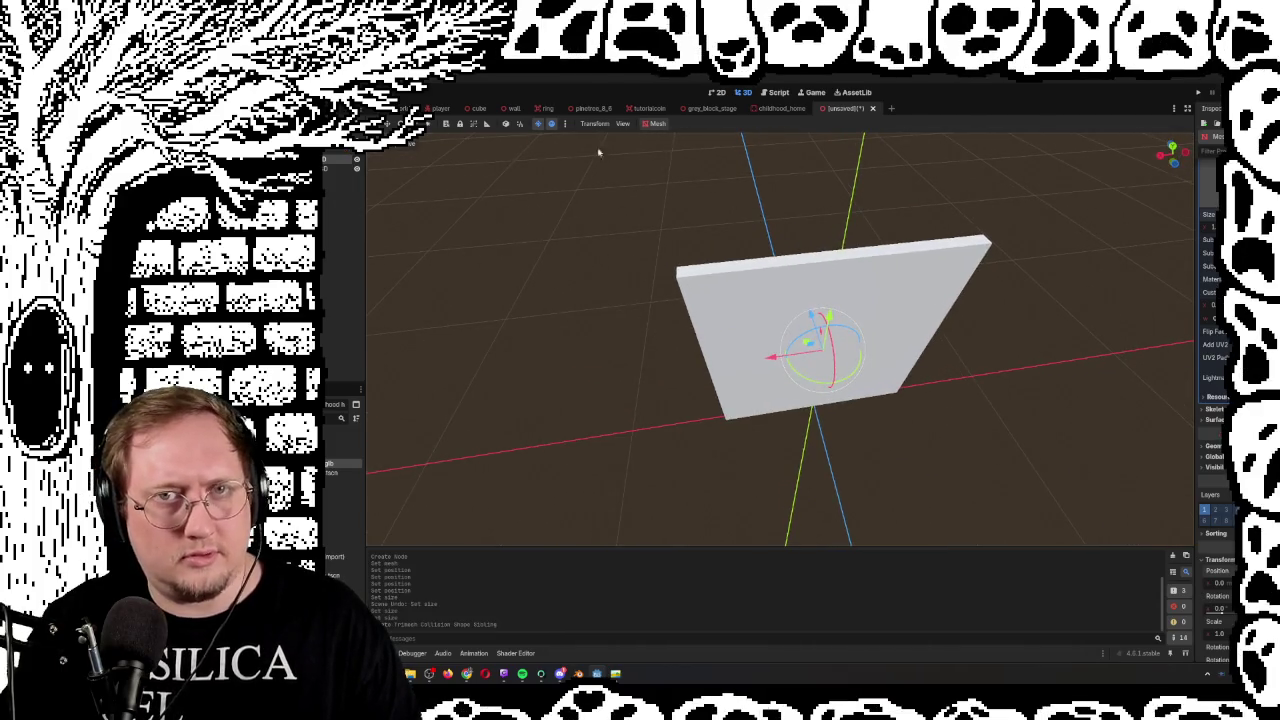
{"action": "key", "text": "ctrl+s"}
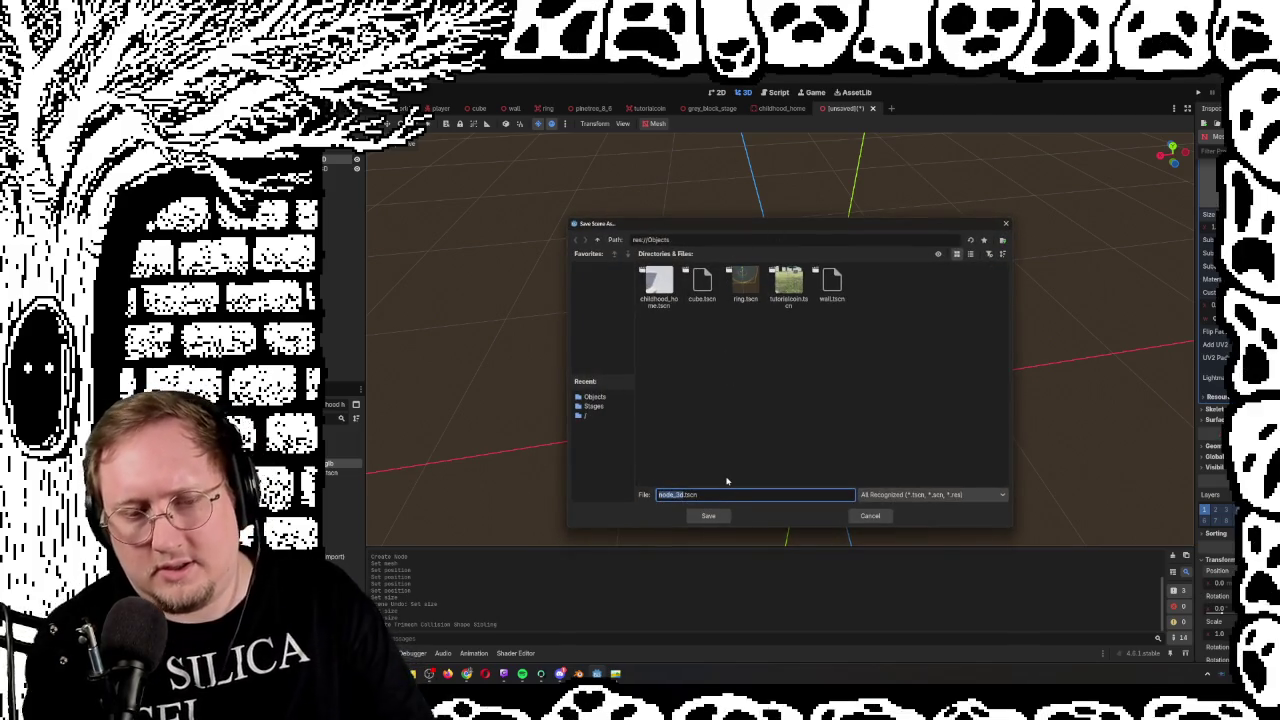
Save the wall scene as building_plane.tscn in res://Objects
{"action": "type", "text": "ilding"}
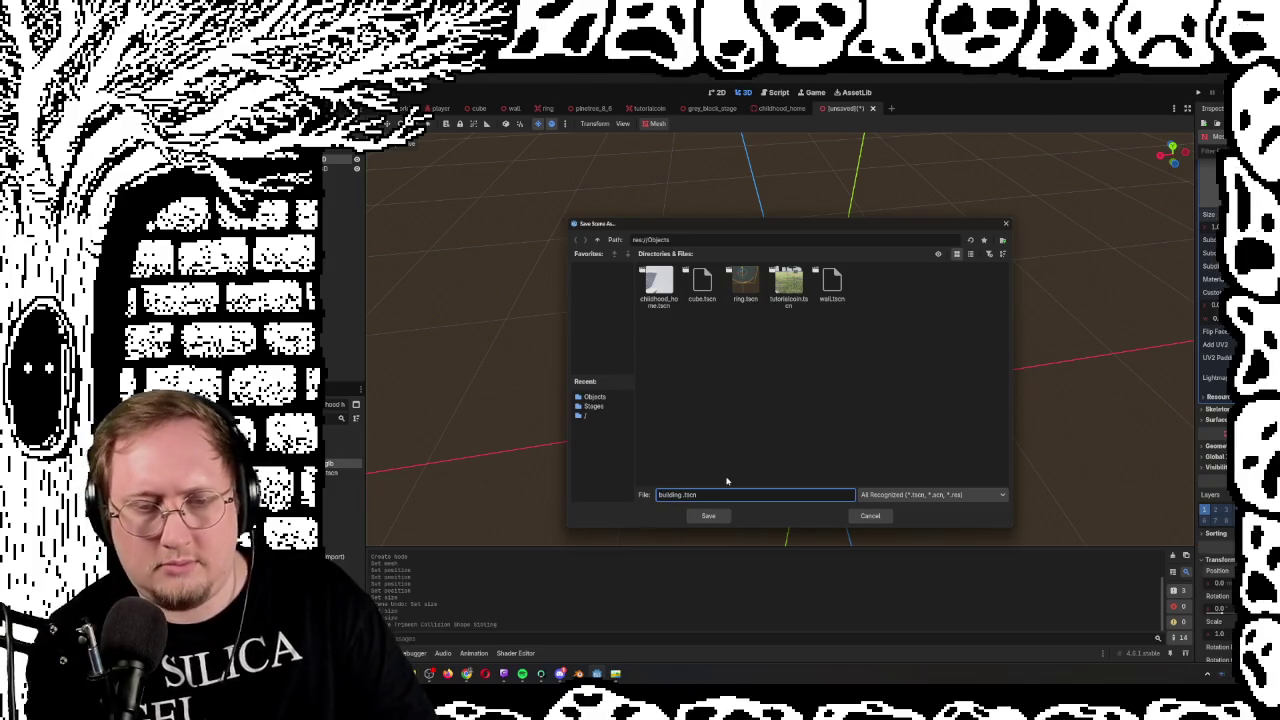
{"action": "type", "text": "ne"}
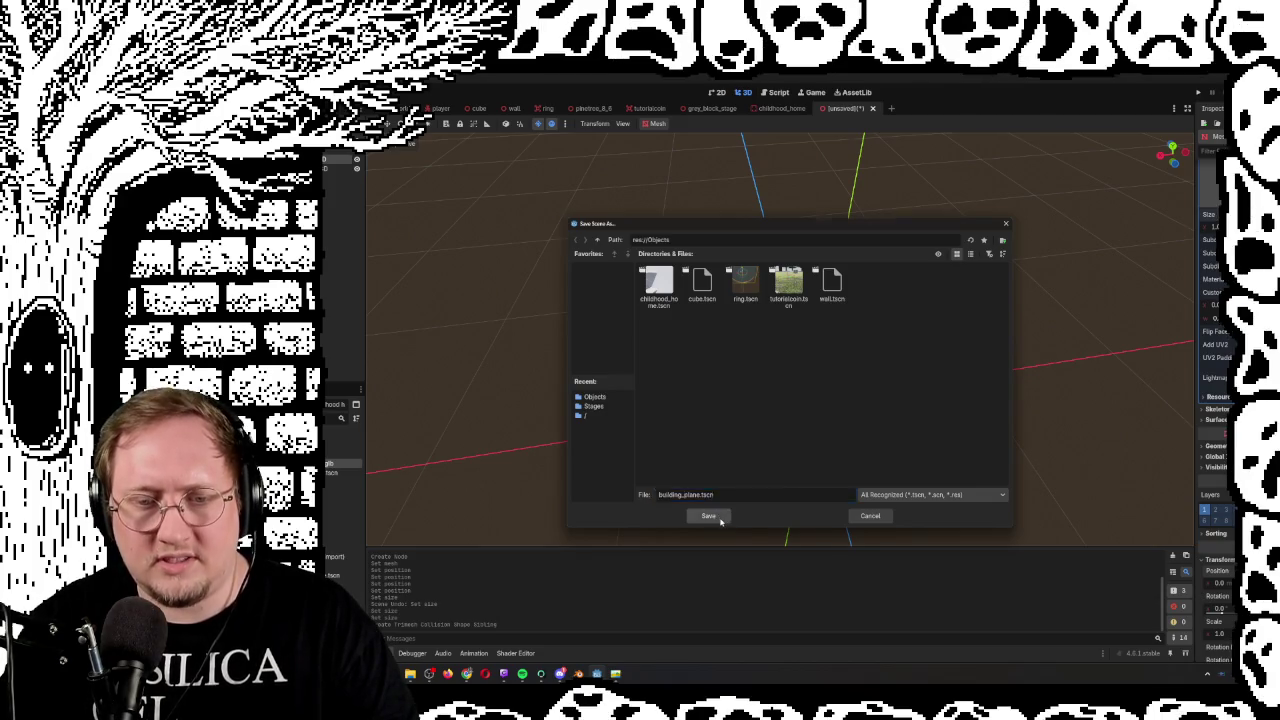
{"action": "left_click", "coordinate": [708, 516]}
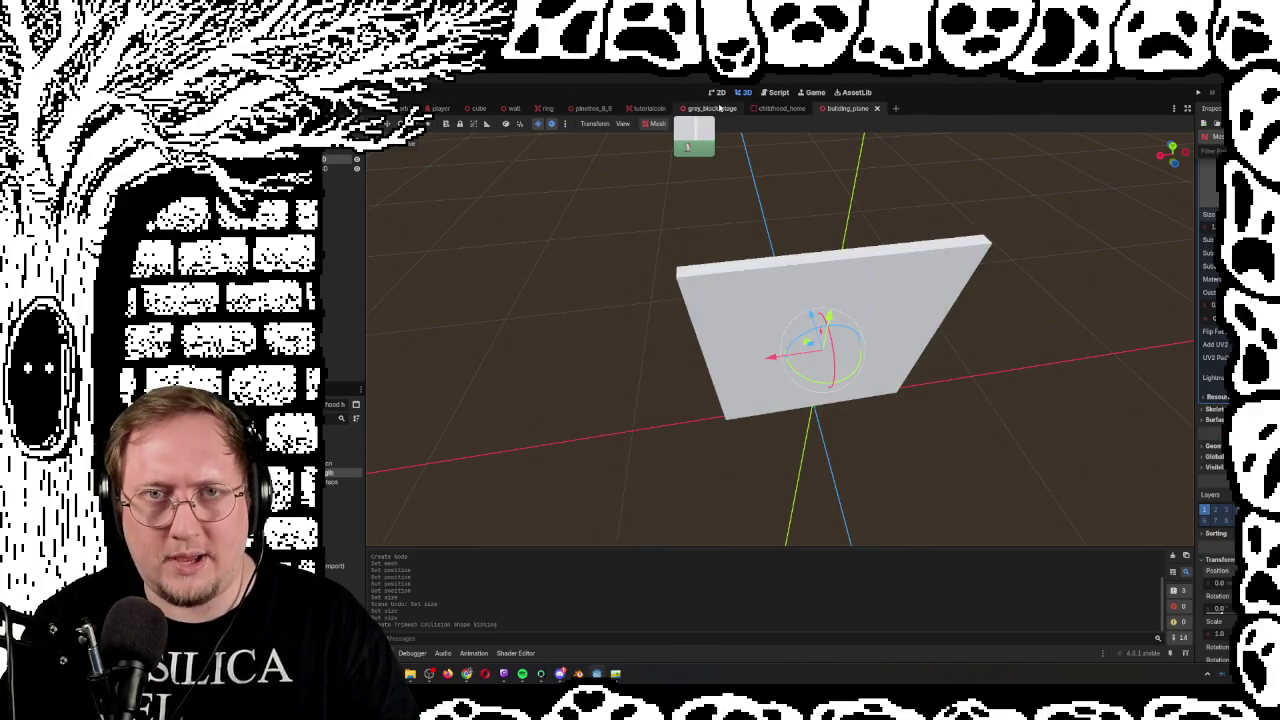
Instance building_plane.tscn into the grey_block_stage scene with the quick scene picker
{"action": "left_click", "coordinate": [718, 108]}
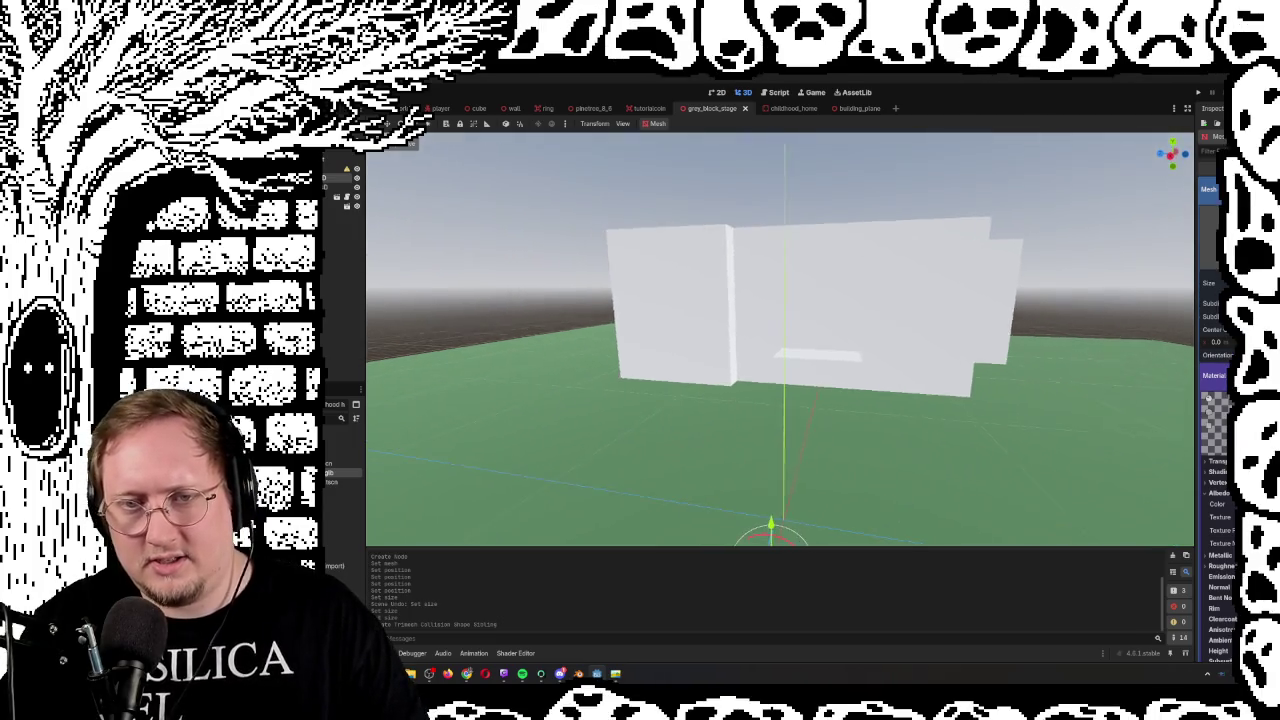
{"action": "key", "text": "f"}
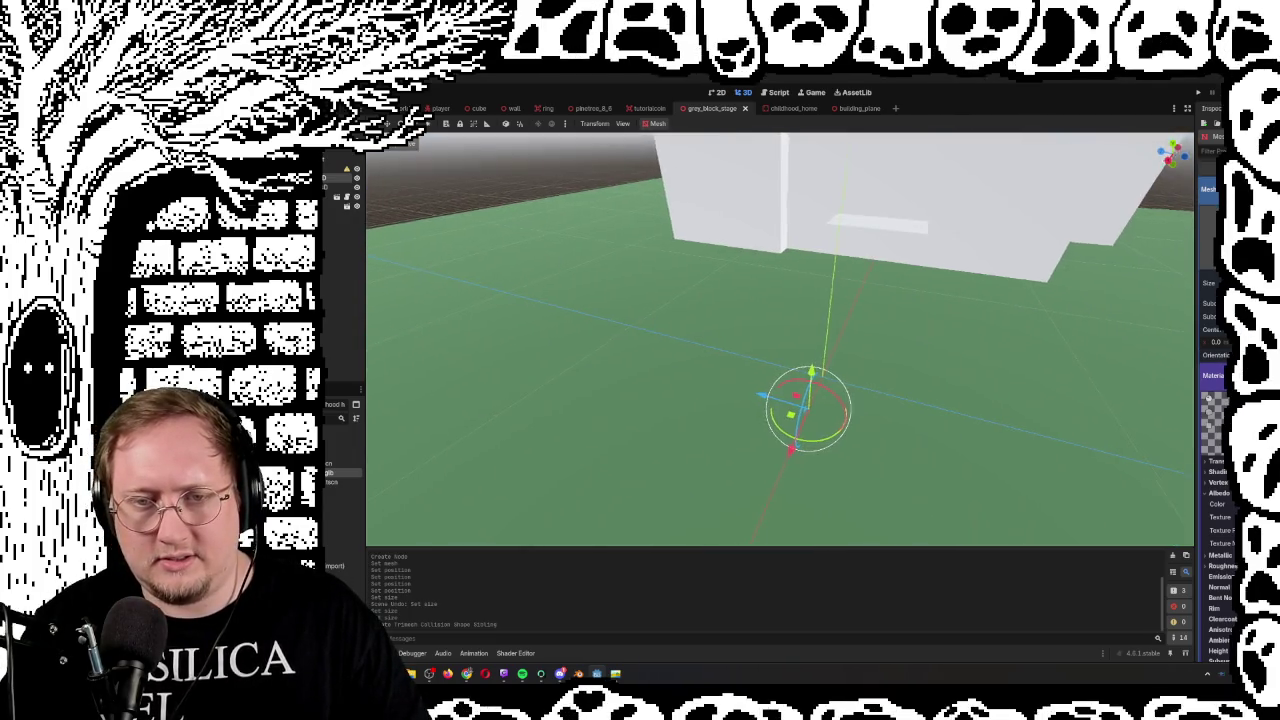
{"action": "mouse_move", "coordinate": [880, 421]}
{"action": "left_mouse_down"}
{"action": "mouse_move", "coordinate": [814, 437]}
{"action": "mouse_move", "coordinate": [806, 423]}
{"action": "left_mouse_up"}
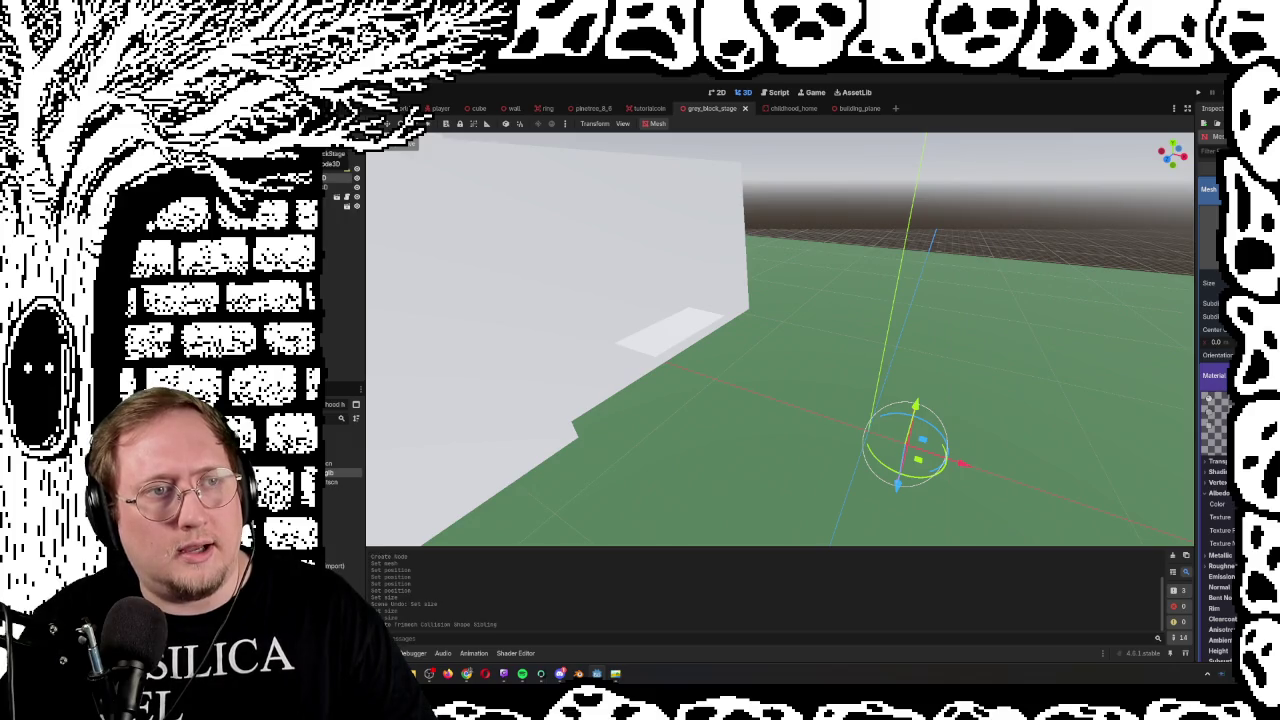
{"action": "left_click", "coordinate": [337, 187]}
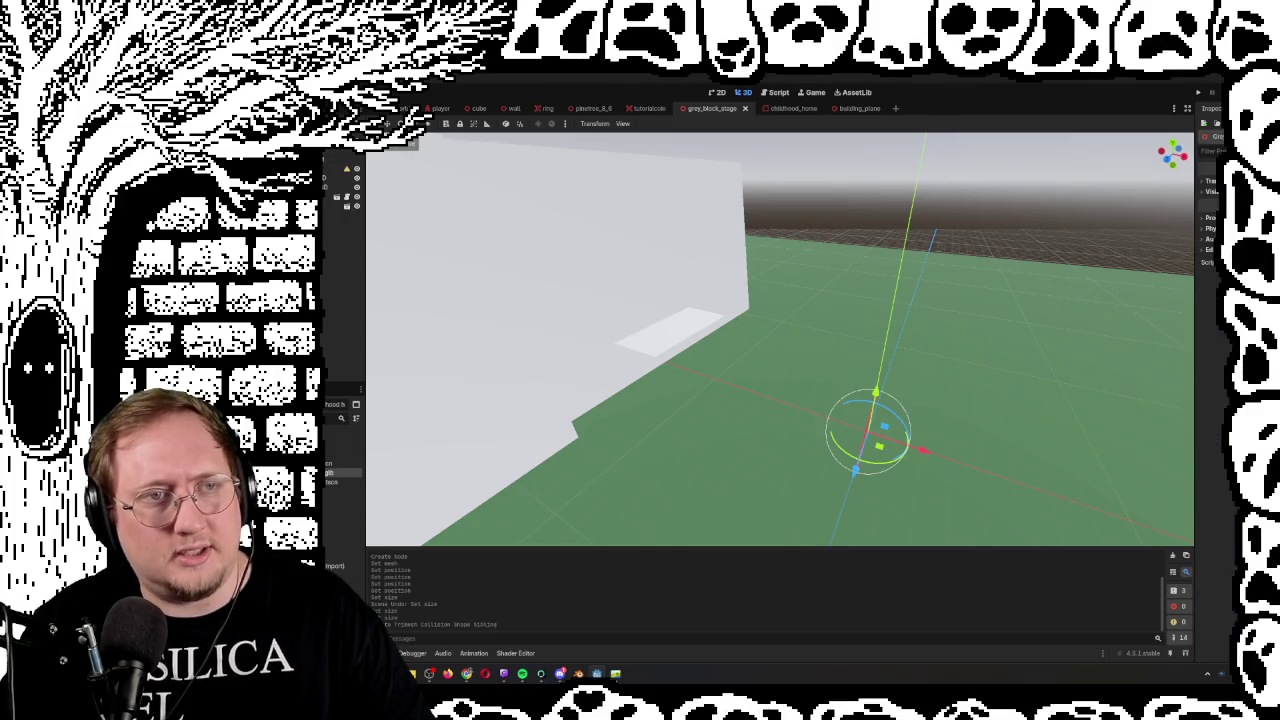
{"action": "key", "text": "ctrl+shift+o"}
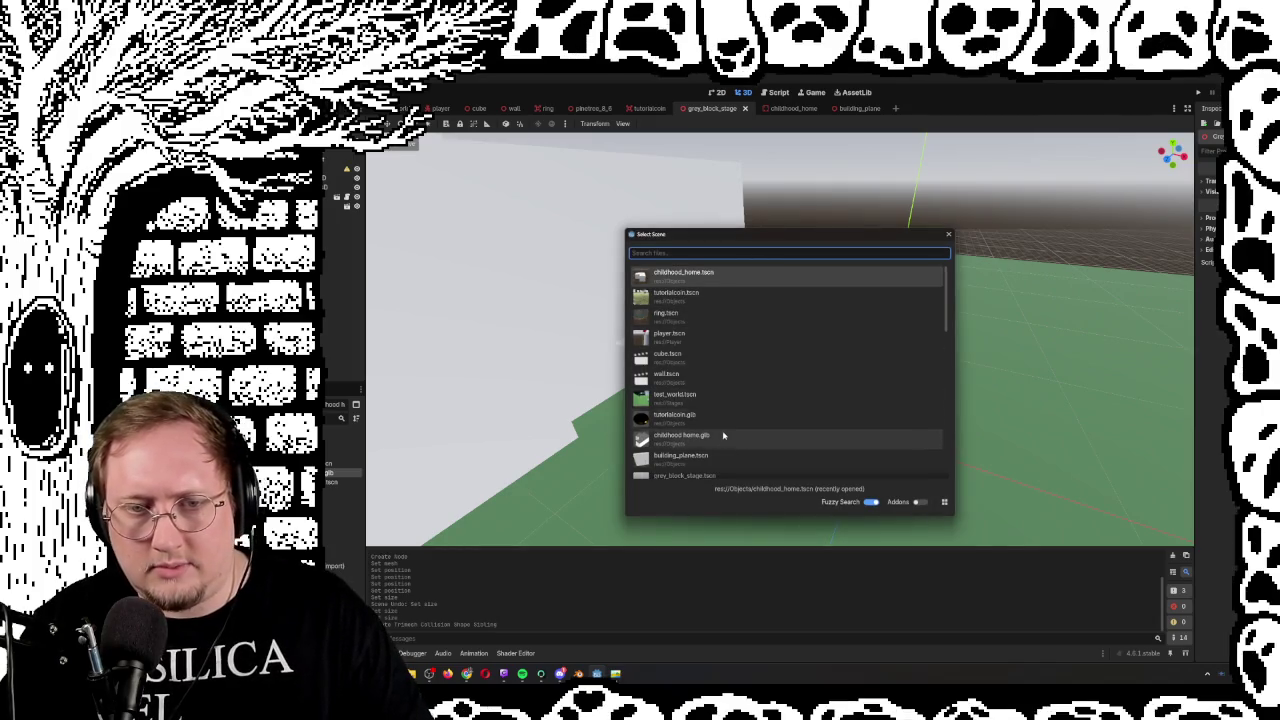
{"action": "double_click", "coordinate": [721, 459]}
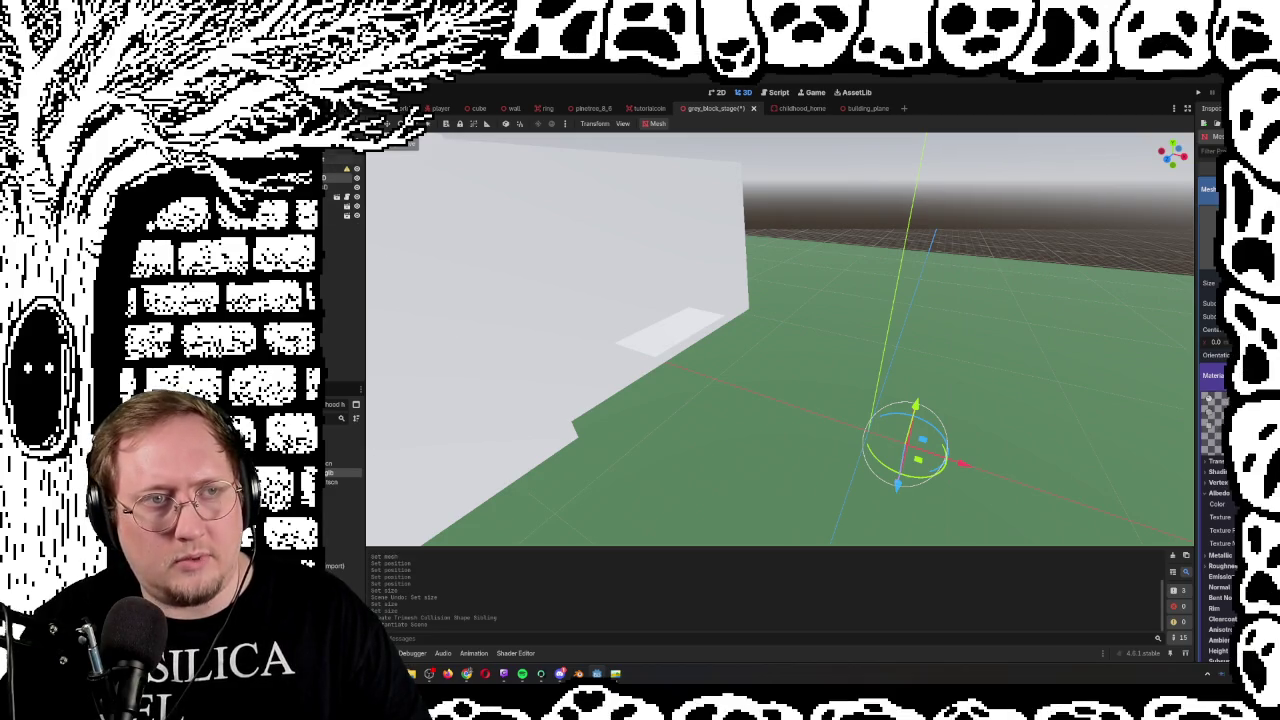
Check the building_plane scene's root node, then return to grey_block_stage
{"action": "left_click", "coordinate": [335, 175]}
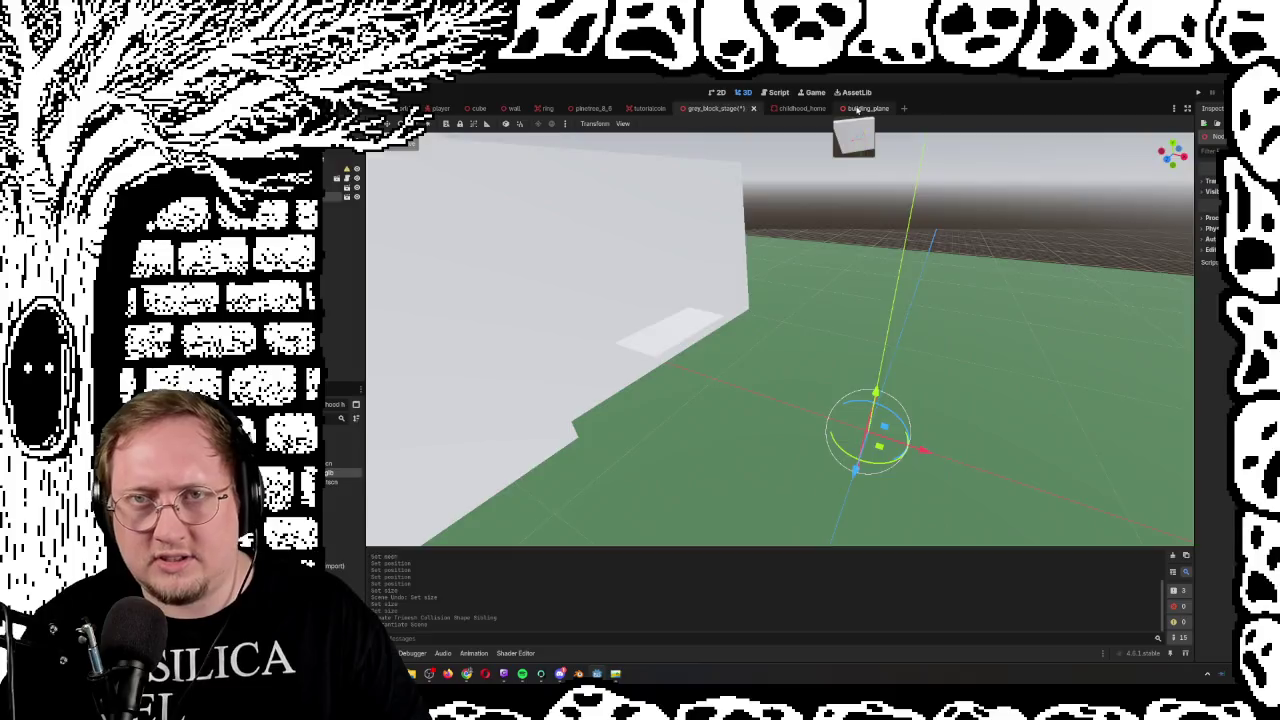
{"action": "left_click", "coordinate": [866, 108]}
{"action": "left_click", "coordinate": [335, 158]}
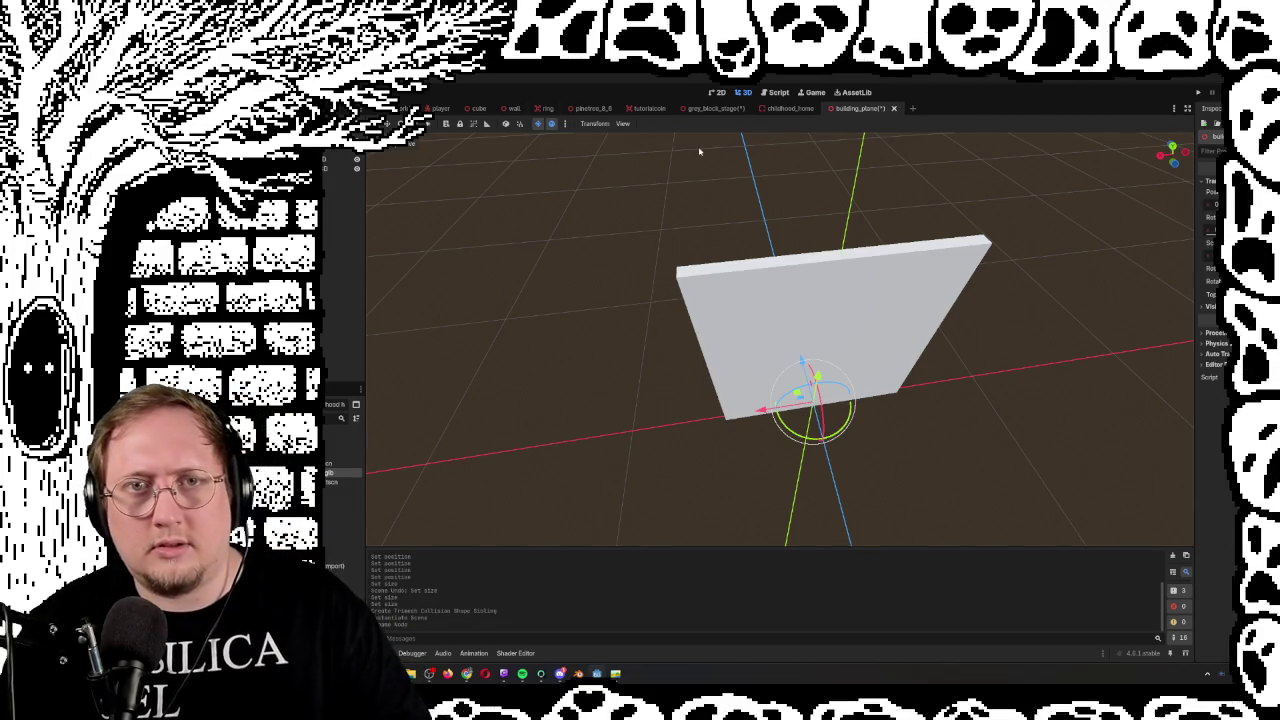
{"action": "left_click", "coordinate": [707, 107]}
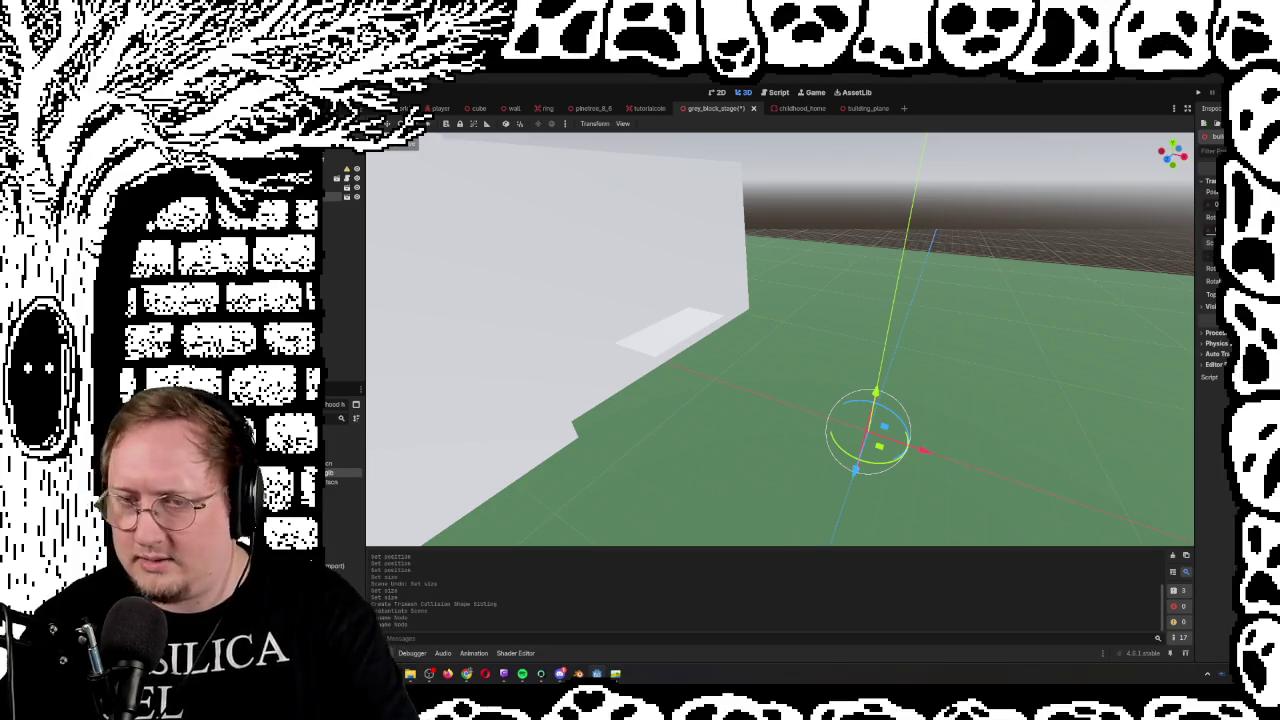
Reset the wall instance's scale to full size, undoing a trial upward move
{"action": "key", "text": "Return"}
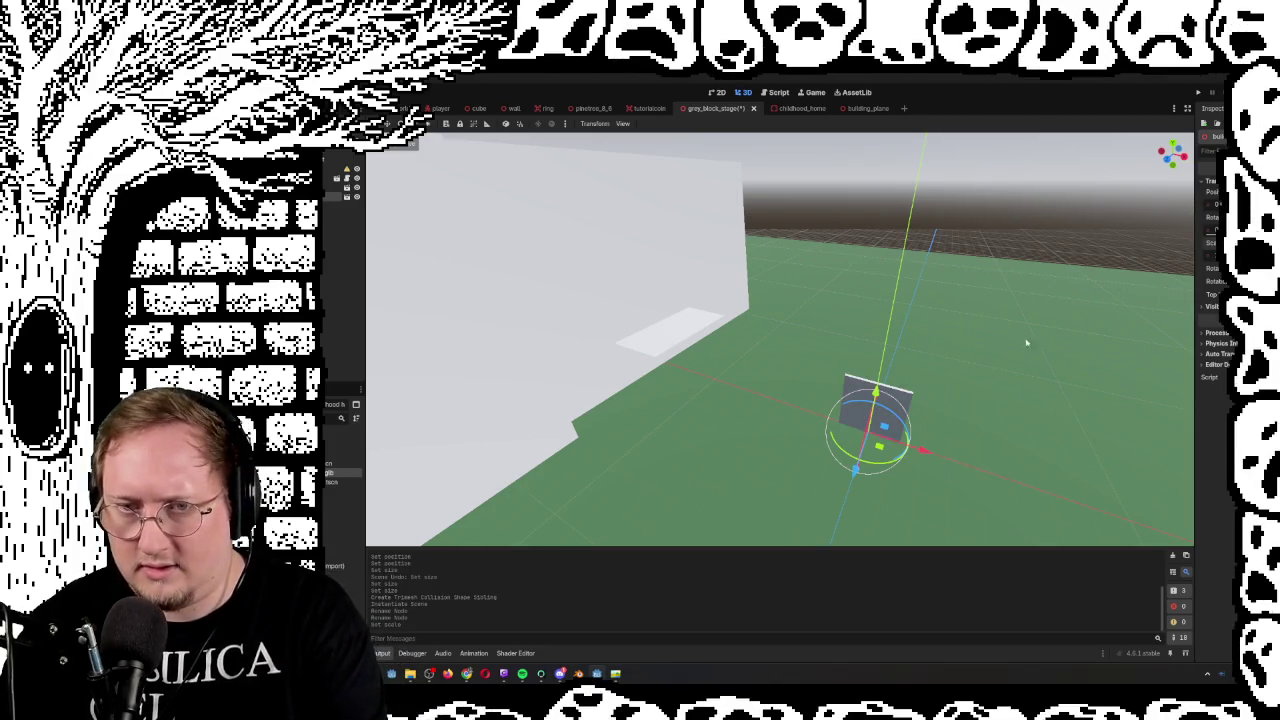
{"action": "mouse_move", "coordinate": [773, 371]}
{"action": "left_mouse_down"}
{"action": "mouse_move", "coordinate": [715, 375]}
{"action": "mouse_move", "coordinate": [635, 344]}
{"action": "mouse_move", "coordinate": [838, 415]}
{"action": "left_mouse_up"}
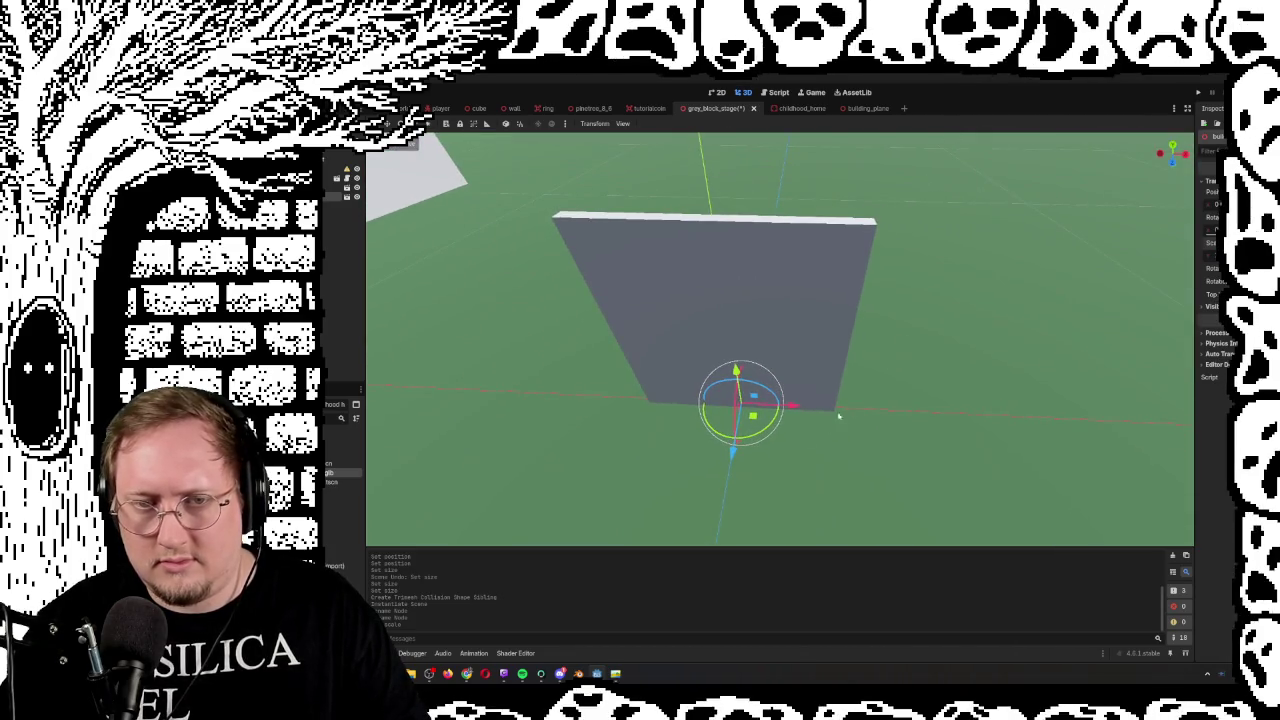
{"action": "mouse_move", "coordinate": [738, 372]}
{"action": "left_mouse_down"}
{"action": "mouse_move", "coordinate": [745, 330]}
{"action": "mouse_move", "coordinate": [752, 365]}
{"action": "mouse_move", "coordinate": [765, 354]}
{"action": "mouse_move", "coordinate": [1027, 356]}
{"action": "mouse_move", "coordinate": [986, 371]}
{"action": "mouse_move", "coordinate": [960, 330]}
{"action": "mouse_move", "coordinate": [990, 300]}
{"action": "mouse_move", "coordinate": [1010, 320]}
{"action": "mouse_move", "coordinate": [957, 420]}
{"action": "left_mouse_up"}
{"action": "key", "text": "ctrl+z"}
Move the wall along X and Z with the gizmo arrows toward the white building
{"action": "left_click_drag", "start_coordinate": [900, 350], "coordinate": [580, 343]}
{"action": "mouse_move", "coordinate": [677, 294]}
{"action": "left_mouse_down"}
{"action": "mouse_move", "coordinate": [764, 337]}
{"action": "mouse_move", "coordinate": [722, 308]}
{"action": "mouse_move", "coordinate": [936, 307]}
{"action": "left_mouse_up"}
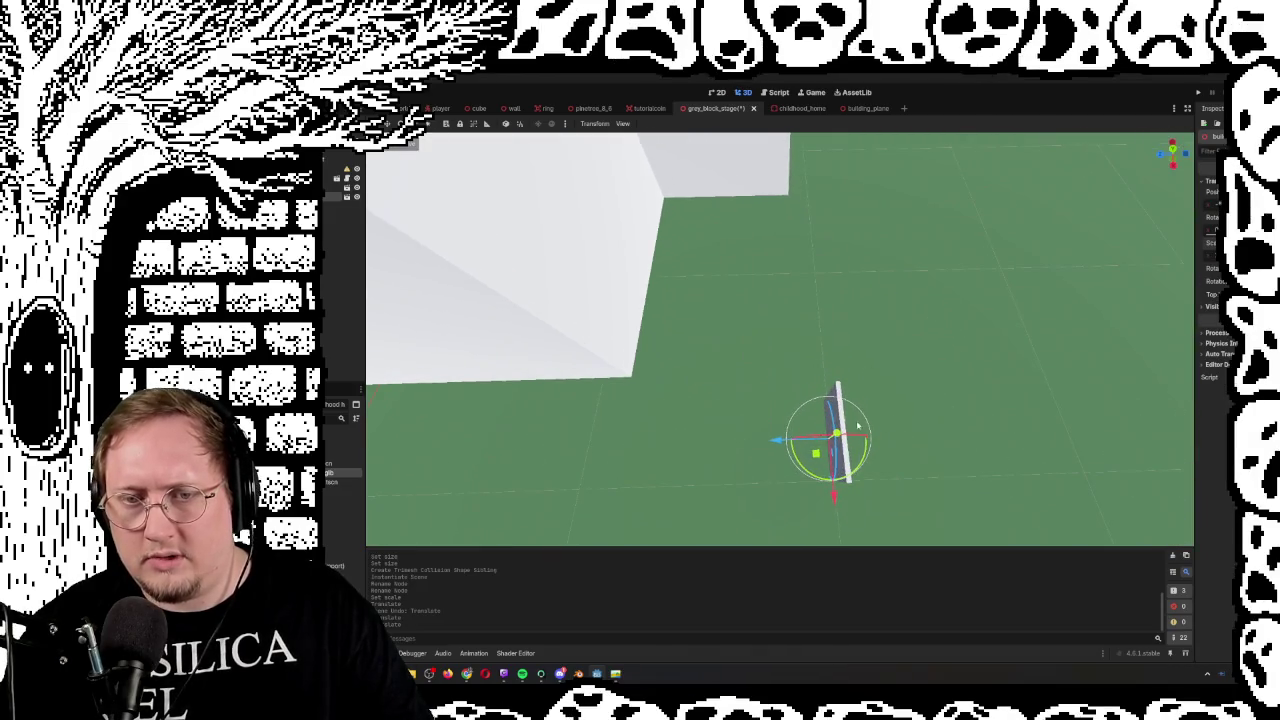
{"action": "left_click_drag", "start_coordinate": [838, 500], "coordinate": [812, 280]}
{"action": "mouse_move", "coordinate": [760, 318]}
{"action": "left_mouse_down"}
{"action": "mouse_move", "coordinate": [838, 313]}
{"action": "mouse_move", "coordinate": [810, 357]}
{"action": "left_mouse_up"}
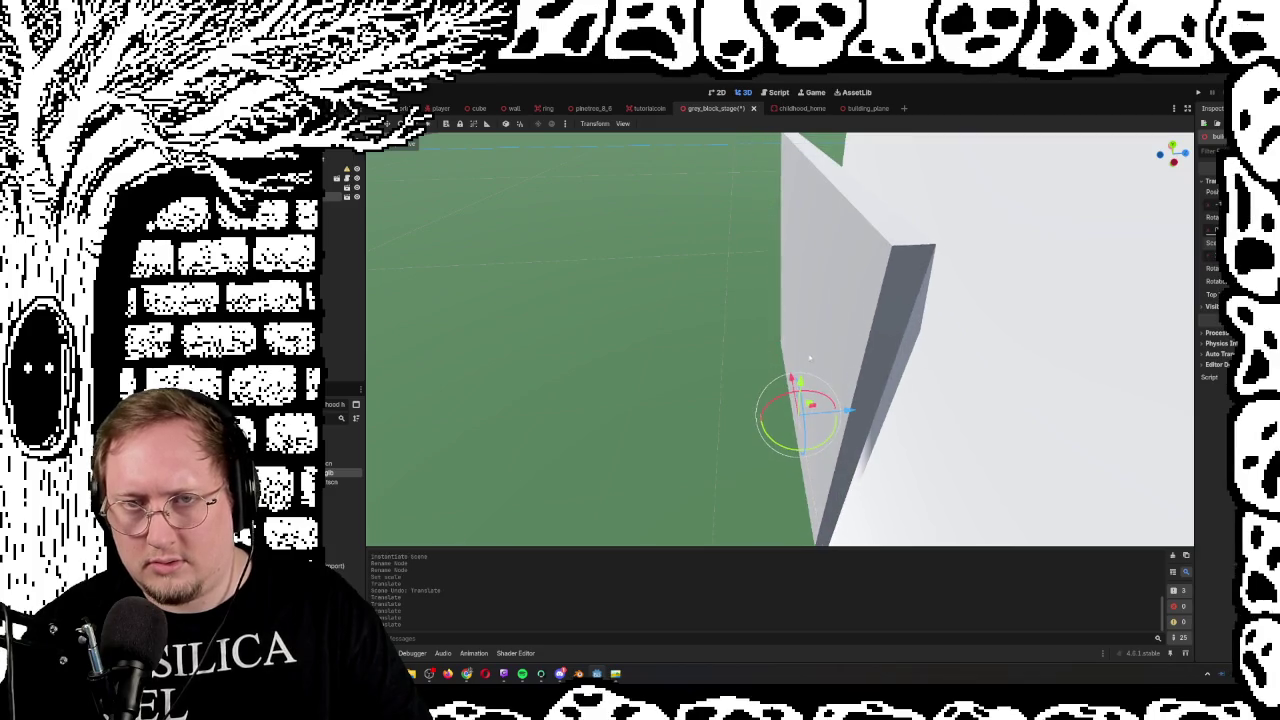
{"action": "left_click_drag", "start_coordinate": [851, 414], "coordinate": [861, 412]}
{"action": "mouse_move", "coordinate": [800, 380]}
{"action": "left_mouse_down"}
{"action": "mouse_move", "coordinate": [776, 268]}
{"action": "mouse_move", "coordinate": [780, 278]}
{"action": "left_mouse_up"}
{"action": "mouse_move", "coordinate": [695, 333]}
{"action": "left_mouse_down"}
{"action": "mouse_move", "coordinate": [600, 330]}
{"action": "mouse_move", "coordinate": [620, 300]}
{"action": "mouse_move", "coordinate": [700, 320]}
{"action": "mouse_move", "coordinate": [660, 335]}
{"action": "mouse_move", "coordinate": [692, 395]}
{"action": "mouse_move", "coordinate": [700, 368]}
{"action": "mouse_move", "coordinate": [724, 369]}
{"action": "mouse_move", "coordinate": [697, 336]}
{"action": "left_mouse_up"}
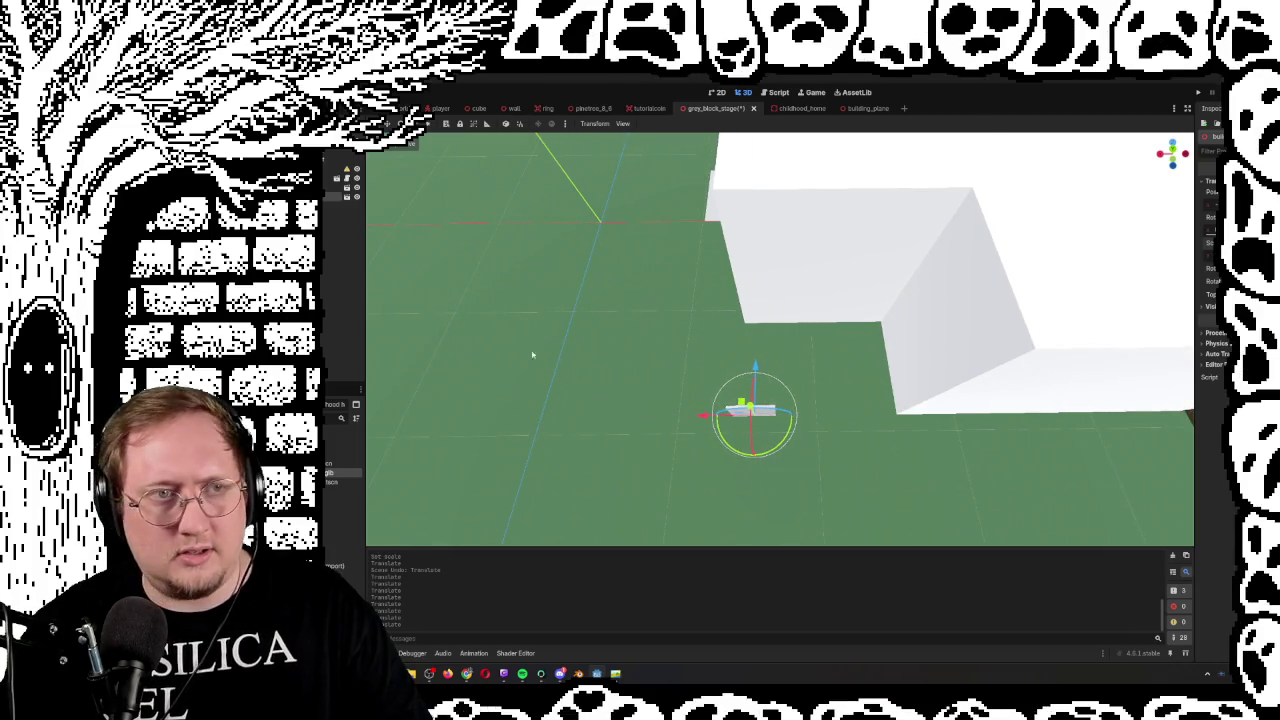
Scale the wall thin along X and slide it left beside the building
{"action": "key", "text": "w"}
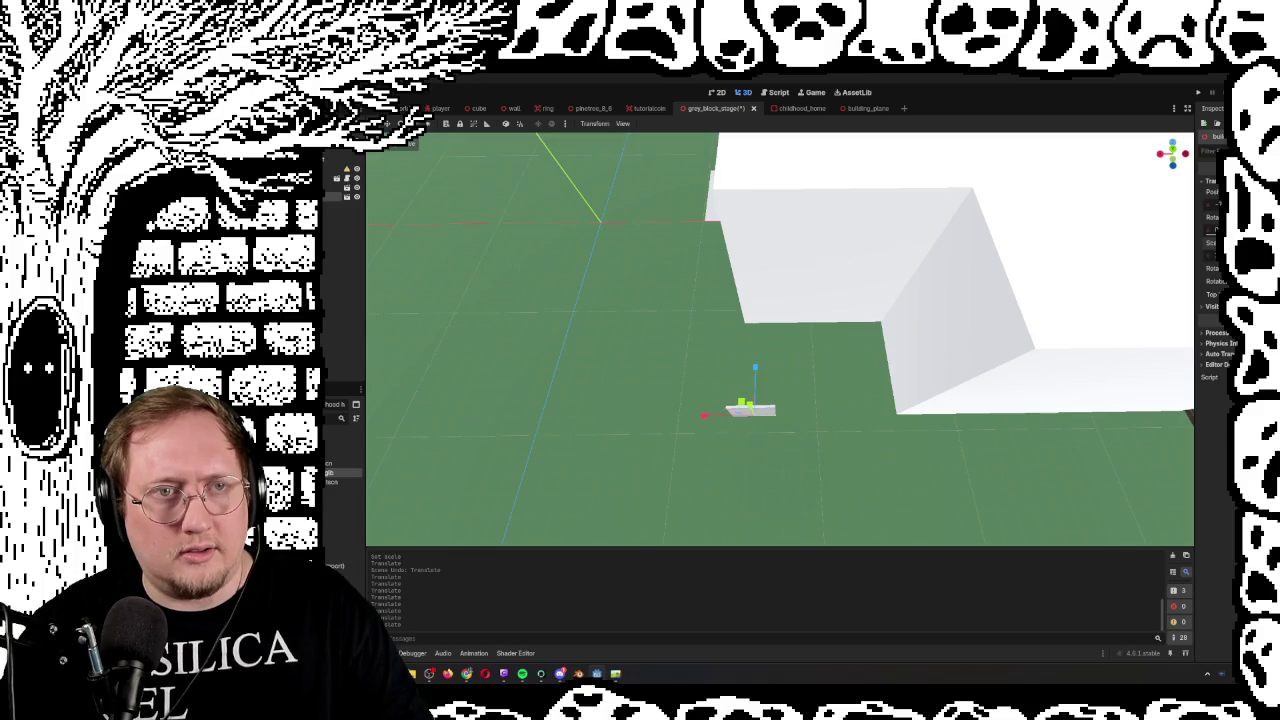
{"action": "key", "text": "s"}
{"action": "key", "text": "x"}
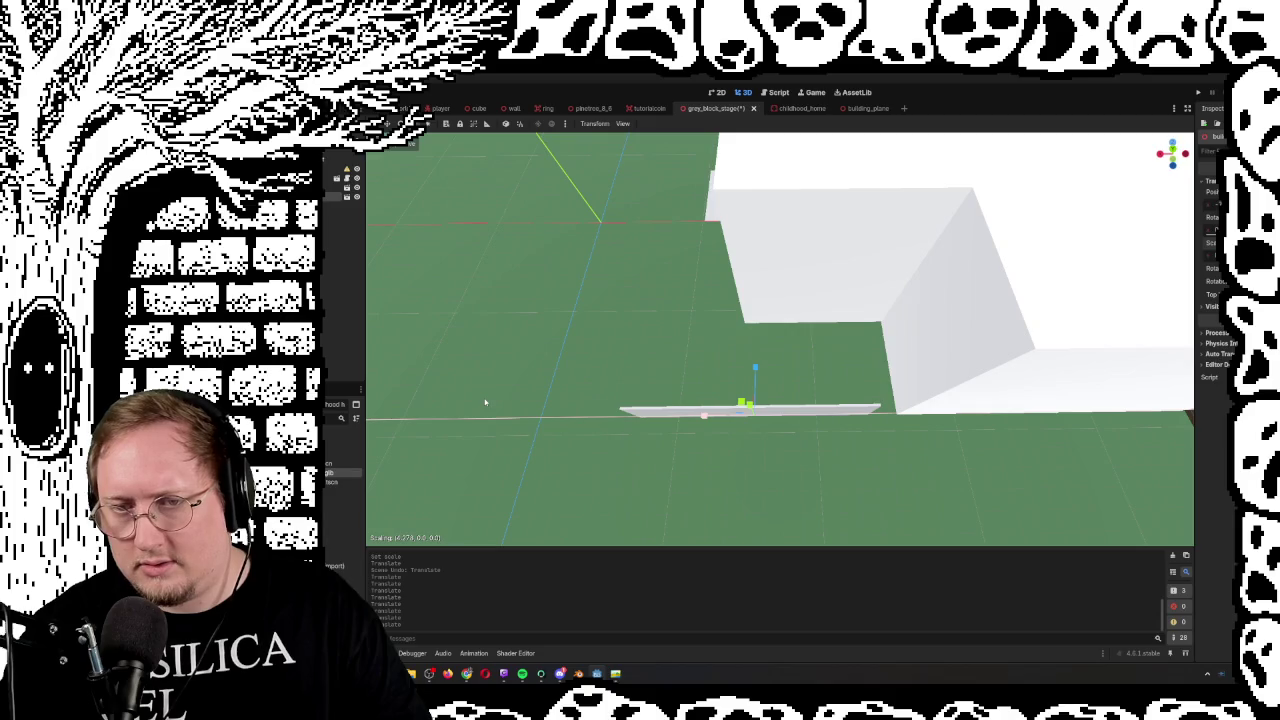
{"action": "scroll", "coordinate": [683, 336], "scroll_direction": "down", "scroll_amount": 10}
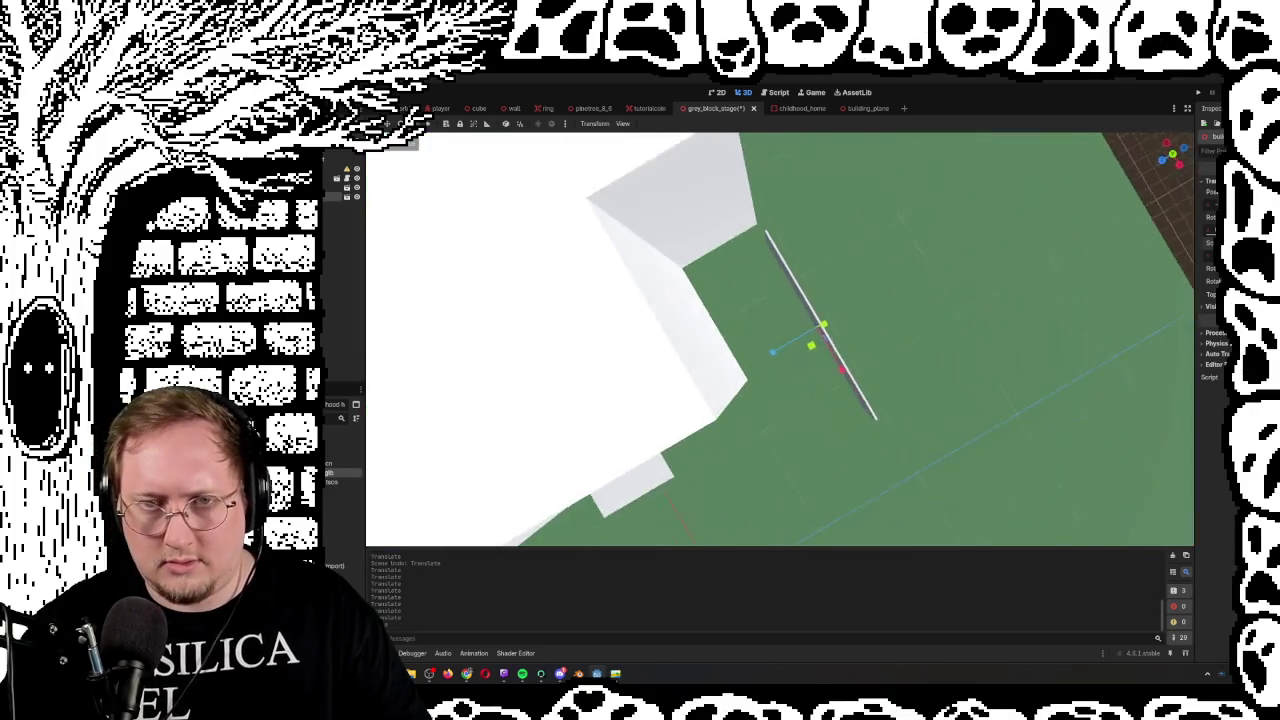
{"action": "scroll", "coordinate": [780, 340], "scroll_direction": "up", "scroll_amount": 5}
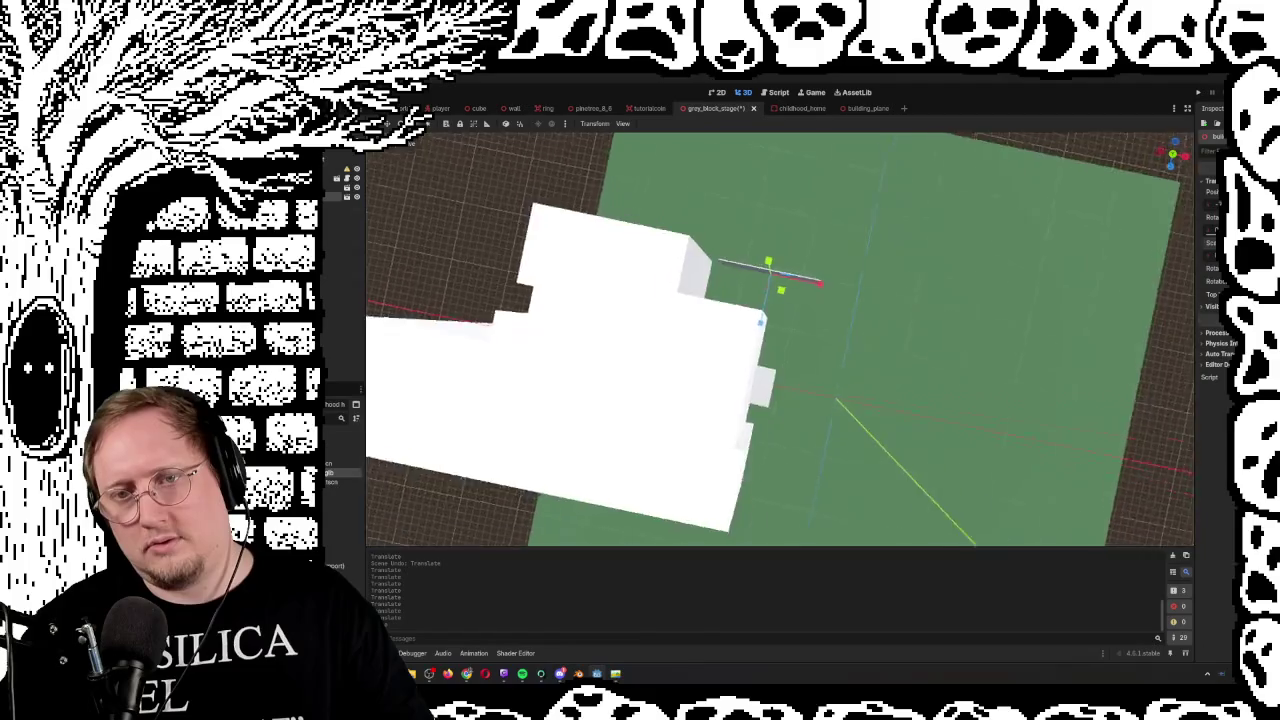
{"action": "scroll", "coordinate": [849, 357], "scroll_direction": "up", "scroll_amount": 10}
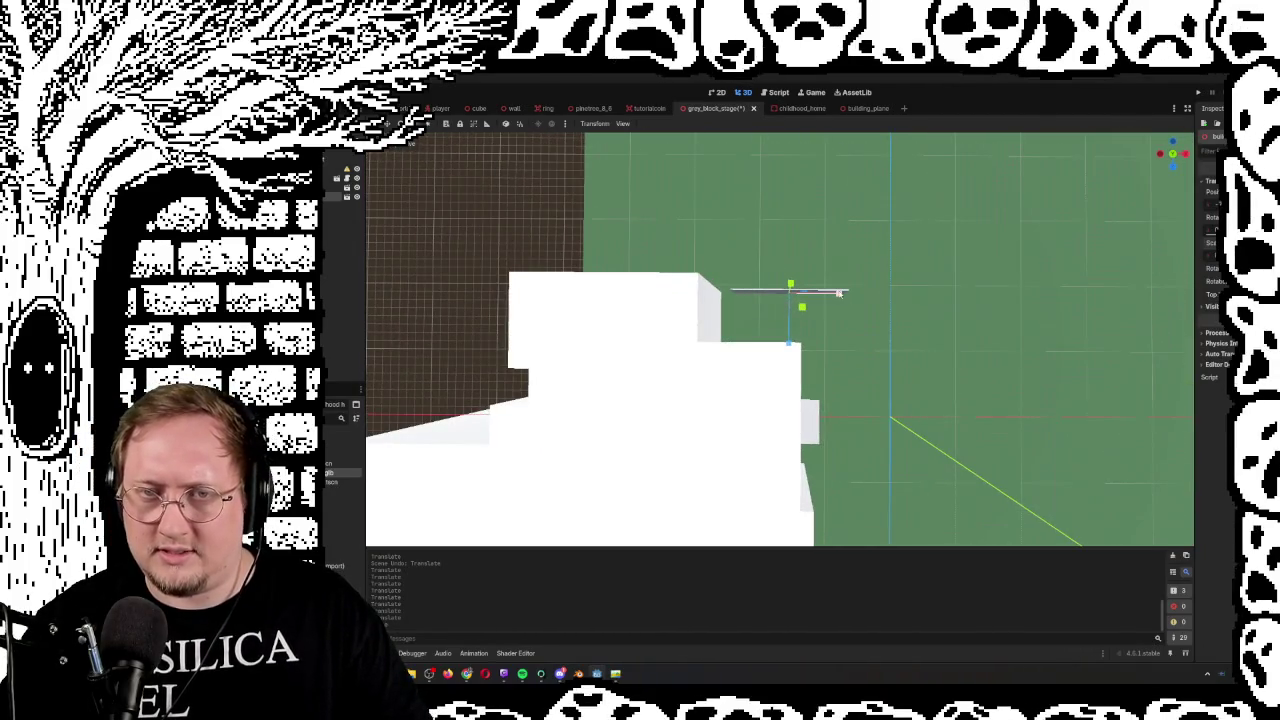
{"action": "left_click_drag", "start_coordinate": [838, 293], "coordinate": [837, 294]}
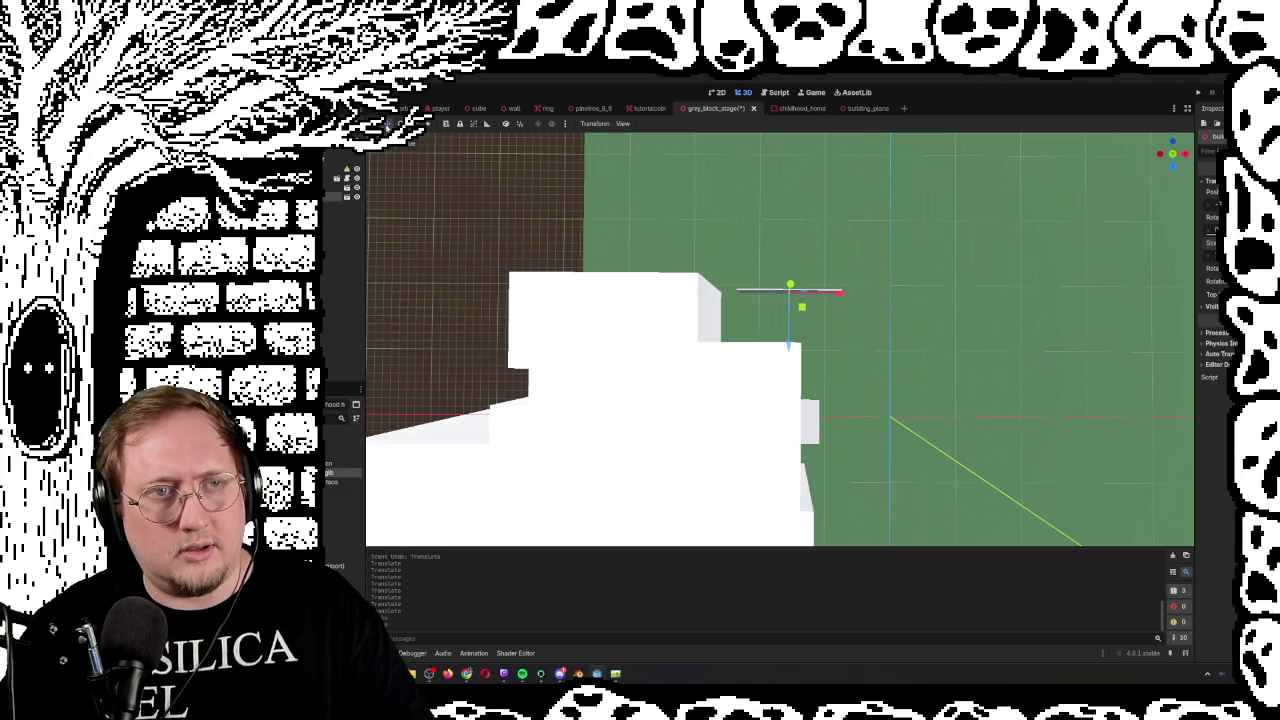
{"action": "mouse_move", "coordinate": [838, 293]}
{"action": "left_mouse_down"}
{"action": "mouse_move", "coordinate": [783, 287]}
{"action": "mouse_move", "coordinate": [872, 280]}
{"action": "mouse_move", "coordinate": [810, 322]}
{"action": "mouse_move", "coordinate": [782, 323]}
{"action": "left_mouse_up"}
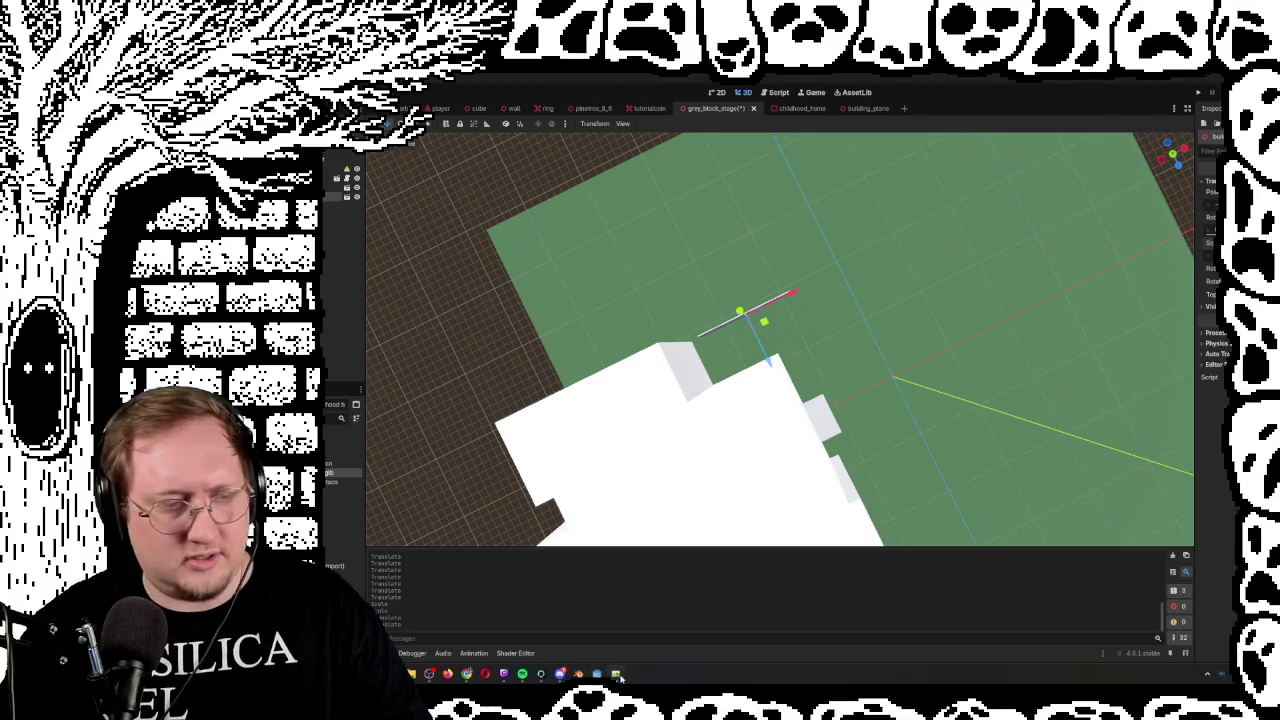
Bring up the stage design reference image, fit it with Ctrl+0, and move it aside
{"action": "left_click", "coordinate": [615, 673]}
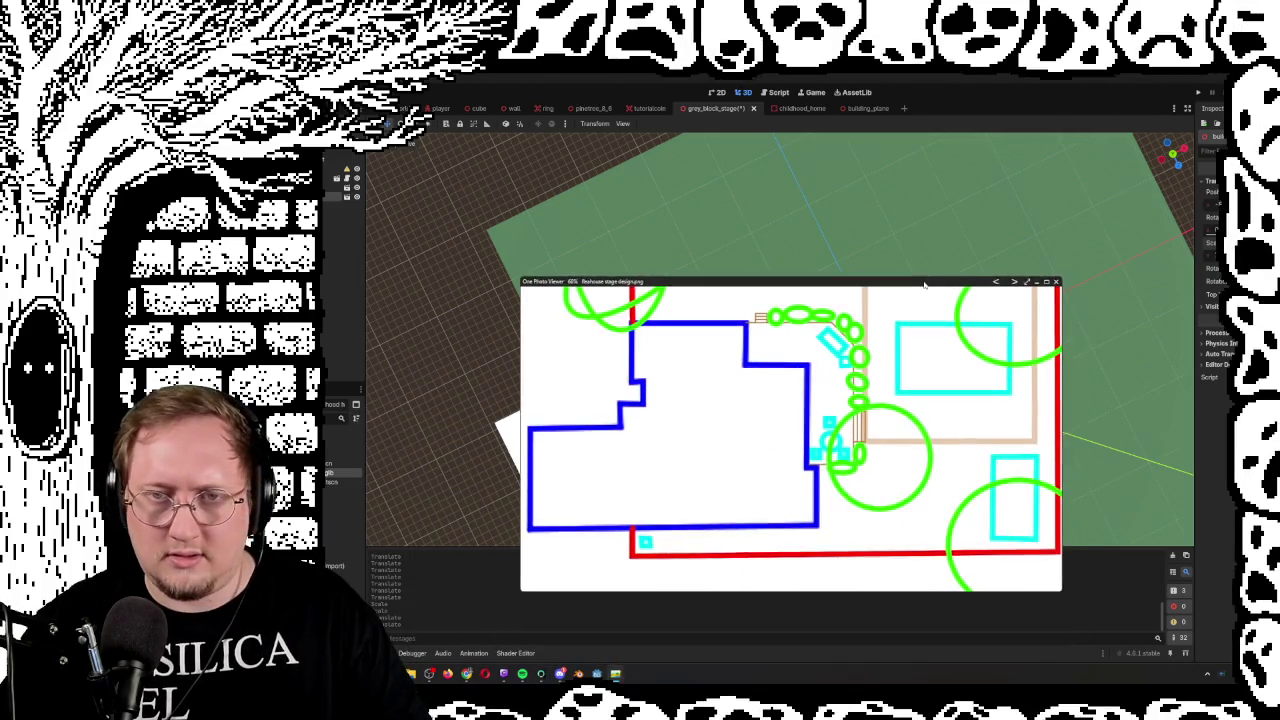
{"action": "mouse_move", "coordinate": [928, 399]}
{"action": "left_mouse_down"}
{"action": "mouse_move", "coordinate": [875, 380]}
{"action": "mouse_move", "coordinate": [921, 357]}
{"action": "left_mouse_up"}
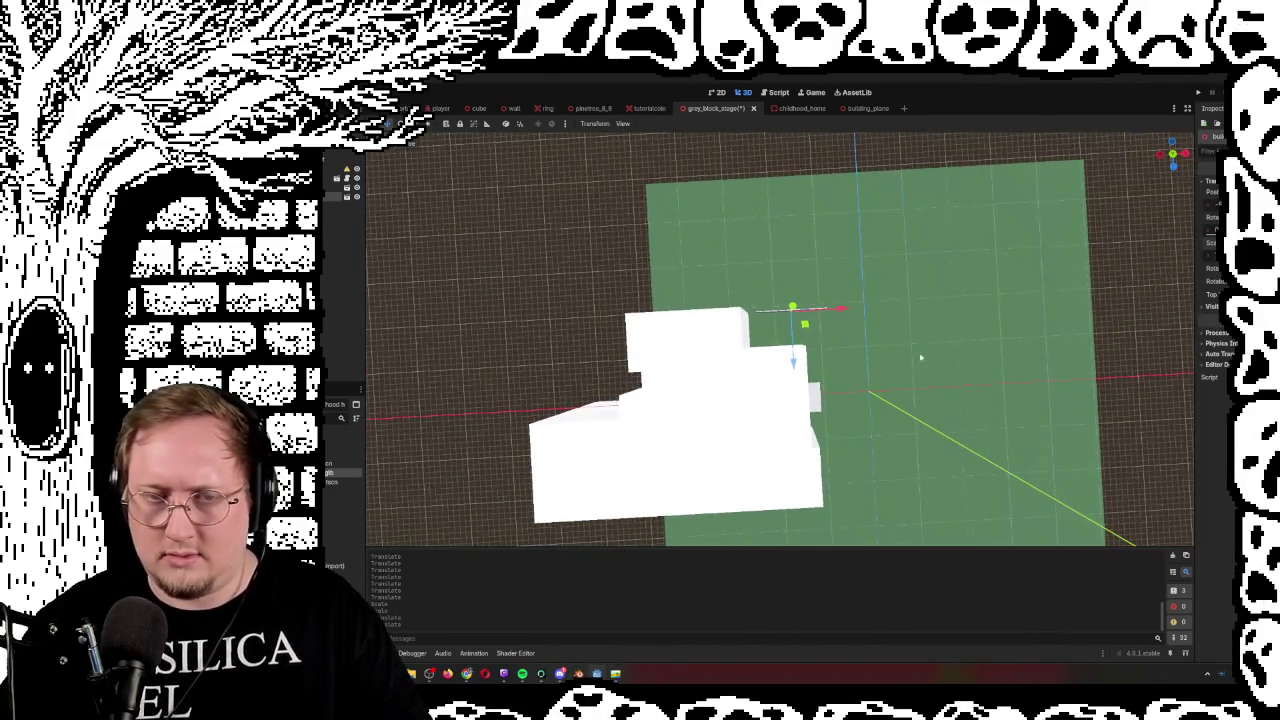
{"action": "left_click", "coordinate": [620, 675]}
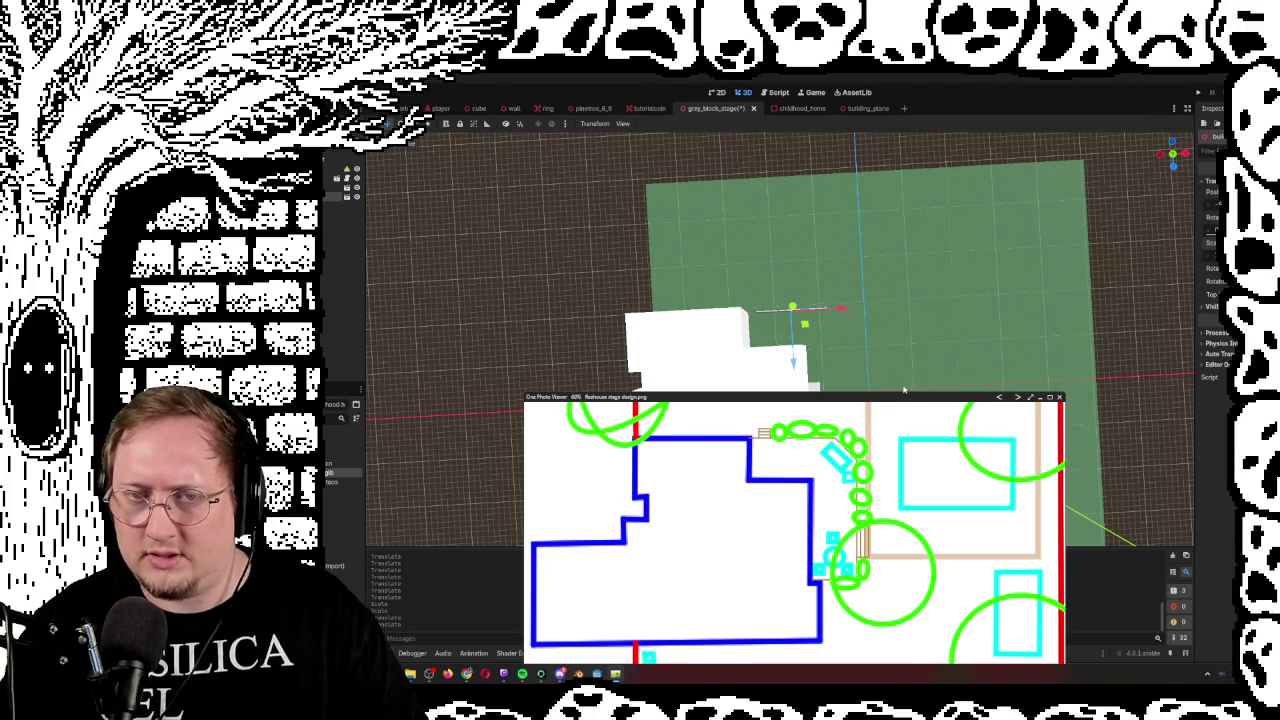
{"action": "key", "text": "ctrl+0"}
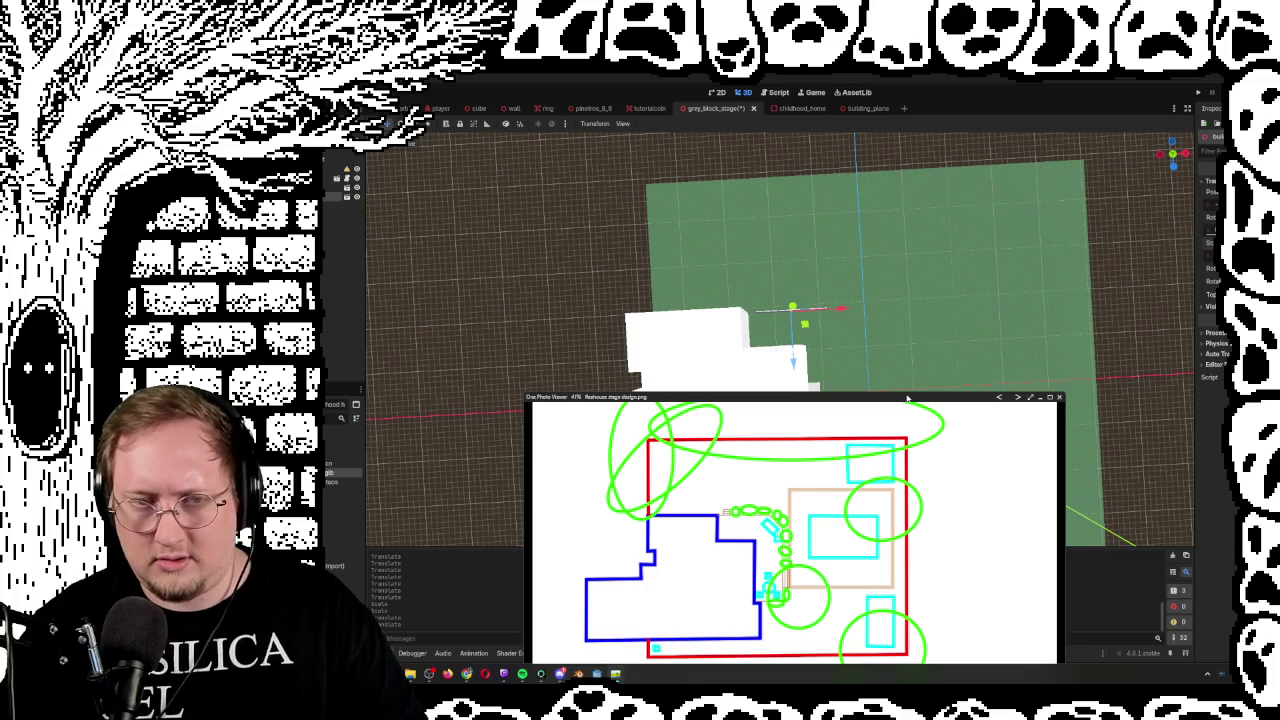
{"action": "mouse_move", "coordinate": [910, 403]}
{"action": "left_mouse_down"}
{"action": "mouse_move", "coordinate": [906, 357]}
{"action": "mouse_move", "coordinate": [840, 286]}
{"action": "mouse_move", "coordinate": [853, 296]}
{"action": "left_mouse_up"}
{"action": "mouse_move", "coordinate": [960, 292]}
{"action": "left_mouse_down"}
{"action": "mouse_move", "coordinate": [945, 337]}
{"action": "mouse_move", "coordinate": [970, 406]}
{"action": "mouse_move", "coordinate": [929, 420]}
{"action": "mouse_move", "coordinate": [930, 328]}
{"action": "left_mouse_up"}
{"action": "scroll", "coordinate": [668, 473], "scroll_direction": "up", "scroll_amount": 5}
{"action": "mouse_move", "coordinate": [668, 473]}
{"action": "left_mouse_down"}
{"action": "mouse_move", "coordinate": [640, 579]}
{"action": "mouse_move", "coordinate": [734, 601]}
{"action": "mouse_move", "coordinate": [760, 719]}
{"action": "left_mouse_up"}
Undo the green stage plane's scale change and reposition the reference image
{"action": "left_click_drag", "start_coordinate": [930, 380], "coordinate": [960, 376]}
{"action": "left_click", "coordinate": [865, 349]}
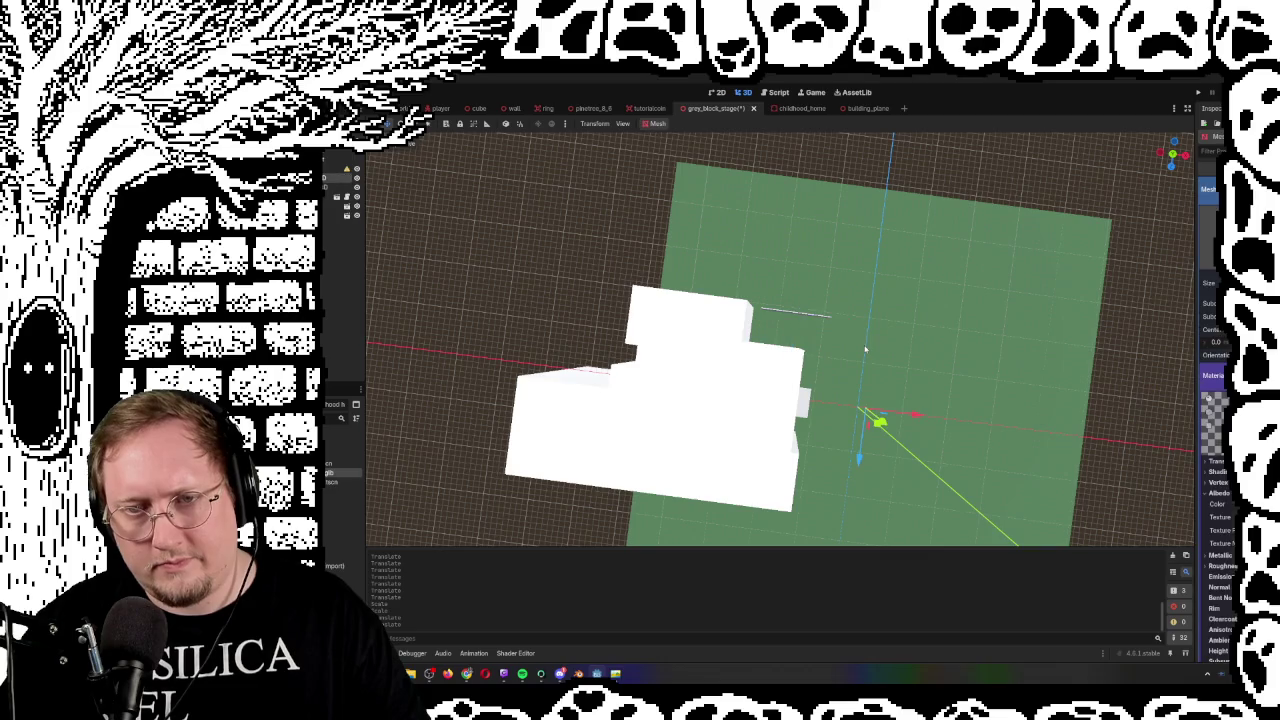
{"action": "key", "text": "ctrl+z"}
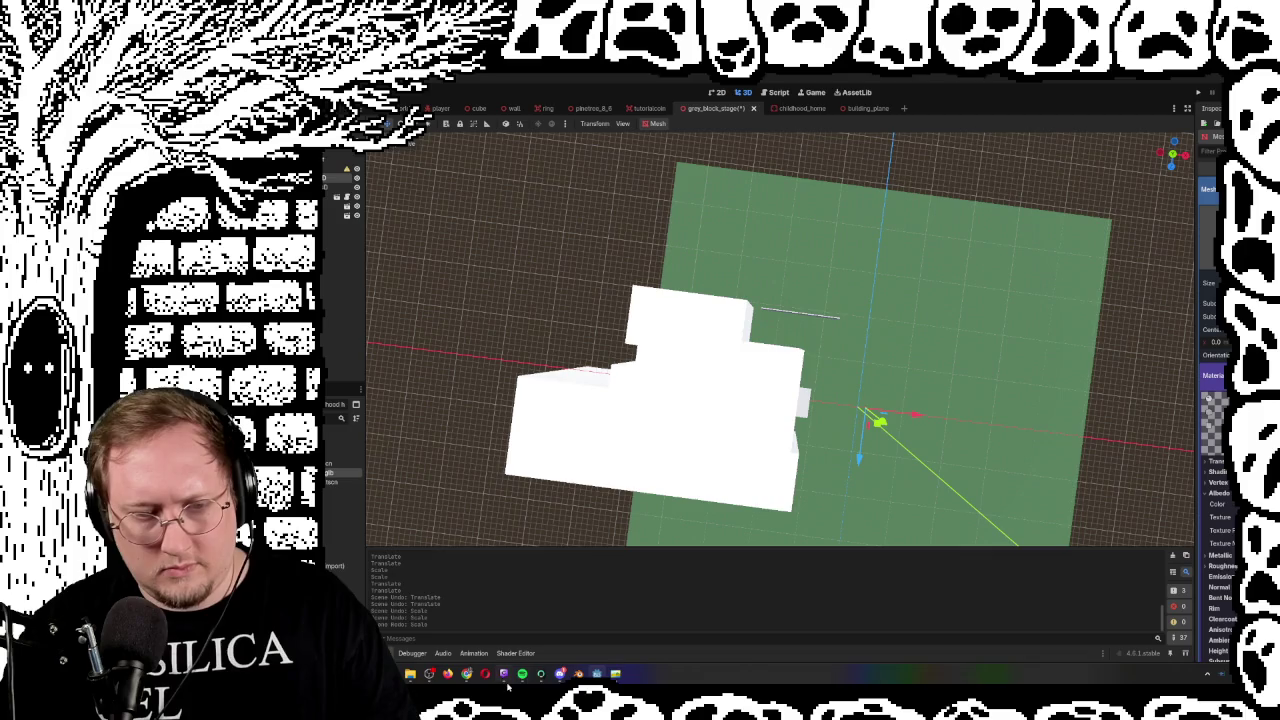
{"action": "left_click", "coordinate": [620, 674]}
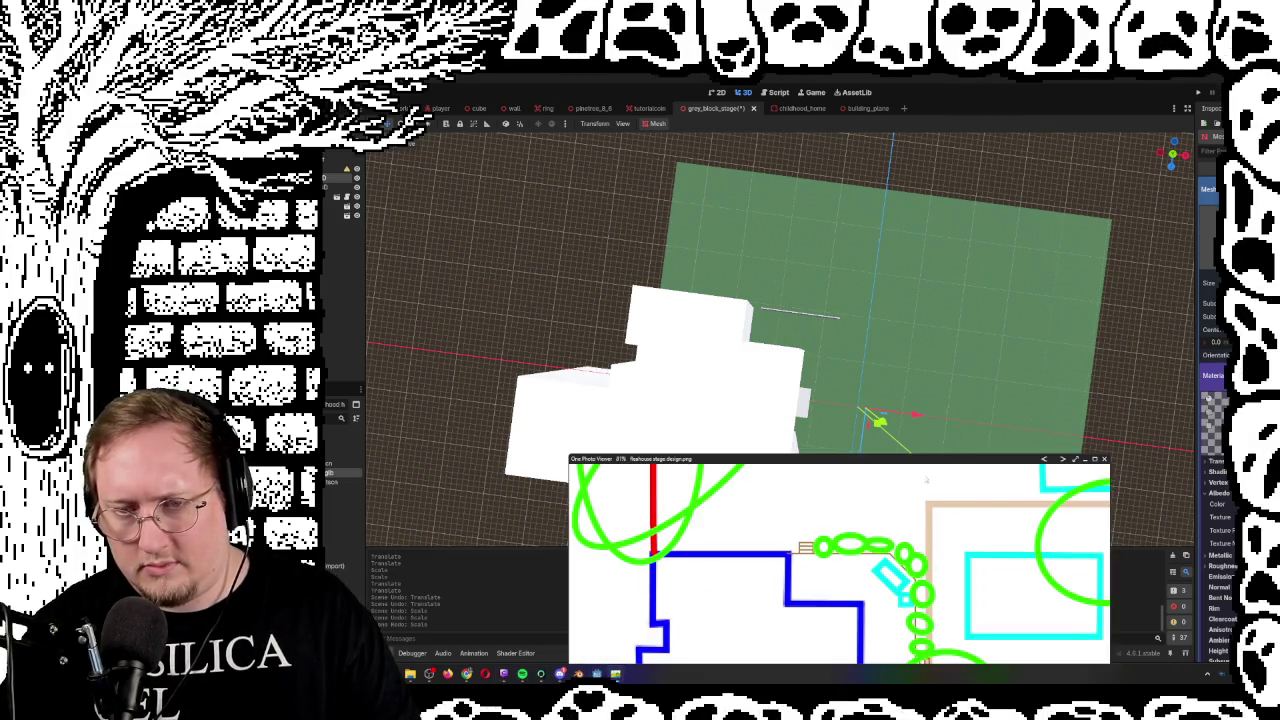
{"action": "mouse_move", "coordinate": [926, 478]}
{"action": "left_mouse_down"}
{"action": "mouse_move", "coordinate": [915, 297]}
{"action": "mouse_move", "coordinate": [860, 548]}
{"action": "mouse_move", "coordinate": [750, 455]}
{"action": "mouse_move", "coordinate": [700, 360]}
{"action": "mouse_move", "coordinate": [730, 425]}
{"action": "left_mouse_up"}
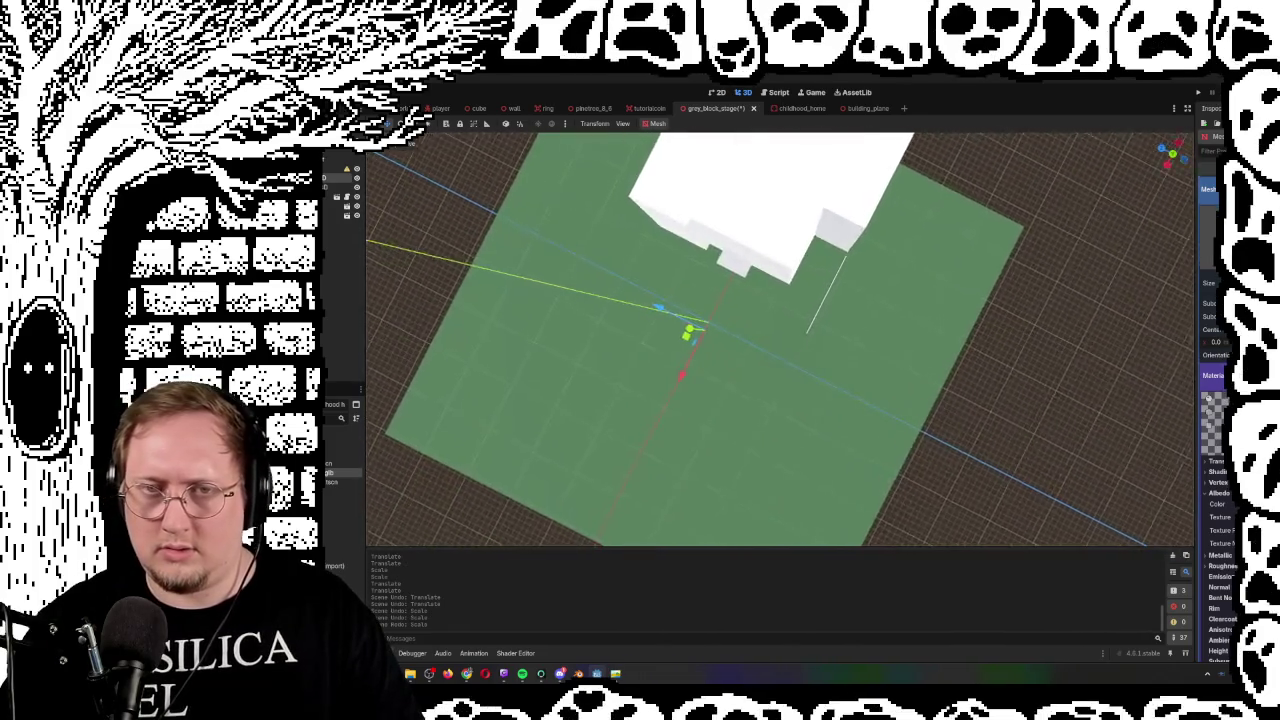
{"action": "scroll", "coordinate": [829, 450], "scroll_direction": "up", "scroll_amount": 3}
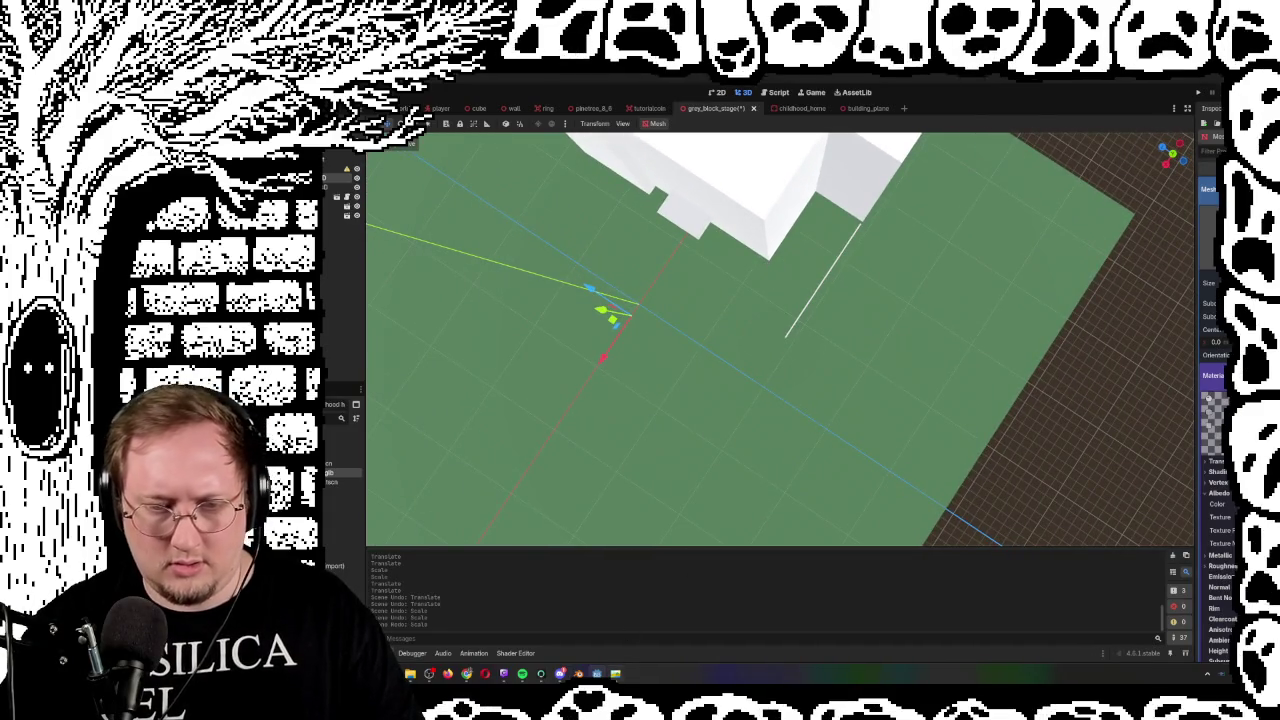
{"action": "left_click", "coordinate": [617, 674]}
{"action": "left_click_drag", "start_coordinate": [771, 576], "coordinate": [739, 351]}
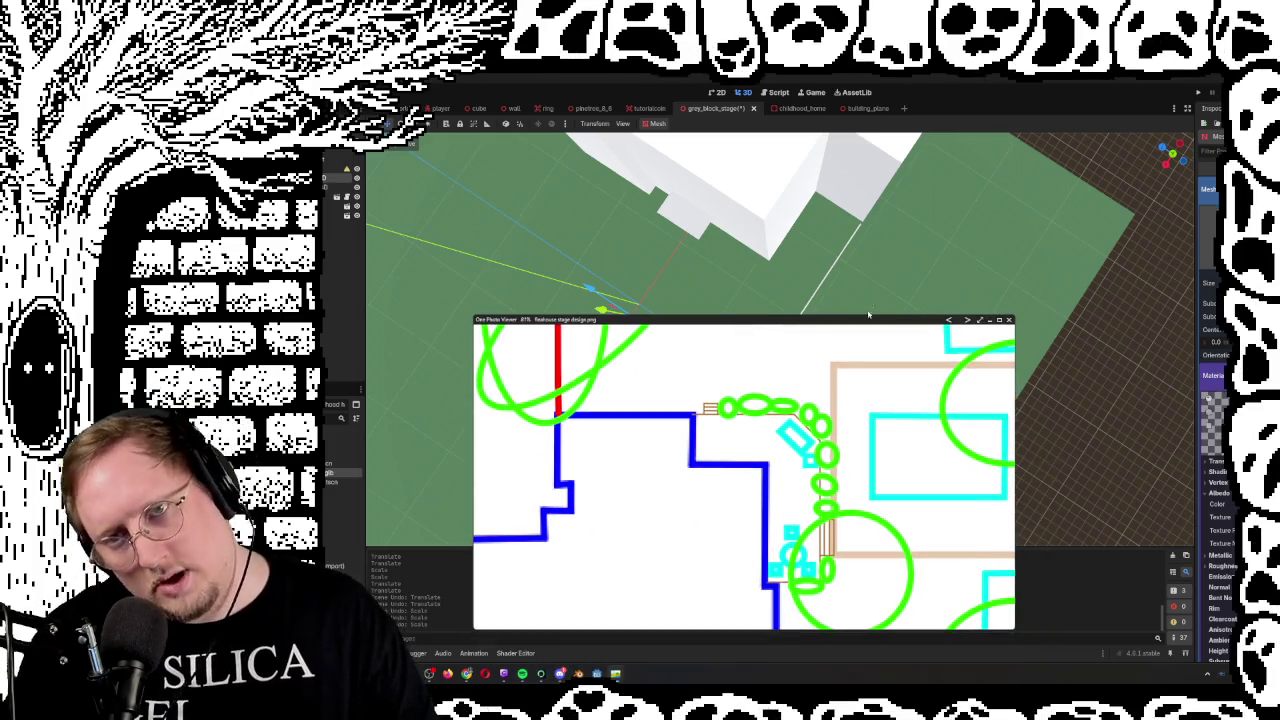
{"action": "left_click_drag", "start_coordinate": [868, 315], "coordinate": [868, 385]}
Fly toward the building, undo the plank's last scaling, and select the thin plank
{"action": "left_click", "coordinate": [860, 400]}
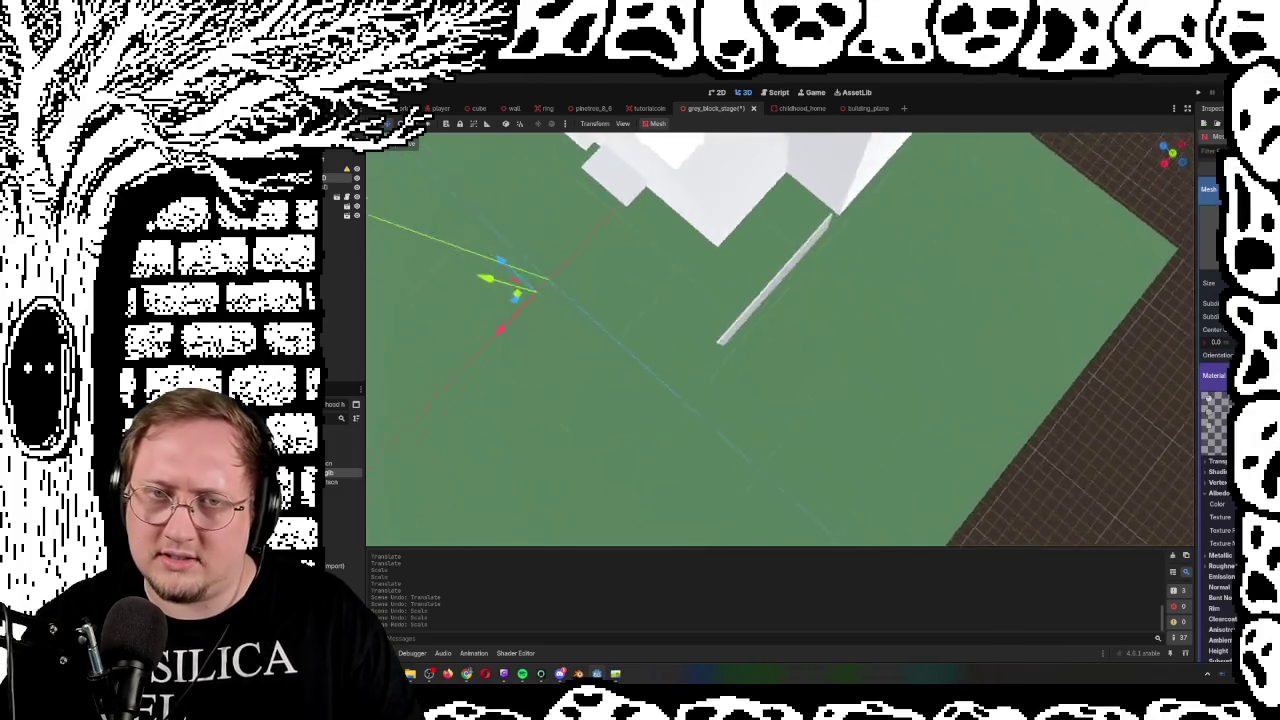
{"action": "key", "text": "w"}
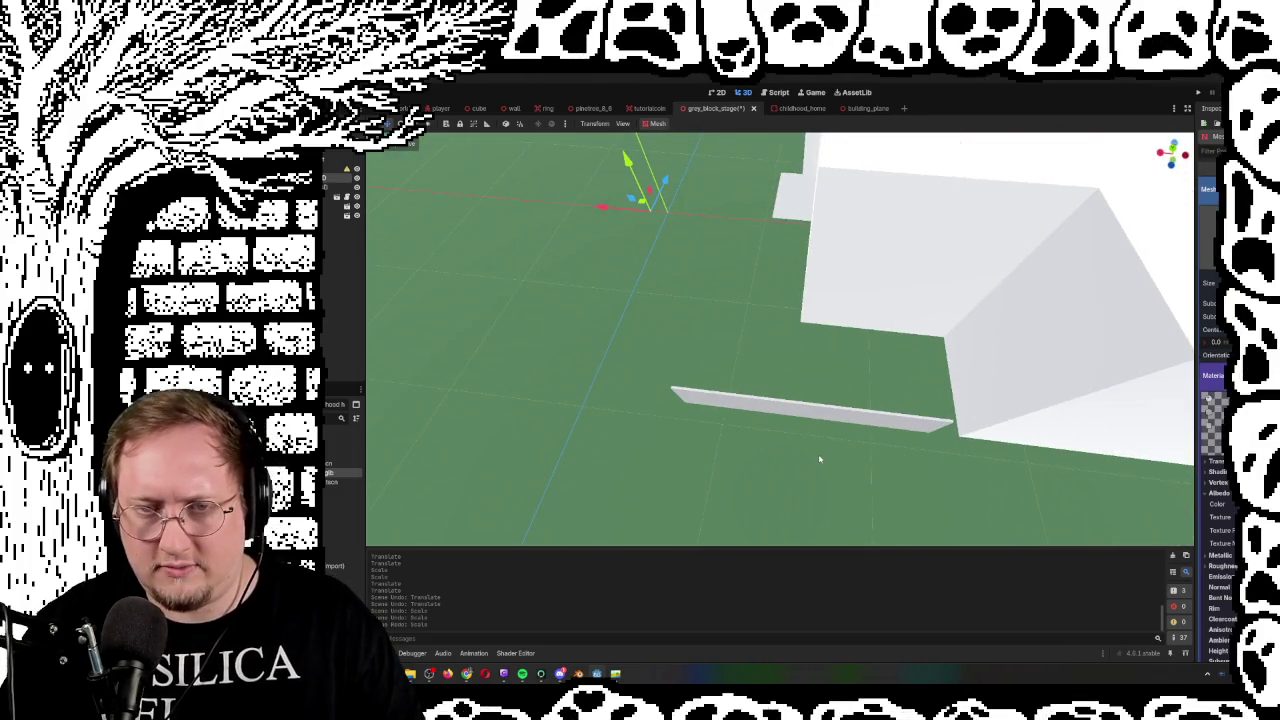
{"action": "key", "text": "ctrl+z"}
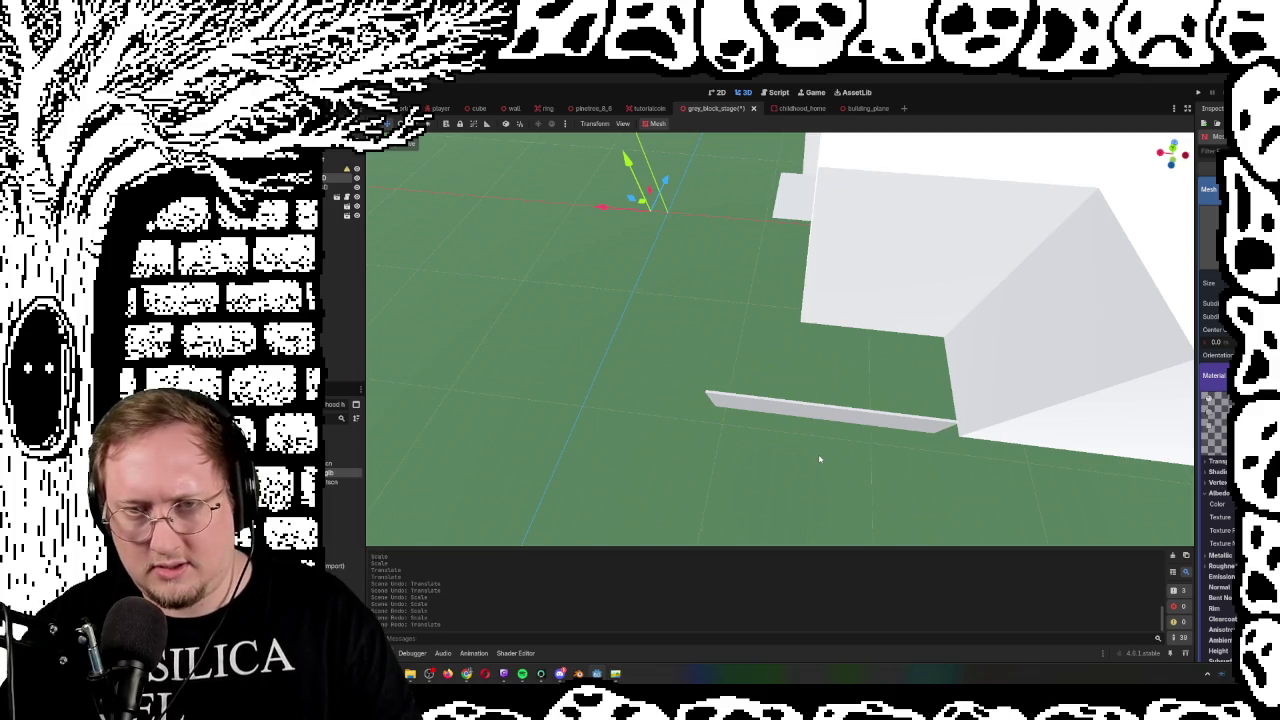
{"action": "key", "text": "s"}
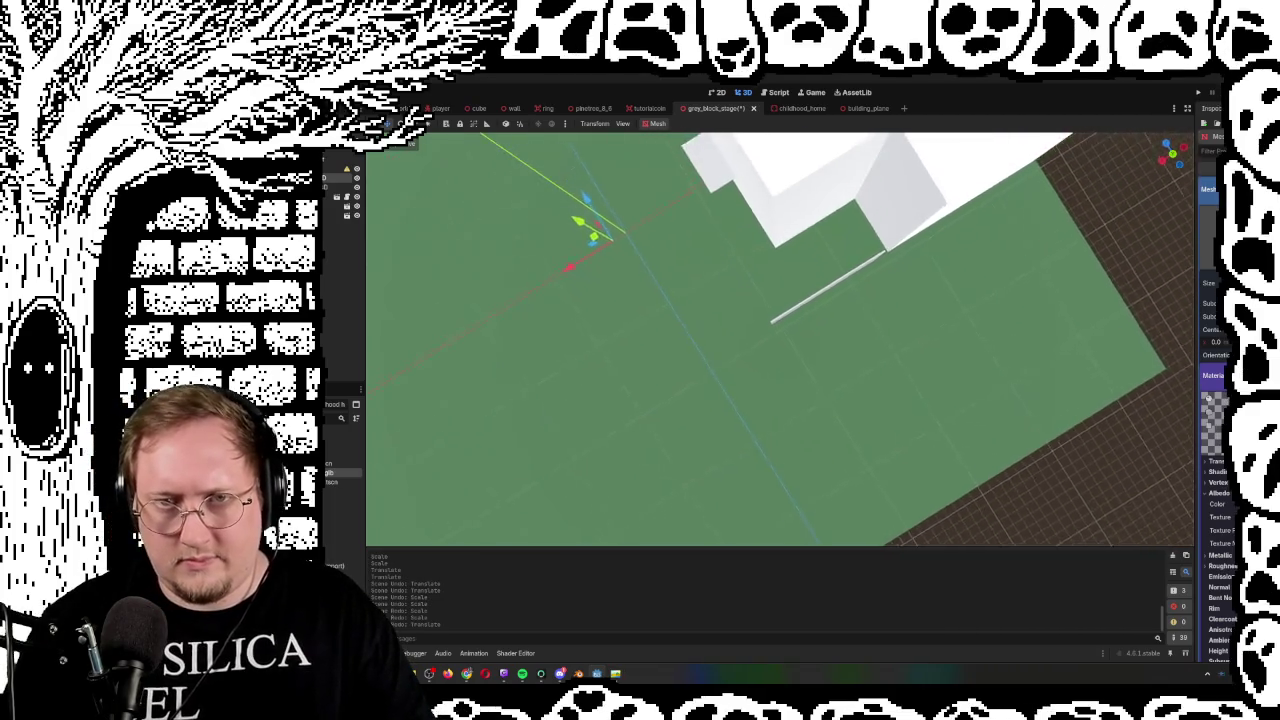
{"action": "key", "text": "d"}
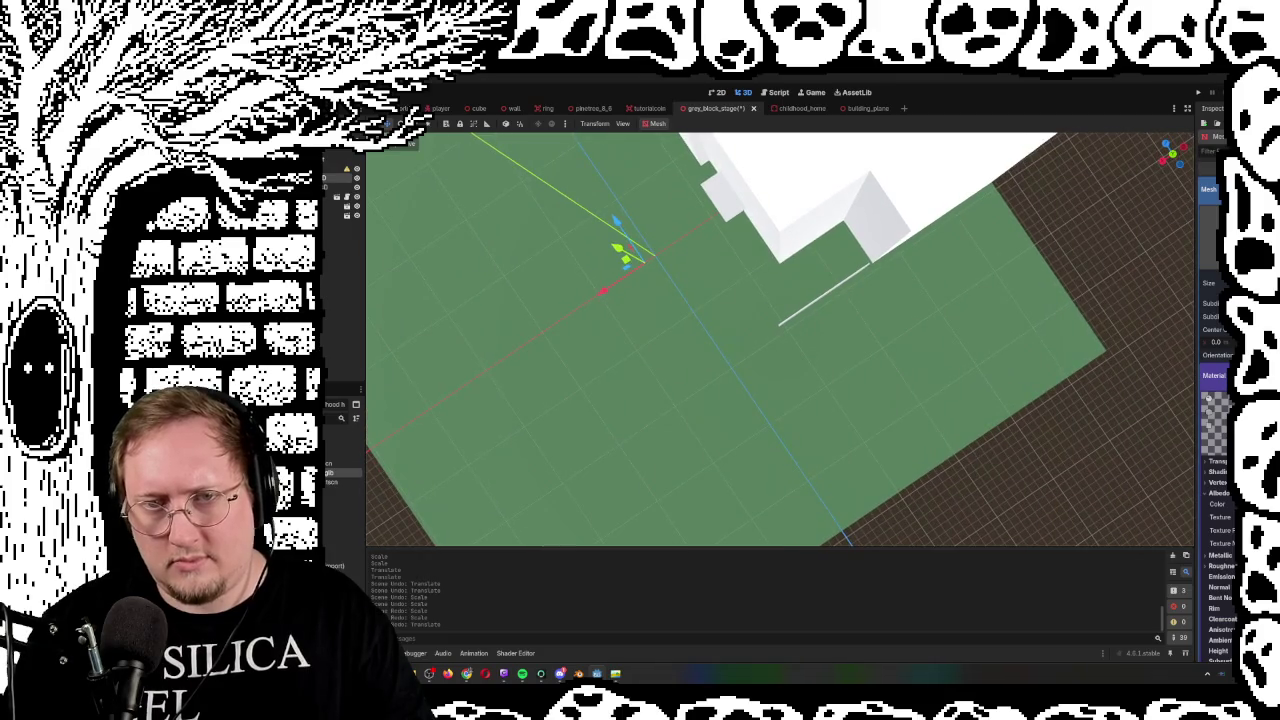
{"action": "key", "text": "w"}
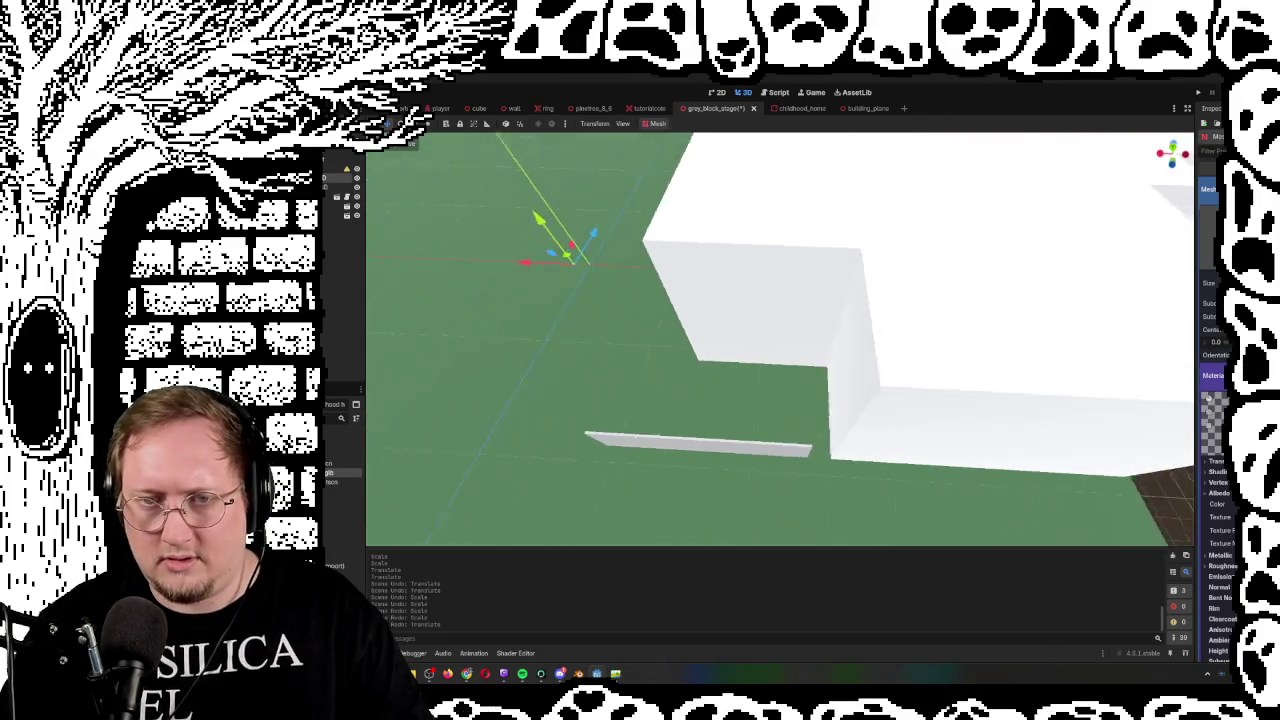
{"action": "left_click", "coordinate": [839, 370]}
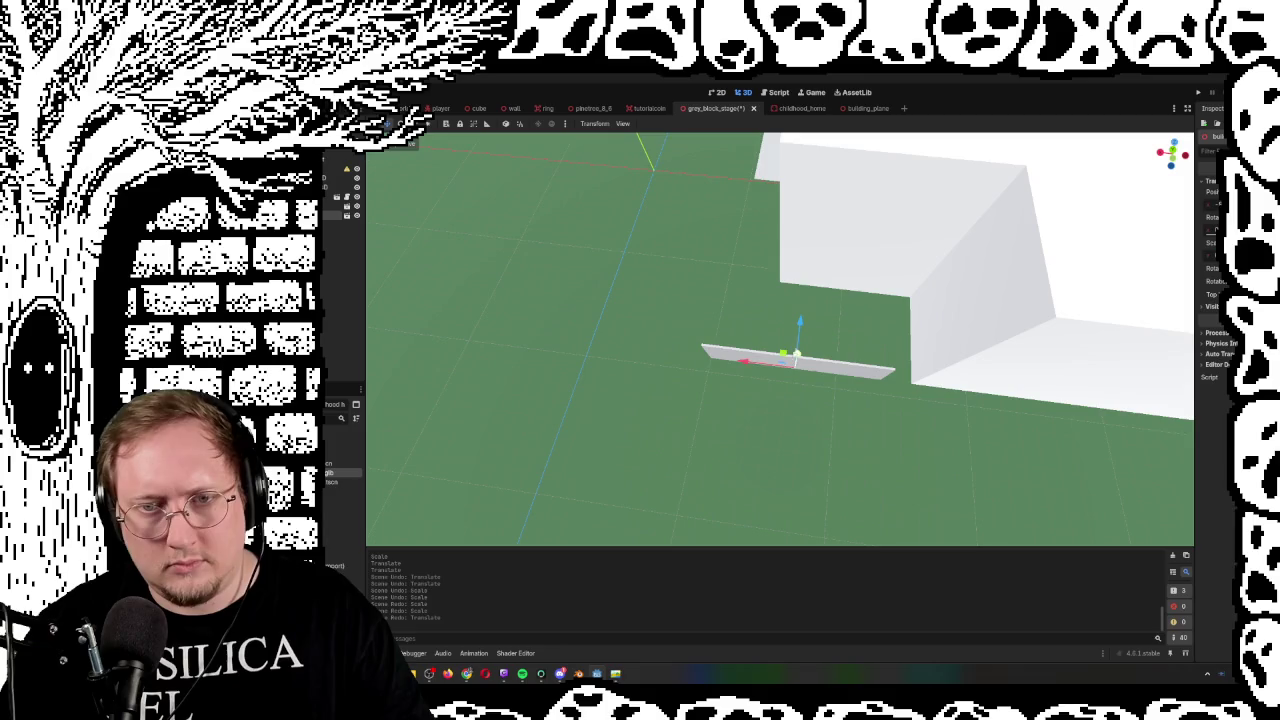
Slide the wall along its length in front of the building
{"action": "left_click_drag", "start_coordinate": [920, 408], "coordinate": [820, 340]}
{"action": "scroll", "coordinate": [780, 340], "scroll_direction": "up", "scroll_amount": 5}
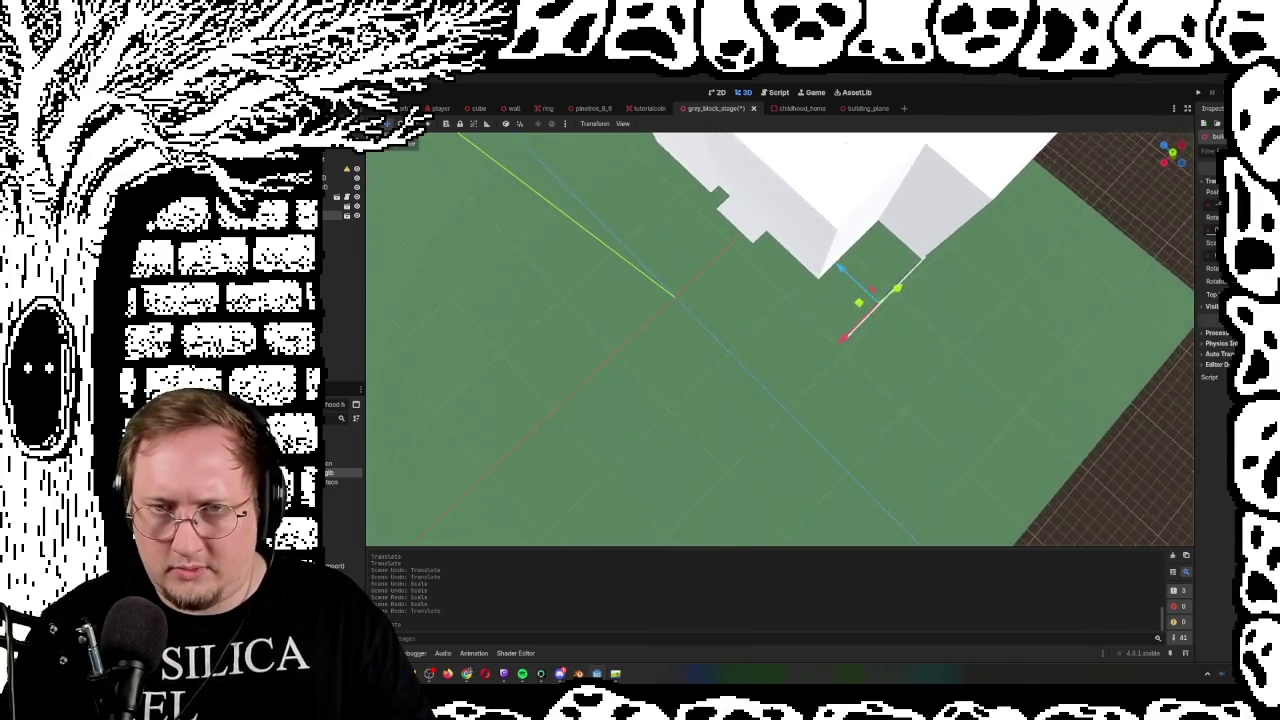
{"action": "scroll", "coordinate": [780, 340], "scroll_direction": "down", "scroll_amount": 5}
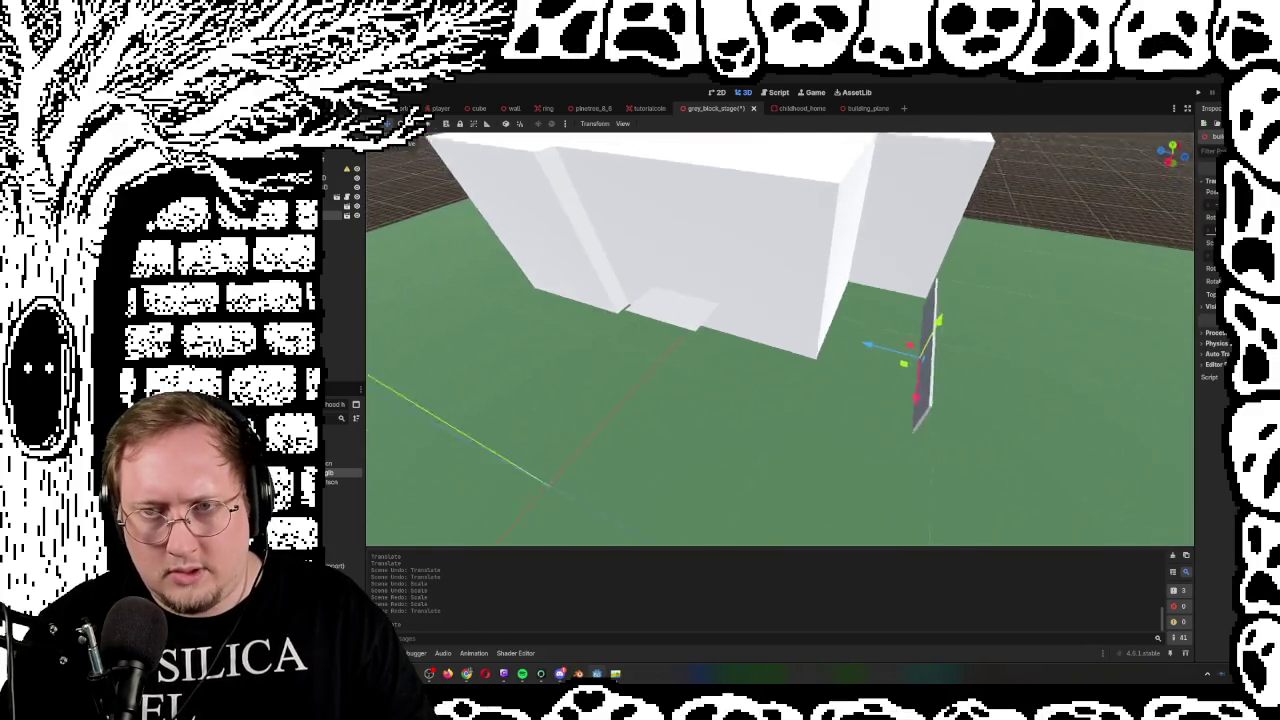
{"action": "scroll", "coordinate": [780, 340], "scroll_direction": "up", "scroll_amount": 5}
{"action": "scroll", "coordinate": [780, 340], "scroll_direction": "down", "scroll_amount": 4}
{"action": "scroll", "coordinate": [919, 414], "scroll_direction": "up", "scroll_amount": 2}
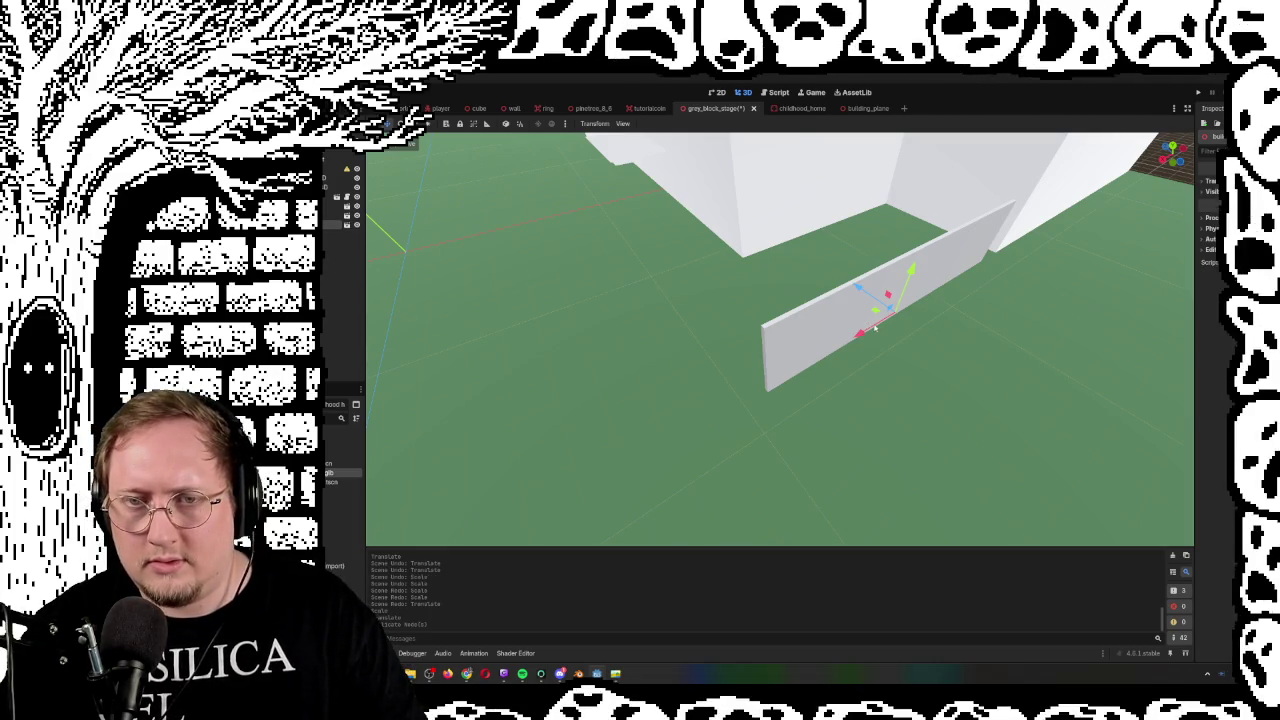
{"action": "mouse_move", "coordinate": [866, 332]}
{"action": "left_mouse_down"}
{"action": "mouse_move", "coordinate": [790, 352]}
{"action": "mouse_move", "coordinate": [720, 415]}
{"action": "mouse_move", "coordinate": [717, 378]}
{"action": "left_mouse_up"}
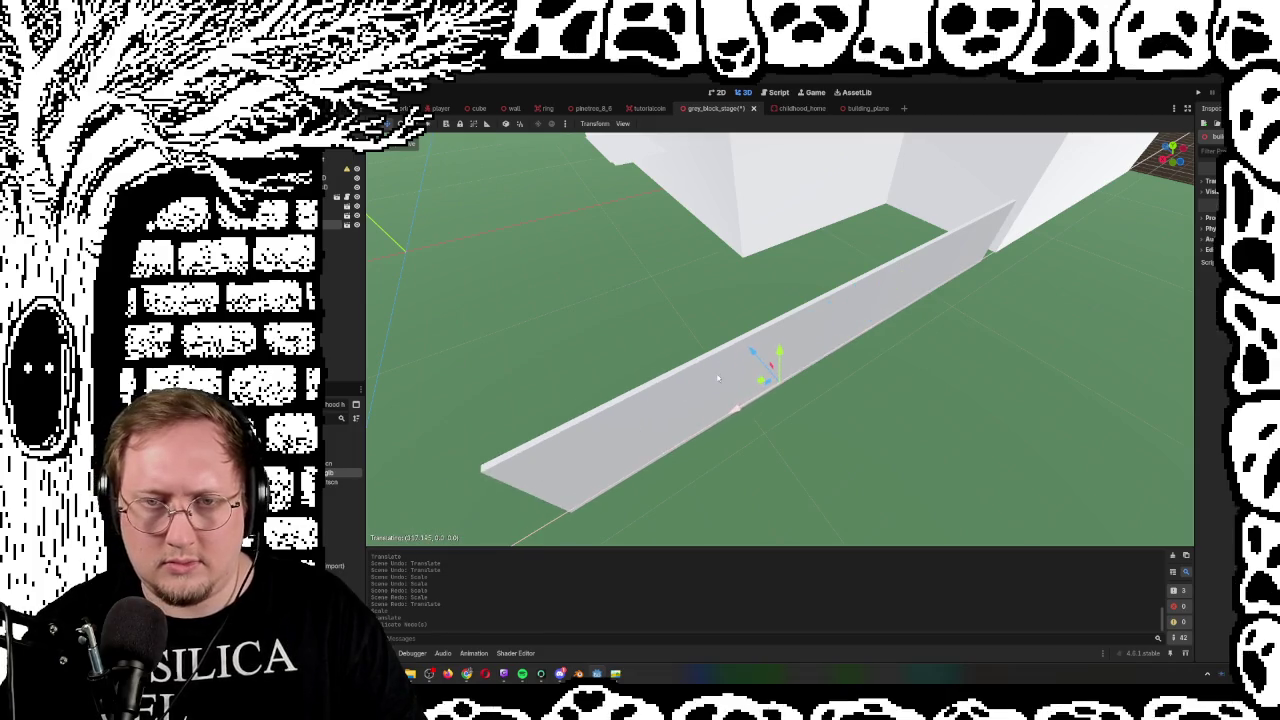
In rotate mode, reselect the wall and turn the duplicate around its vertical axis
{"action": "key", "text": "e"}
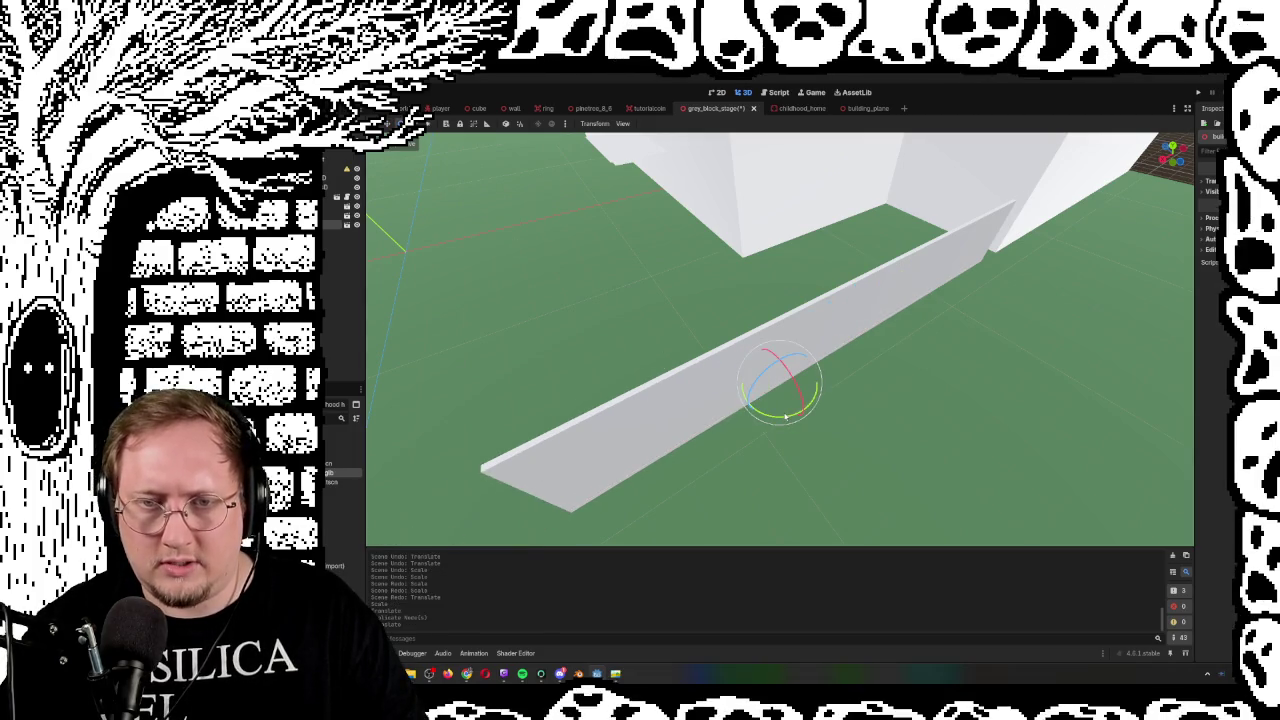
{"action": "left_click", "coordinate": [785, 418]}
{"action": "left_click", "coordinate": [730, 377]}
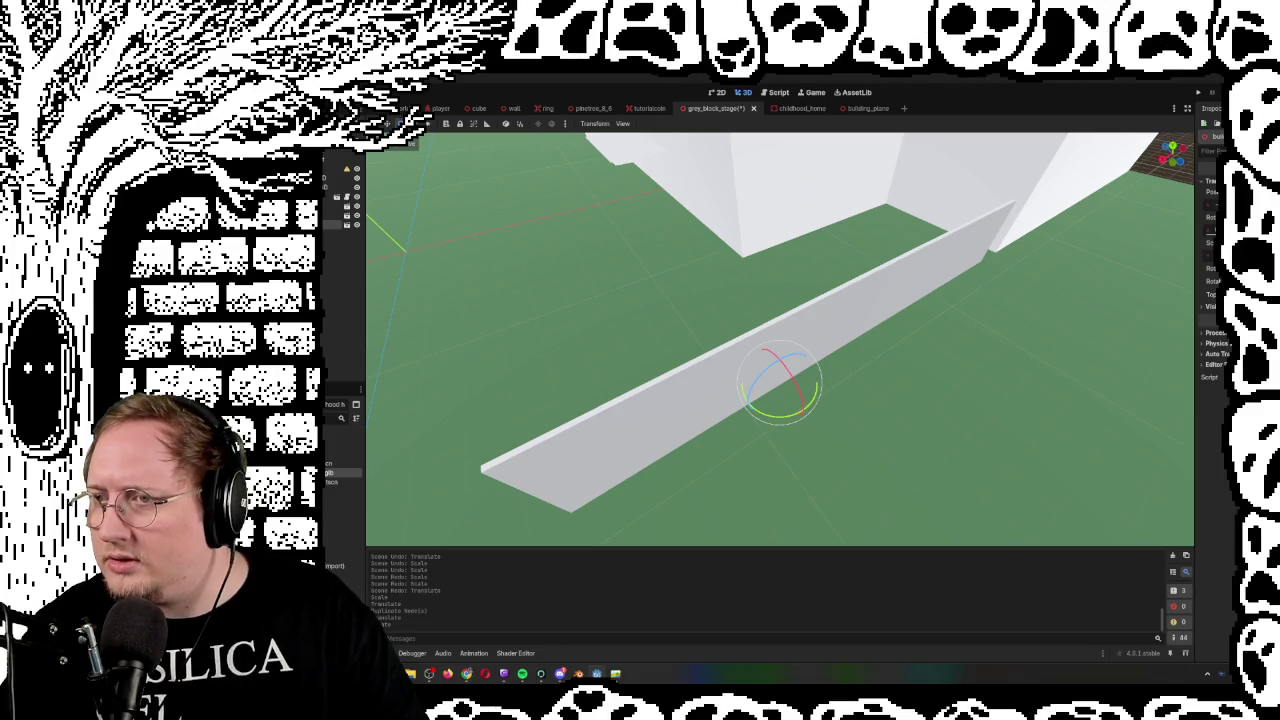
{"action": "left_click_drag", "start_coordinate": [792, 414], "coordinate": [769, 420]}
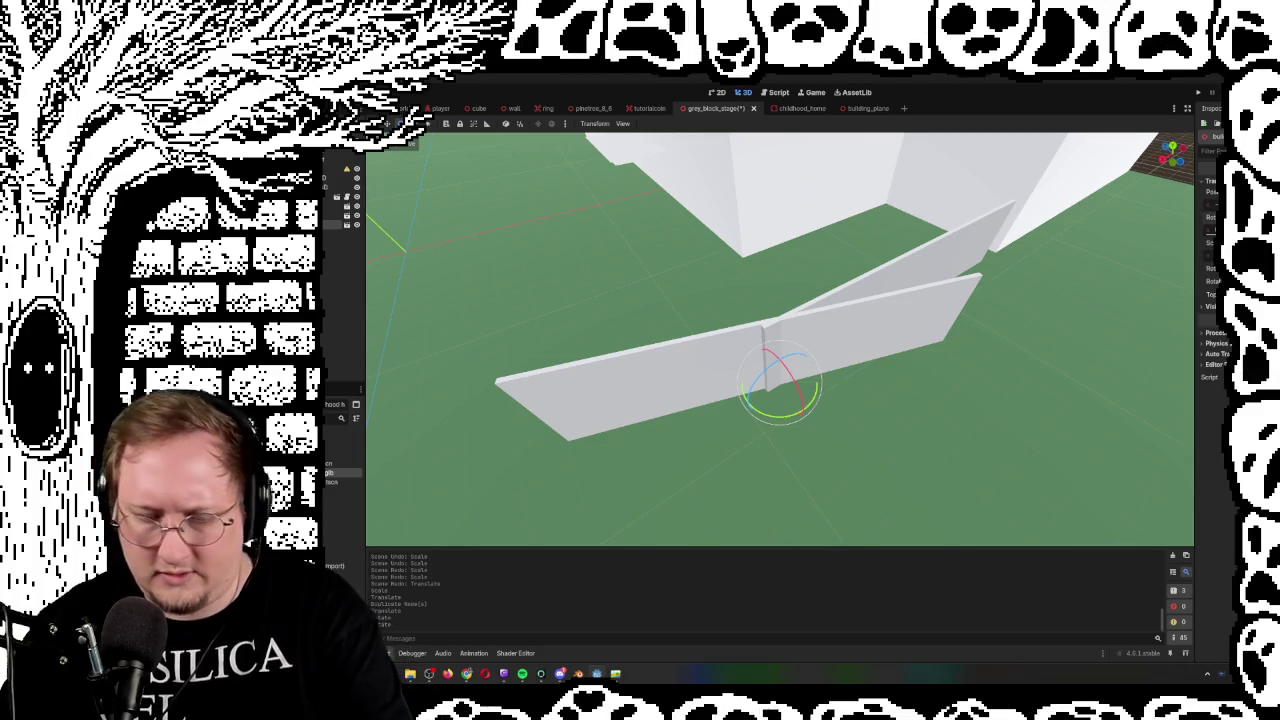
Reset the duplicate's rotation, turn it 90°, and slide it along X into a T junction
{"action": "left_click", "coordinate": [1216, 218]}
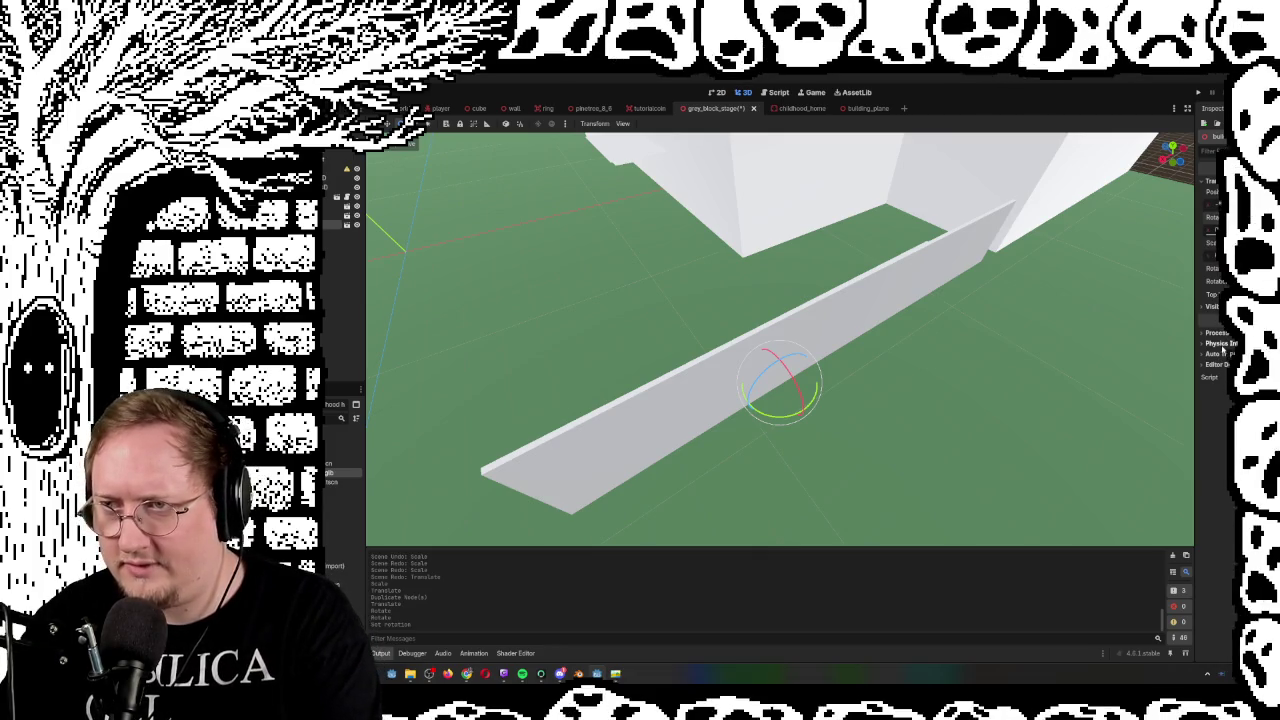
{"action": "key", "text": "Return"}
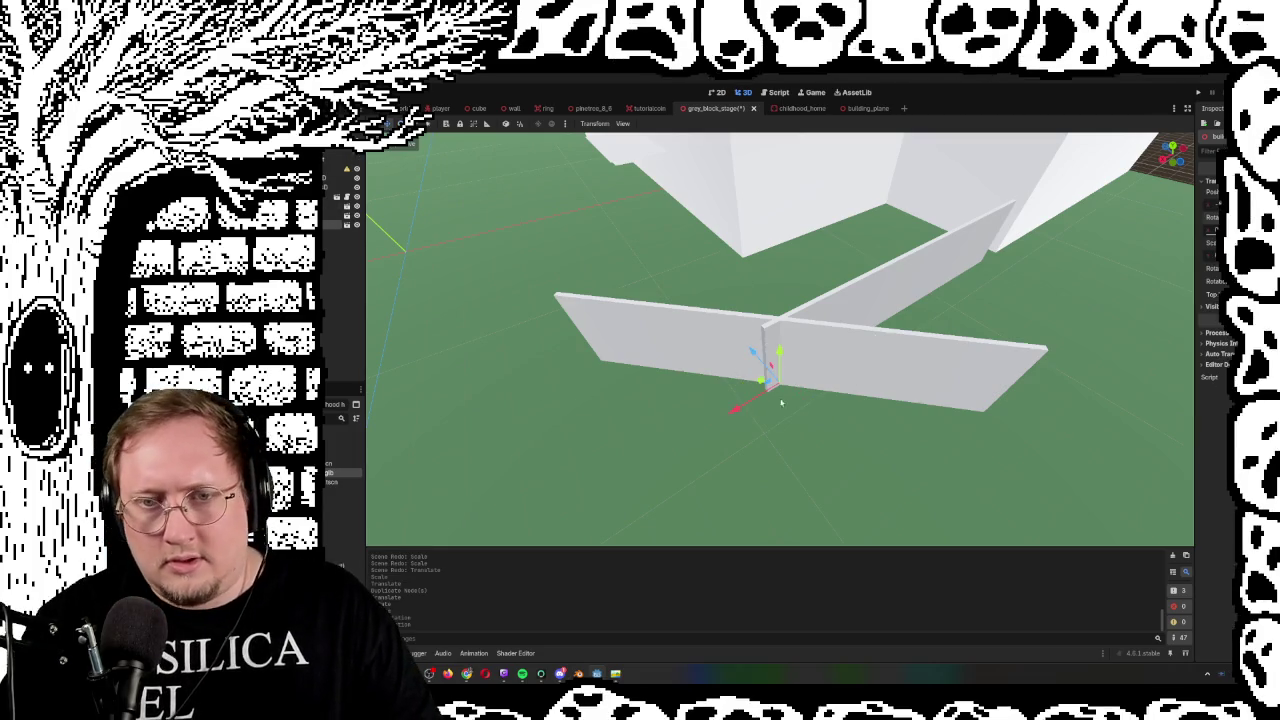
{"action": "left_click_drag", "start_coordinate": [736, 407], "coordinate": [722, 416]}
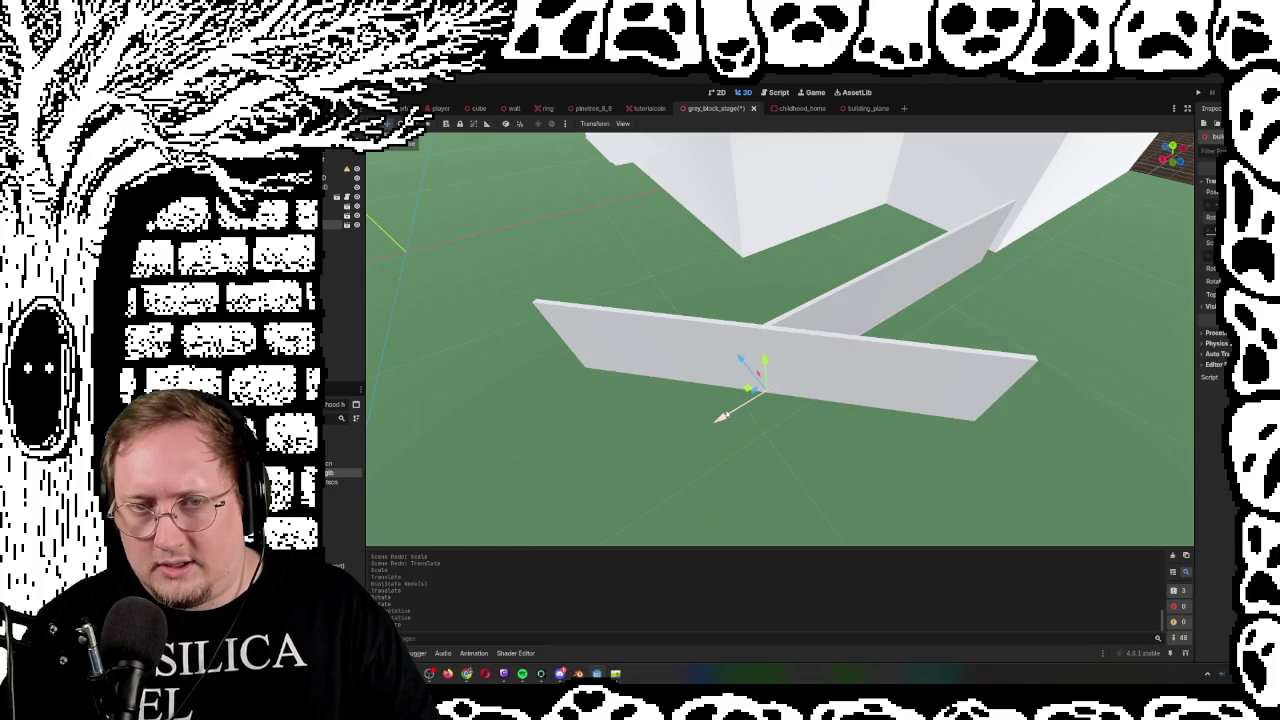
{"action": "mouse_move", "coordinate": [859, 408]}
{"action": "left_mouse_down"}
{"action": "mouse_move", "coordinate": [950, 390]}
{"action": "mouse_move", "coordinate": [920, 405]}
{"action": "left_mouse_up"}
{"action": "scroll", "coordinate": [880, 330], "scroll_direction": "down", "scroll_amount": 5}
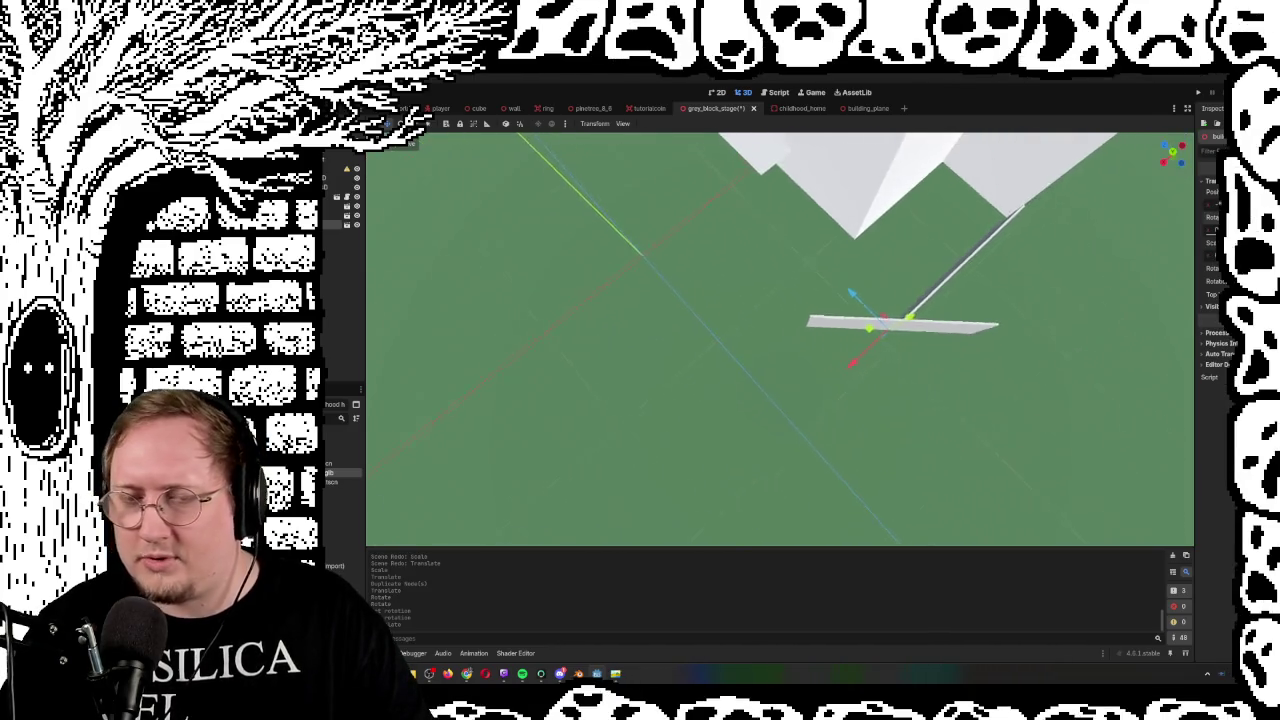
{"action": "scroll", "coordinate": [880, 330], "scroll_direction": "up", "scroll_amount": 4}
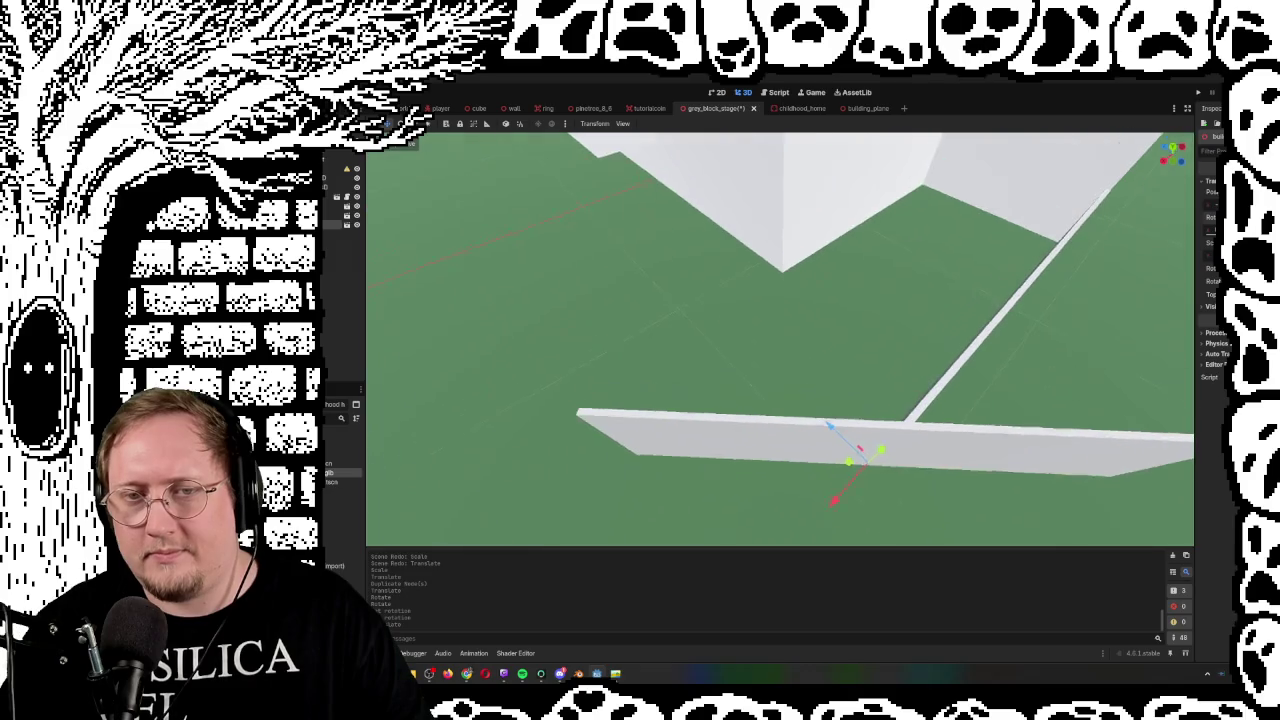
{"action": "mouse_move", "coordinate": [880, 330]}
{"action": "left_mouse_down"}
{"action": "mouse_move", "coordinate": [900, 380]}
{"action": "mouse_move", "coordinate": [890, 420]}
{"action": "mouse_move", "coordinate": [850, 440]}
{"action": "mouse_move", "coordinate": [805, 380]}
{"action": "mouse_move", "coordinate": [790, 410]}
{"action": "mouse_move", "coordinate": [907, 311]}
{"action": "left_mouse_up"}
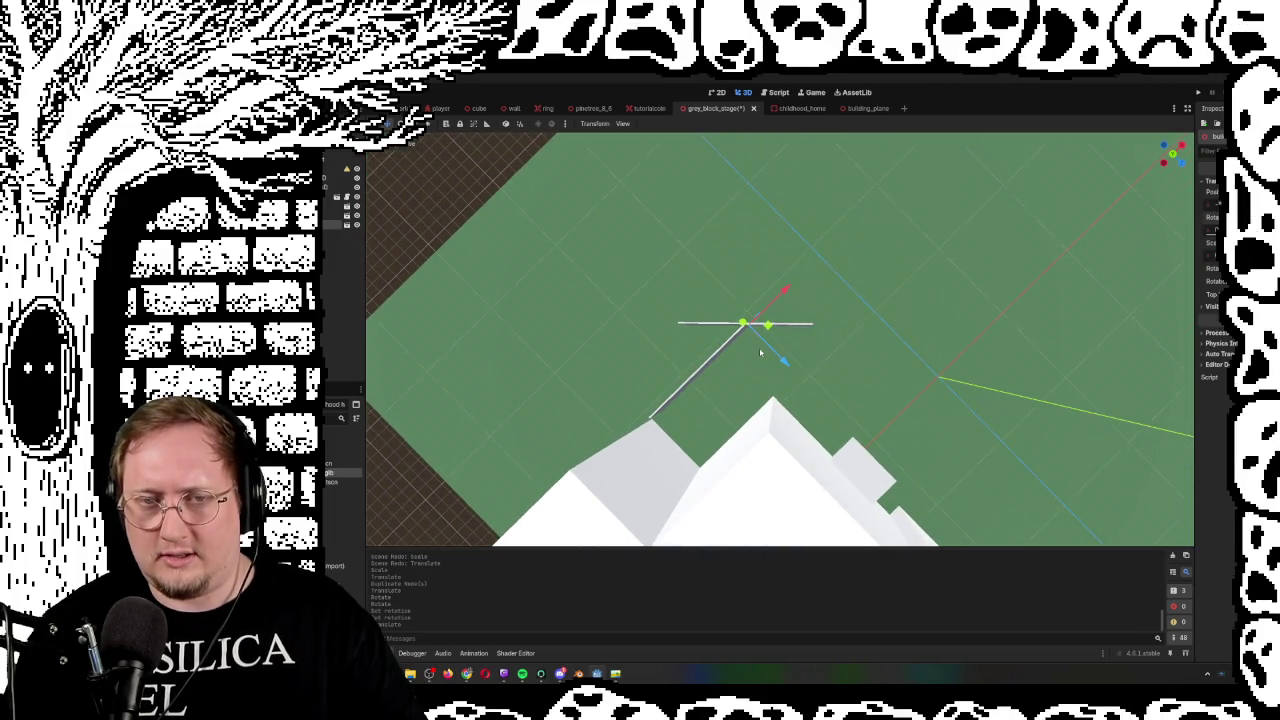
Move the crossing wall farther out along Z and X
{"action": "left_click_drag", "start_coordinate": [784, 361], "coordinate": [818, 388]}
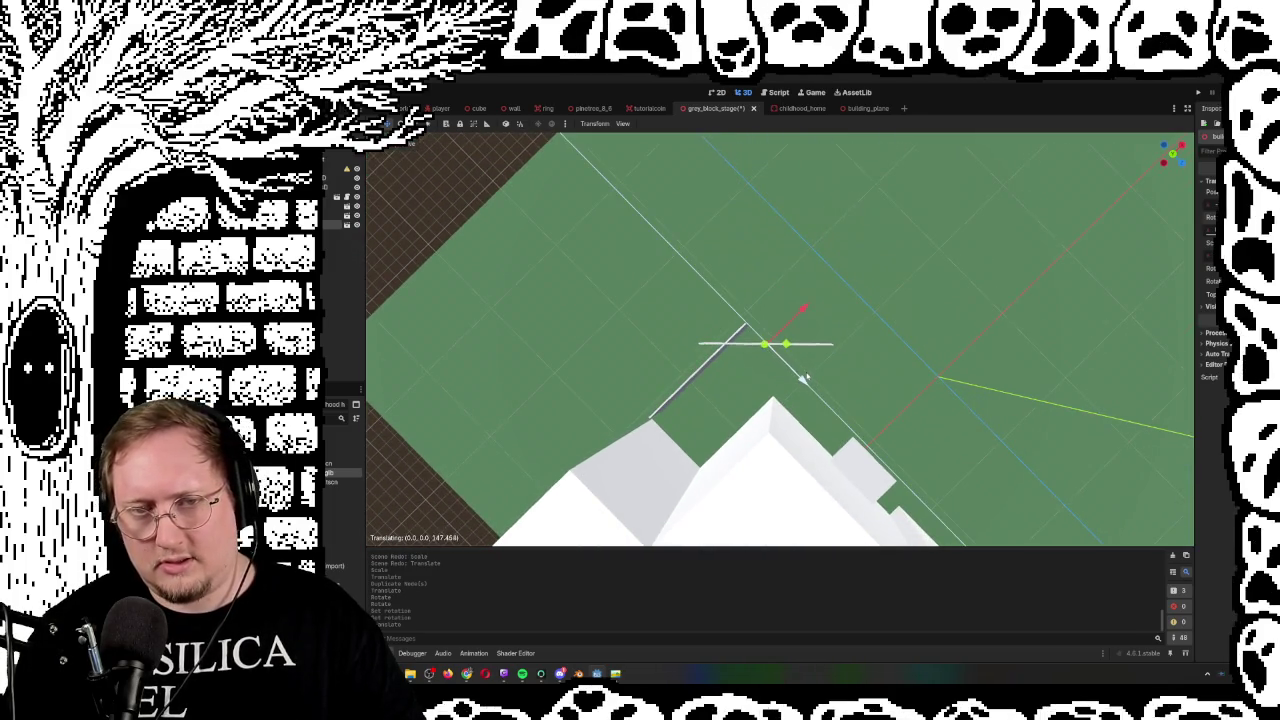
{"action": "left_click_drag", "start_coordinate": [811, 311], "coordinate": [826, 304]}
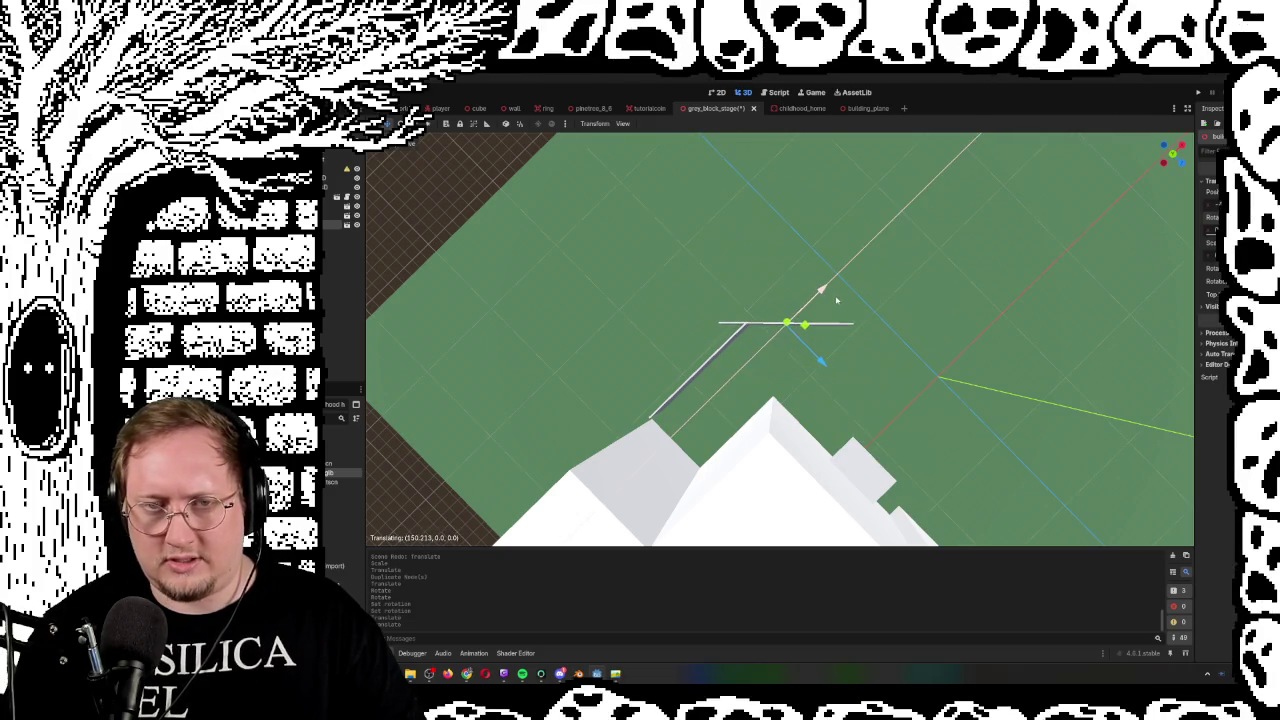
{"action": "scroll", "coordinate": [754, 333], "scroll_direction": "up", "scroll_amount": 6}
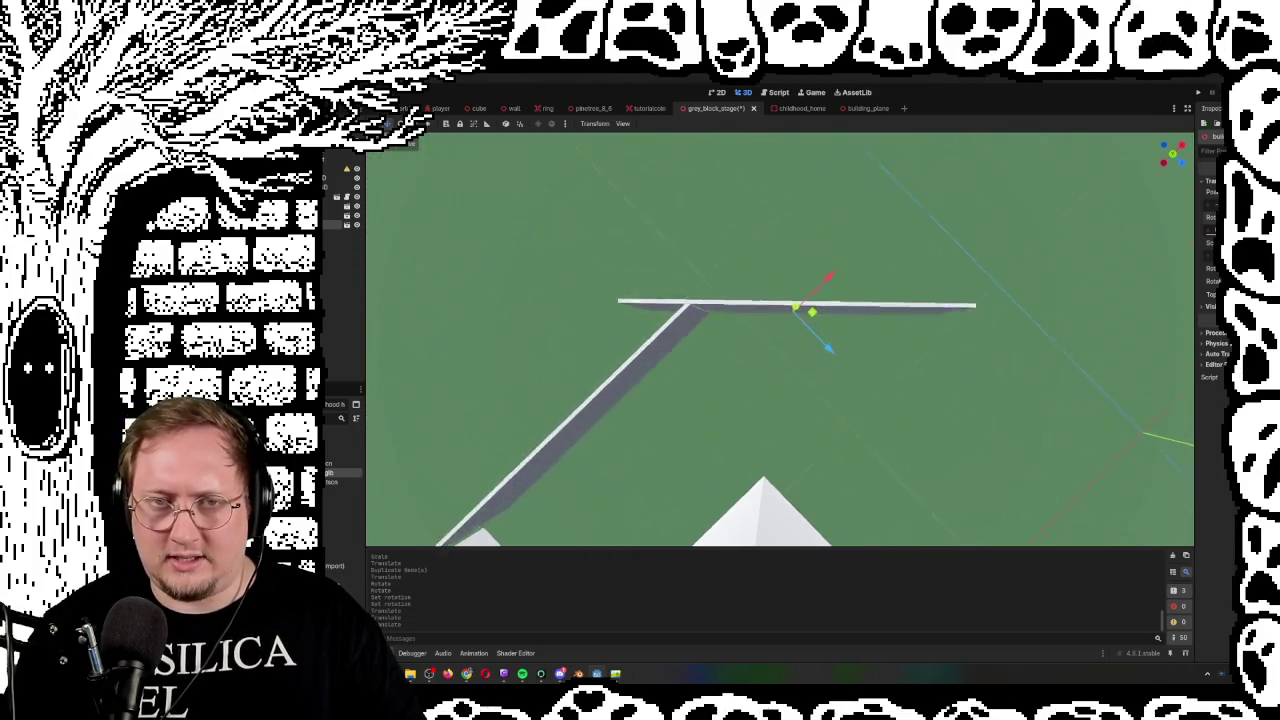
{"action": "left_click_drag", "start_coordinate": [754, 333], "coordinate": [790, 375]}
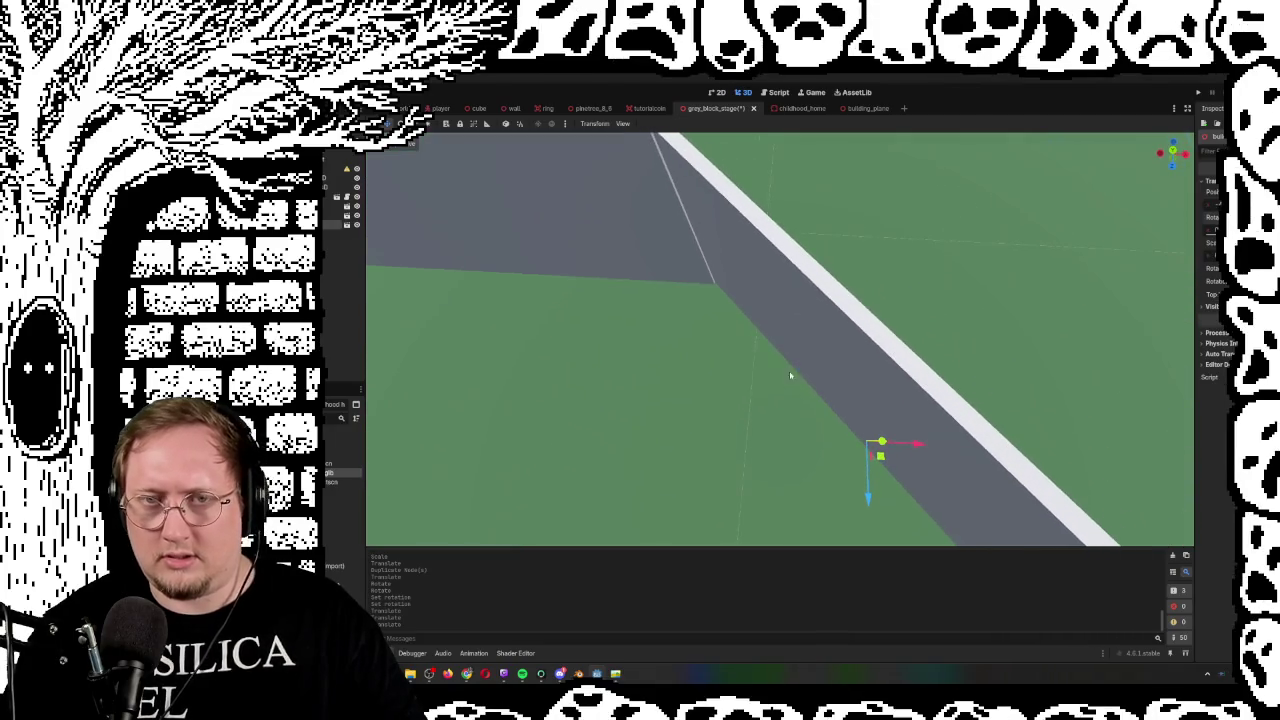
{"action": "mouse_move", "coordinate": [913, 446]}
{"action": "left_mouse_down"}
{"action": "mouse_move", "coordinate": [880, 380]}
{"action": "mouse_move", "coordinate": [812, 320]}
{"action": "mouse_move", "coordinate": [789, 279]}
{"action": "mouse_move", "coordinate": [790, 330]}
{"action": "mouse_move", "coordinate": [770, 305]}
{"action": "mouse_move", "coordinate": [760, 318]}
{"action": "mouse_move", "coordinate": [567, 219]}
{"action": "left_mouse_up"}
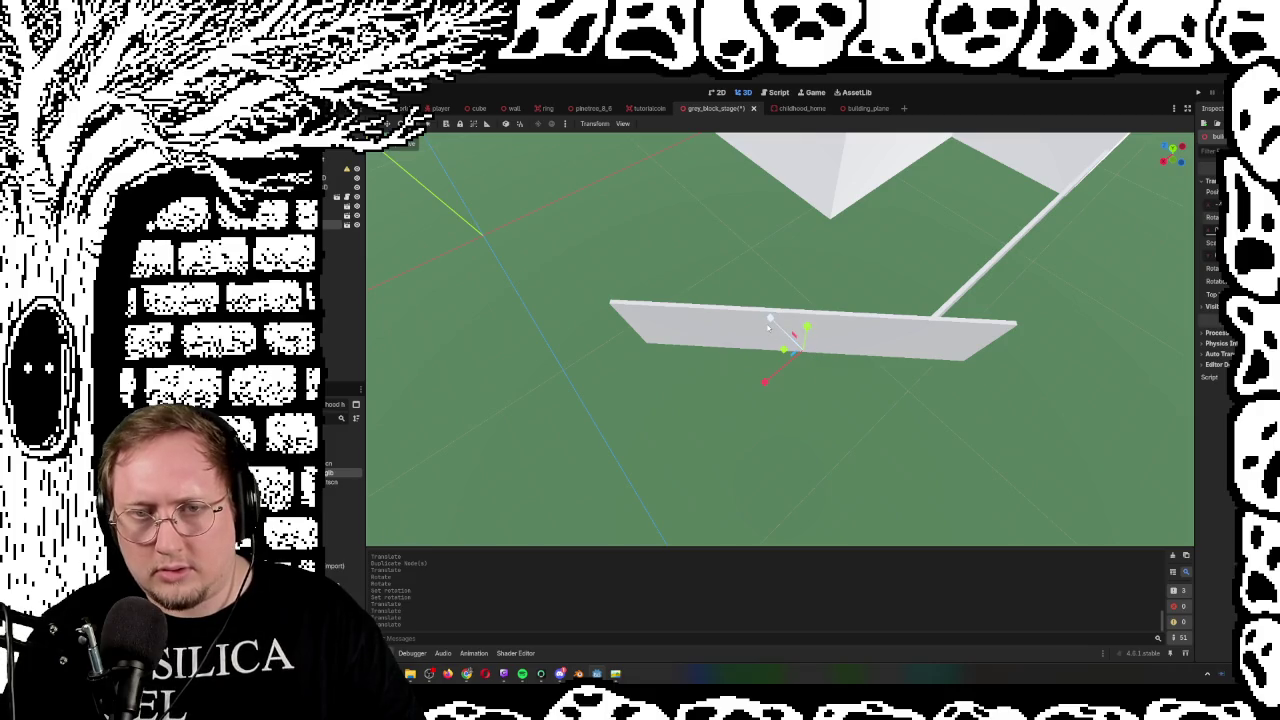
Scale the crossing wall shorter and thinner, and confirm the new scale
{"action": "left_click_drag", "start_coordinate": [774, 329], "coordinate": [792, 338]}
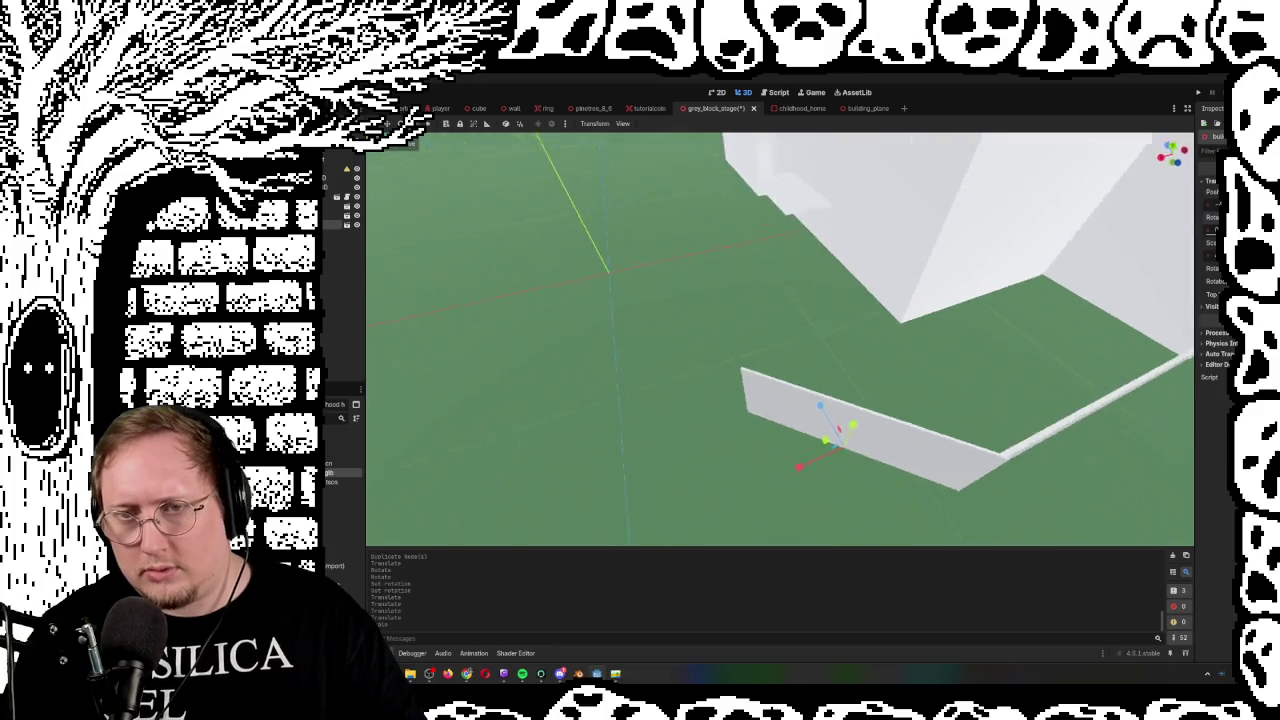
{"action": "scroll", "coordinate": [780, 340], "scroll_direction": "up", "scroll_amount": 5}
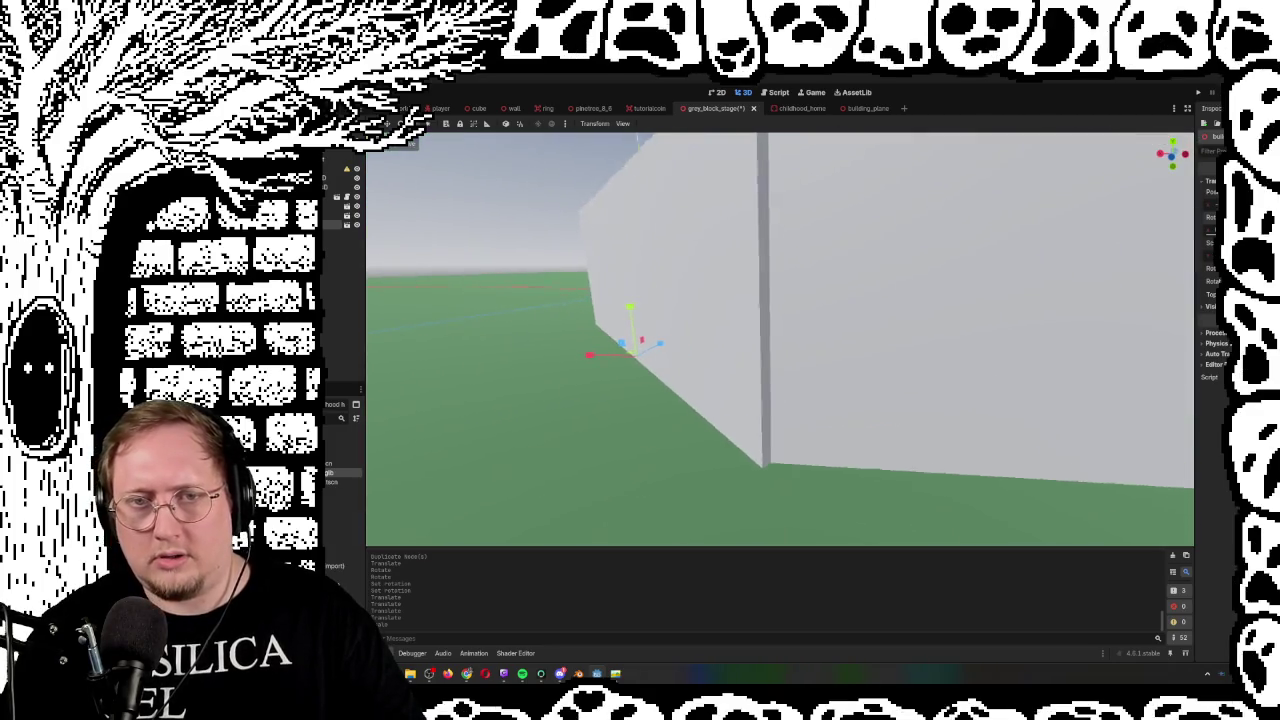
{"action": "key", "text": "s"}
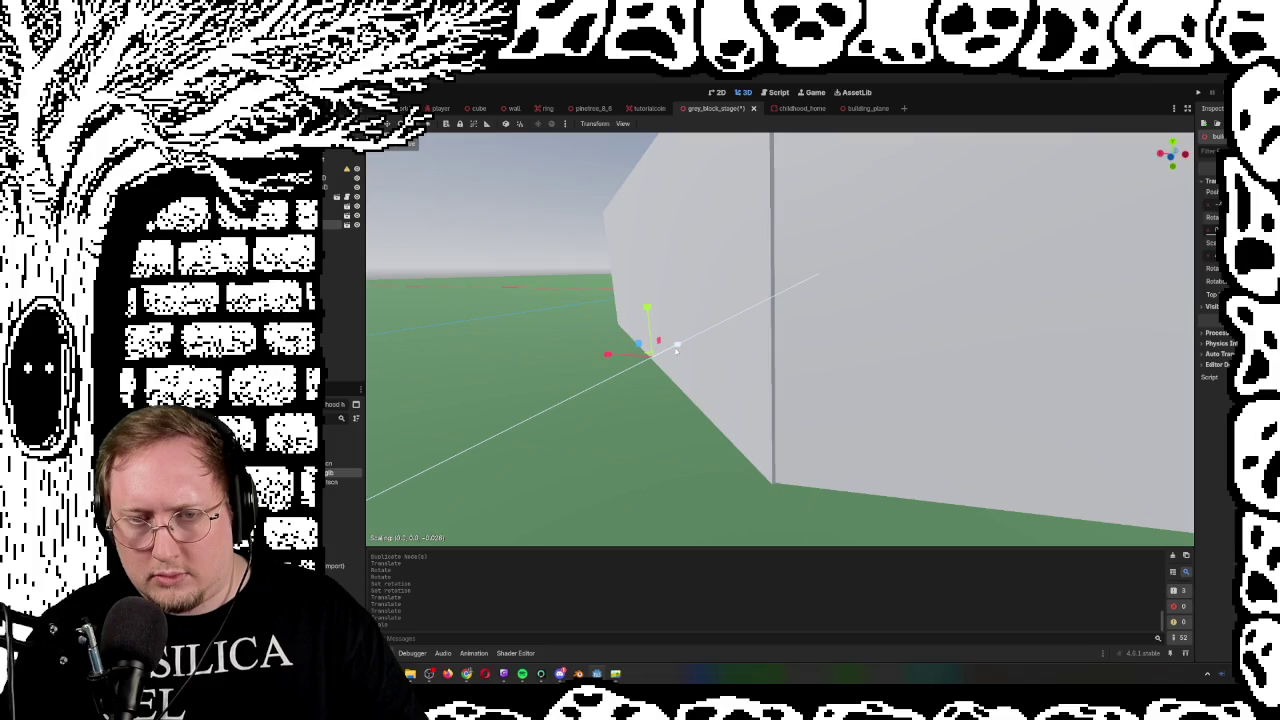
{"action": "left_click", "coordinate": [675, 349]}
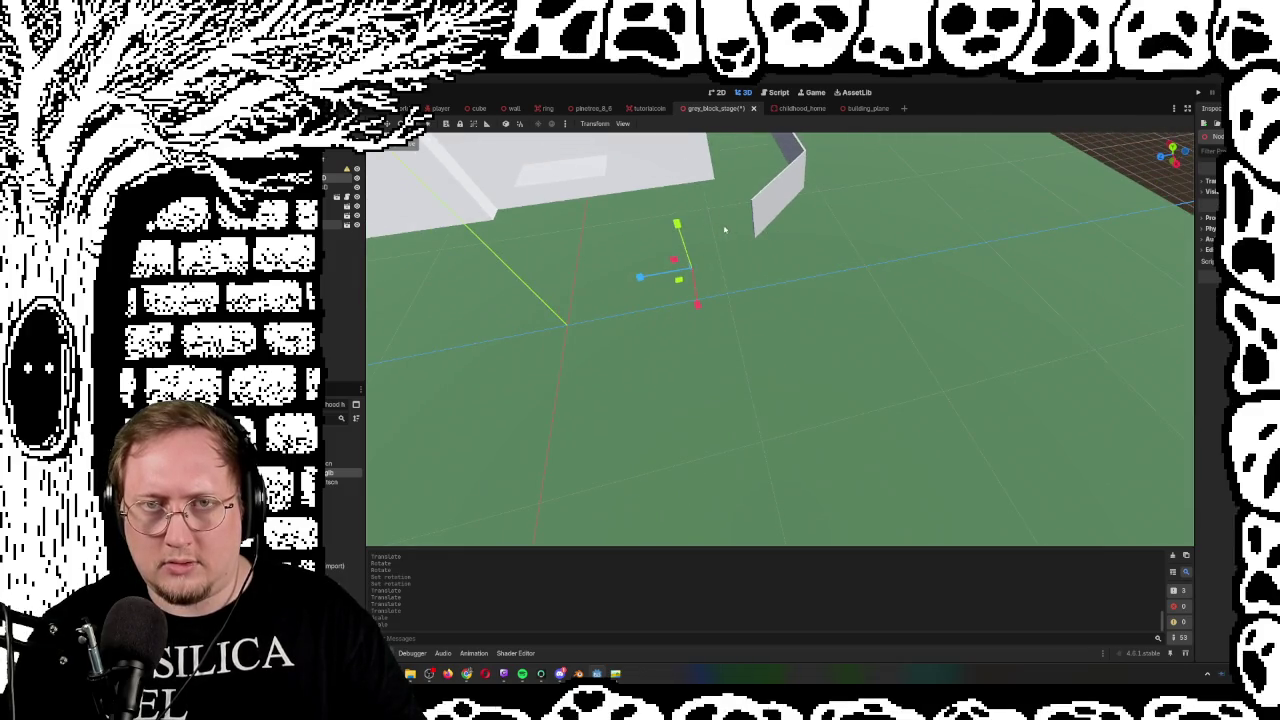
Undo the wall's recent scale, move and rotation edits, cancelling a stray scale
{"action": "key", "text": "ctrl+z"}
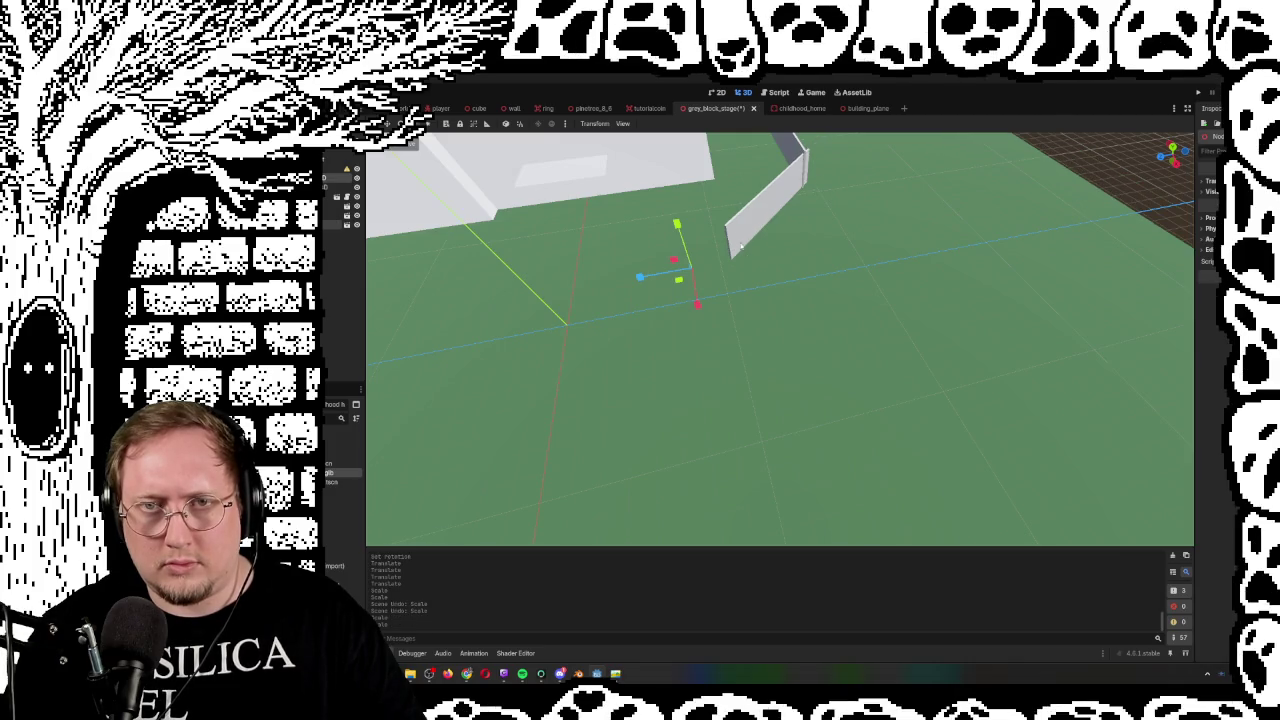
{"action": "key", "text": "s"}
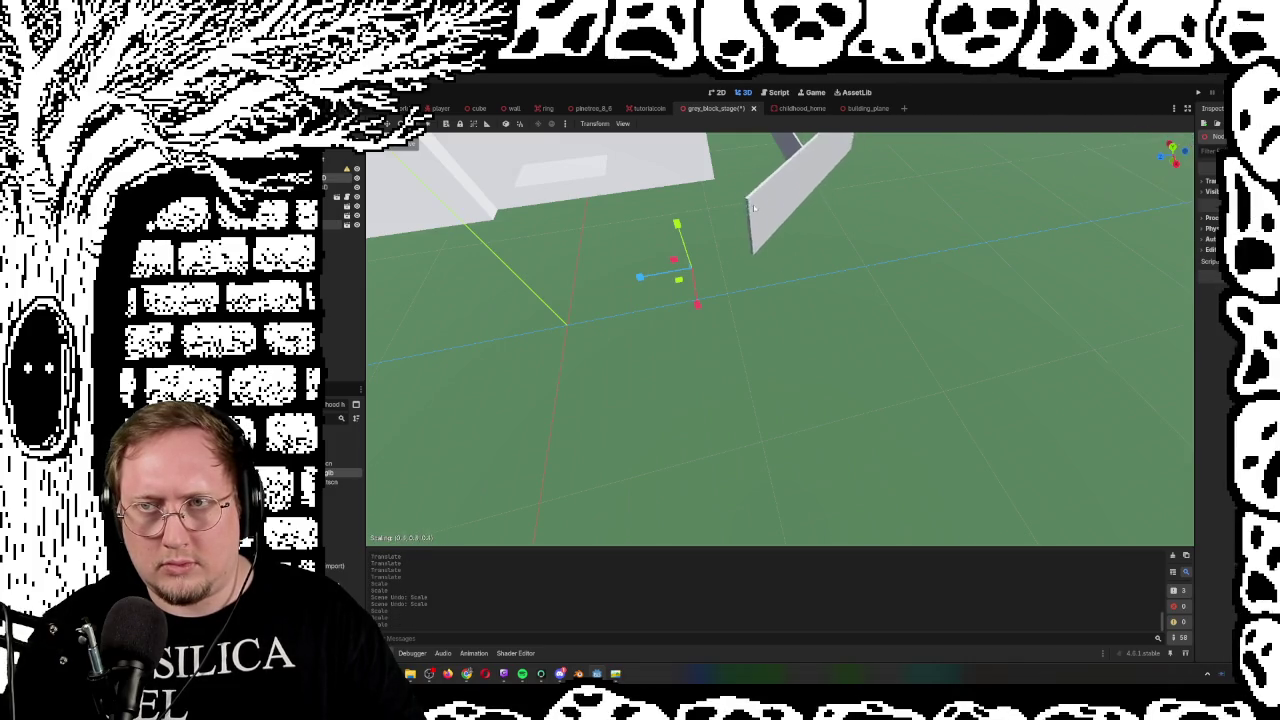
{"action": "key", "text": "Escape"}
{"action": "key", "text": "ctrl+z"}
{"action": "key", "text": "ctrl+z"}
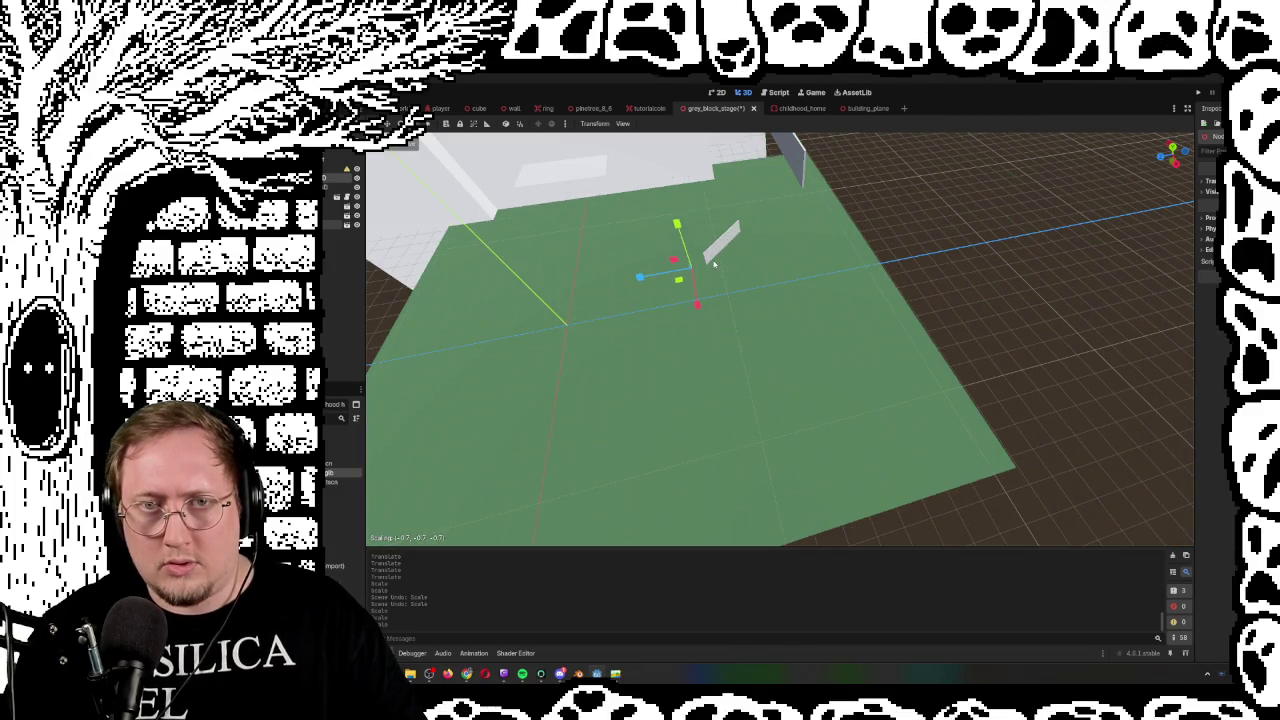
{"action": "key", "text": "ctrl+z"}
{"action": "key", "text": "ctrl+z"}
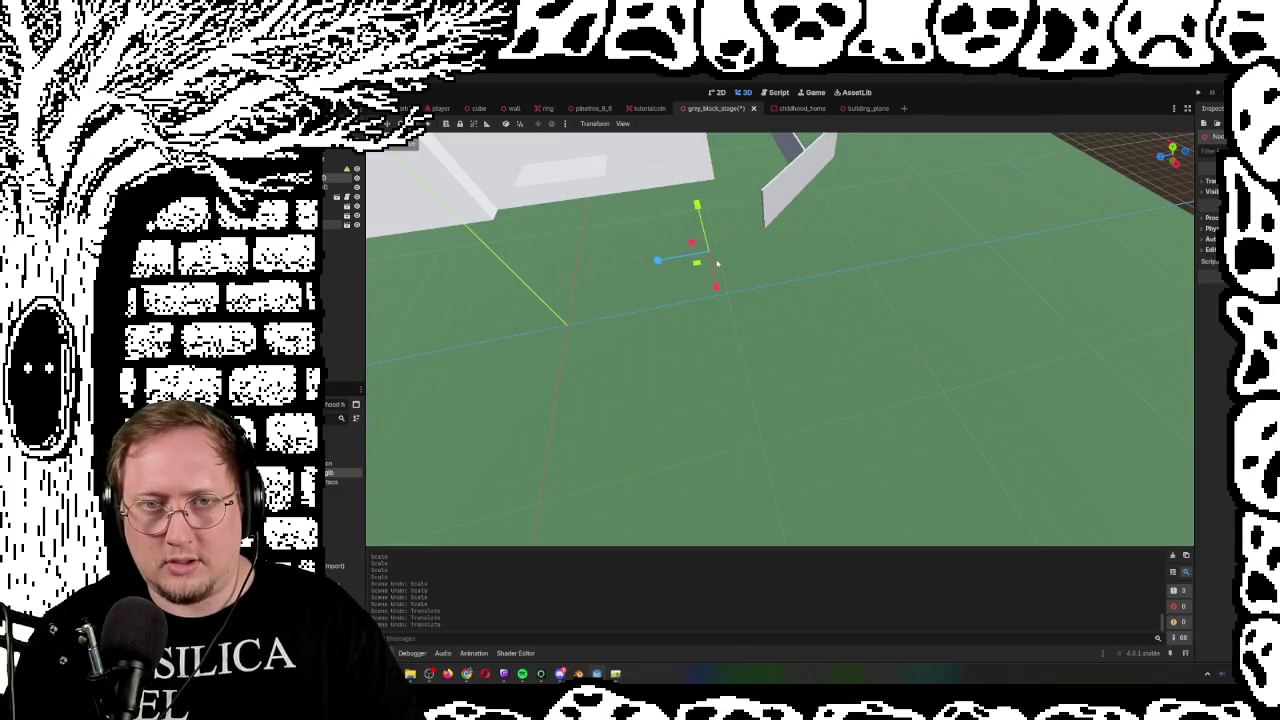
{"action": "key", "text": "ctrl+z"}
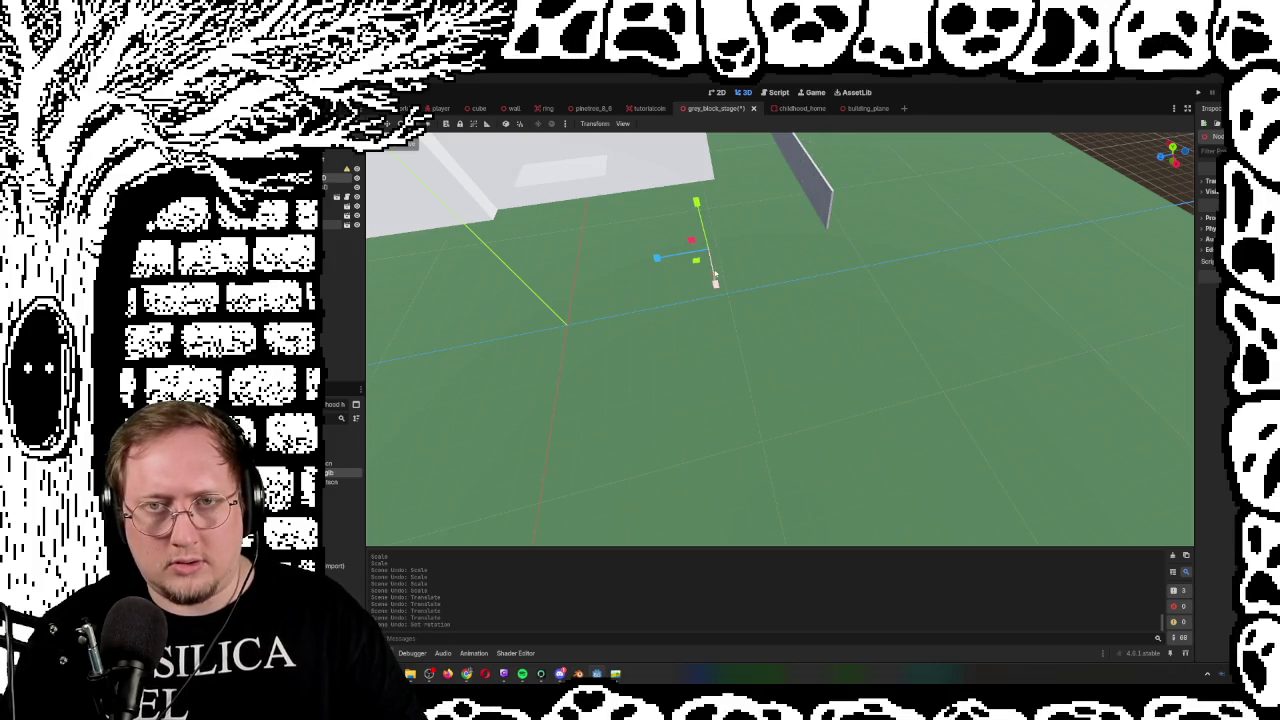
Redo some of the wall edits and frame the wall plane beside the building with F
{"action": "key", "text": "ctrl+shift+z"}
{"action": "key", "text": "ctrl+shift+z"}
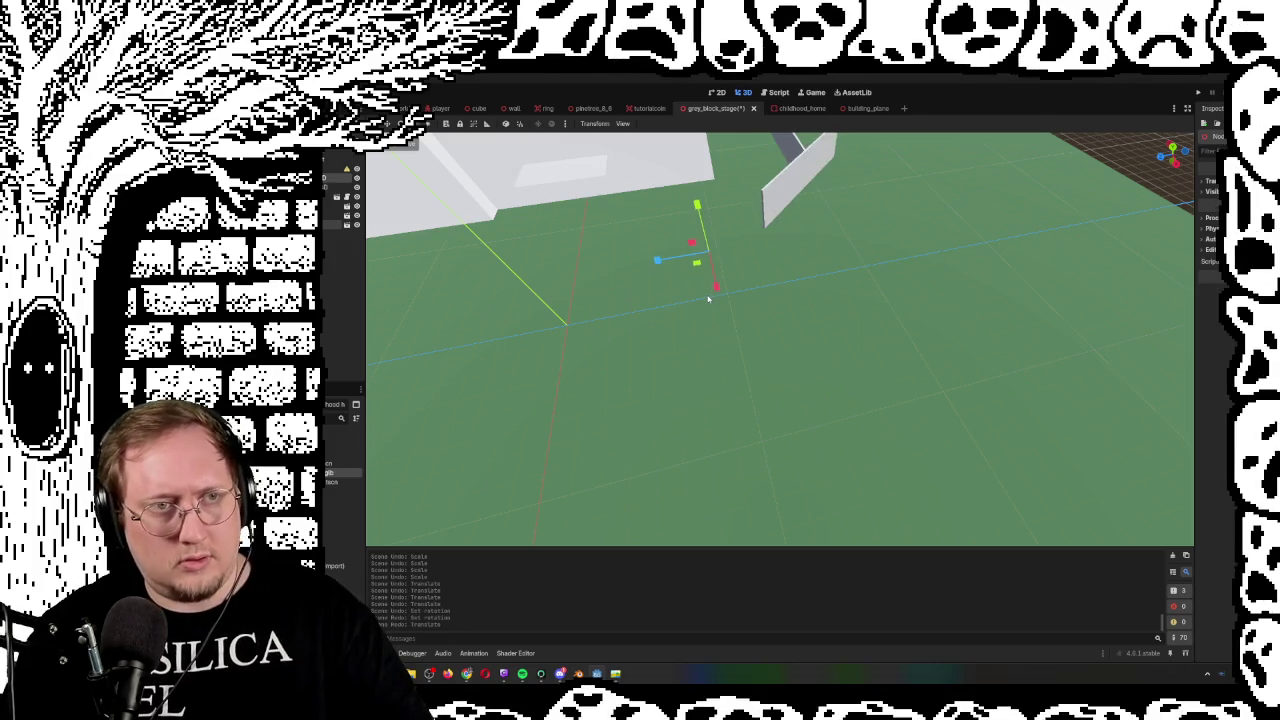
{"action": "key", "text": "ctrl+shift+z"}
{"action": "key", "text": "ctrl+shift+z"}
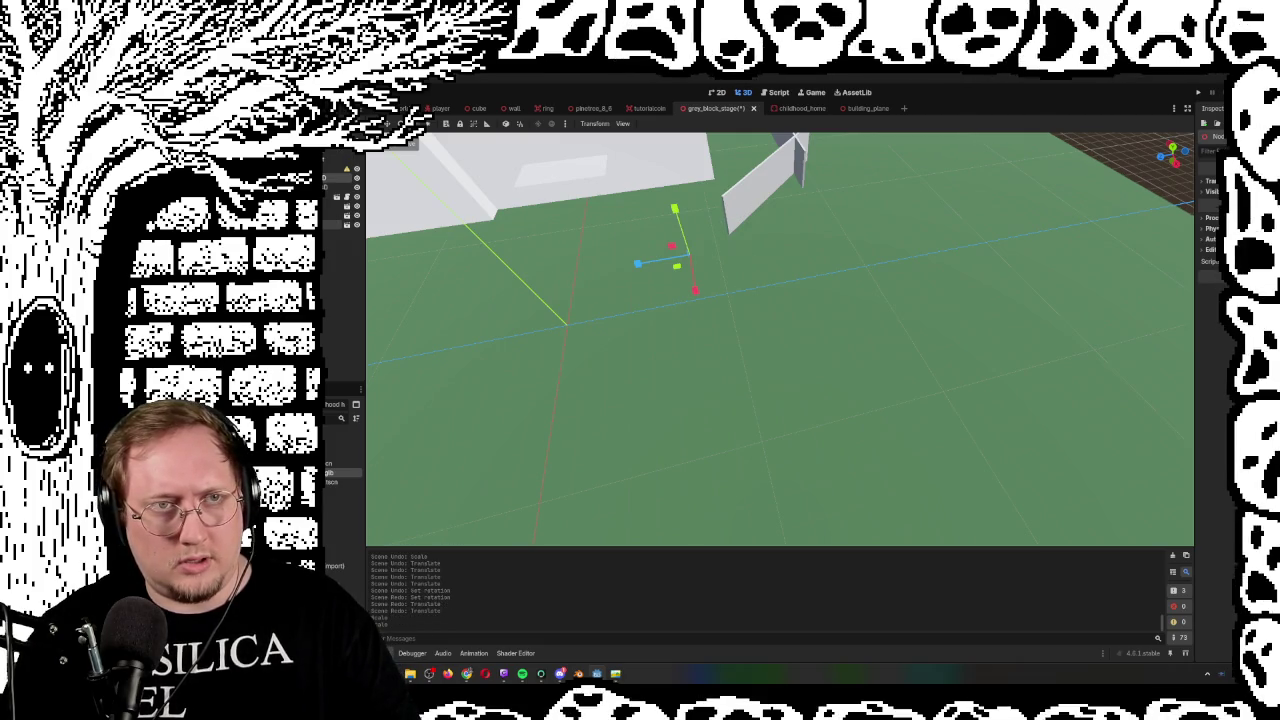
{"action": "key", "text": "ctrl+shift+z"}
{"action": "key", "text": "f"}
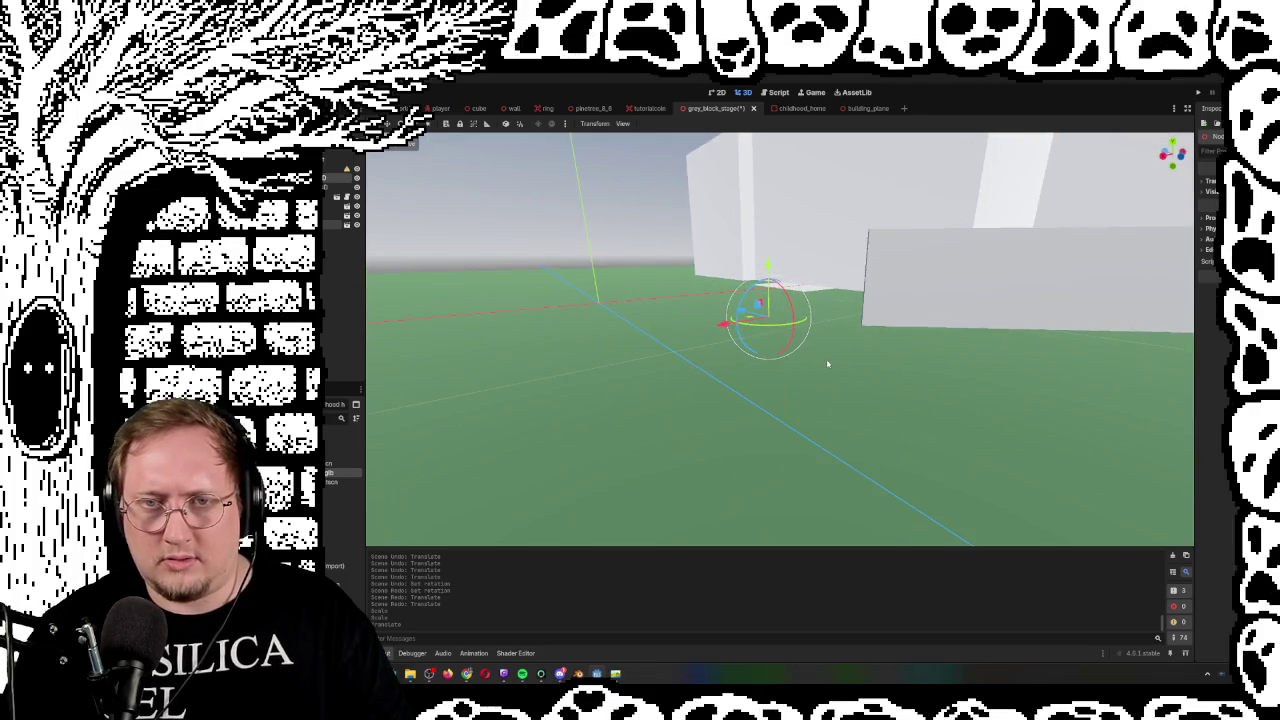
{"action": "key", "text": "ctrl+z"}
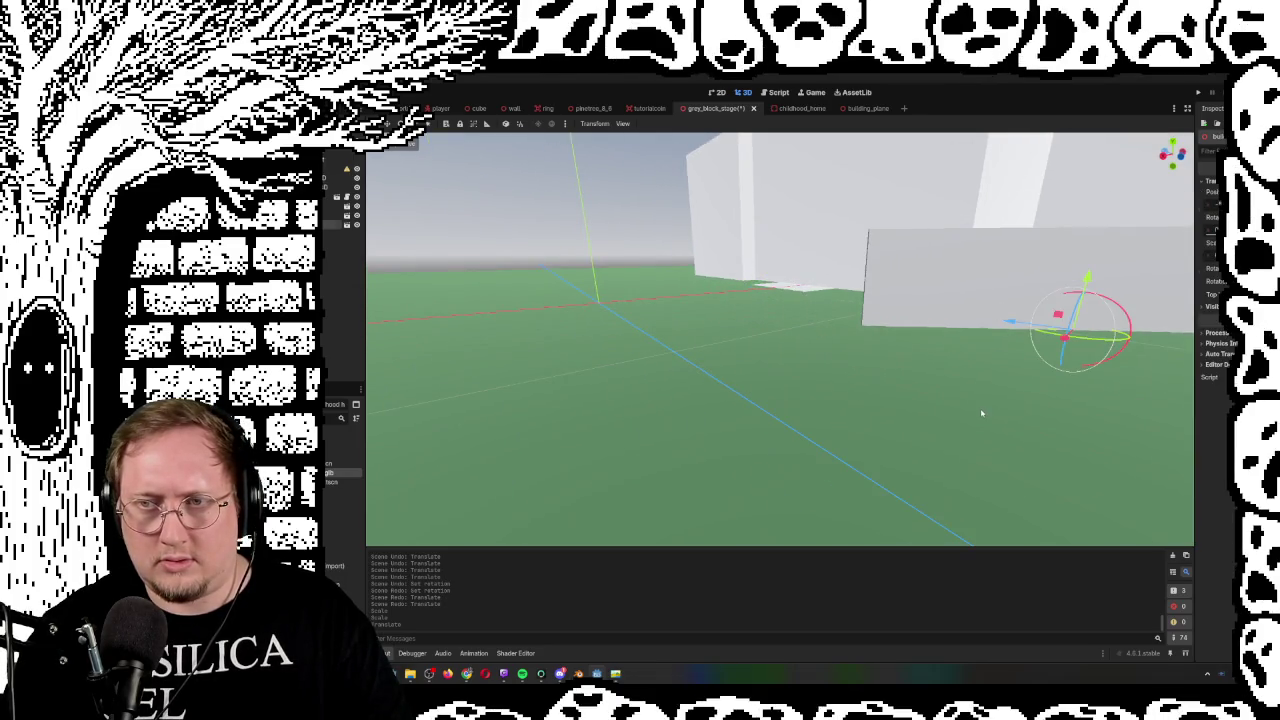
{"action": "key", "text": "ctrl+z"}
{"action": "key", "text": "ctrl+shift+z"}
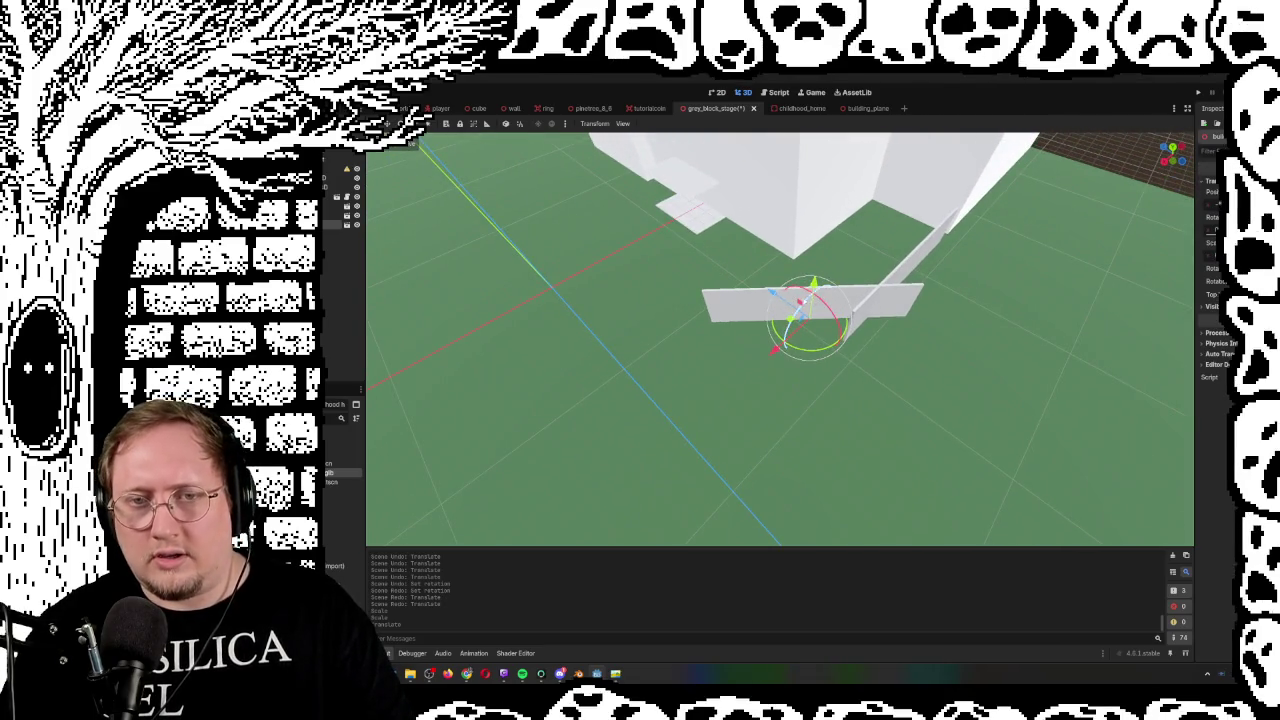
Slide the crossing wall plane along one axis until it crosses the longer wall, viewed from above
{"action": "mouse_move", "coordinate": [768, 297]}
{"action": "left_mouse_down"}
{"action": "mouse_move", "coordinate": [802, 314]}
{"action": "mouse_move", "coordinate": [763, 343]}
{"action": "left_mouse_up"}
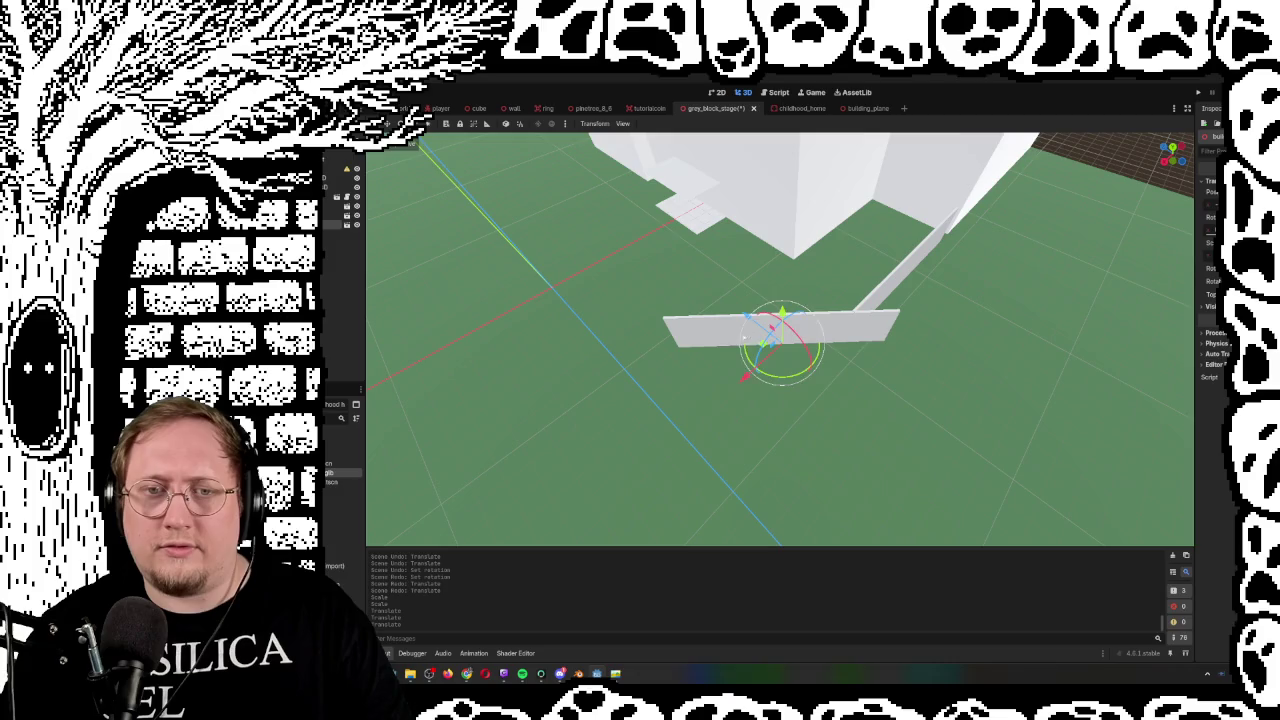
{"action": "key", "text": "w"}
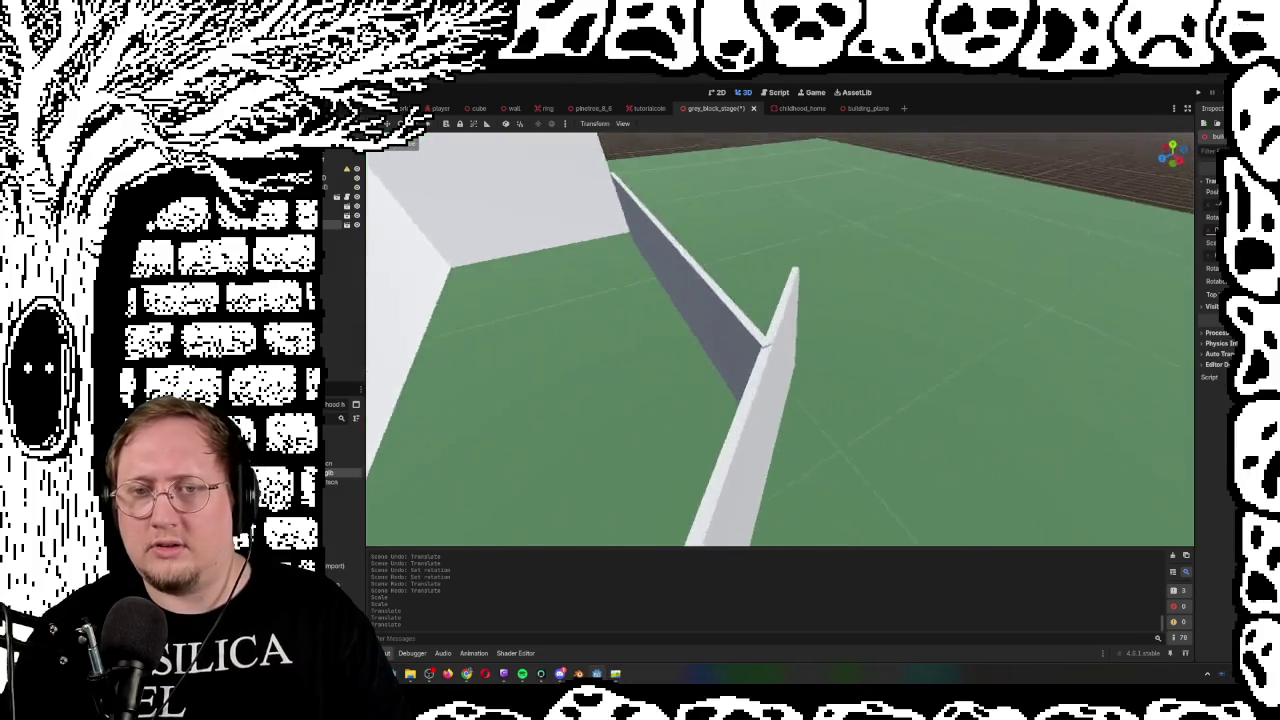
{"action": "key", "text": "s"}
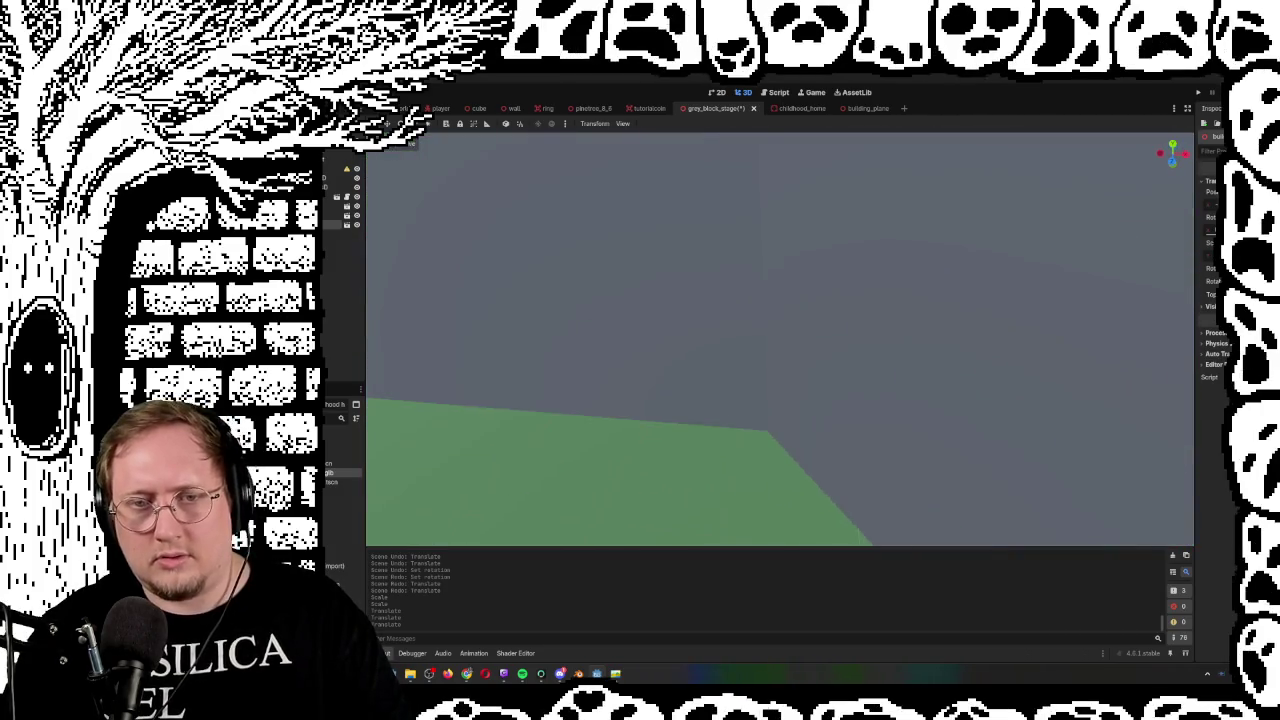
{"action": "key", "text": "e"}
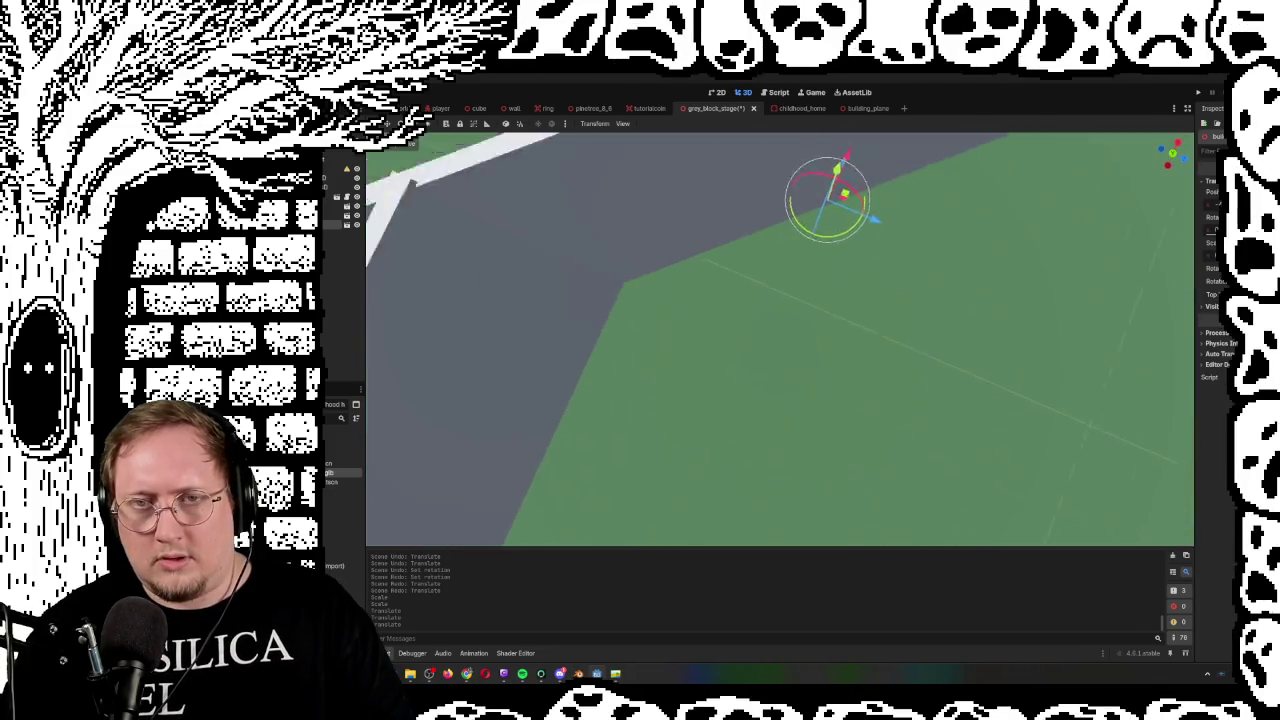
{"action": "key", "text": "w"}
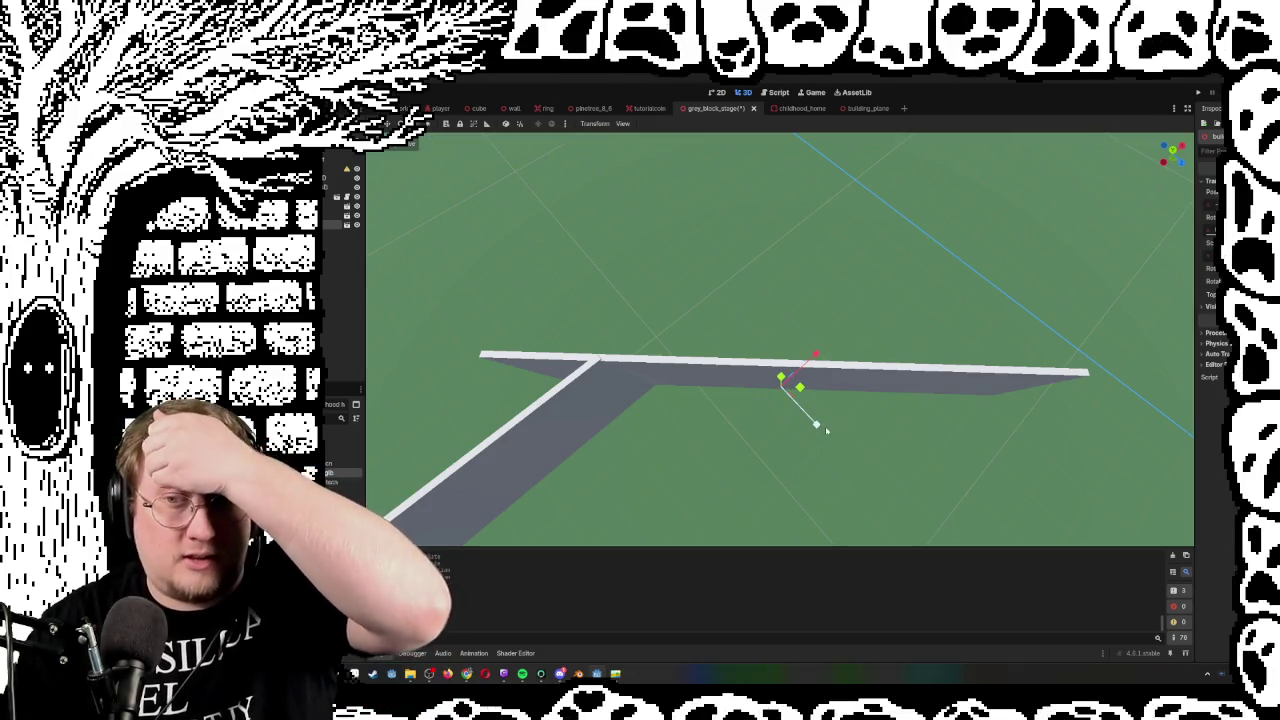
{"action": "left_click_drag", "start_coordinate": [818, 425], "coordinate": [780, 423]}
Shorten the crossing wall by about 3.56 units along its length, undoing a bad scale and move
{"action": "left_click_drag", "start_coordinate": [783, 335], "coordinate": [783, 335]}
{"action": "mouse_move", "coordinate": [888, 474]}
{"action": "left_mouse_down"}
{"action": "mouse_move", "coordinate": [826, 450]}
{"action": "mouse_move", "coordinate": [923, 497]}
{"action": "mouse_move", "coordinate": [1023, 523]}
{"action": "mouse_move", "coordinate": [870, 482]}
{"action": "left_mouse_up"}
{"action": "mouse_move", "coordinate": [746, 331]}
{"action": "left_mouse_down"}
{"action": "mouse_move", "coordinate": [762, 390]}
{"action": "mouse_move", "coordinate": [751, 331]}
{"action": "left_mouse_up"}
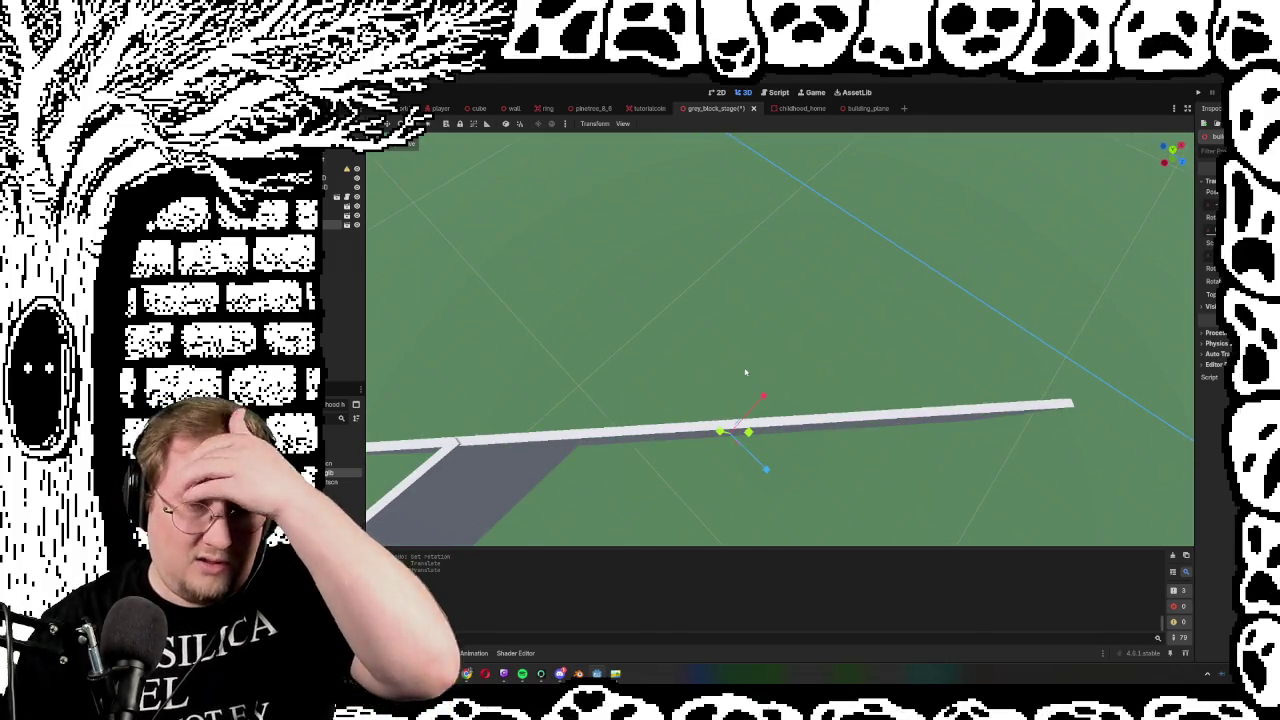
{"action": "key", "text": "ctrl+z"}
{"action": "key", "text": "ctrl+z"}
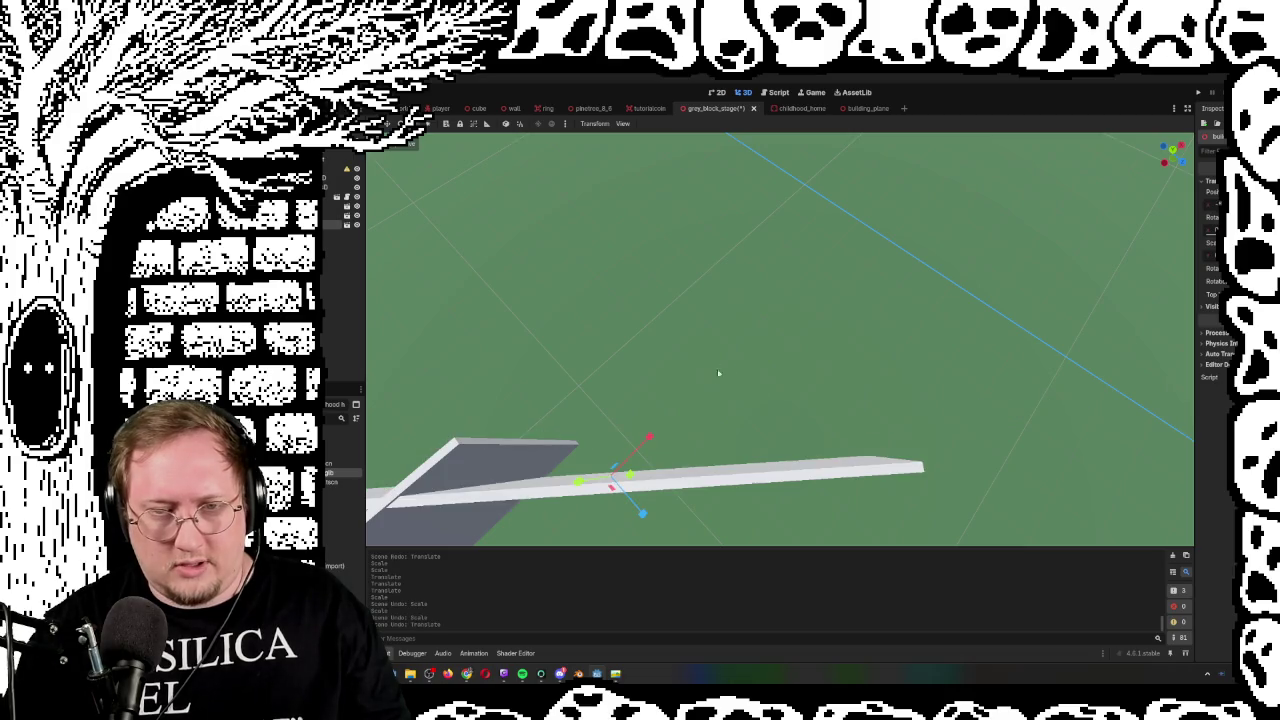
{"action": "key", "text": "ctrl+z"}
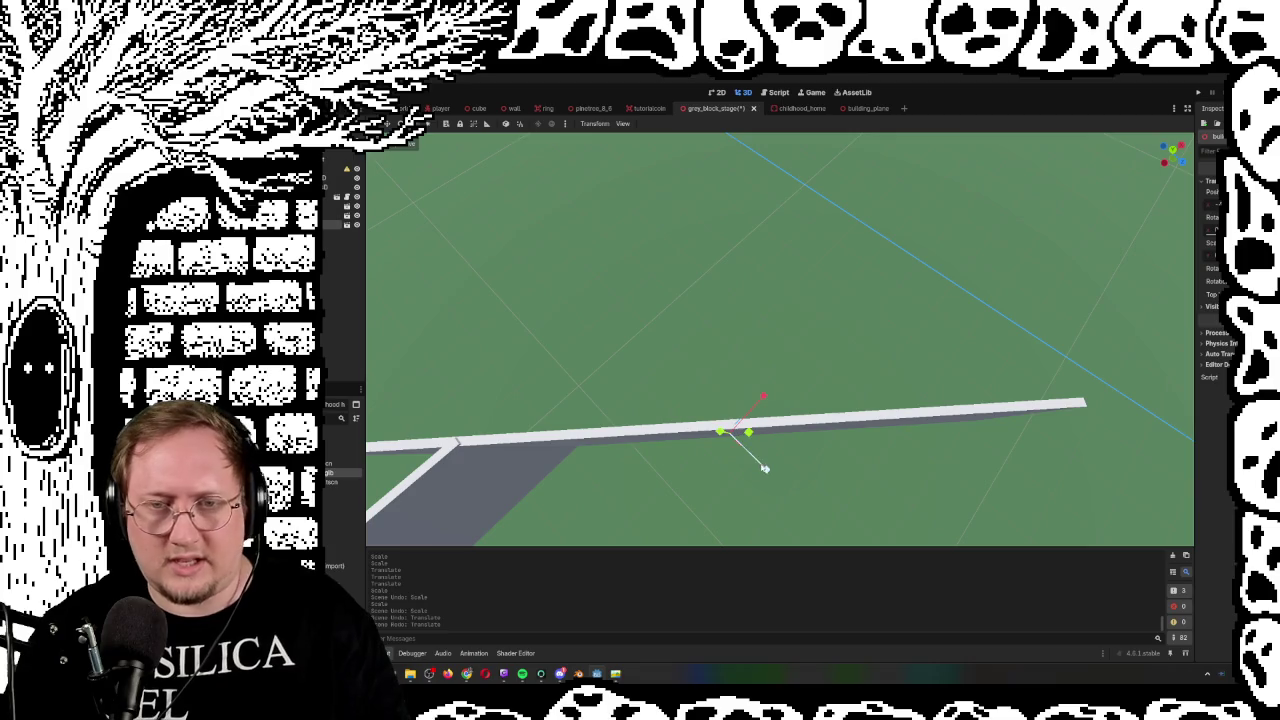
{"action": "left_click_drag", "start_coordinate": [764, 468], "coordinate": [738, 457]}
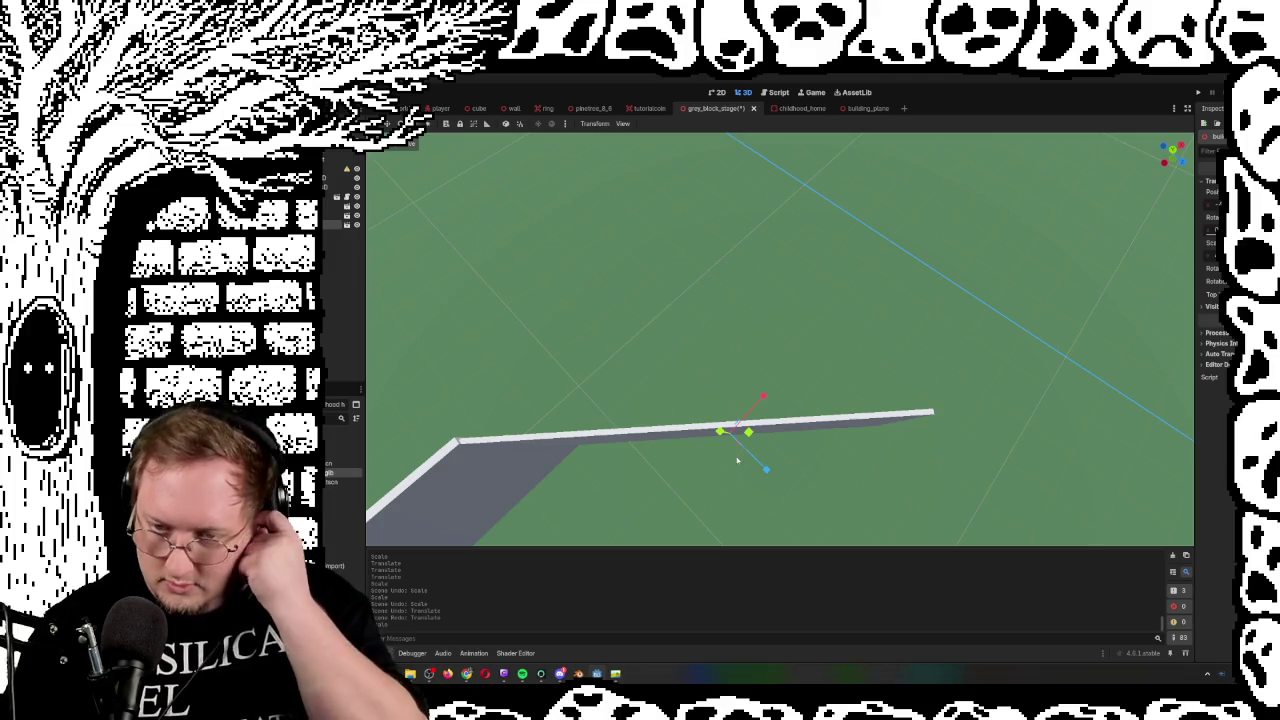
{"action": "mouse_move", "coordinate": [750, 347]}
{"action": "left_mouse_down"}
{"action": "mouse_move", "coordinate": [685, 312]}
{"action": "mouse_move", "coordinate": [690, 360]}
{"action": "mouse_move", "coordinate": [700, 320]}
{"action": "left_mouse_up"}
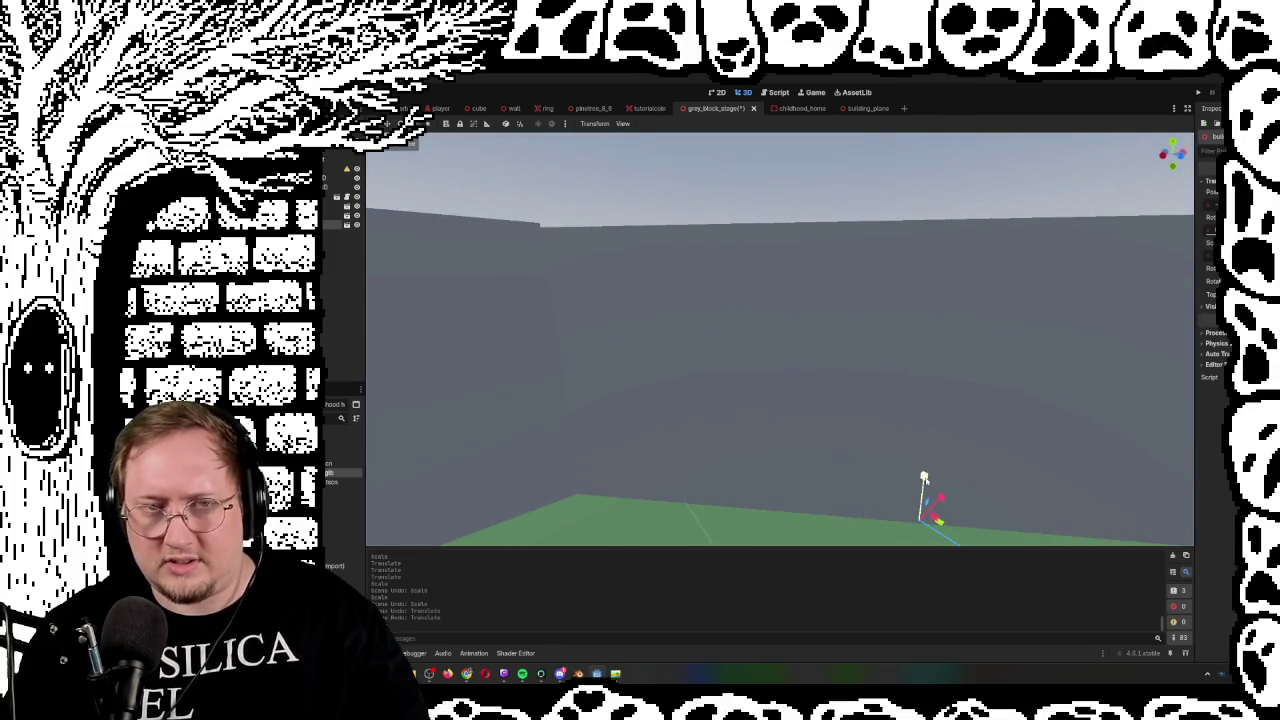
Cancel a vertical scale, undo the wall's last scale change, and delete buildingplane2
{"action": "key", "text": "s"}
{"action": "key", "text": "y"}
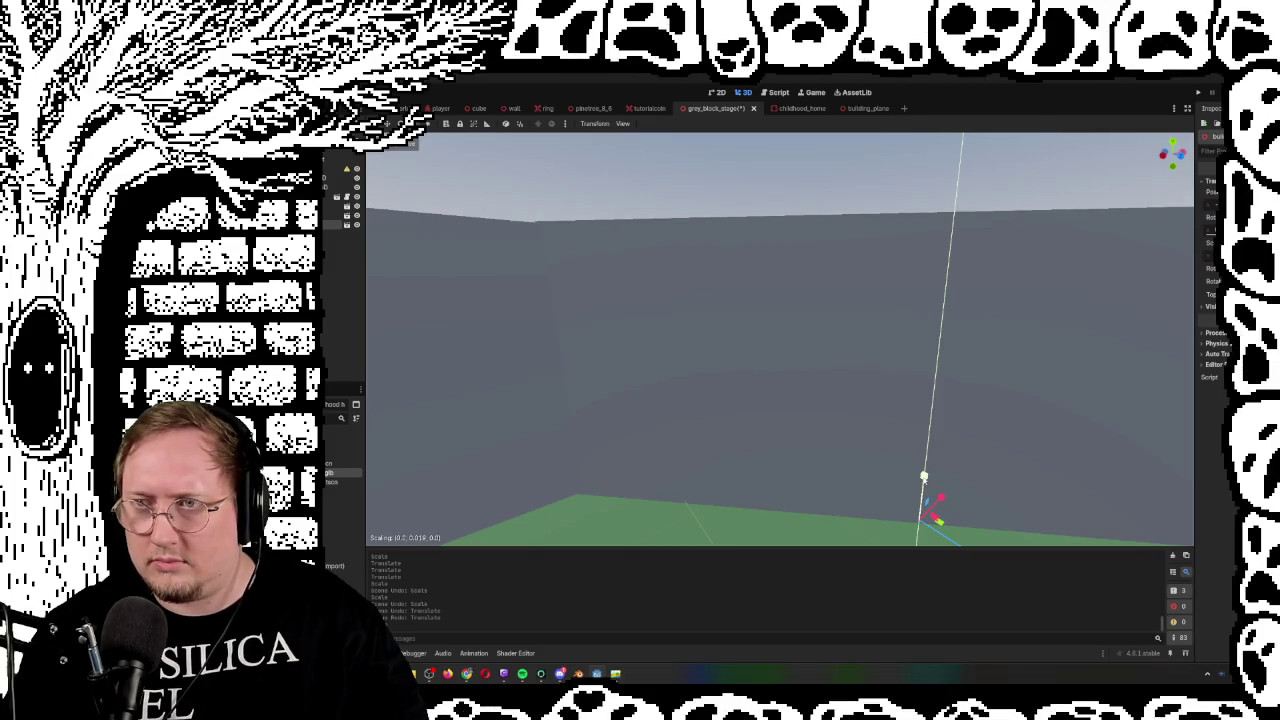
{"action": "key", "text": "Escape"}
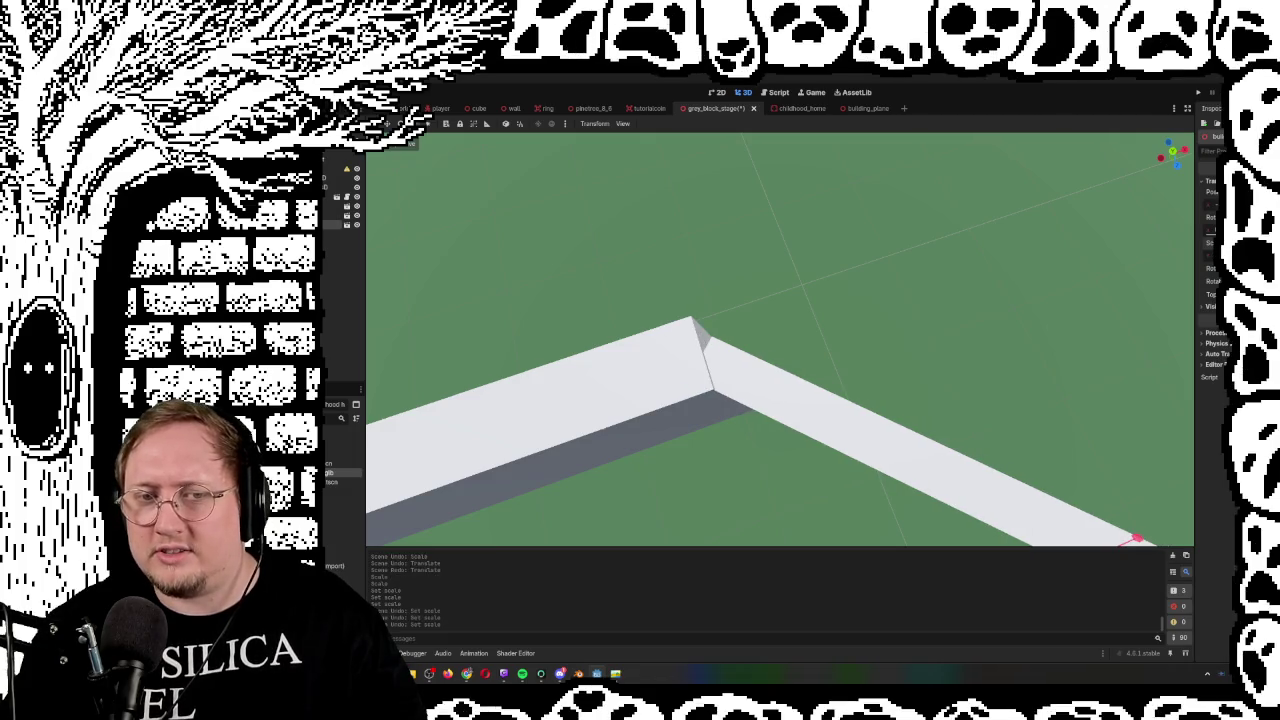
{"action": "key", "text": "ctrl+z"}
{"action": "key", "text": "ctrl+z"}
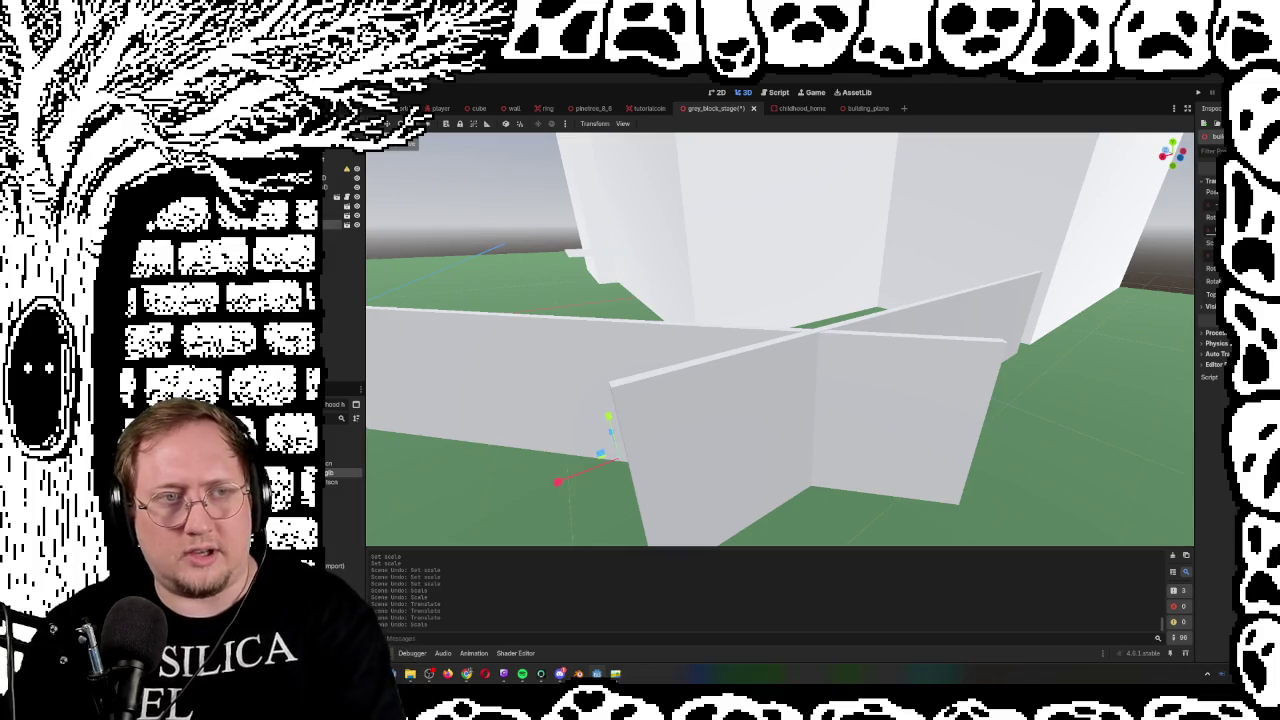
{"action": "key", "text": "Delete"}
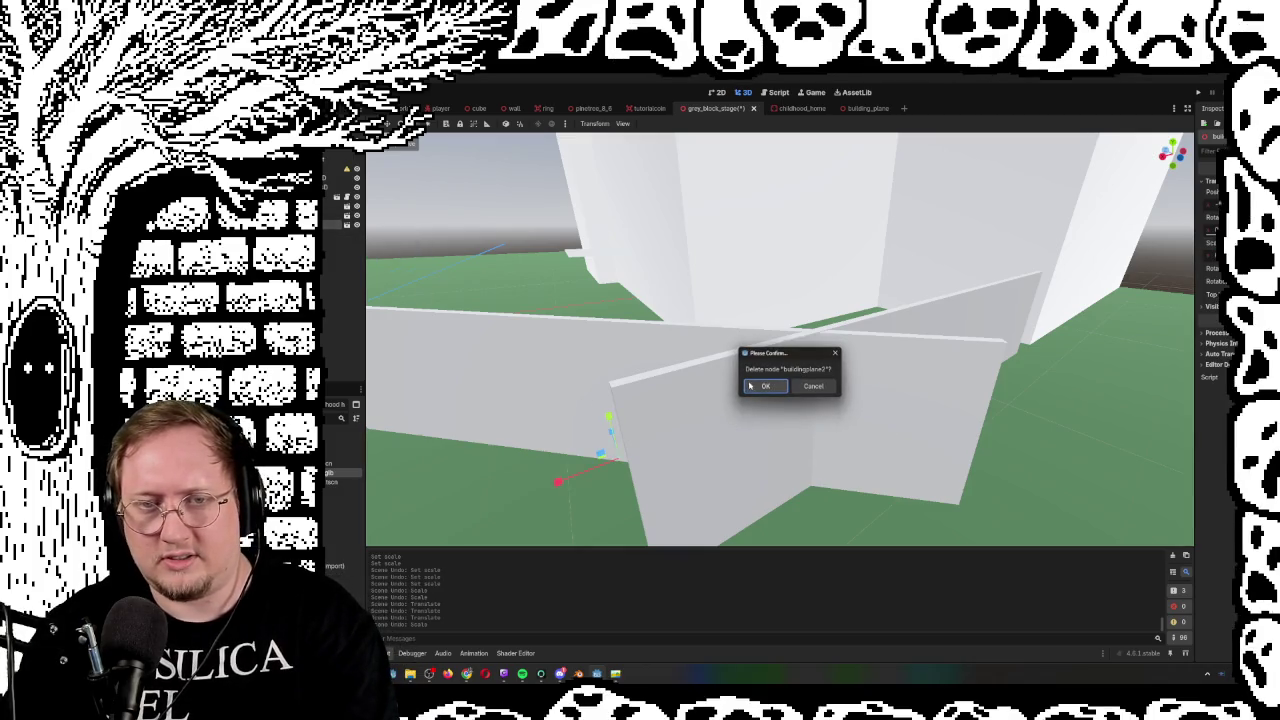
Confirm deleting buildingplane2 and select the remaining wall plane
{"action": "left_click", "coordinate": [751, 385]}
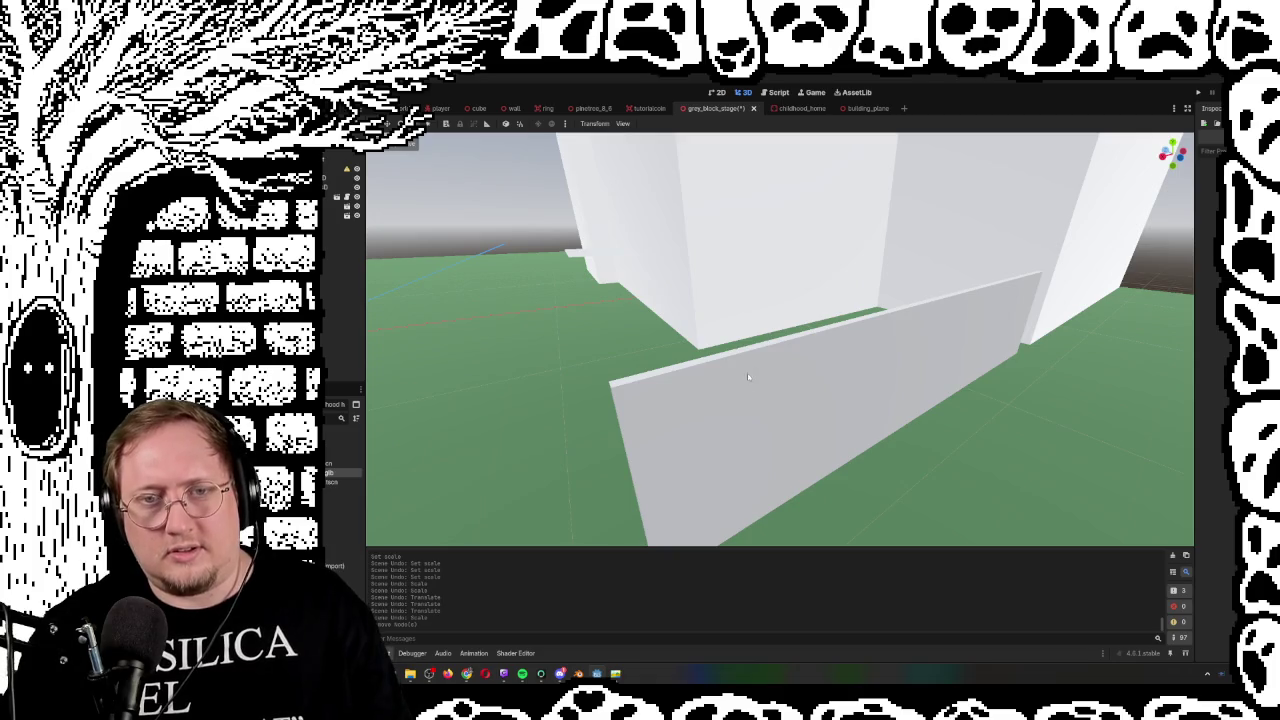
{"action": "left_click", "coordinate": [742, 382]}
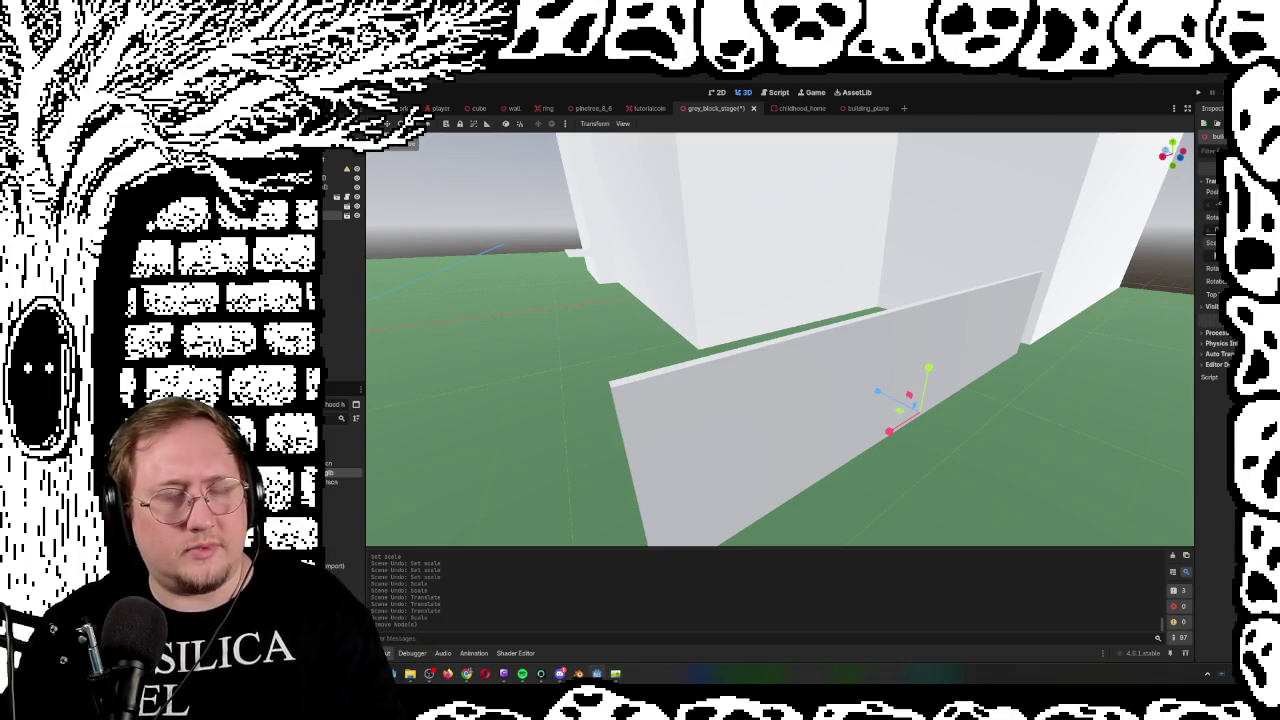
Duplicate the wall plane and move the copy down toward the camera
{"action": "key", "text": "ctrl+d"}
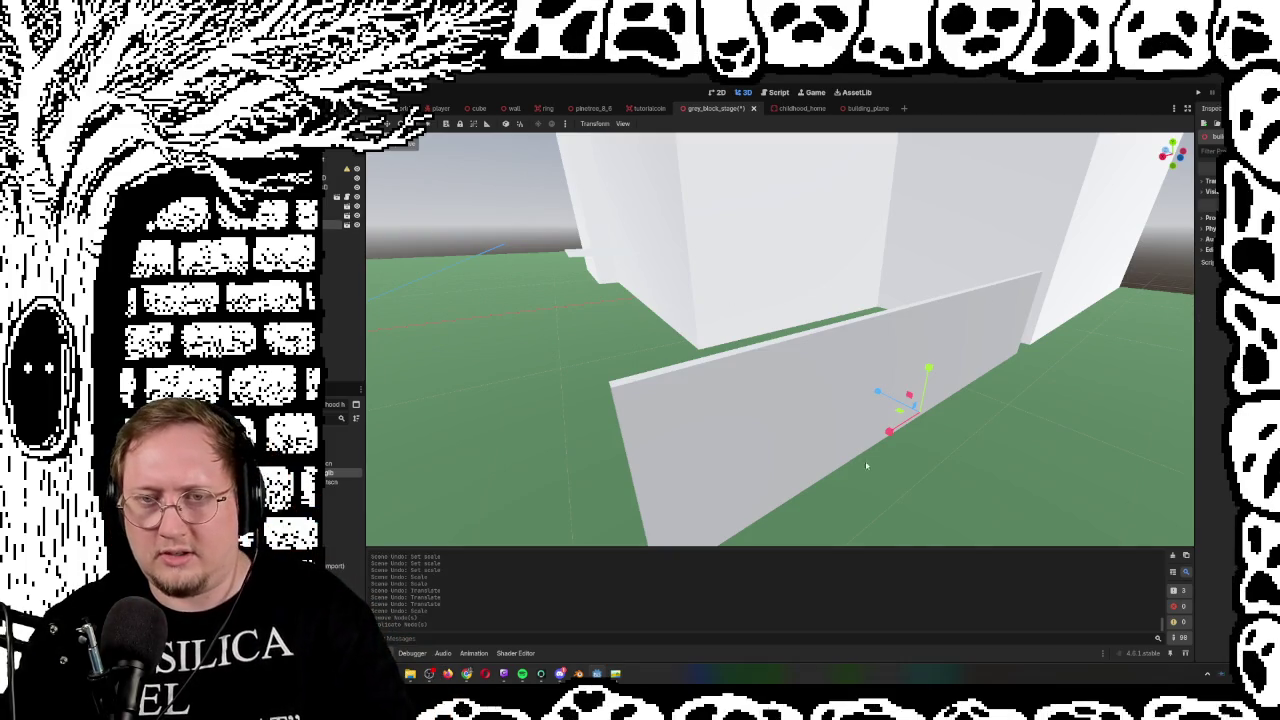
{"action": "mouse_move", "coordinate": [889, 433]}
{"action": "left_mouse_down"}
{"action": "mouse_move", "coordinate": [849, 466]}
{"action": "mouse_move", "coordinate": [897, 436]}
{"action": "mouse_move", "coordinate": [860, 455]}
{"action": "mouse_move", "coordinate": [881, 445]}
{"action": "left_mouse_up"}
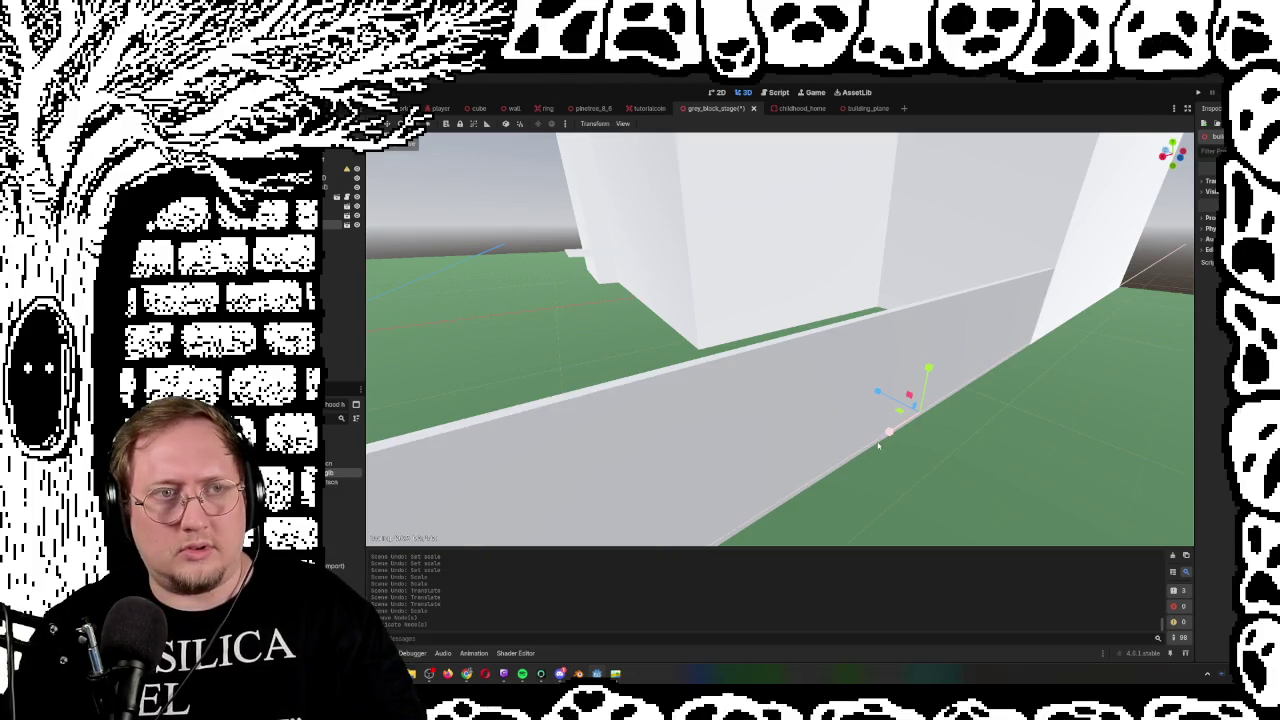
{"action": "key", "text": "ctrl+z"}
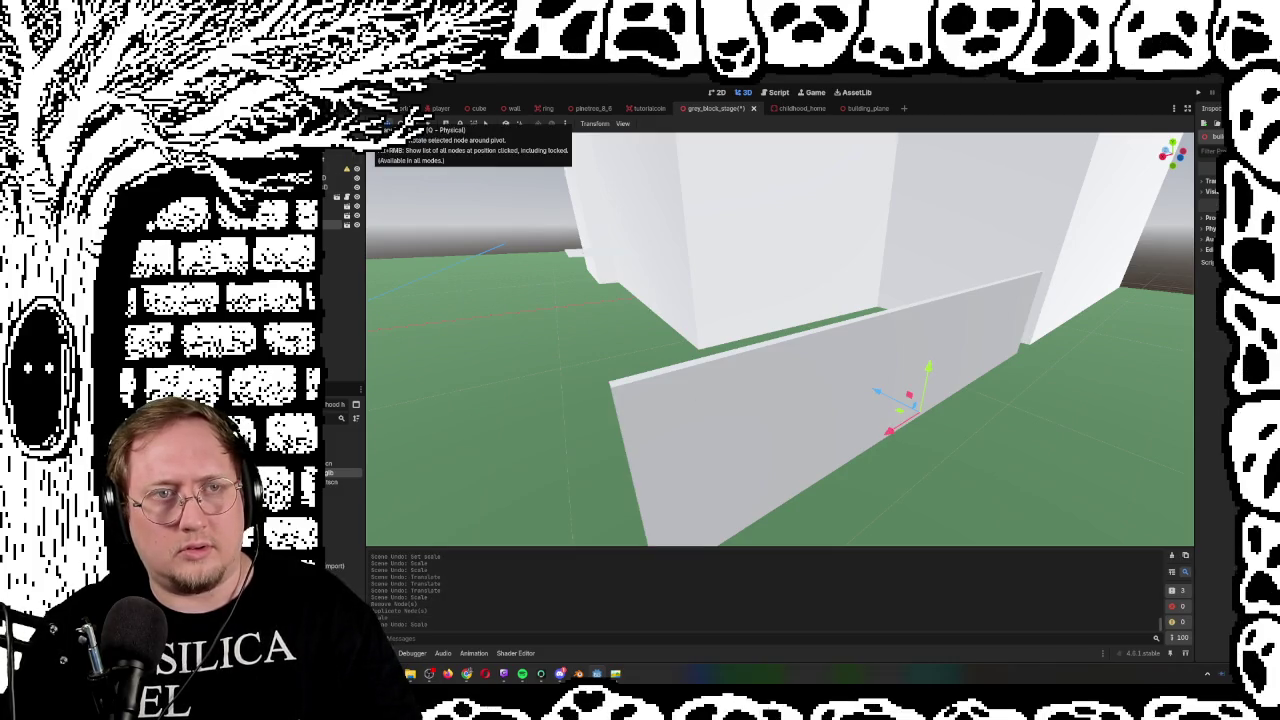
{"action": "left_click_drag", "start_coordinate": [756, 384], "coordinate": [675, 510]}
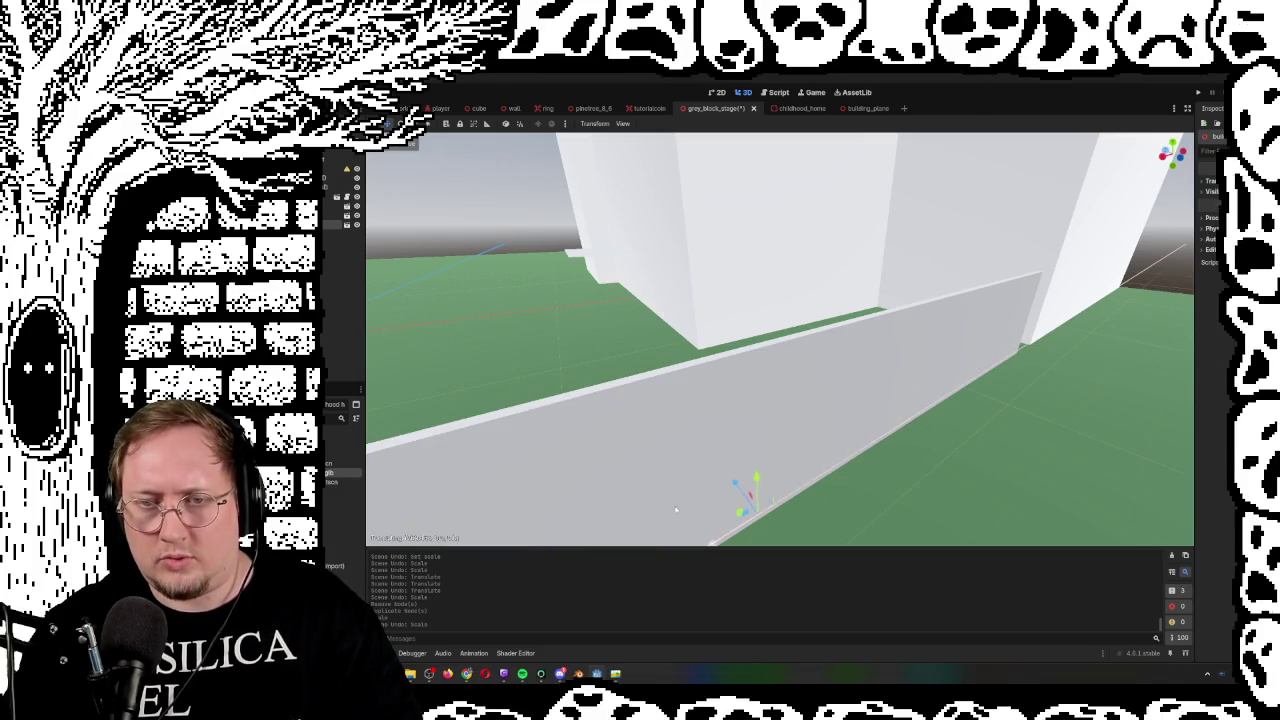
{"action": "mouse_move", "coordinate": [845, 463]}
{"action": "left_mouse_down"}
{"action": "mouse_move", "coordinate": [780, 500]}
{"action": "mouse_move", "coordinate": [800, 475]}
{"action": "left_mouse_up"}
Rotate the duplicate wall about -44 degrees and slide it in line with the other wall
{"action": "key", "text": "e"}
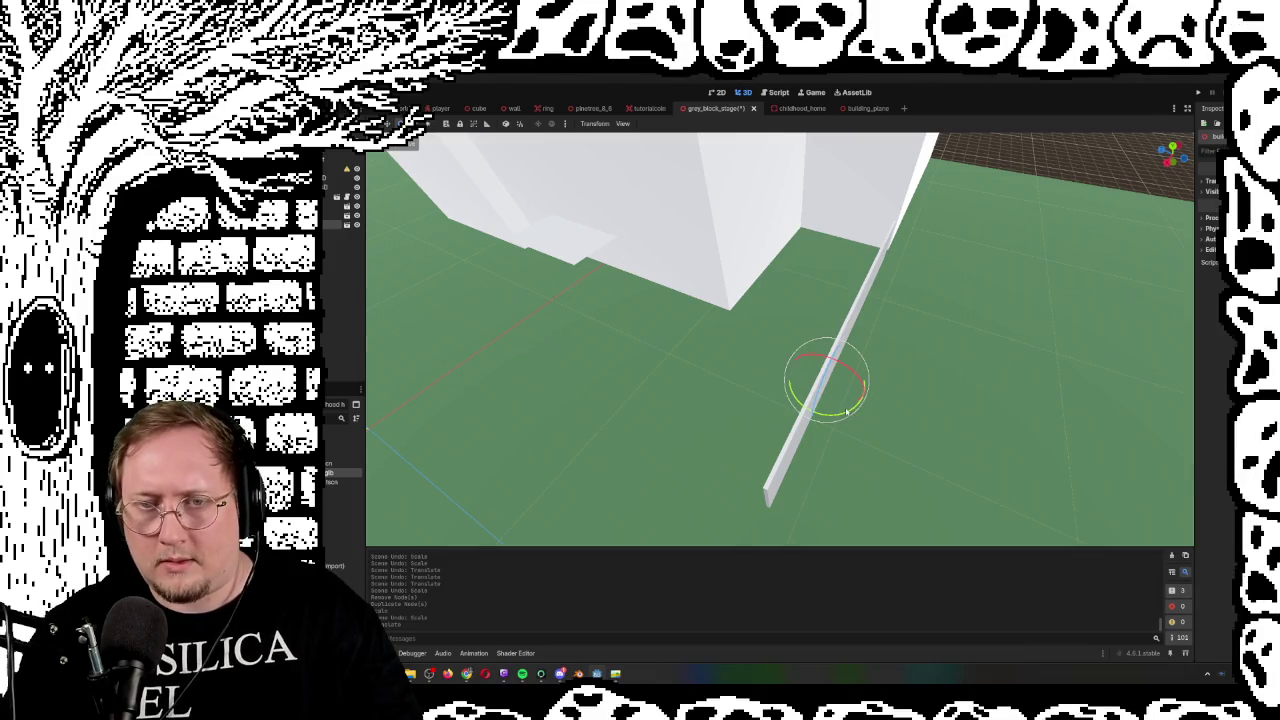
{"action": "mouse_move", "coordinate": [846, 412]}
{"action": "left_mouse_down"}
{"action": "mouse_move", "coordinate": [818, 418]}
{"action": "mouse_move", "coordinate": [812, 405]}
{"action": "mouse_move", "coordinate": [826, 402]}
{"action": "mouse_move", "coordinate": [822, 413]}
{"action": "left_mouse_up"}
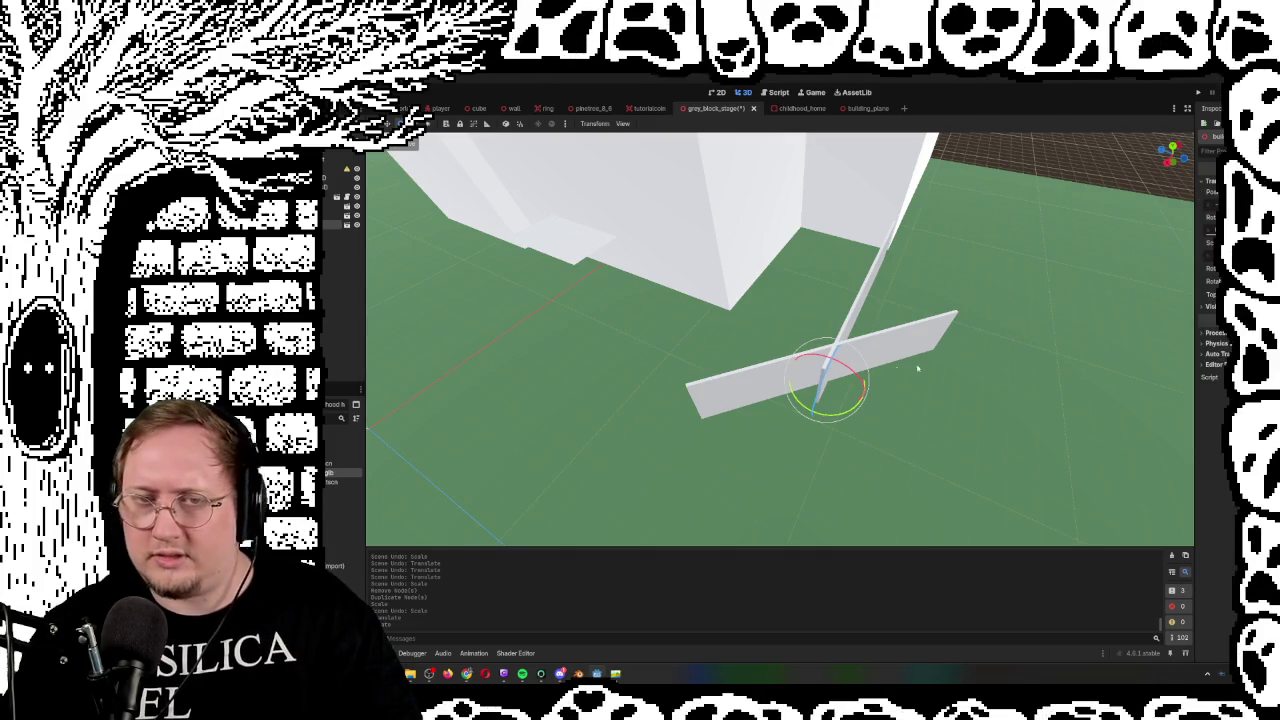
{"action": "key", "text": "w"}
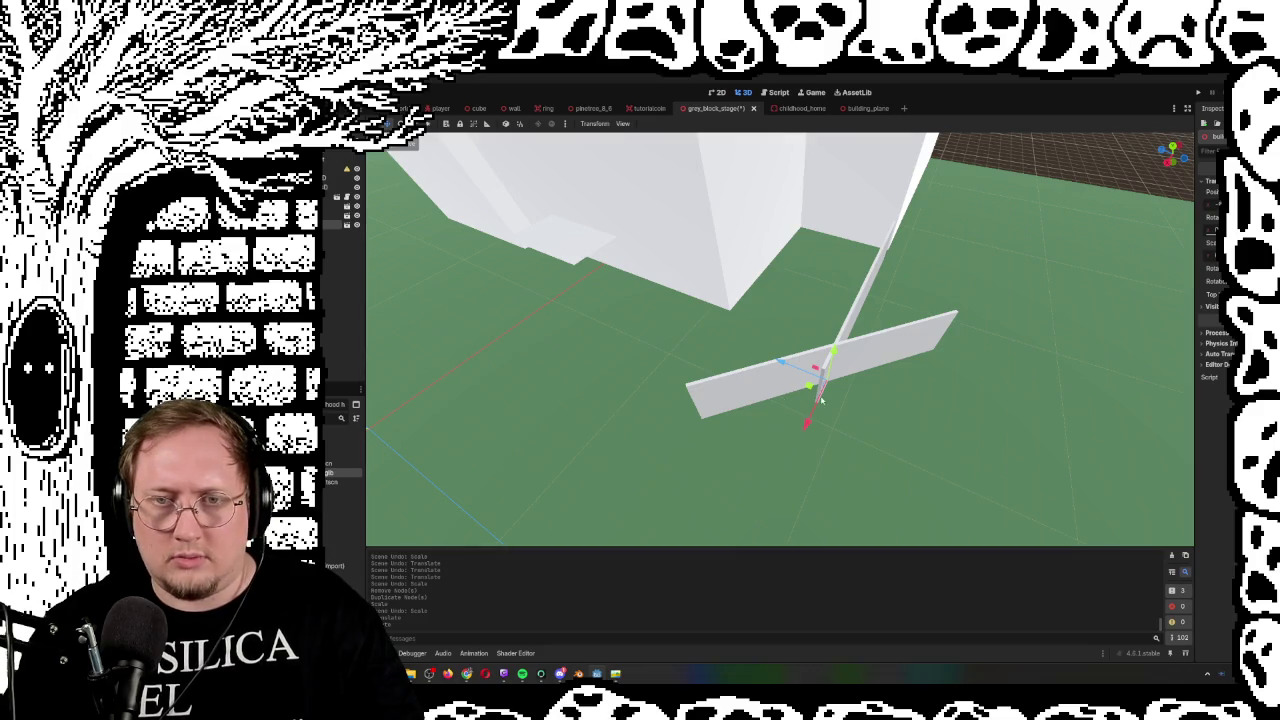
{"action": "left_click_drag", "start_coordinate": [820, 400], "coordinate": [735, 428]}
{"action": "scroll", "coordinate": [903, 429], "scroll_direction": "up", "scroll_amount": 5}
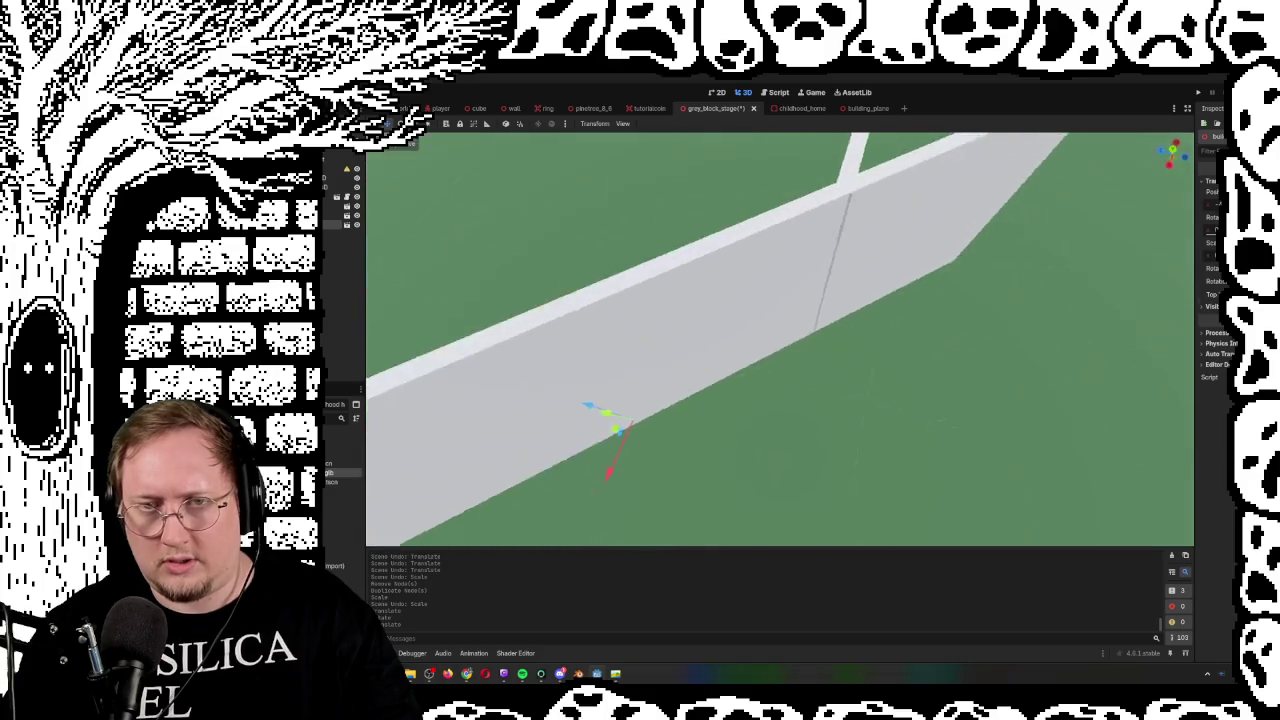
{"action": "mouse_move", "coordinate": [608, 321]}
{"action": "left_mouse_down"}
{"action": "mouse_move", "coordinate": [680, 285]}
{"action": "mouse_move", "coordinate": [700, 320]}
{"action": "mouse_move", "coordinate": [670, 335]}
{"action": "mouse_move", "coordinate": [630, 280]}
{"action": "mouse_move", "coordinate": [665, 300]}
{"action": "mouse_move", "coordinate": [405, 290]}
{"action": "mouse_move", "coordinate": [600, 310]}
{"action": "mouse_move", "coordinate": [619, 268]}
{"action": "left_mouse_up"}
{"action": "mouse_move", "coordinate": [729, 246]}
{"action": "left_mouse_down"}
{"action": "mouse_move", "coordinate": [557, 470]}
{"action": "mouse_move", "coordinate": [590, 480]}
{"action": "left_mouse_up"}
Rotate the plank 45 degrees and slide it along the Z axis
{"action": "left_click_drag", "start_coordinate": [600, 300], "coordinate": [446, 271]}
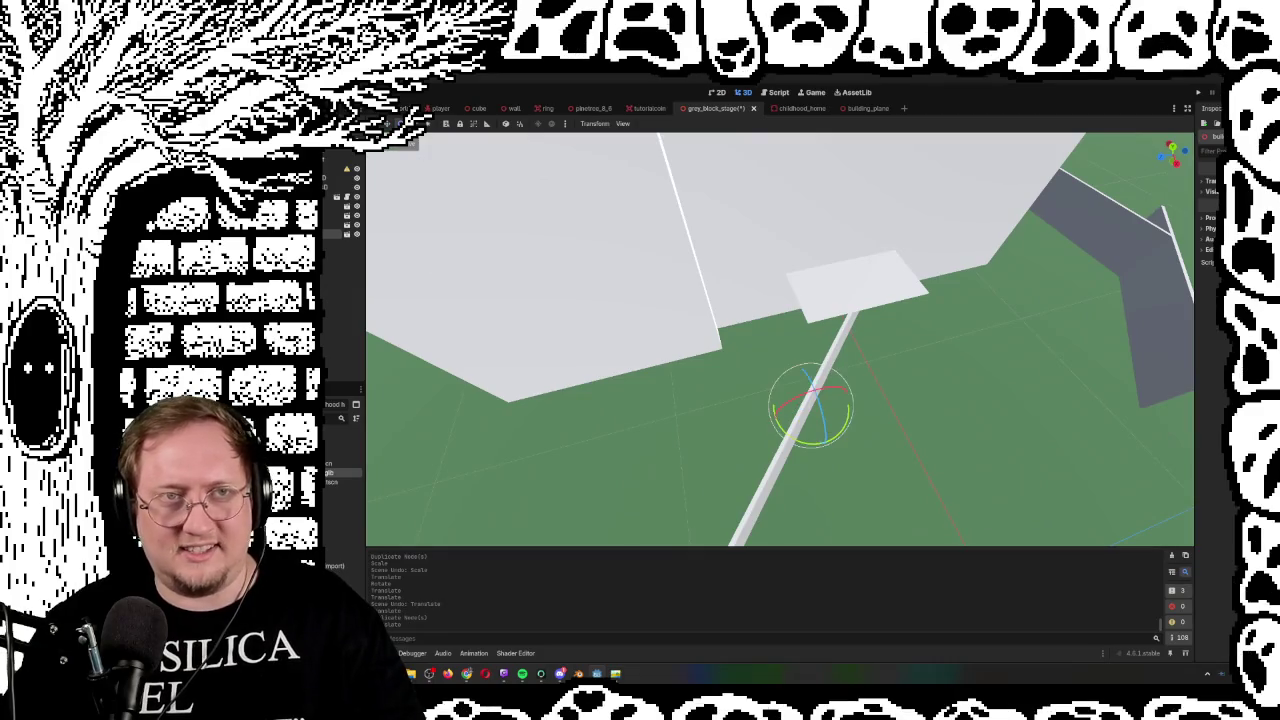
{"action": "left_click_drag", "start_coordinate": [793, 434], "coordinate": [937, 393]}
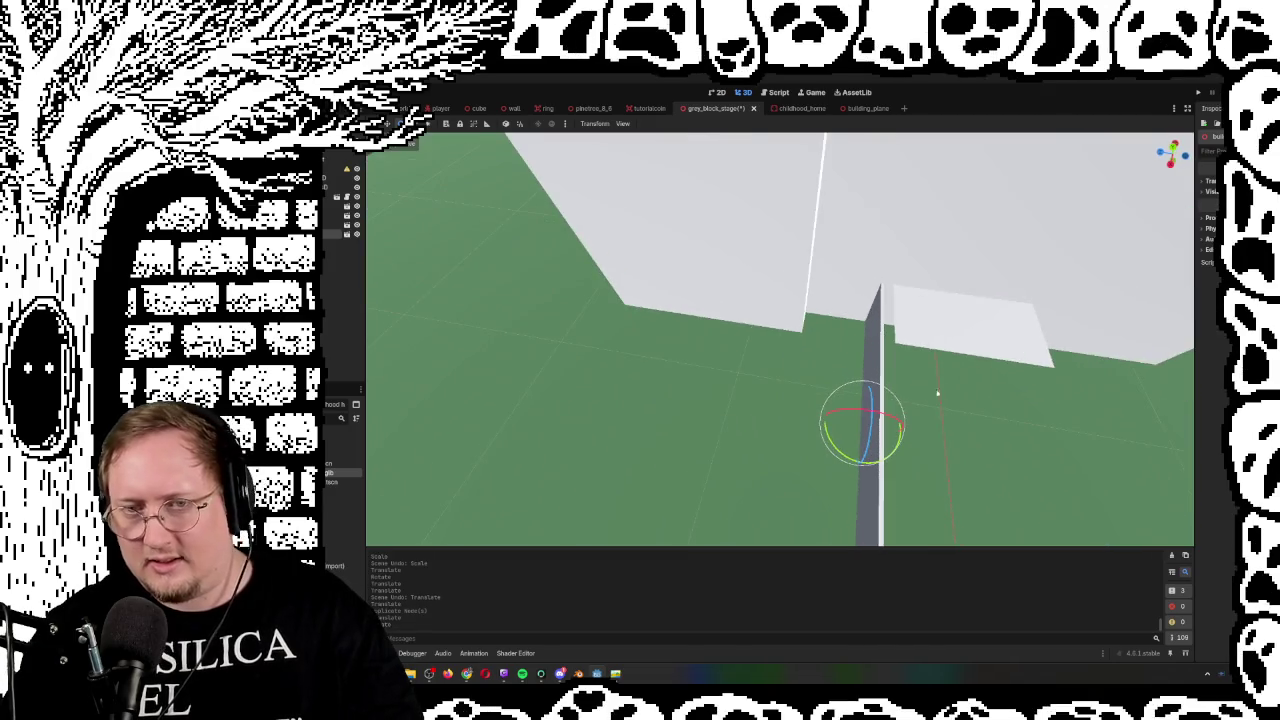
{"action": "left_click_drag", "start_coordinate": [812, 414], "coordinate": [744, 420]}
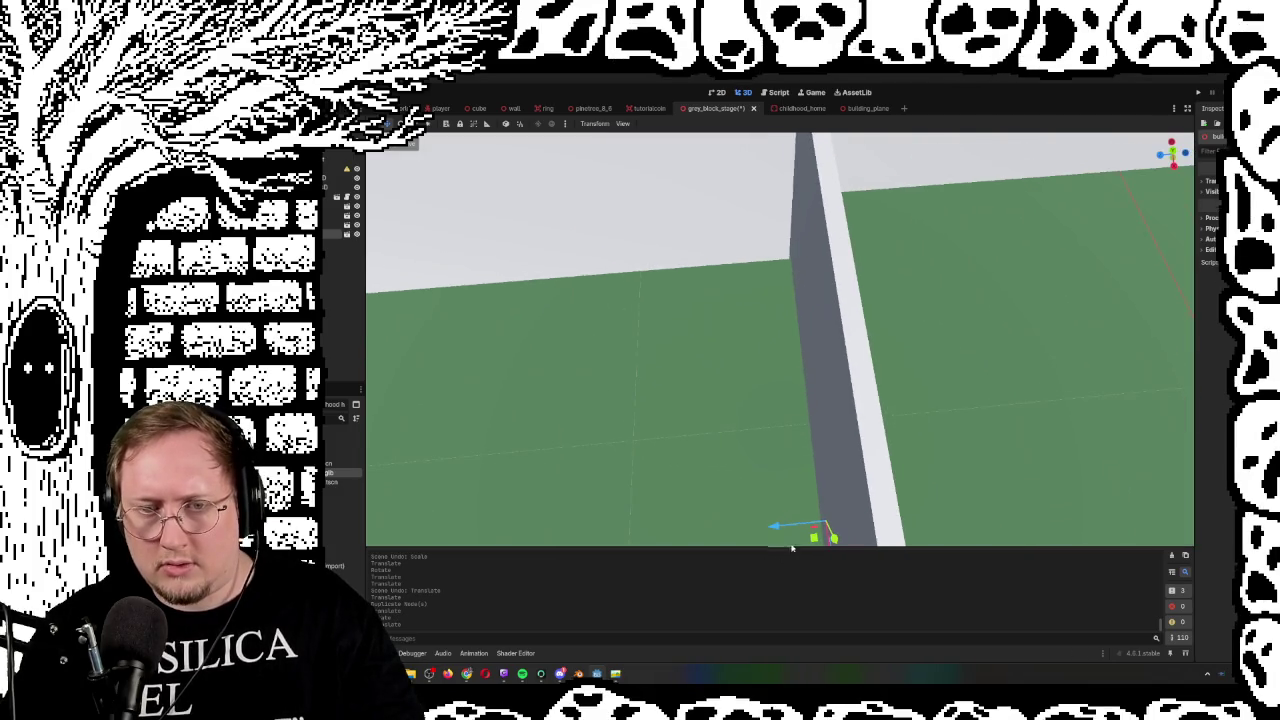
Shift the wall along Z and X before the building, then turn it about 85 degrees
{"action": "mouse_move", "coordinate": [781, 529]}
{"action": "left_mouse_down"}
{"action": "mouse_move", "coordinate": [869, 363]}
{"action": "mouse_move", "coordinate": [908, 329]}
{"action": "left_mouse_up"}
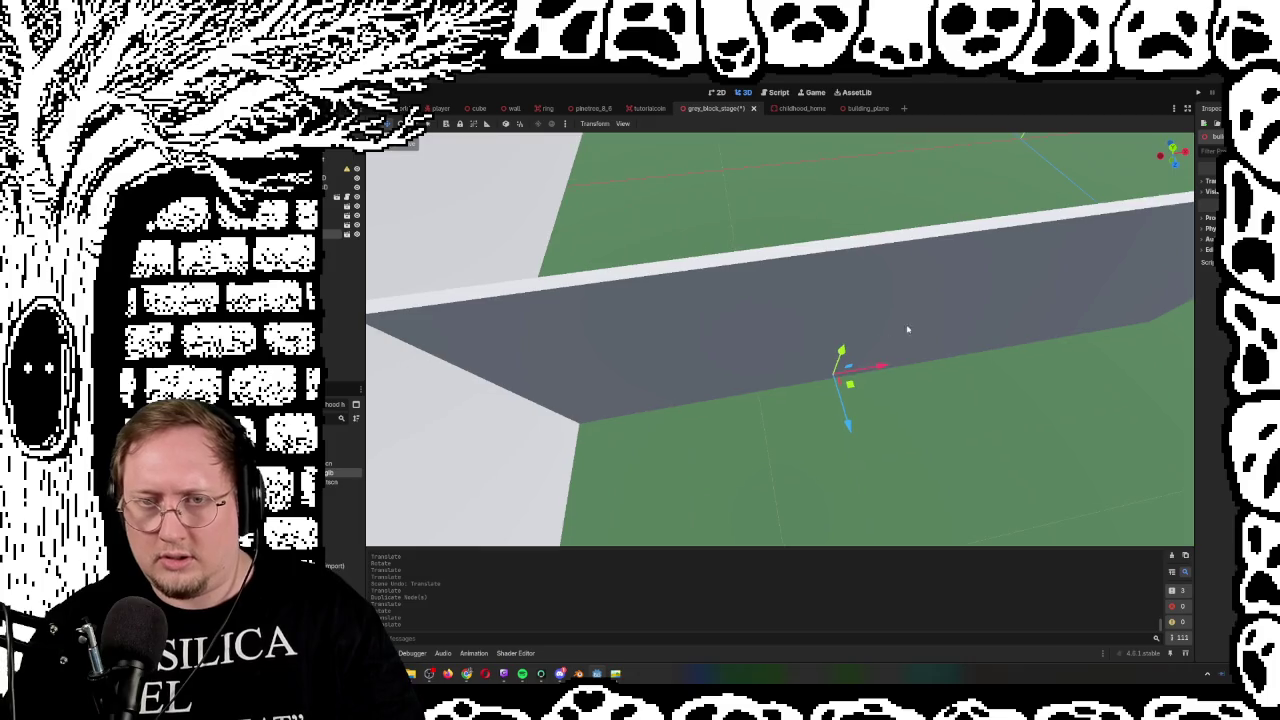
{"action": "left_click_drag", "start_coordinate": [877, 370], "coordinate": [1056, 350]}
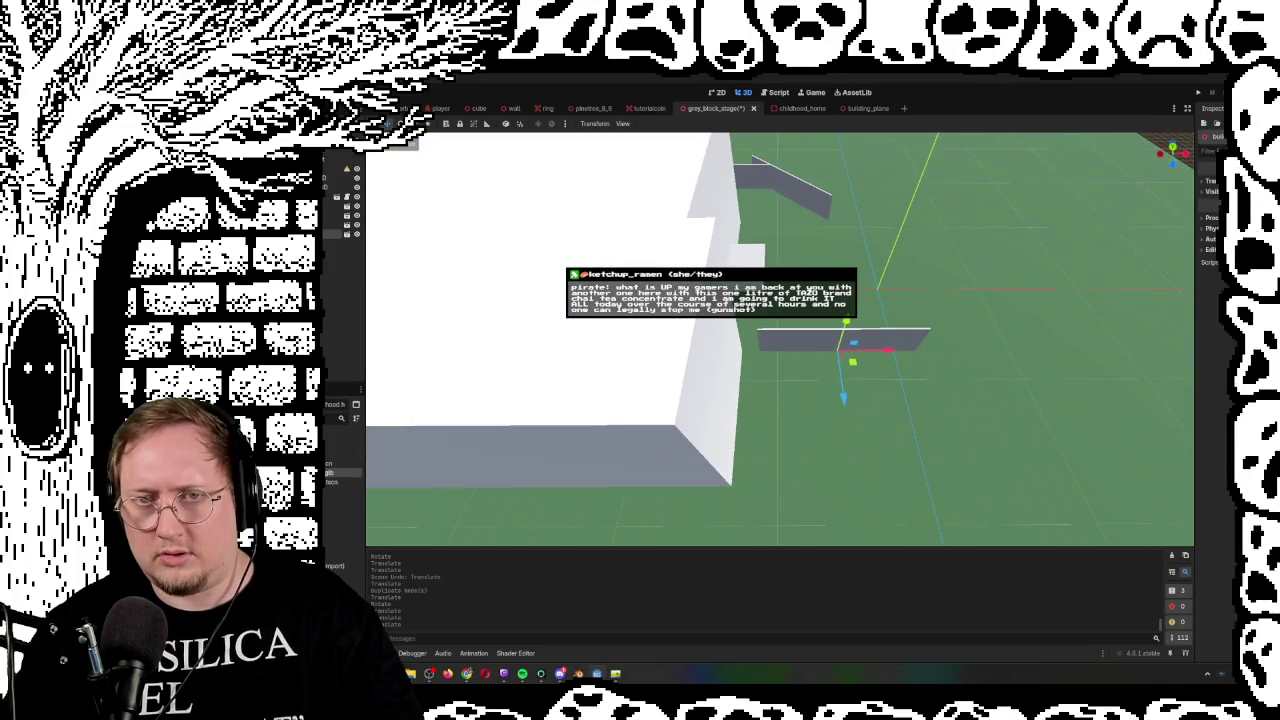
{"action": "left_click_drag", "start_coordinate": [902, 358], "coordinate": [910, 358]}
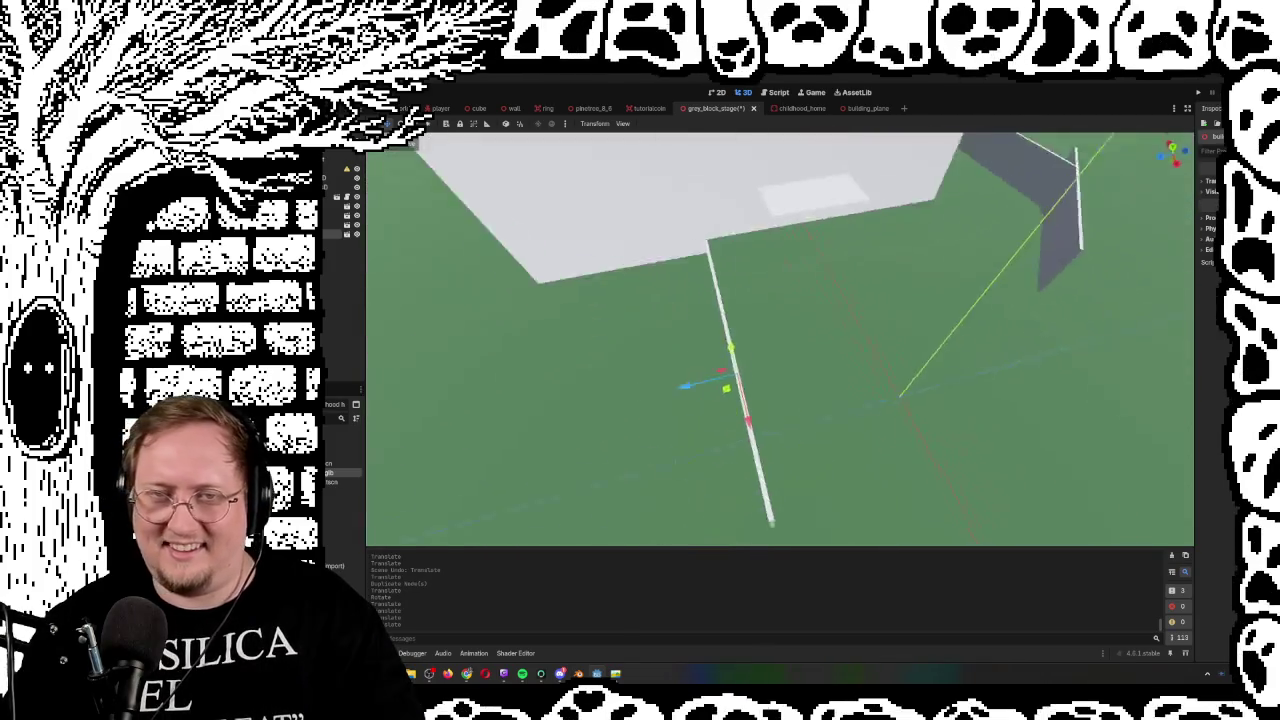
{"action": "left_click_drag", "start_coordinate": [857, 275], "coordinate": [857, 275]}
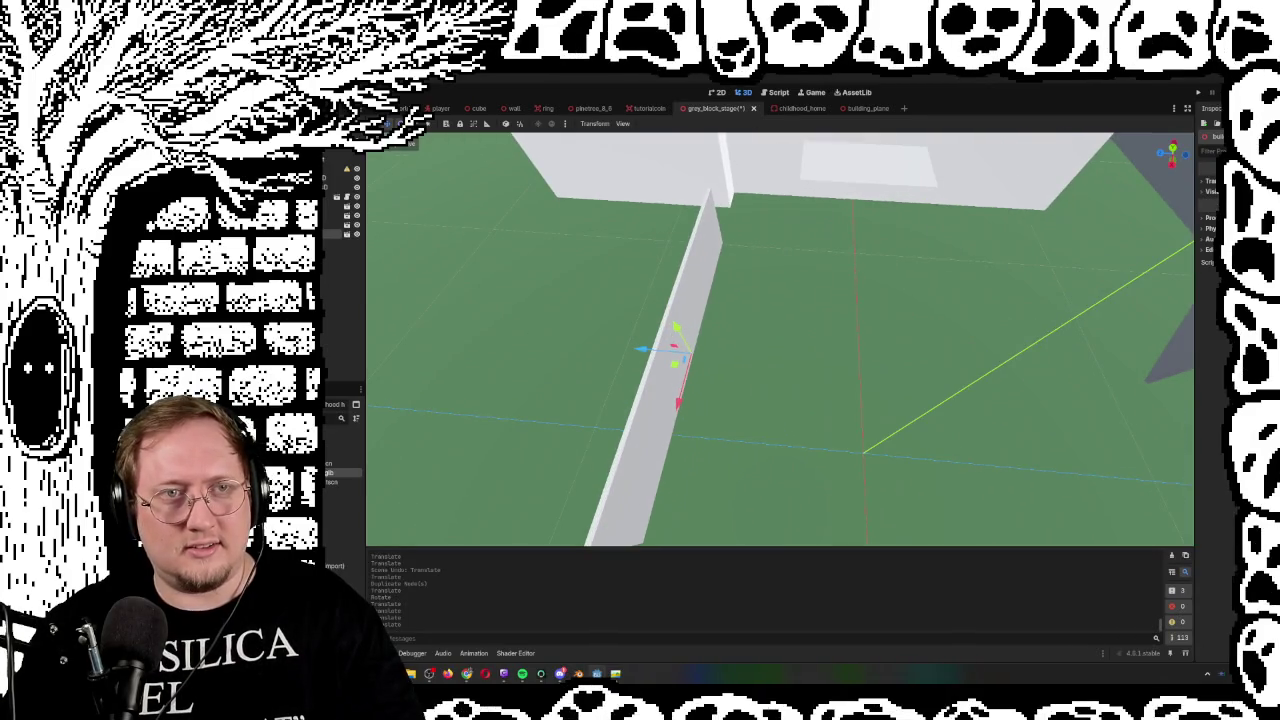
{"action": "left_click_drag", "start_coordinate": [658, 381], "coordinate": [715, 382]}
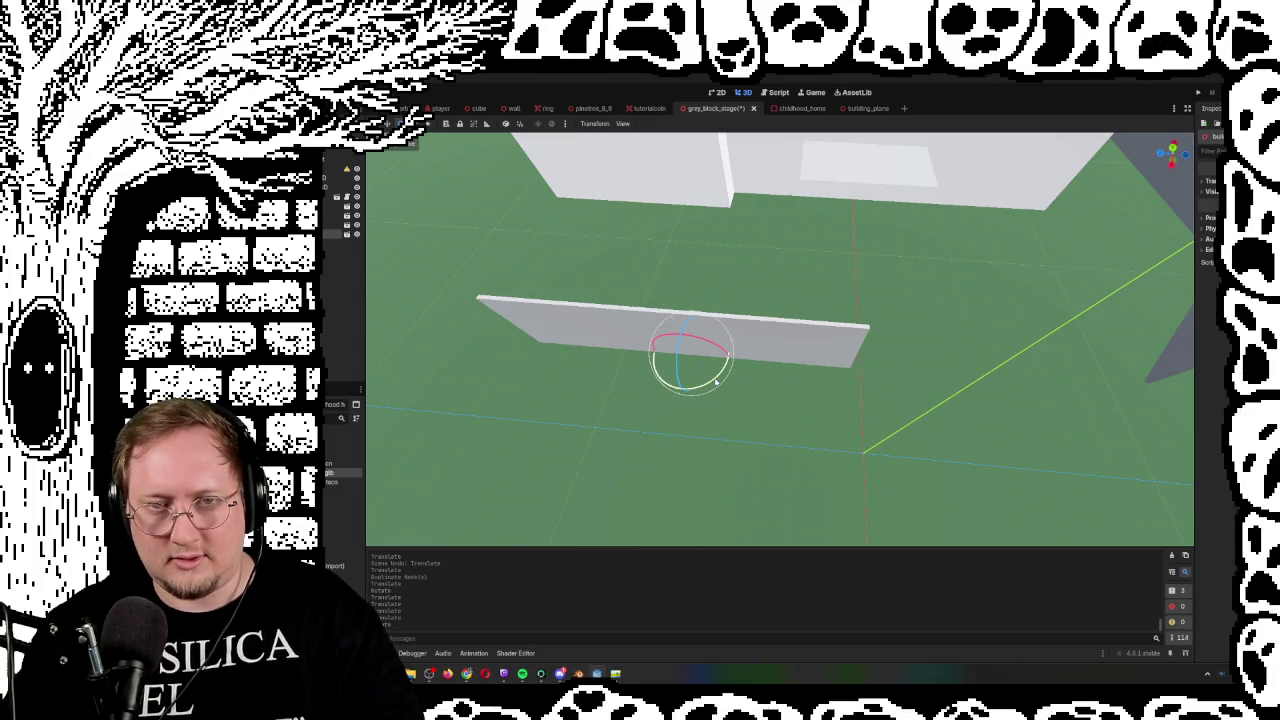
Translate the upright wall along X and Z to stand in front of the white building
{"action": "key", "text": "w"}
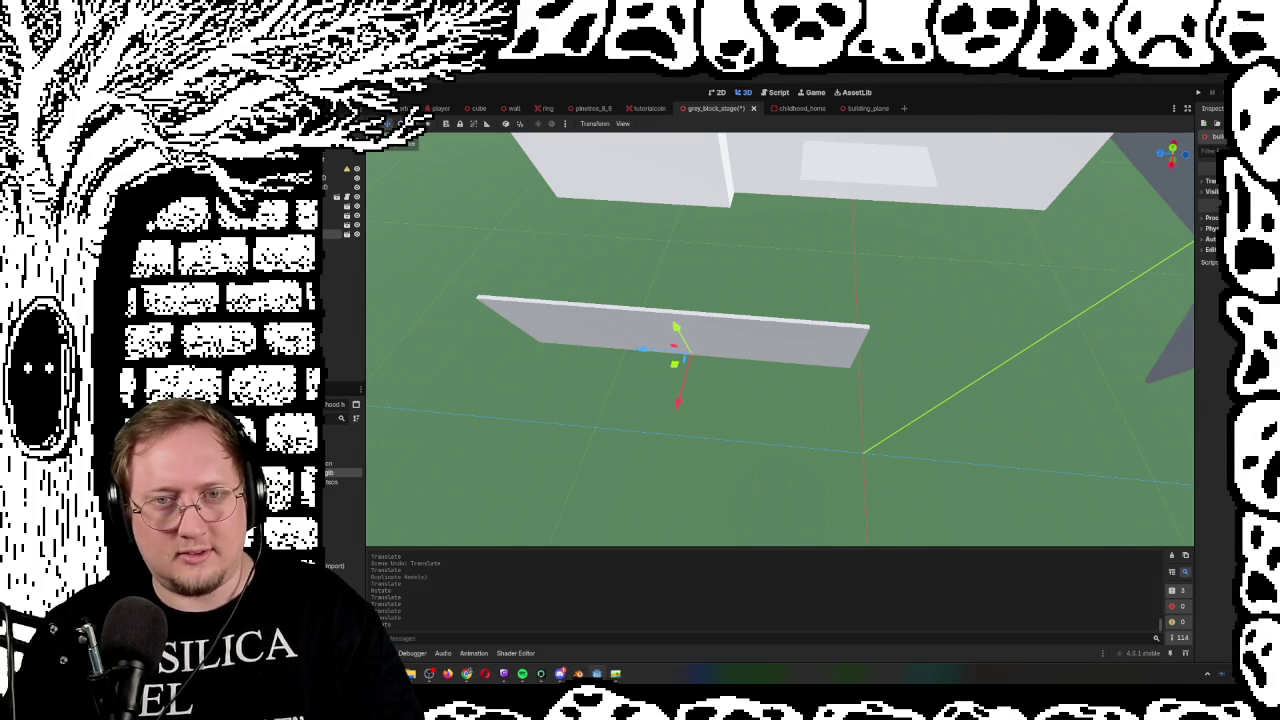
{"action": "left_click_drag", "start_coordinate": [656, 370], "coordinate": [932, 385]}
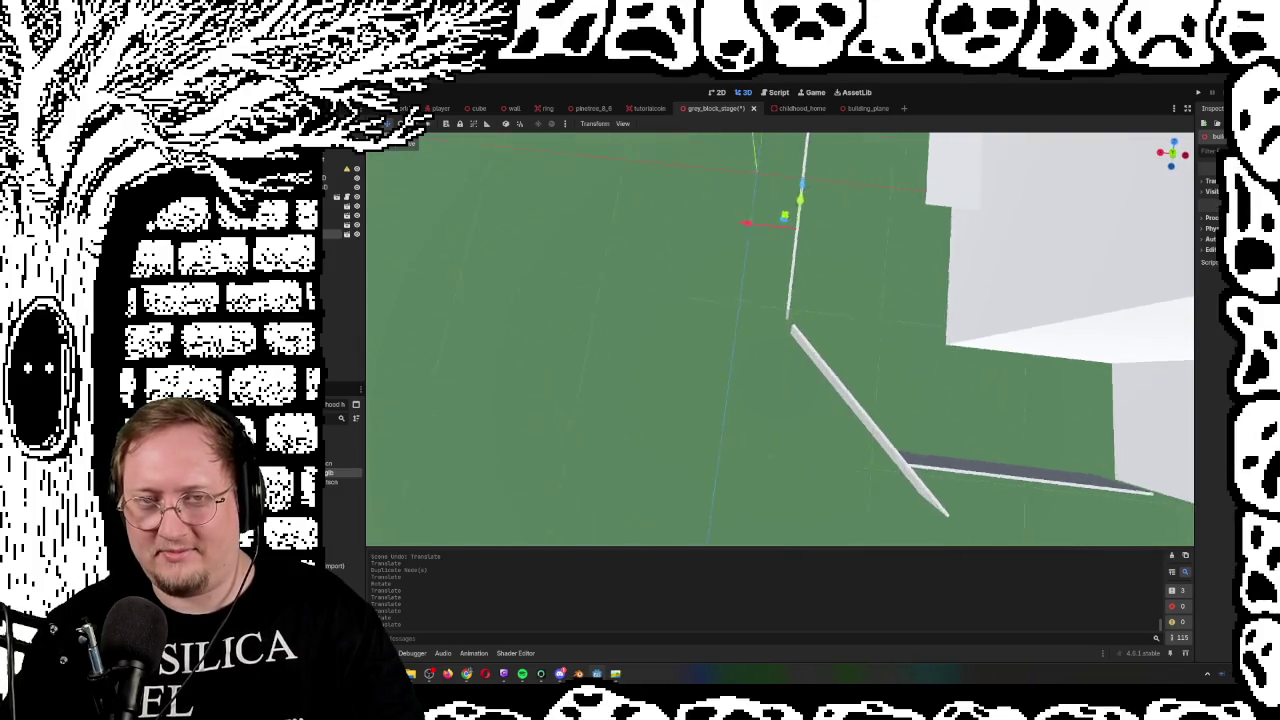
{"action": "left_click_drag", "start_coordinate": [734, 268], "coordinate": [753, 264]}
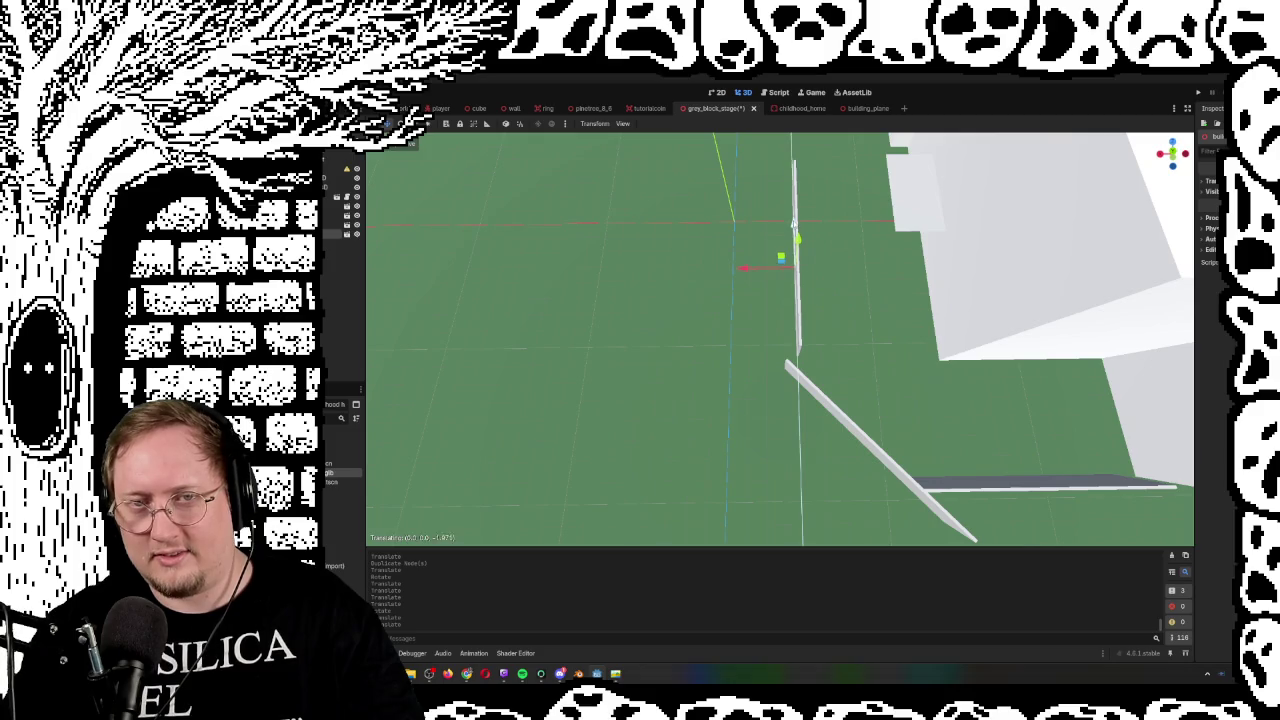
{"action": "mouse_move", "coordinate": [800, 241]}
{"action": "left_mouse_down"}
{"action": "mouse_move", "coordinate": [1190, 312]}
{"action": "mouse_move", "coordinate": [1130, 304]}
{"action": "left_mouse_up"}
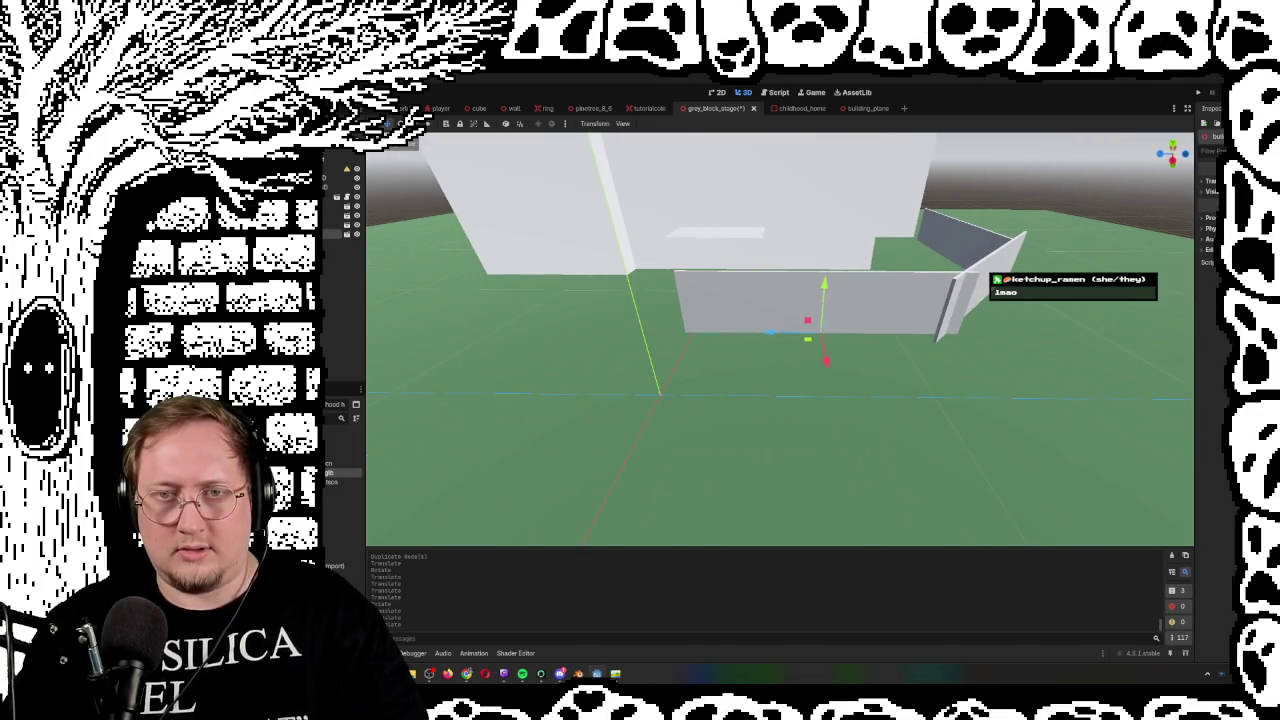
{"action": "mouse_move", "coordinate": [772, 331]}
{"action": "left_mouse_down"}
{"action": "mouse_move", "coordinate": [700, 350]}
{"action": "mouse_move", "coordinate": [724, 326]}
{"action": "mouse_move", "coordinate": [399, 249]}
{"action": "left_mouse_up"}
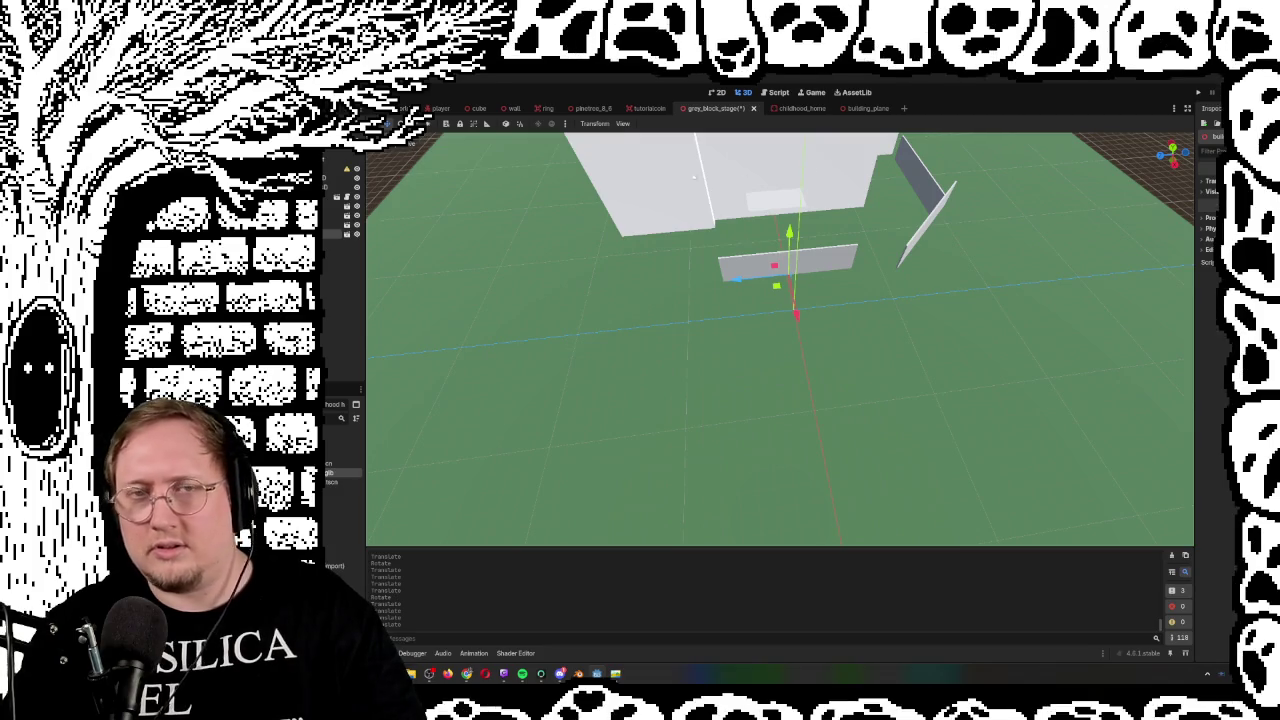
Show the wall's Transform values in the Inspector and stretch the wall longer
{"action": "left_click", "coordinate": [1210, 181]}
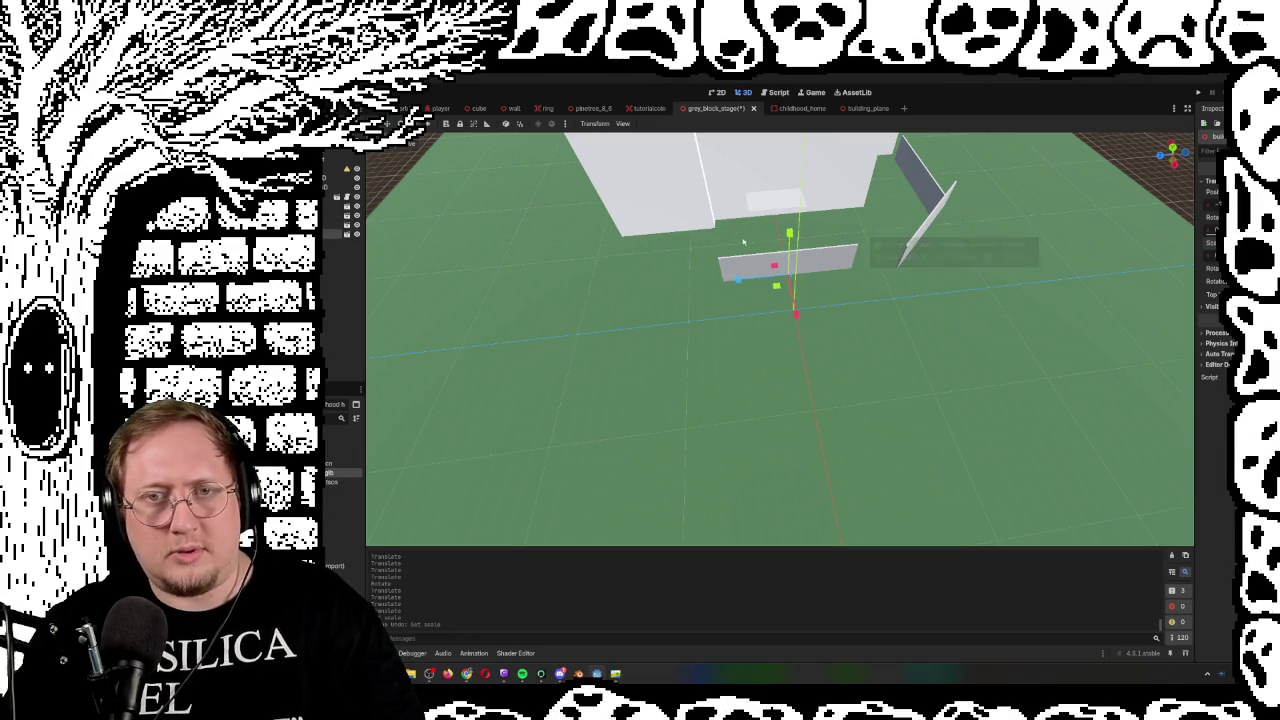
{"action": "left_click_drag", "start_coordinate": [737, 279], "coordinate": [723, 284]}
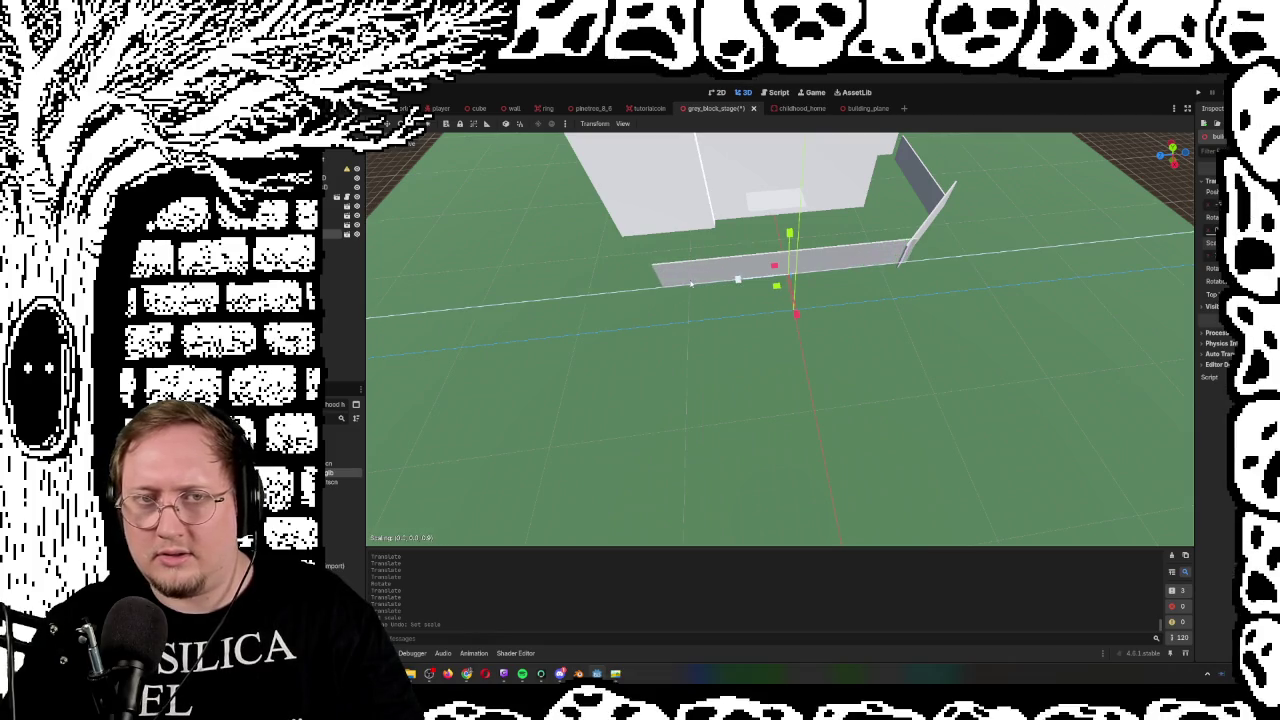
{"action": "left_click_drag", "start_coordinate": [690, 284], "coordinate": [705, 282]}
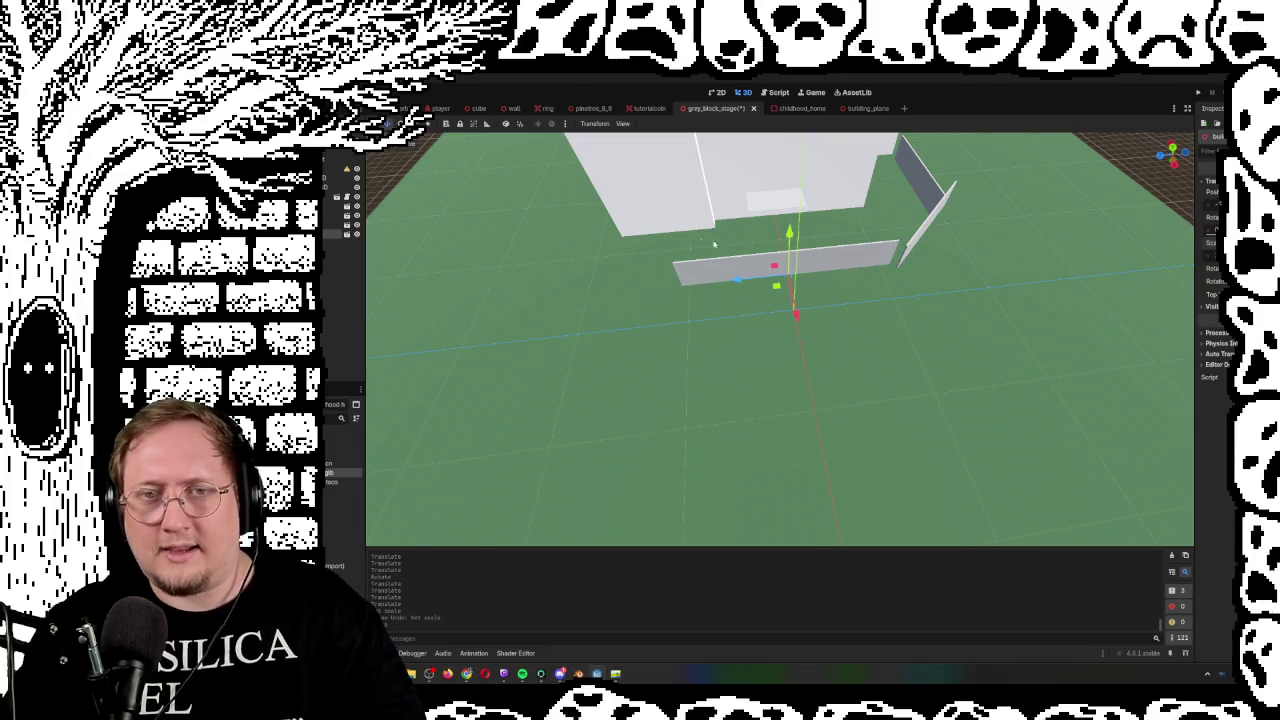
Move the wall along Z so its end meets the angled wall, forming a corner
{"action": "key", "text": "g"}
{"action": "key", "text": "z"}
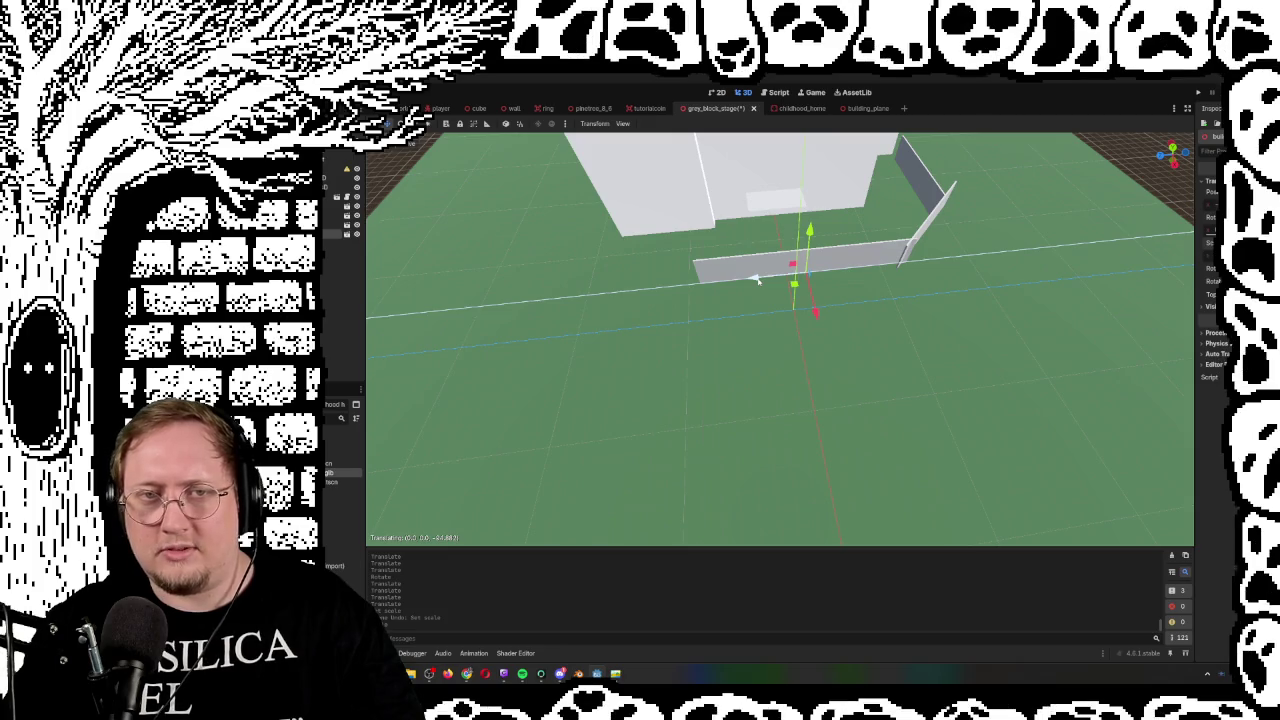
{"action": "left_click", "coordinate": [757, 280]}
{"action": "scroll", "coordinate": [757, 280], "scroll_direction": "down", "scroll_amount": 5}
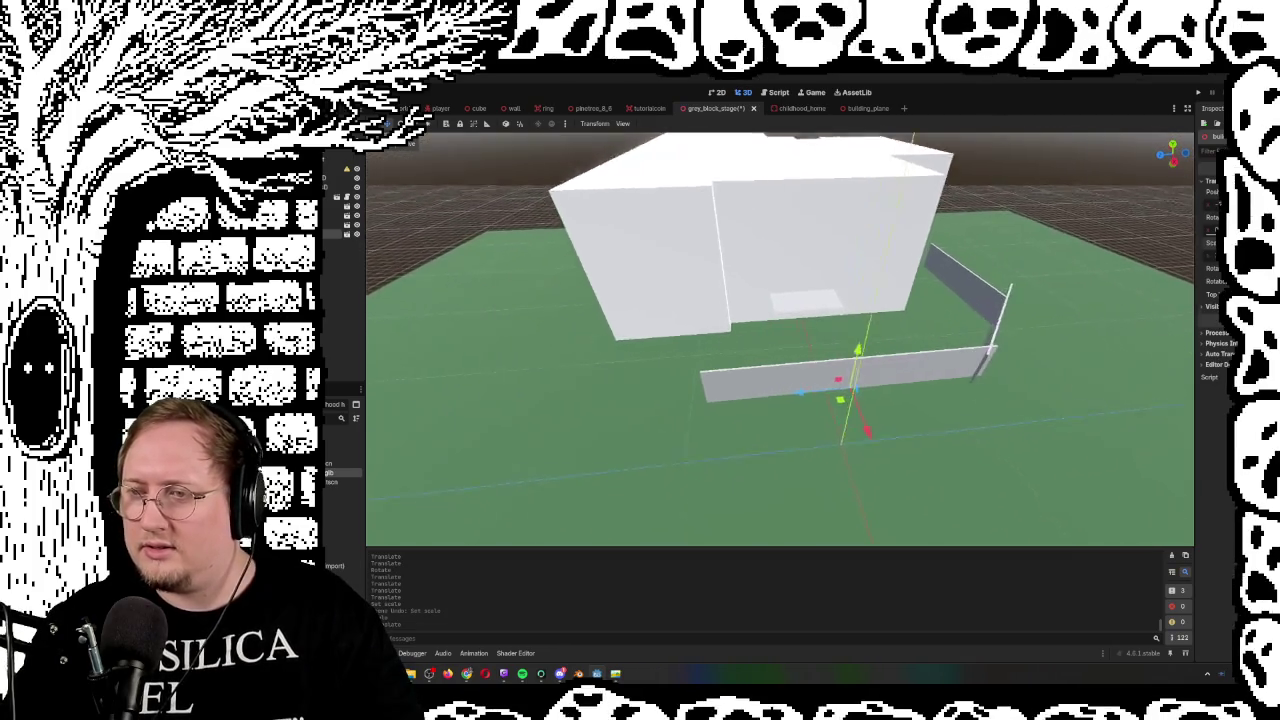
{"action": "scroll", "coordinate": [754, 342], "scroll_direction": "up", "scroll_amount": 2}
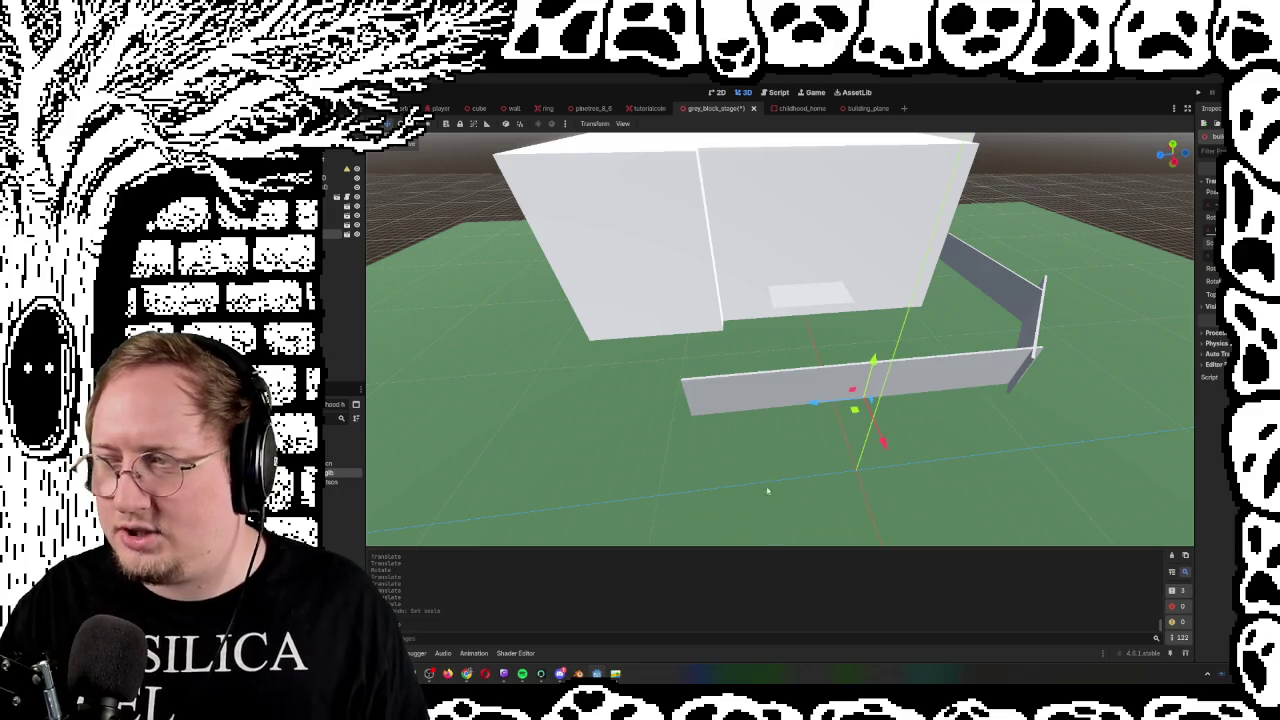
{"action": "mouse_move", "coordinate": [520, 675]}
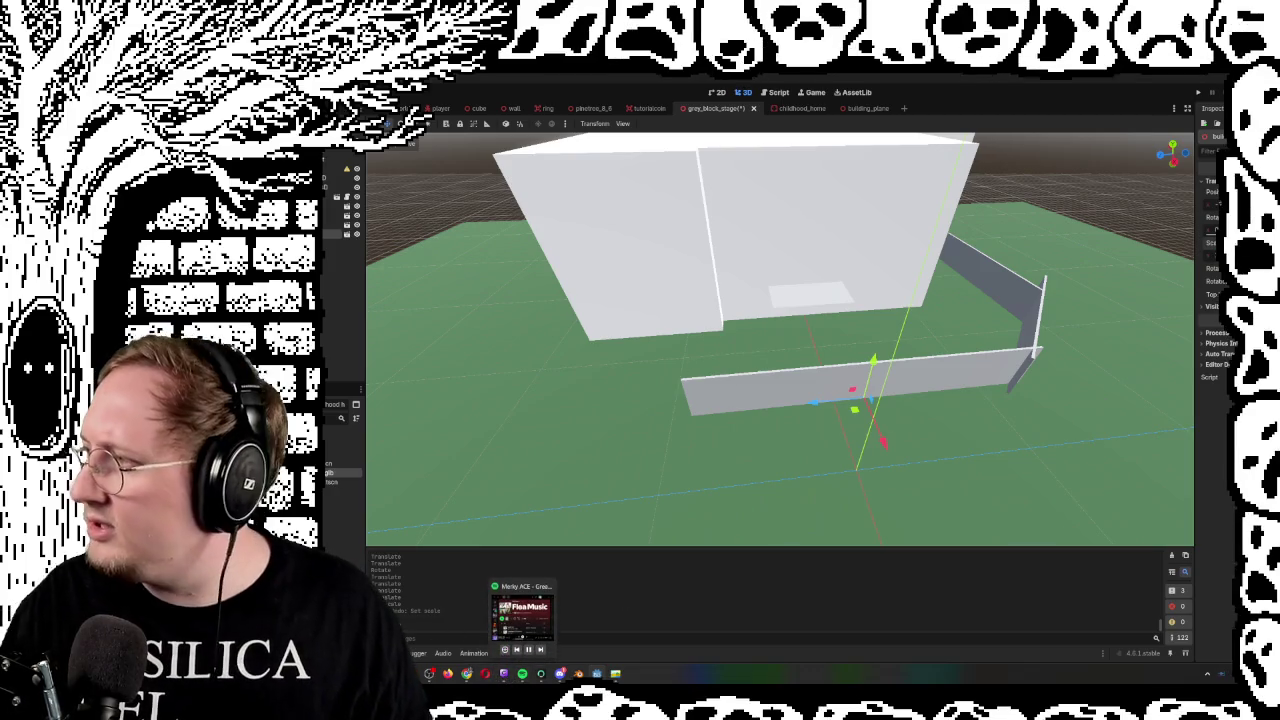
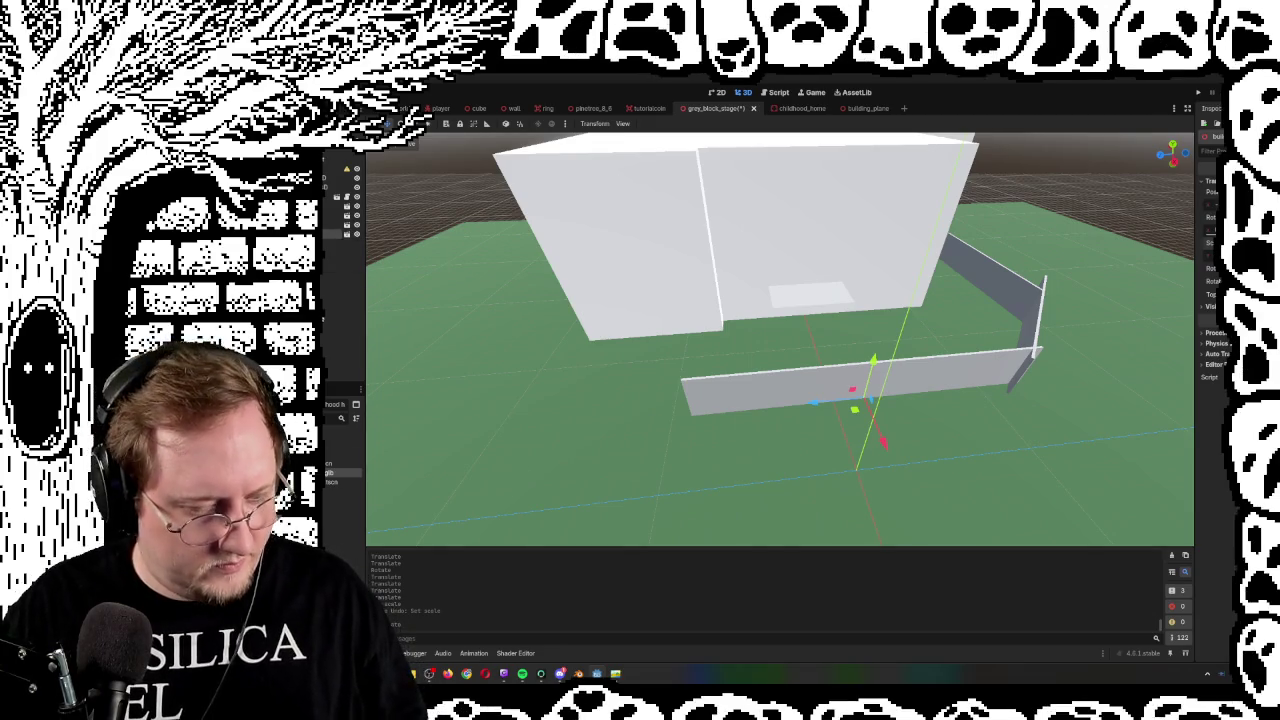
Duplicate the grey wall, rotate the copy -60° on Y, and slide it left
{"action": "key", "text": "ctrl+d"}
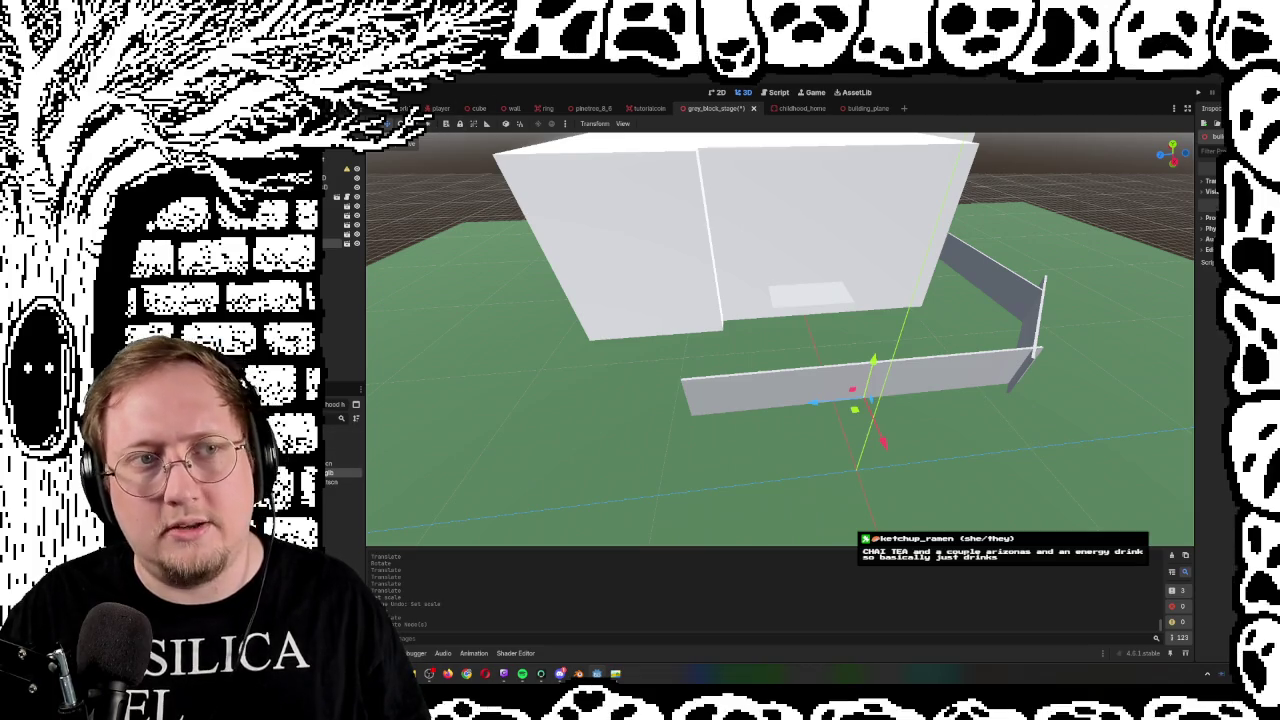
{"action": "key", "text": "e"}
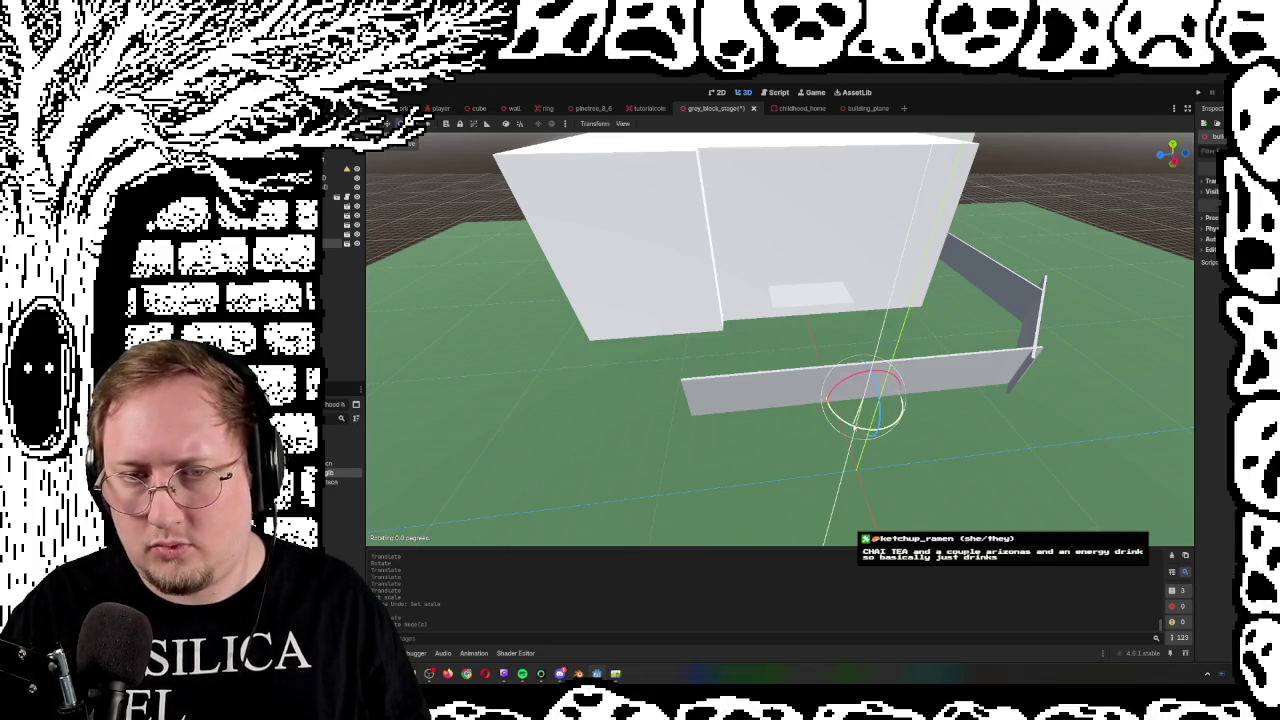
{"action": "mouse_move", "coordinate": [862, 430]}
{"action": "left_mouse_down"}
{"action": "mouse_move", "coordinate": [761, 413]}
{"action": "mouse_move", "coordinate": [733, 362]}
{"action": "left_mouse_up"}
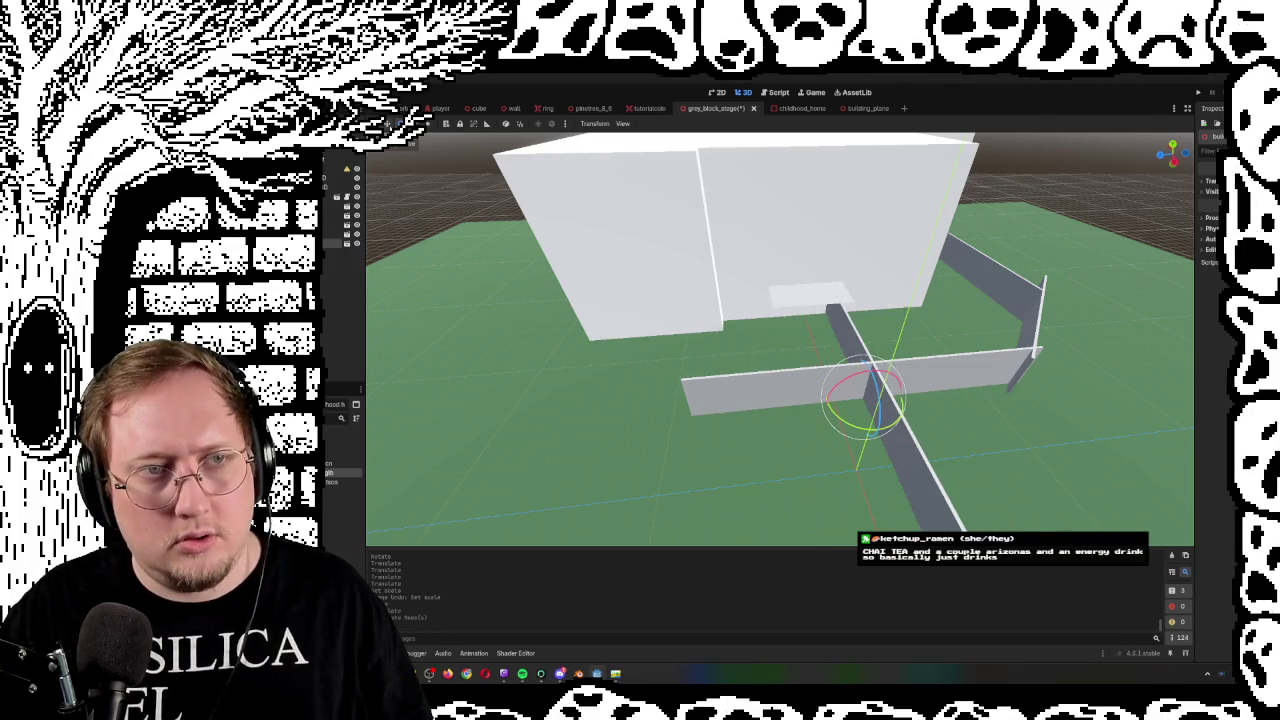
{"action": "key", "text": "w"}
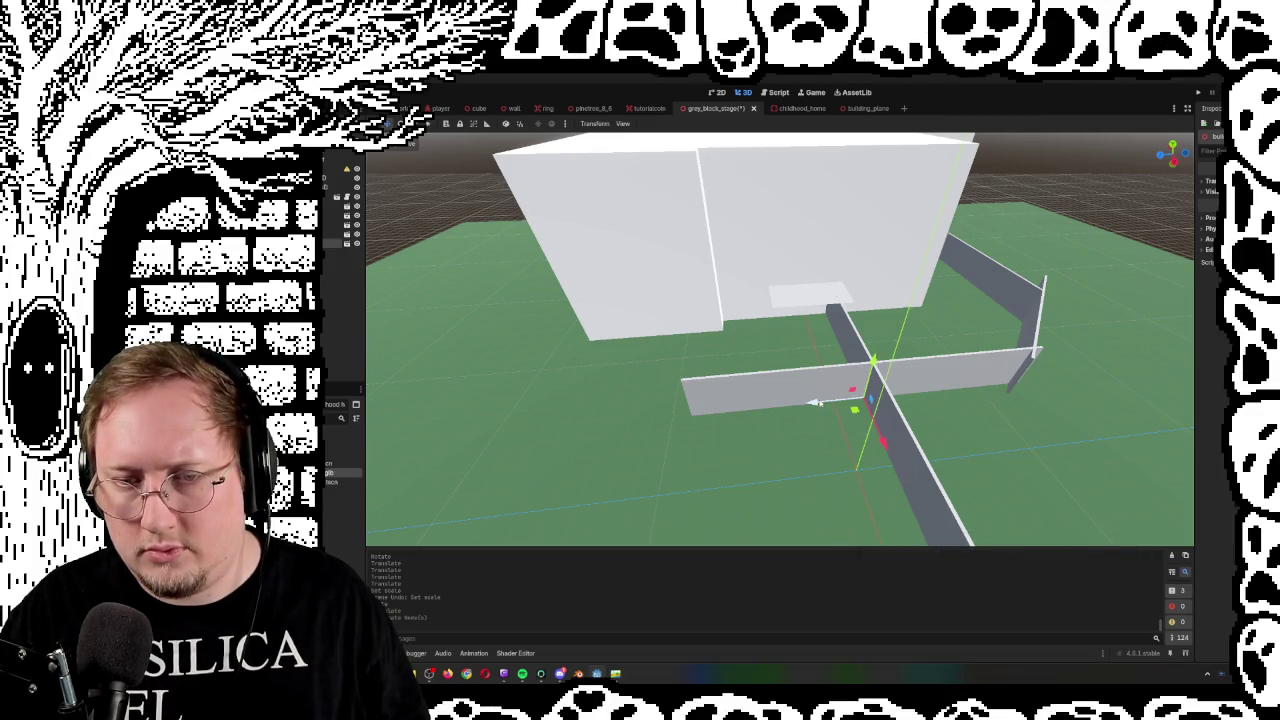
{"action": "left_click_drag", "start_coordinate": [815, 402], "coordinate": [715, 405]}
{"action": "scroll", "coordinate": [715, 405], "scroll_direction": "up", "scroll_amount": 2}
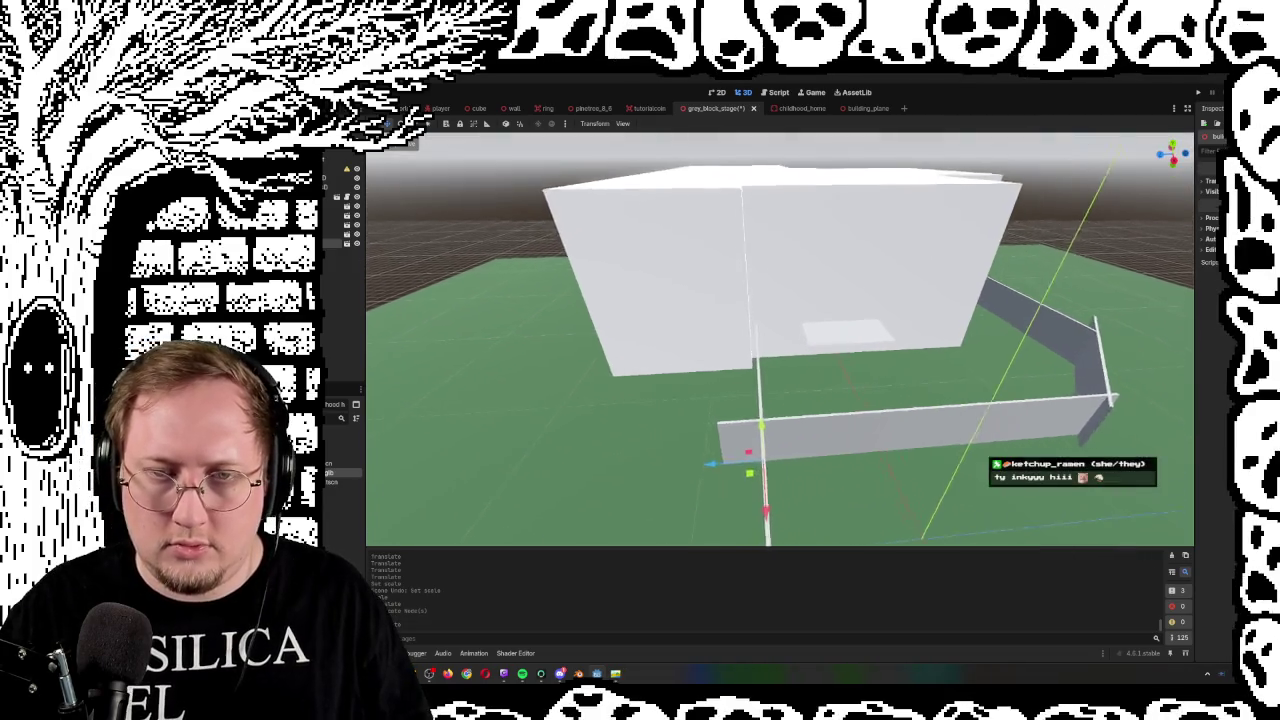
{"action": "scroll", "coordinate": [715, 405], "scroll_direction": "up", "scroll_amount": 5}
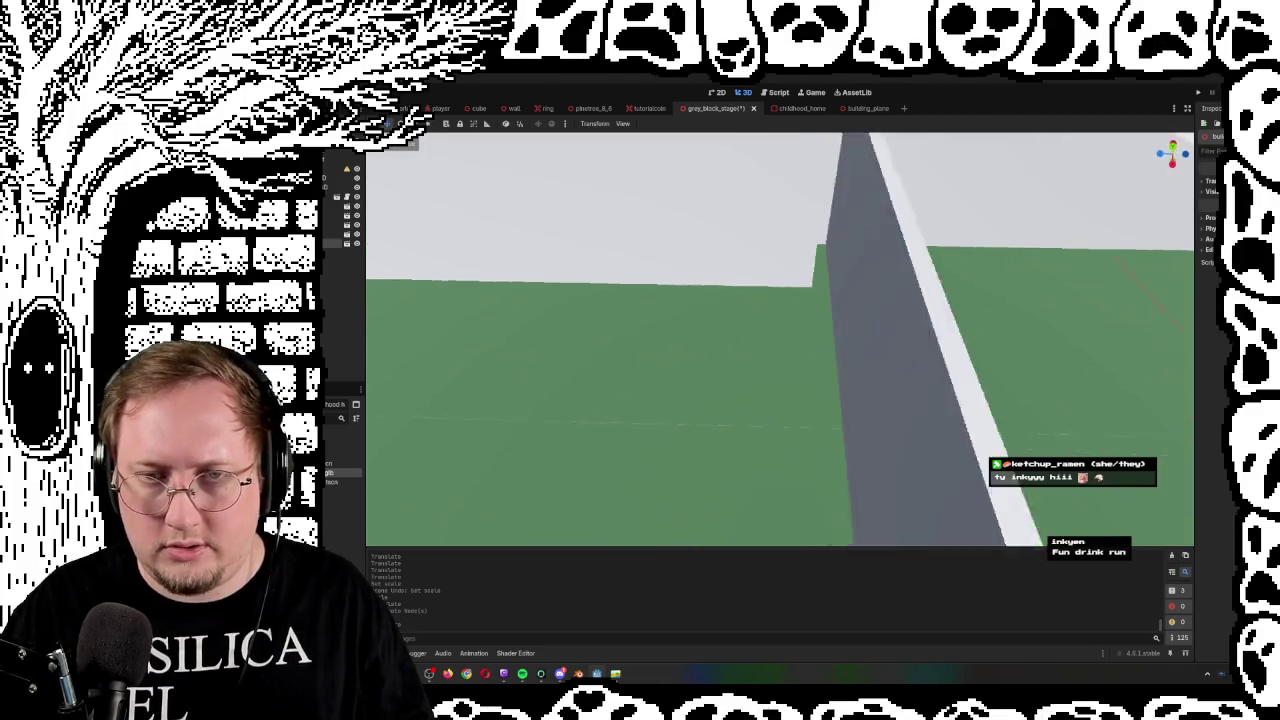
{"action": "scroll", "coordinate": [715, 405], "scroll_direction": "up", "scroll_amount": 4}
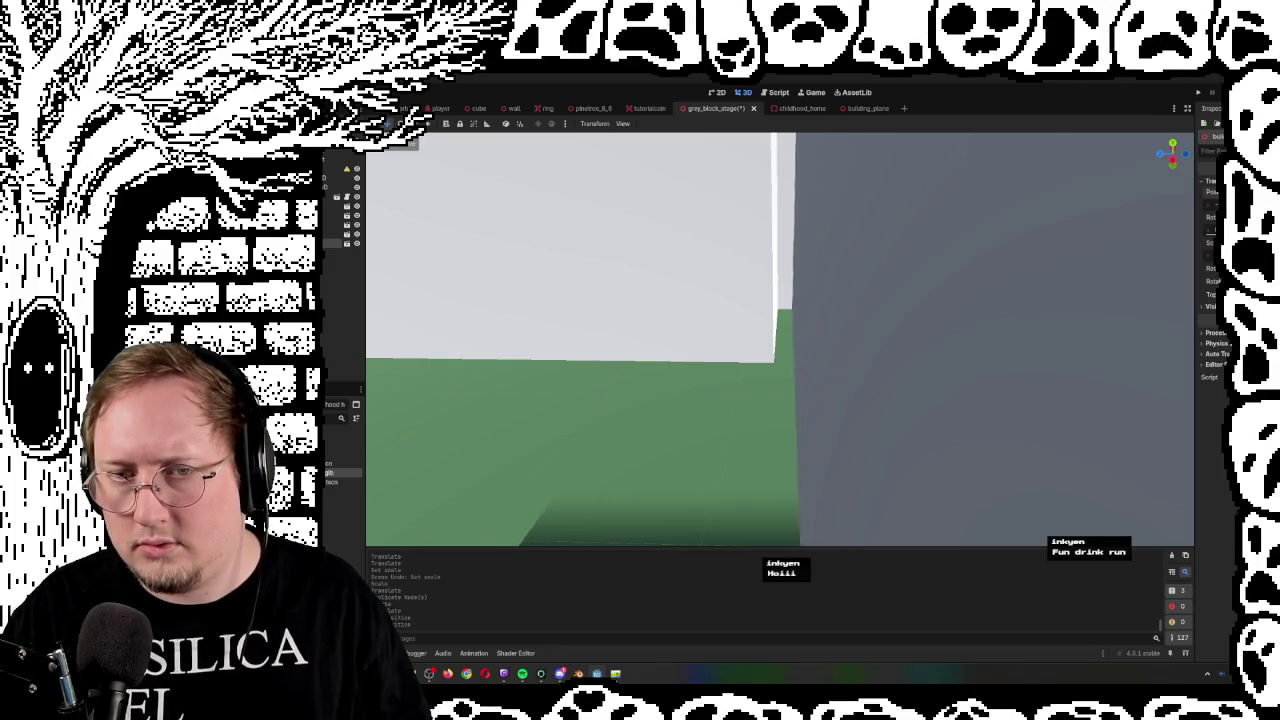
{"action": "key", "text": "ctrl+z"}
{"action": "key", "text": "ctrl+z"}
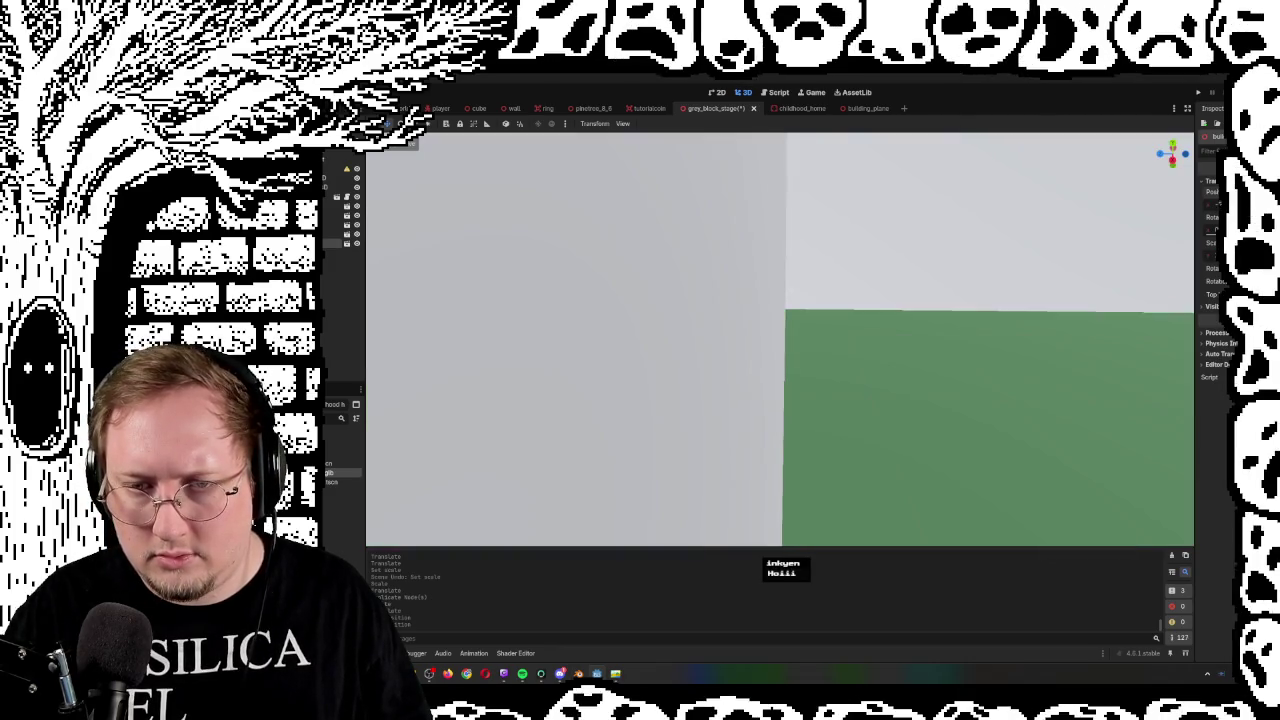
{"action": "key", "text": "ctrl+z"}
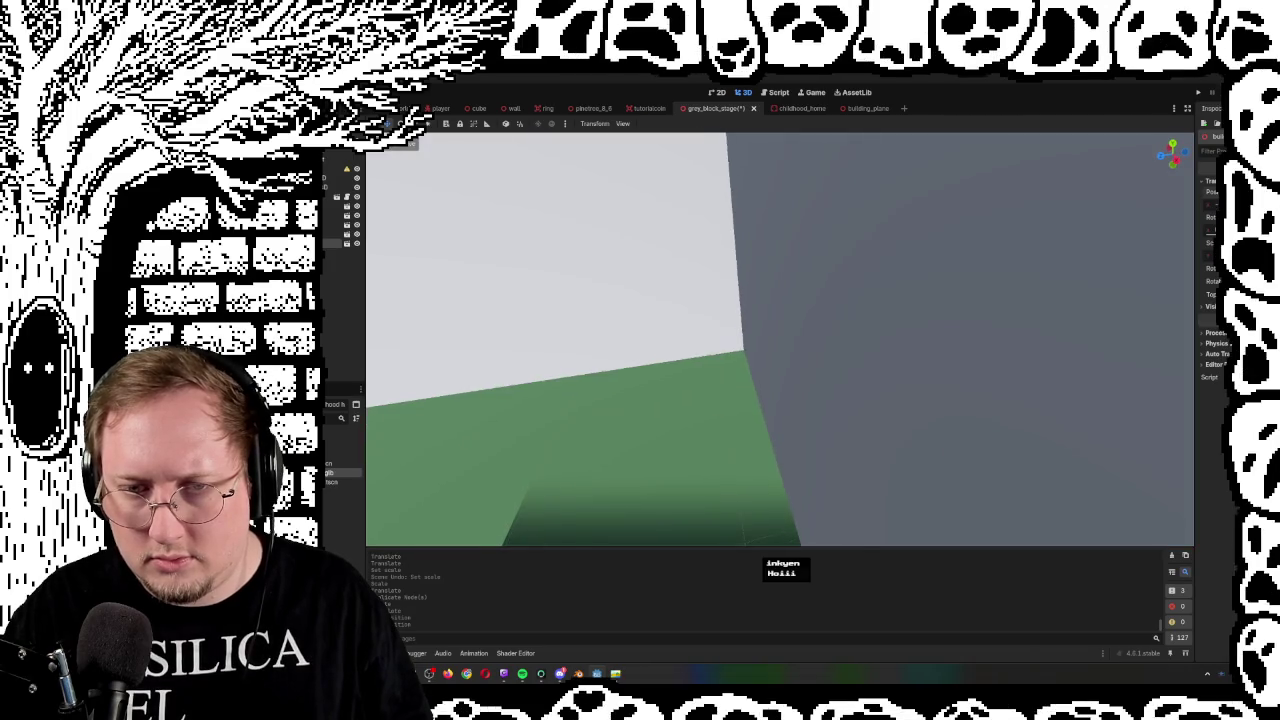
{"action": "key", "text": "s"}
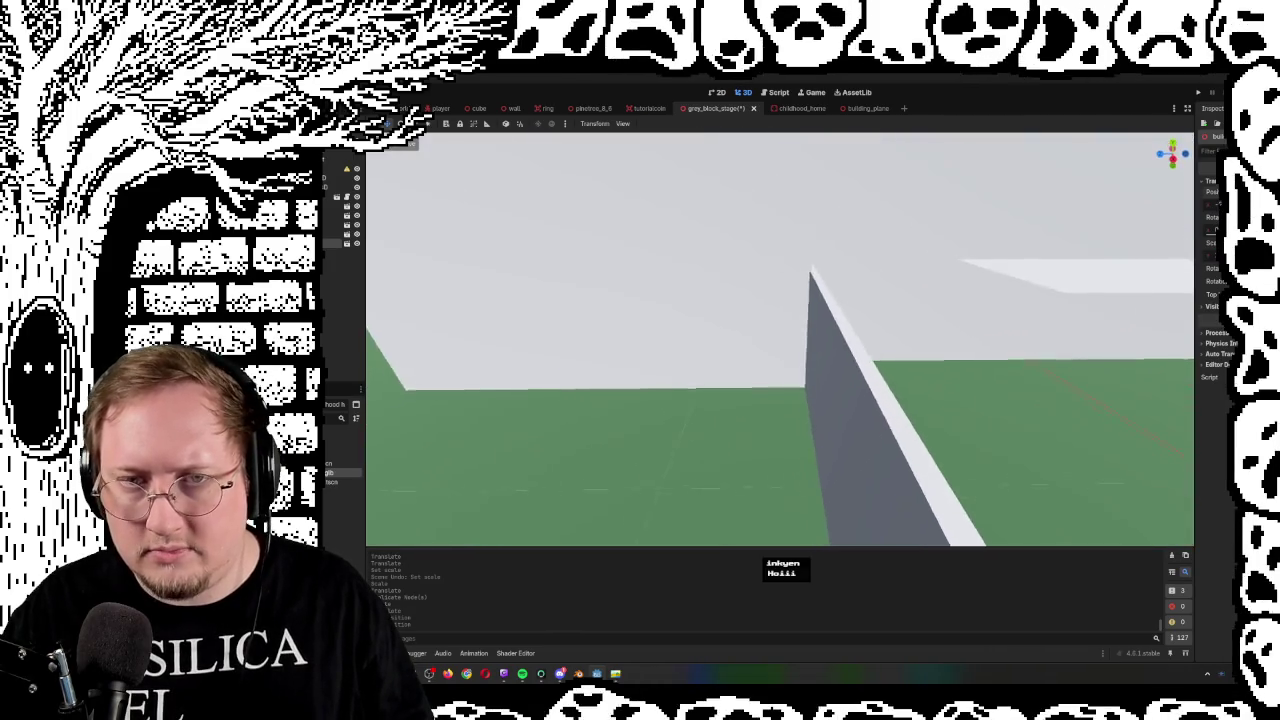
{"action": "key", "text": "w"}
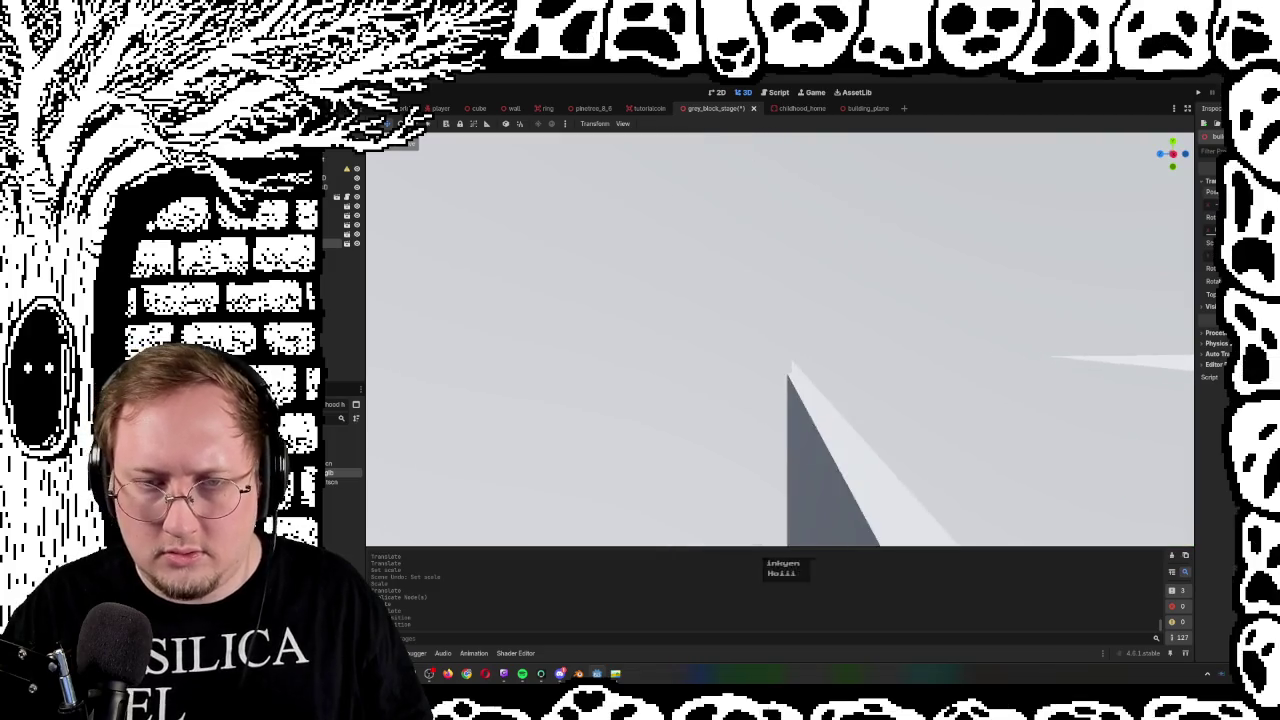
{"action": "key", "text": "w"}
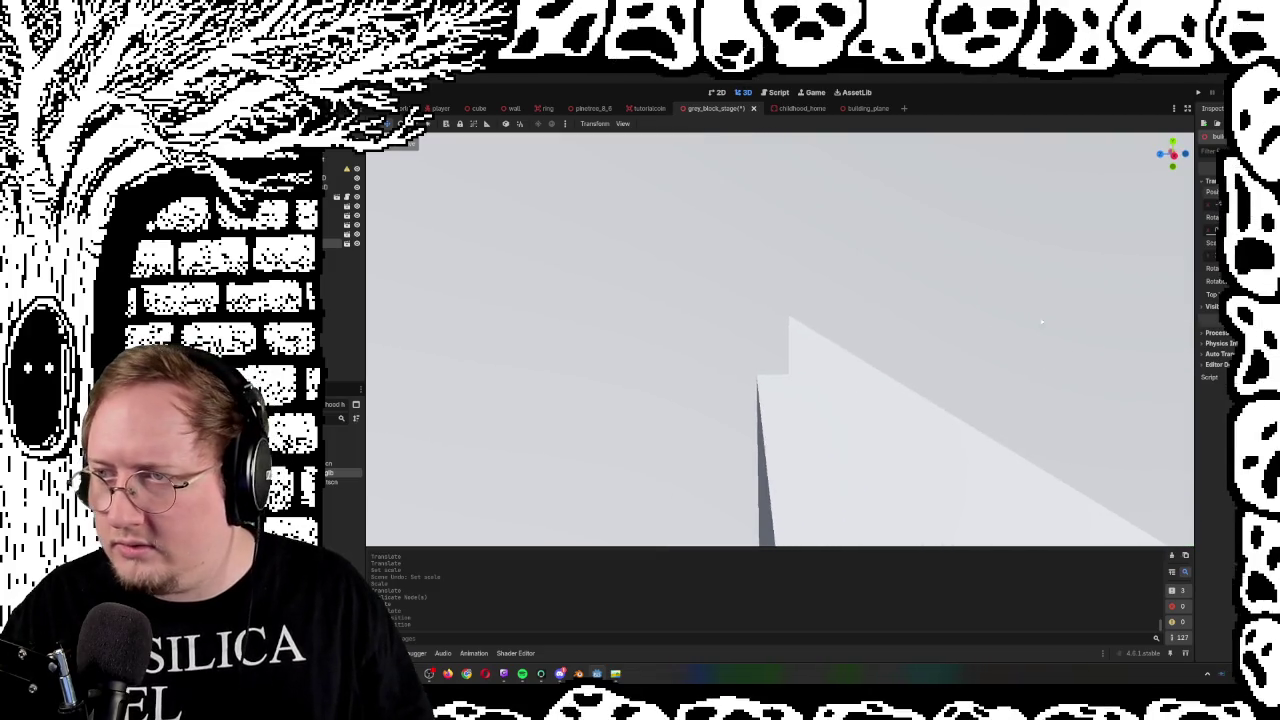
{"action": "key", "text": "a"}
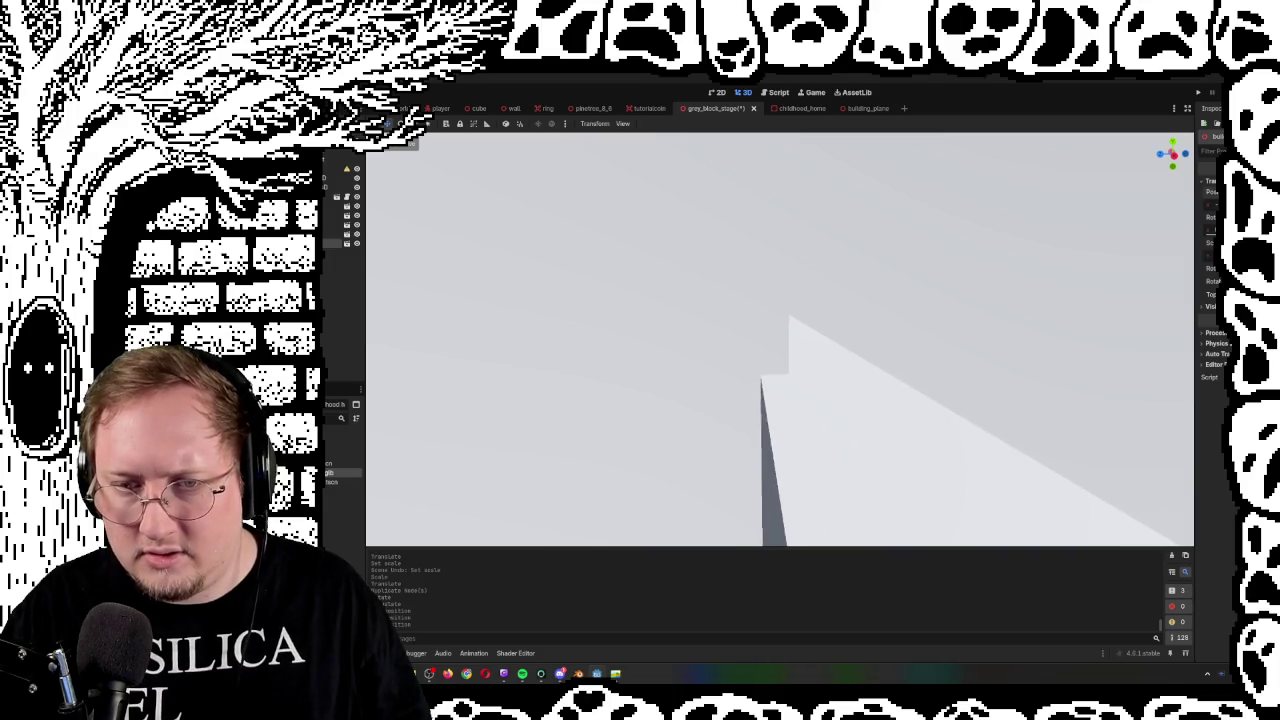
{"action": "key", "text": "a"}
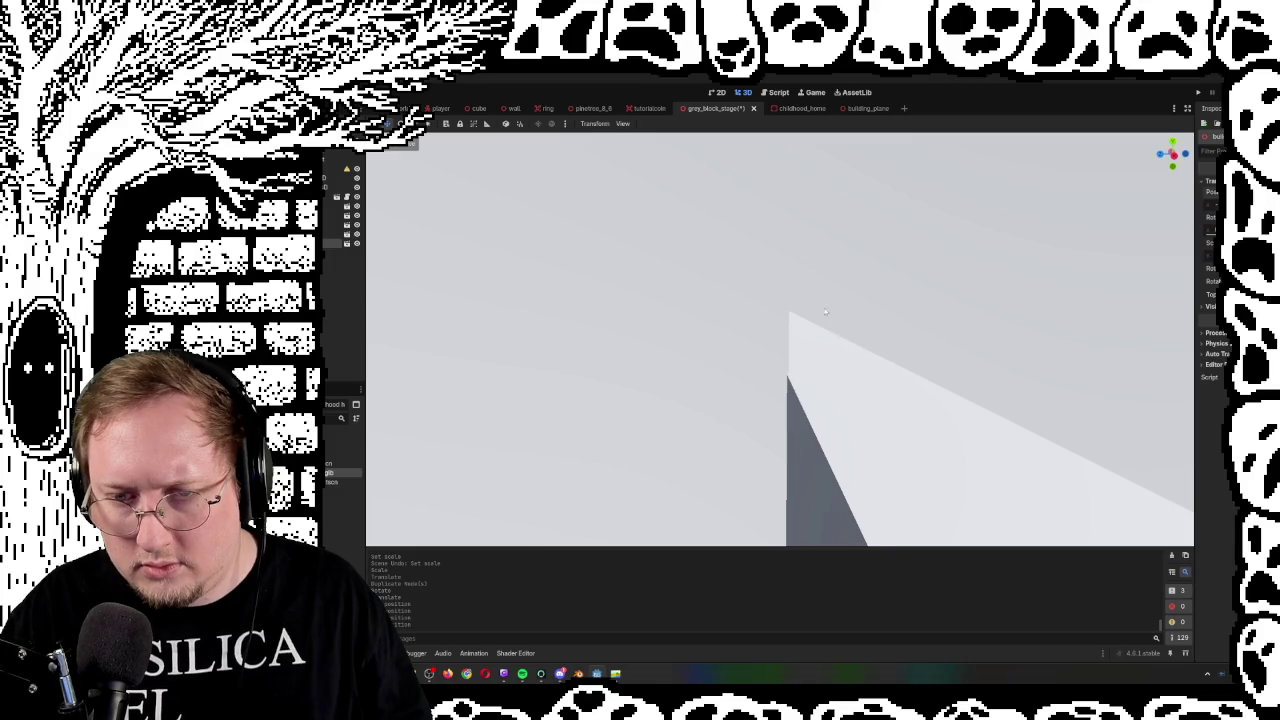
{"action": "key", "text": "s"}
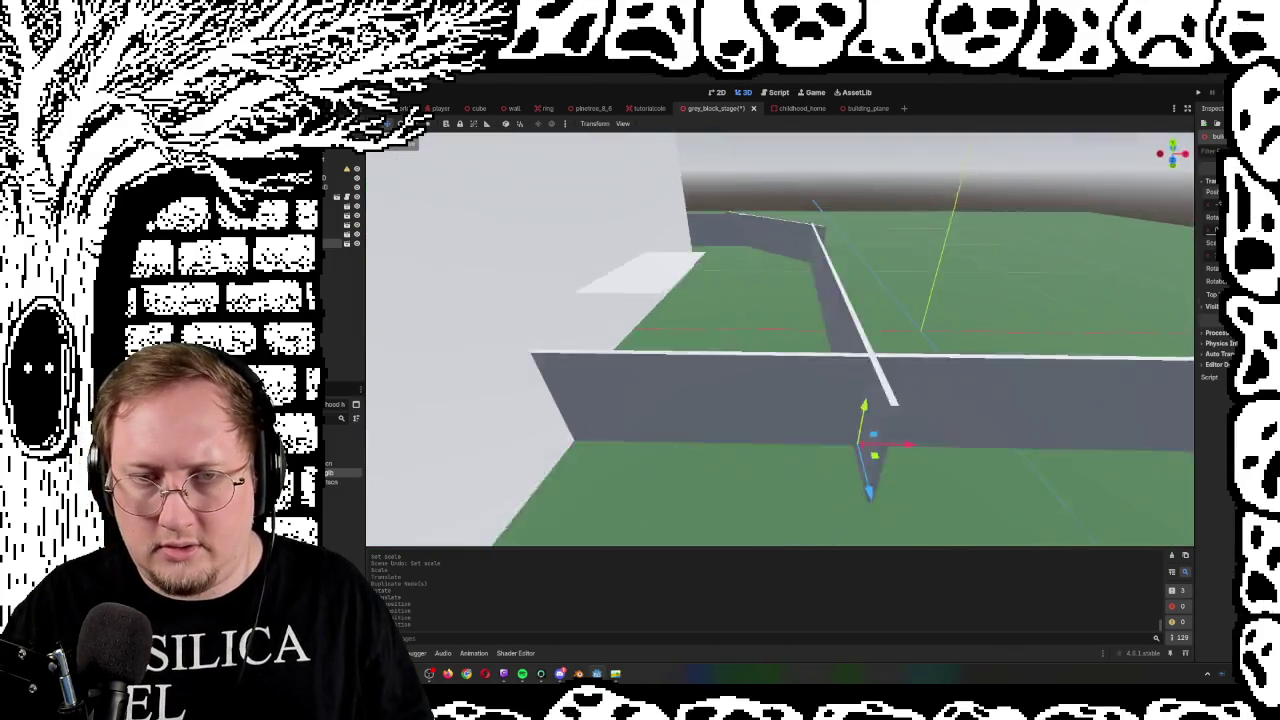
{"action": "key", "text": "w"}
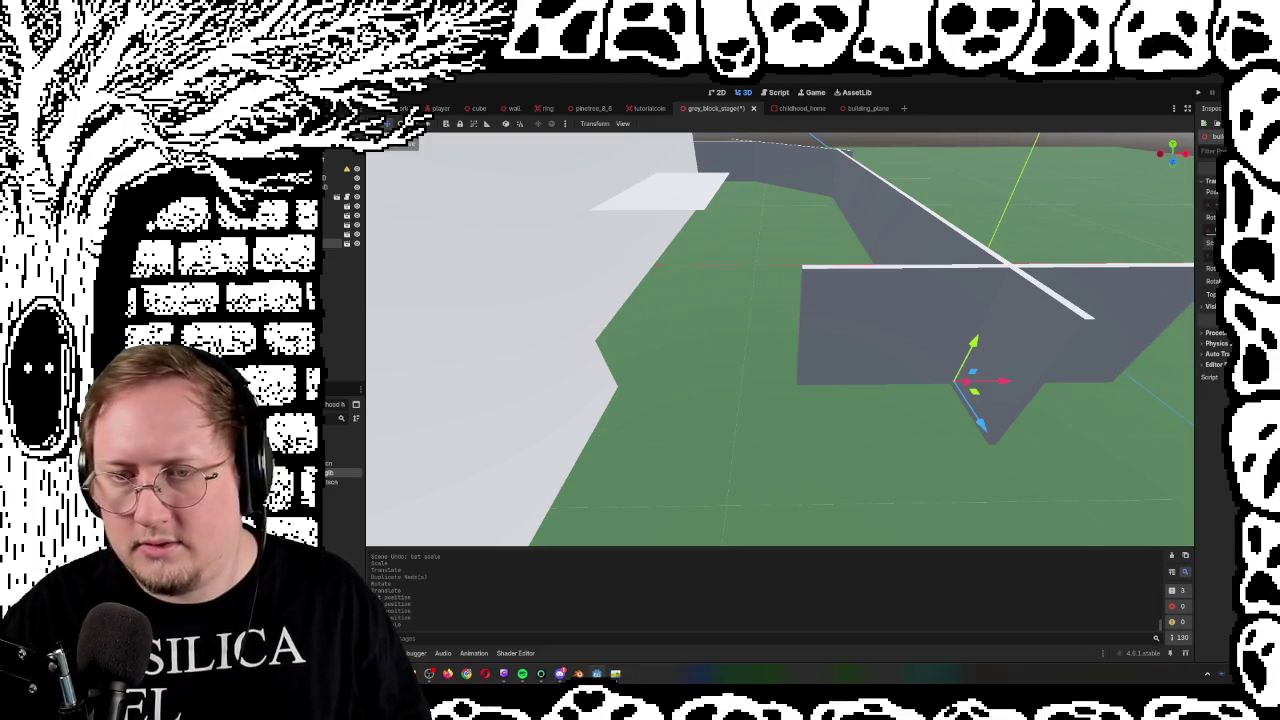
Slide the long wall left along X, shorten its Scale, and nudge its Position right
{"action": "mouse_move", "coordinate": [1002, 382]}
{"action": "left_mouse_down"}
{"action": "mouse_move", "coordinate": [839, 384]}
{"action": "mouse_move", "coordinate": [858, 382]}
{"action": "left_mouse_up"}
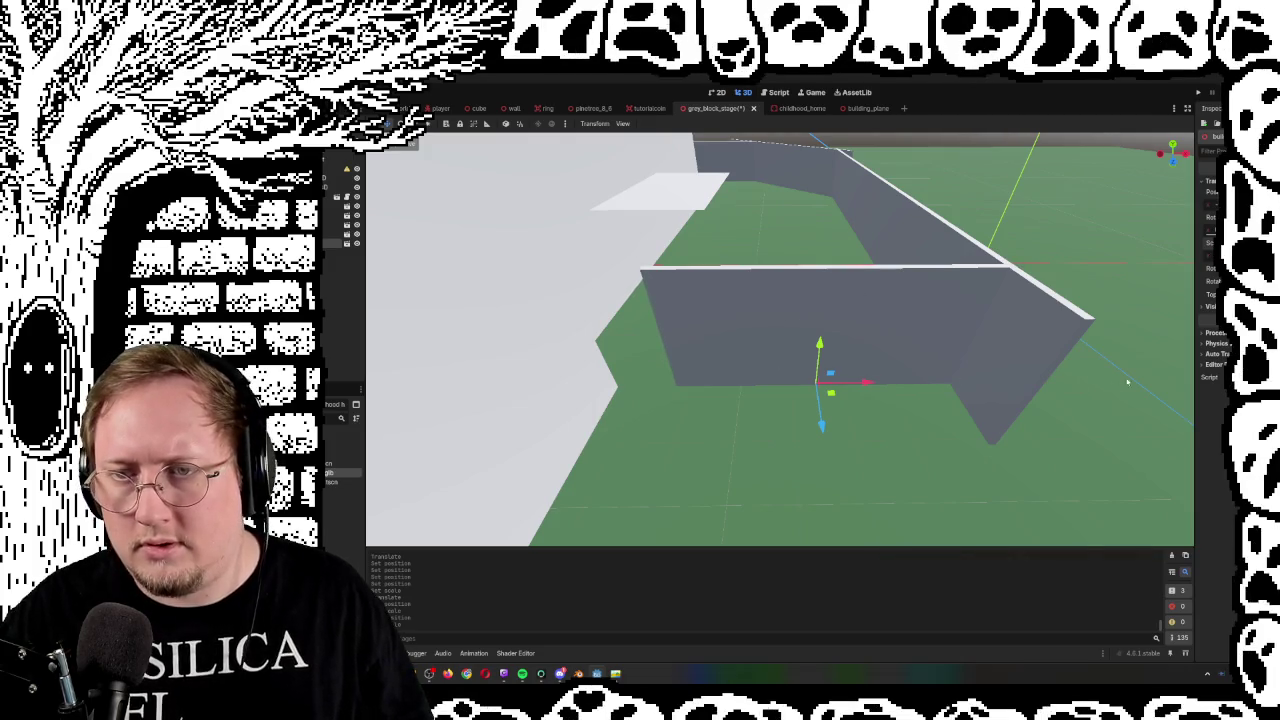
{"action": "mouse_move", "coordinate": [1011, 323]}
{"action": "left_mouse_down"}
{"action": "mouse_move", "coordinate": [1000, 330]}
{"action": "mouse_move", "coordinate": [985, 290]}
{"action": "mouse_move", "coordinate": [985, 355]}
{"action": "mouse_move", "coordinate": [828, 333]}
{"action": "left_mouse_up"}
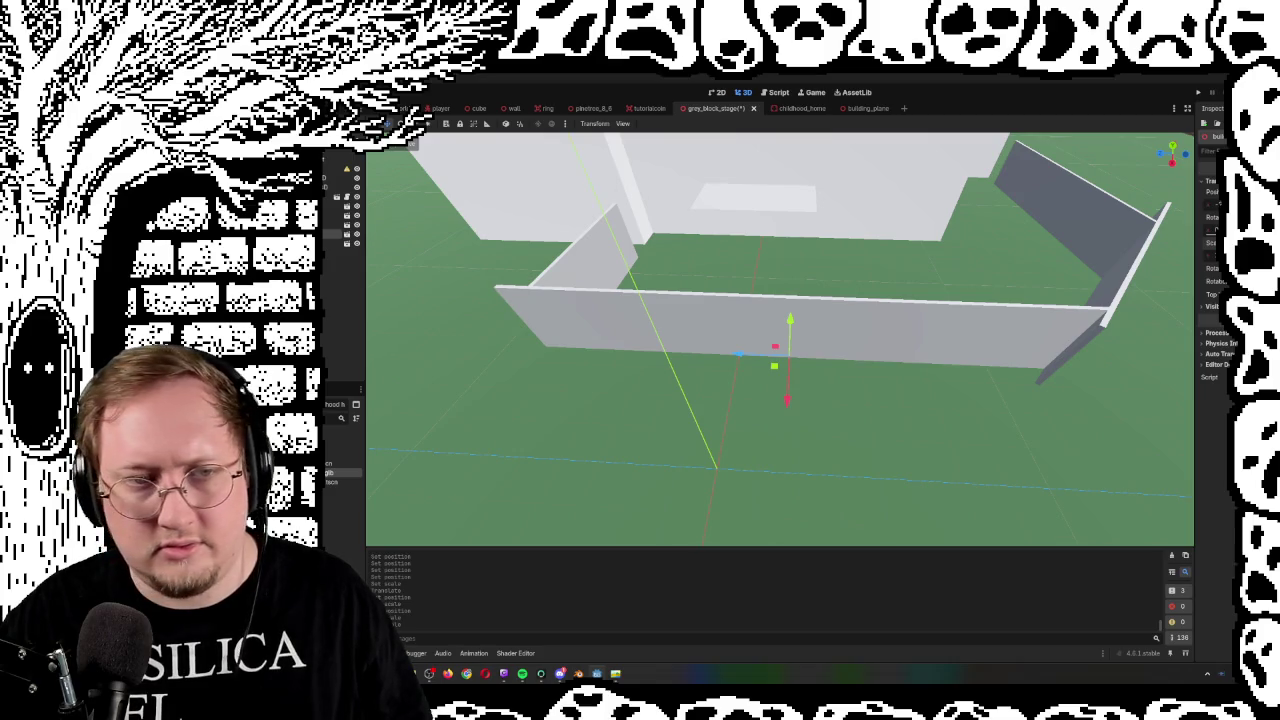
{"action": "left_click_drag", "start_coordinate": [1215, 242], "coordinate": [1195, 242]}
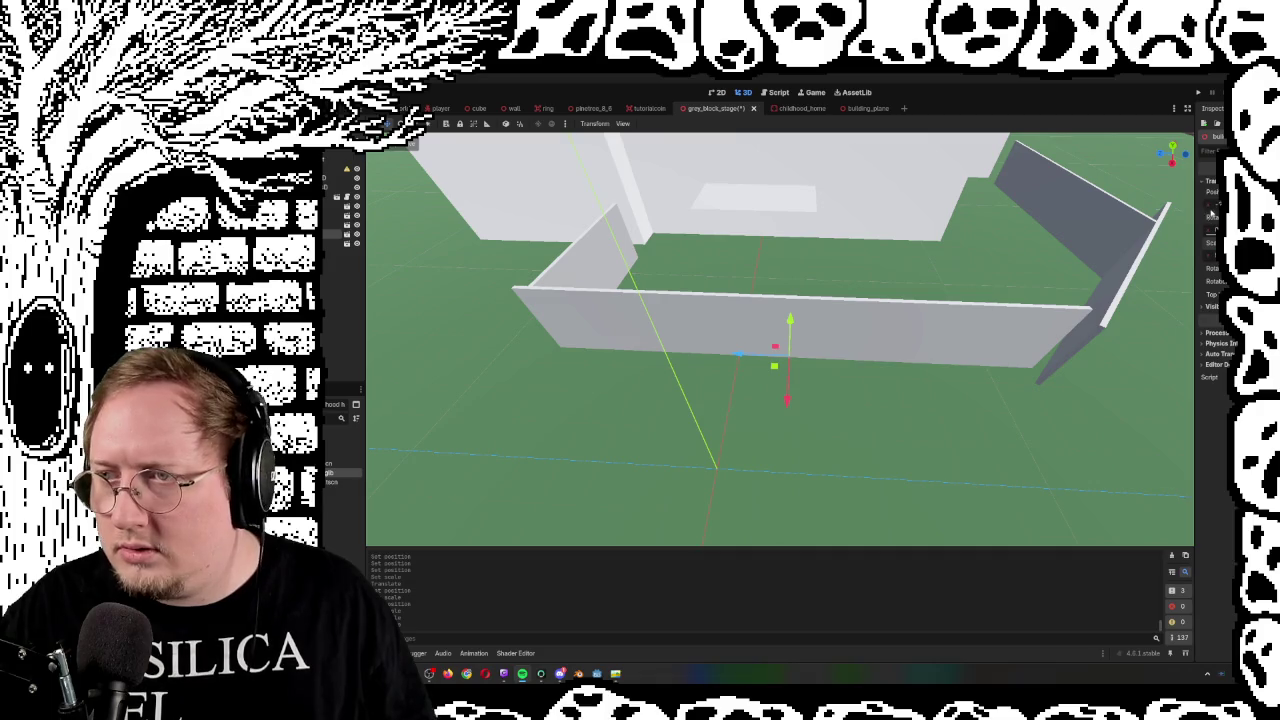
{"action": "left_click_drag", "start_coordinate": [1214, 205], "coordinate": [1235, 205]}
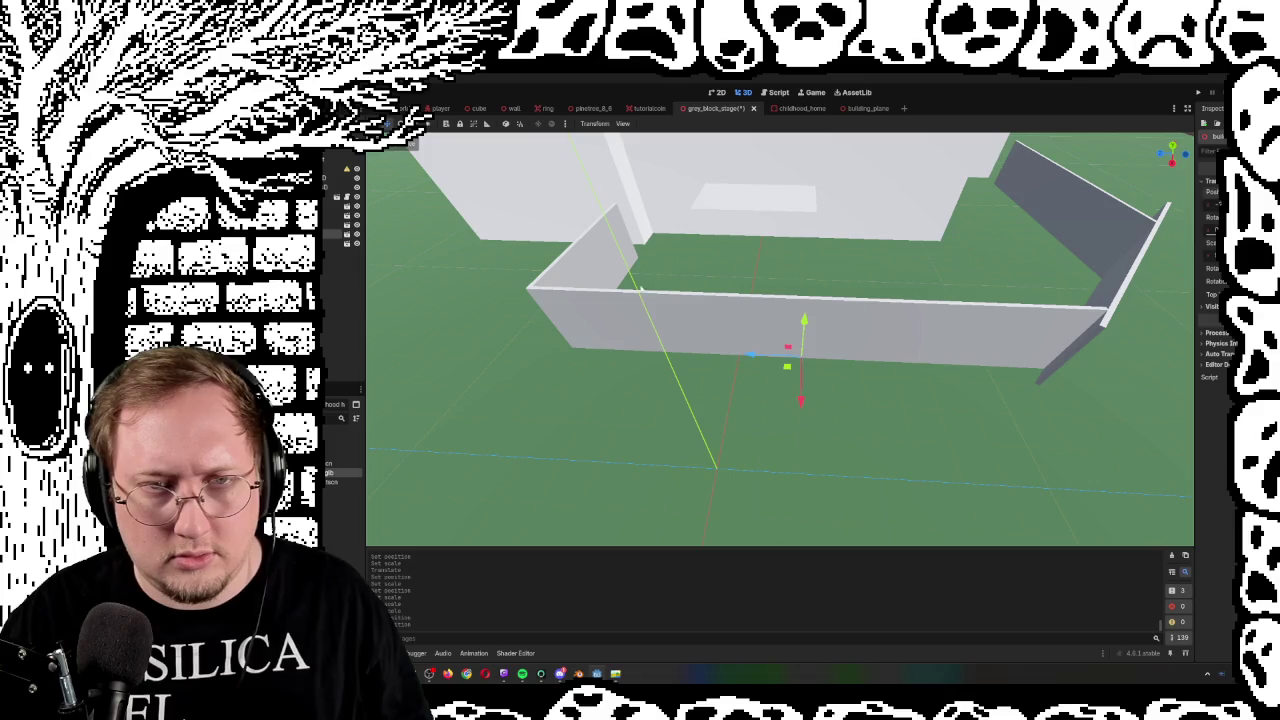
{"action": "mouse_move", "coordinate": [747, 266]}
{"action": "left_mouse_down"}
{"action": "mouse_move", "coordinate": [680, 280]}
{"action": "mouse_move", "coordinate": [770, 296]}
{"action": "mouse_move", "coordinate": [736, 262]}
{"action": "left_mouse_up"}
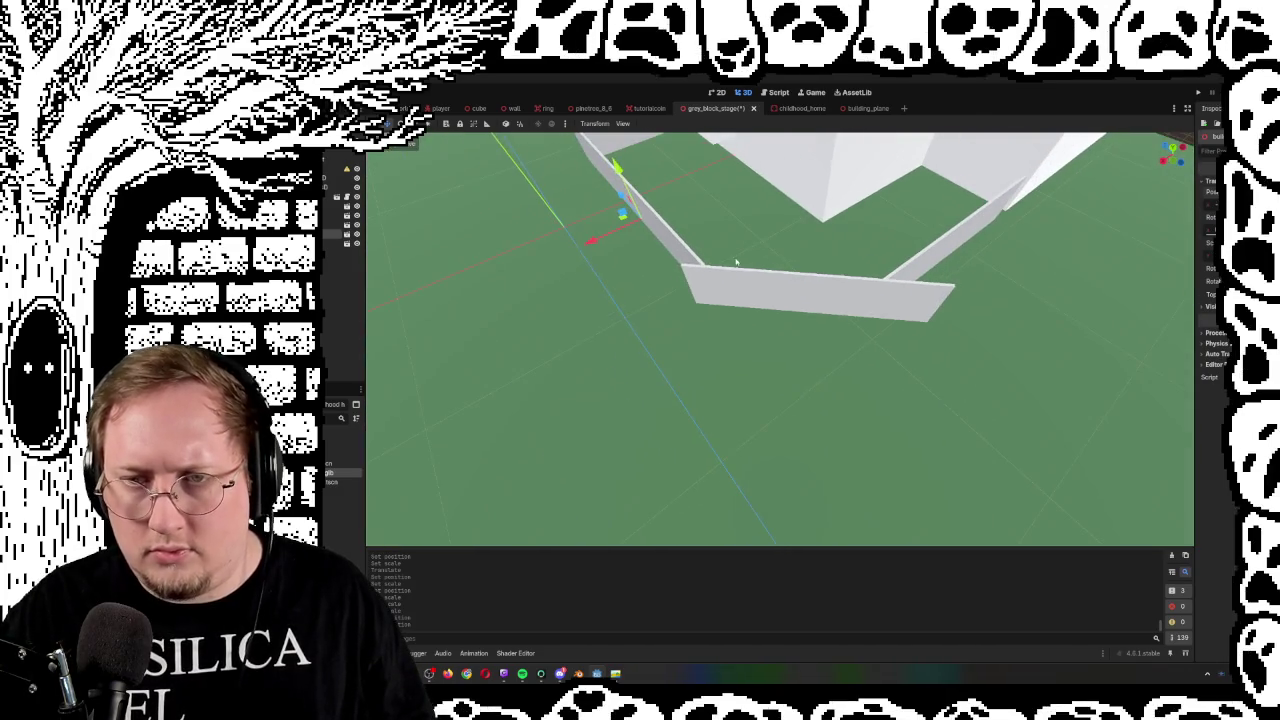
Slide the short front wall left and widen its Scale X to fill the gap
{"action": "left_click", "coordinate": [797, 300]}
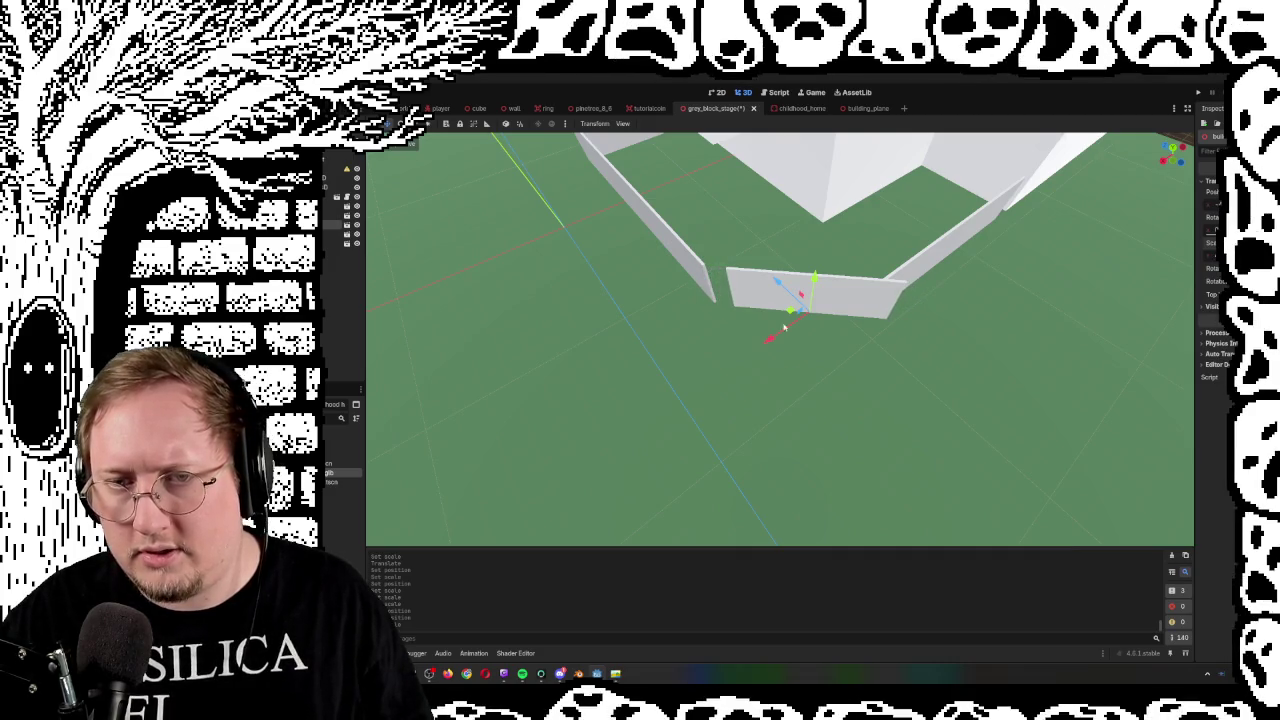
{"action": "scroll", "coordinate": [785, 328], "scroll_direction": "up", "scroll_amount": 5}
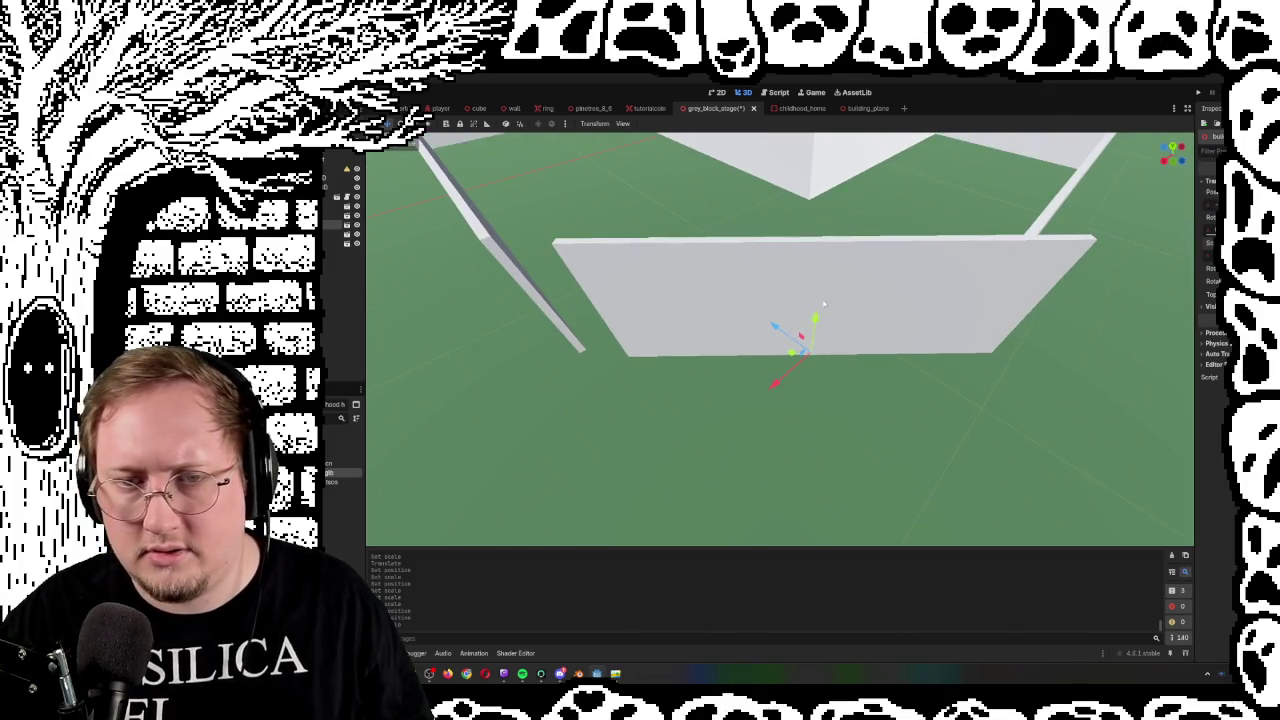
{"action": "left_click_drag", "start_coordinate": [792, 352], "coordinate": [747, 355]}
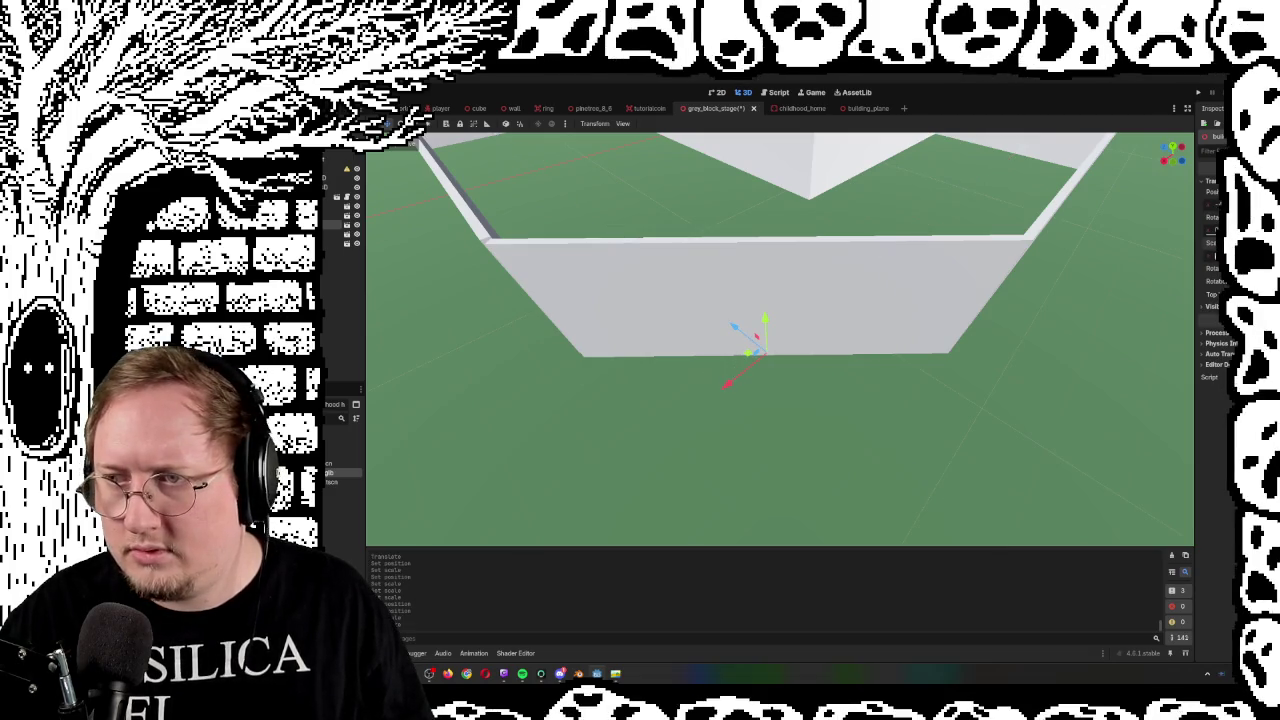
{"action": "left_click_drag", "start_coordinate": [1214, 242], "coordinate": [1218, 242]}
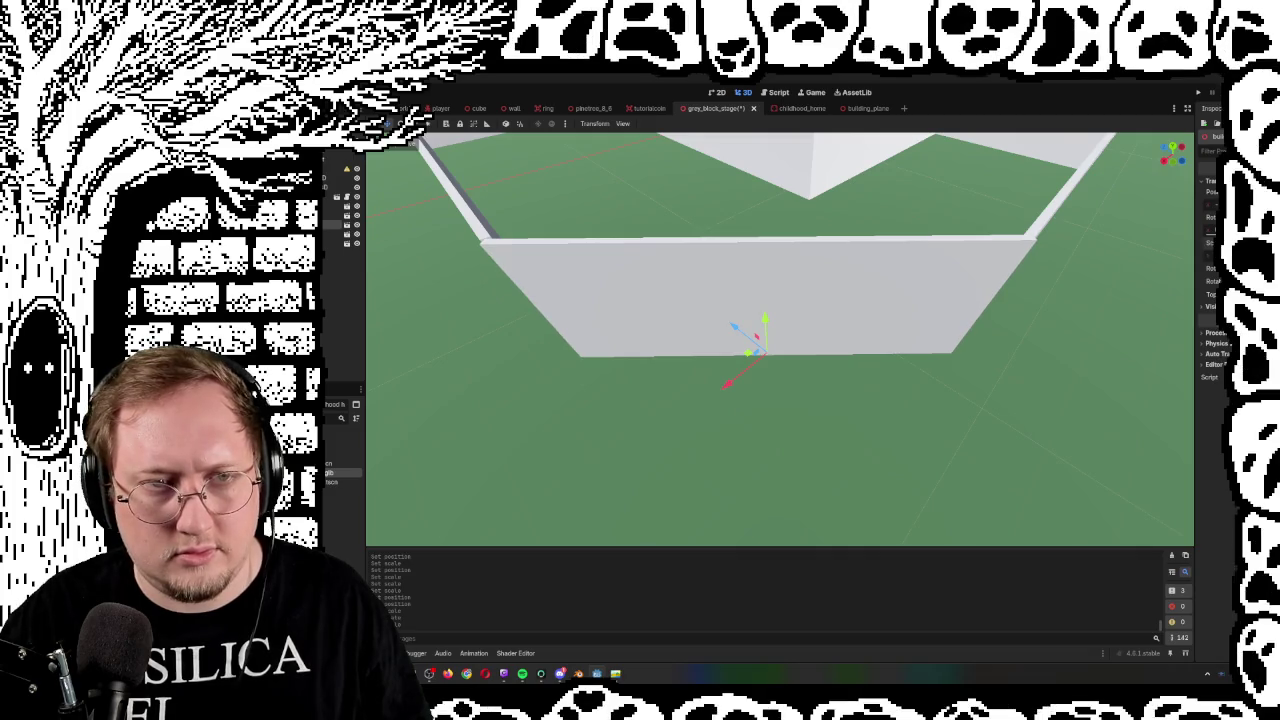
{"action": "left_click_drag", "start_coordinate": [652, 246], "coordinate": [761, 347]}
{"action": "left_click", "coordinate": [715, 318]}
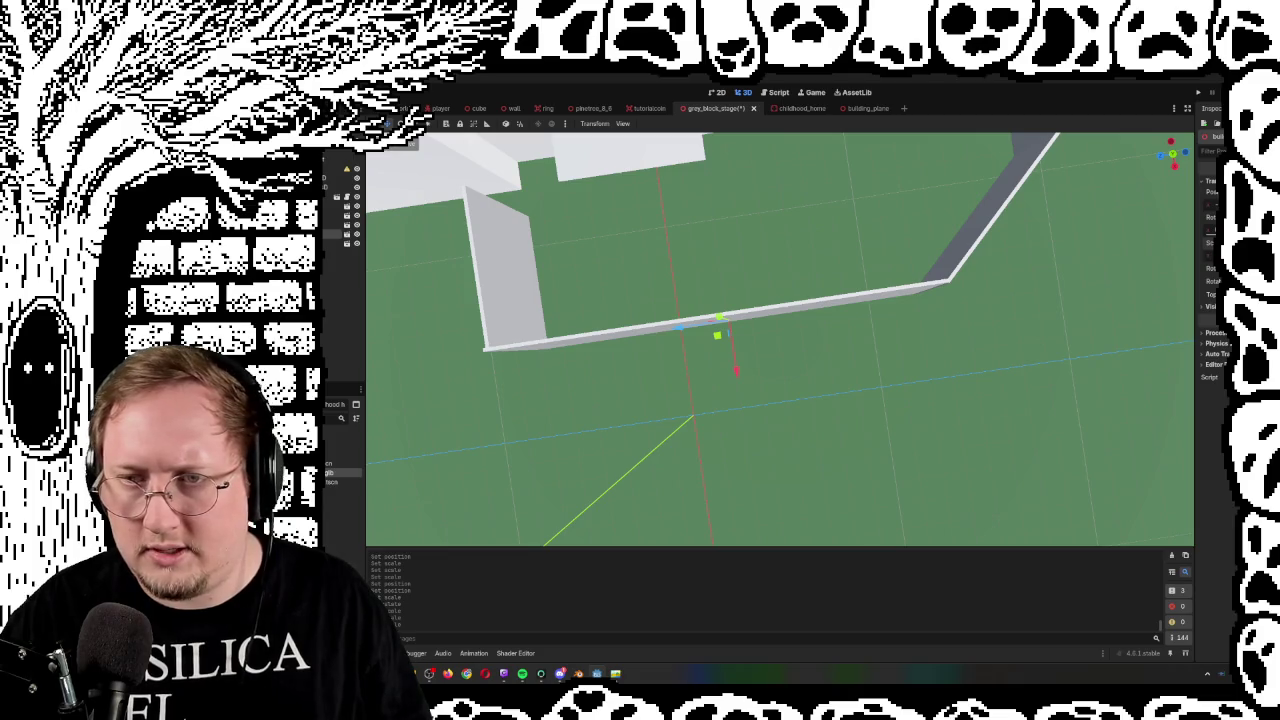
{"action": "mouse_move", "coordinate": [780, 340]}
{"action": "left_mouse_down"}
{"action": "mouse_move", "coordinate": [720, 330]}
{"action": "mouse_move", "coordinate": [820, 350]}
{"action": "mouse_move", "coordinate": [720, 330]}
{"action": "mouse_move", "coordinate": [800, 342]}
{"action": "mouse_move", "coordinate": [720, 334]}
{"action": "mouse_move", "coordinate": [800, 342]}
{"action": "mouse_move", "coordinate": [740, 336]}
{"action": "left_mouse_up"}
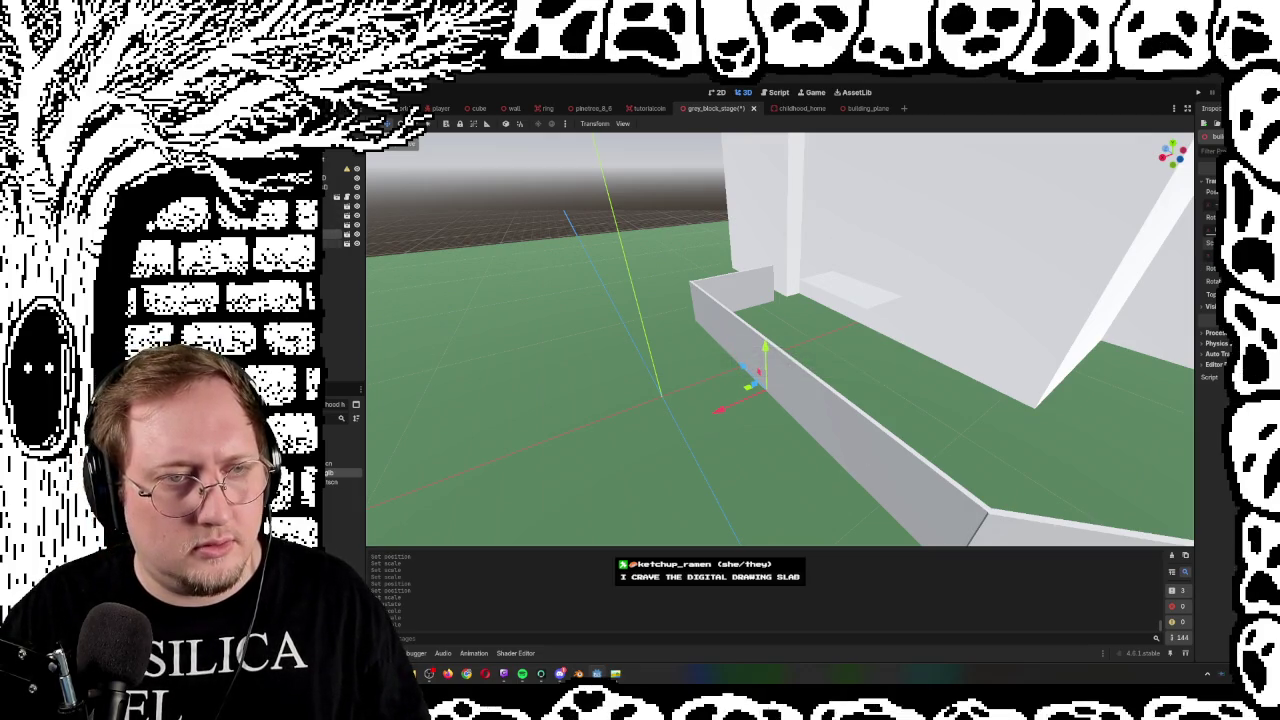
{"action": "left_click", "coordinate": [335, 243]}
{"action": "key", "text": "ctrl+d"}
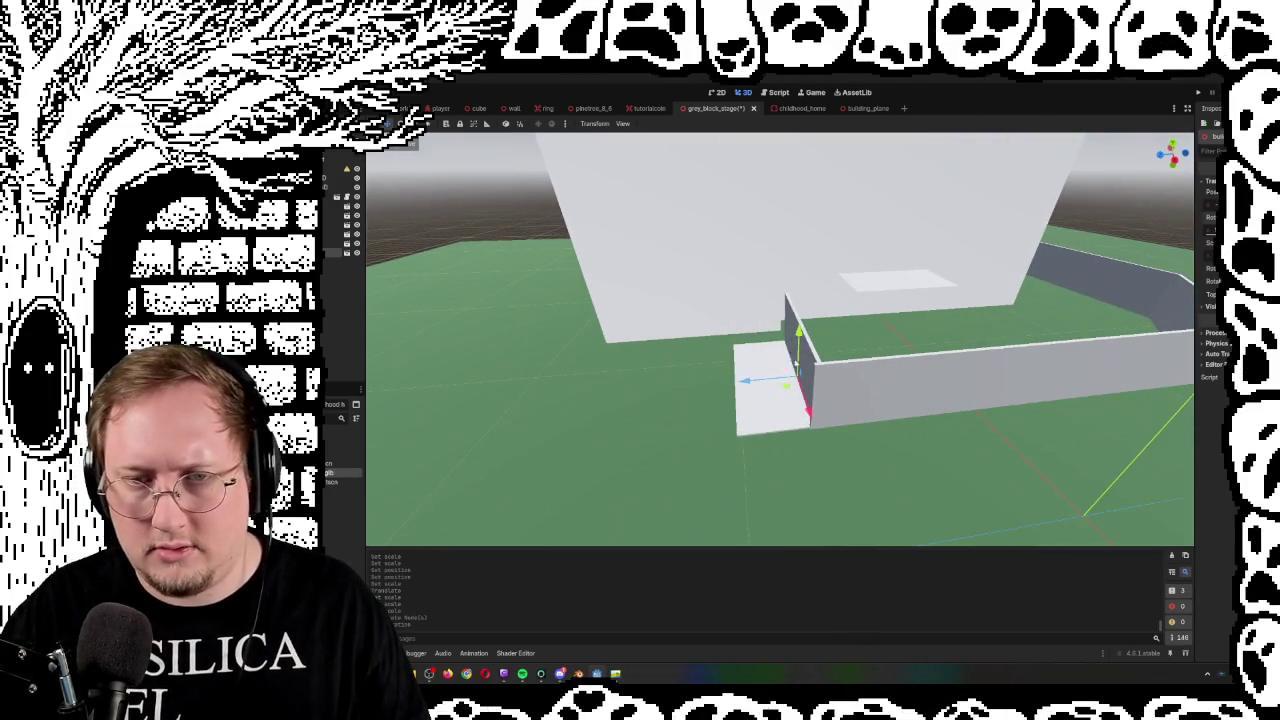
{"action": "left_click_drag", "start_coordinate": [787, 385], "coordinate": [828, 267]}
{"action": "left_click", "coordinate": [828, 267]}
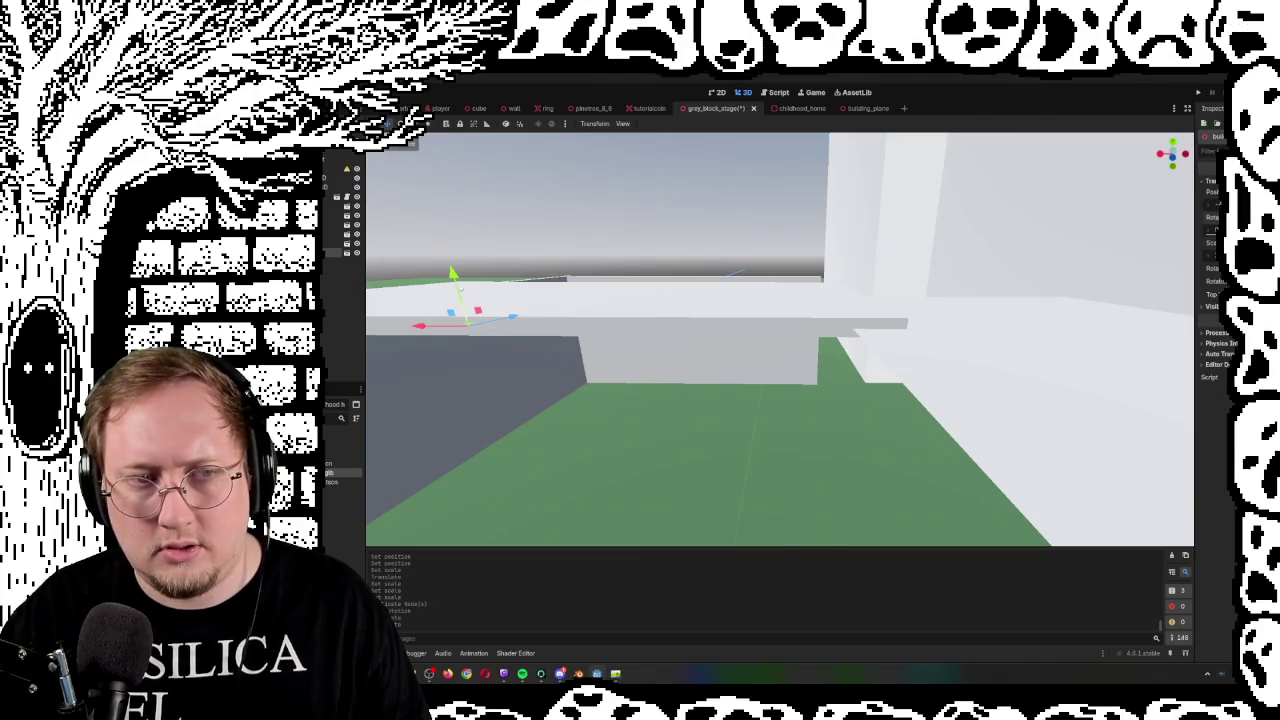
{"action": "left_click_drag", "start_coordinate": [452, 272], "coordinate": [771, 243]}
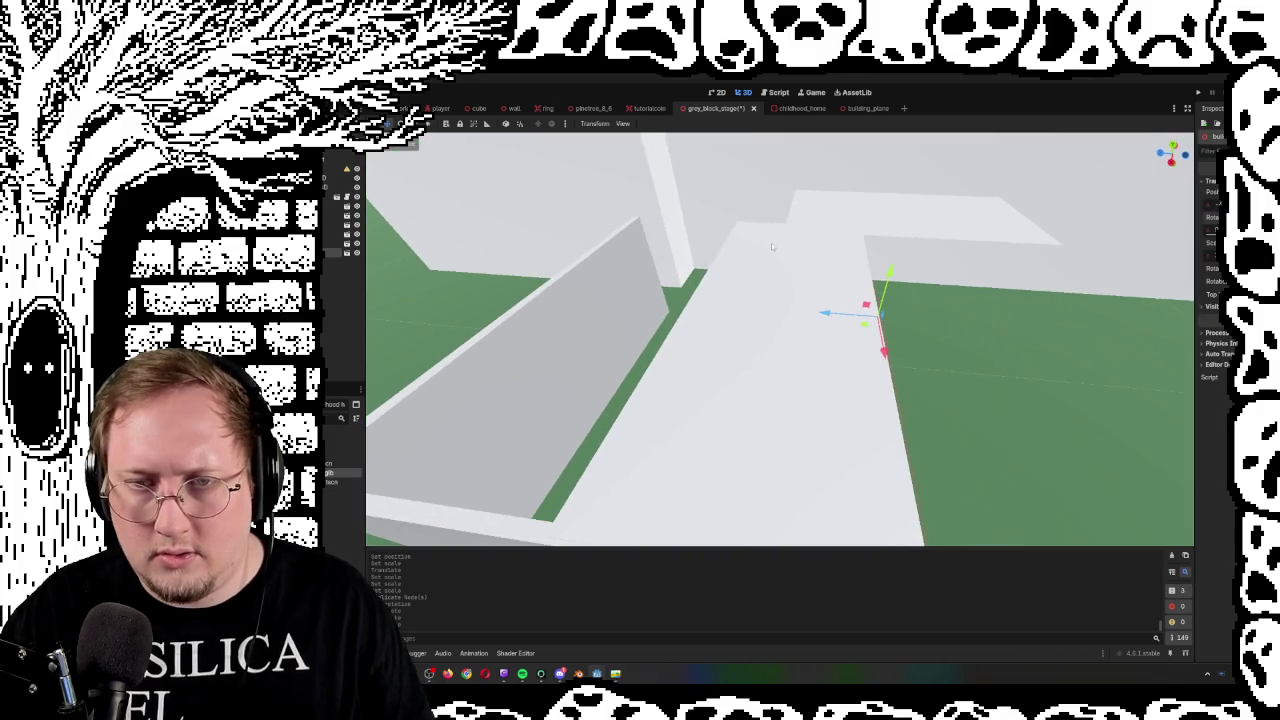
{"action": "left_click_drag", "start_coordinate": [830, 314], "coordinate": [777, 330]}
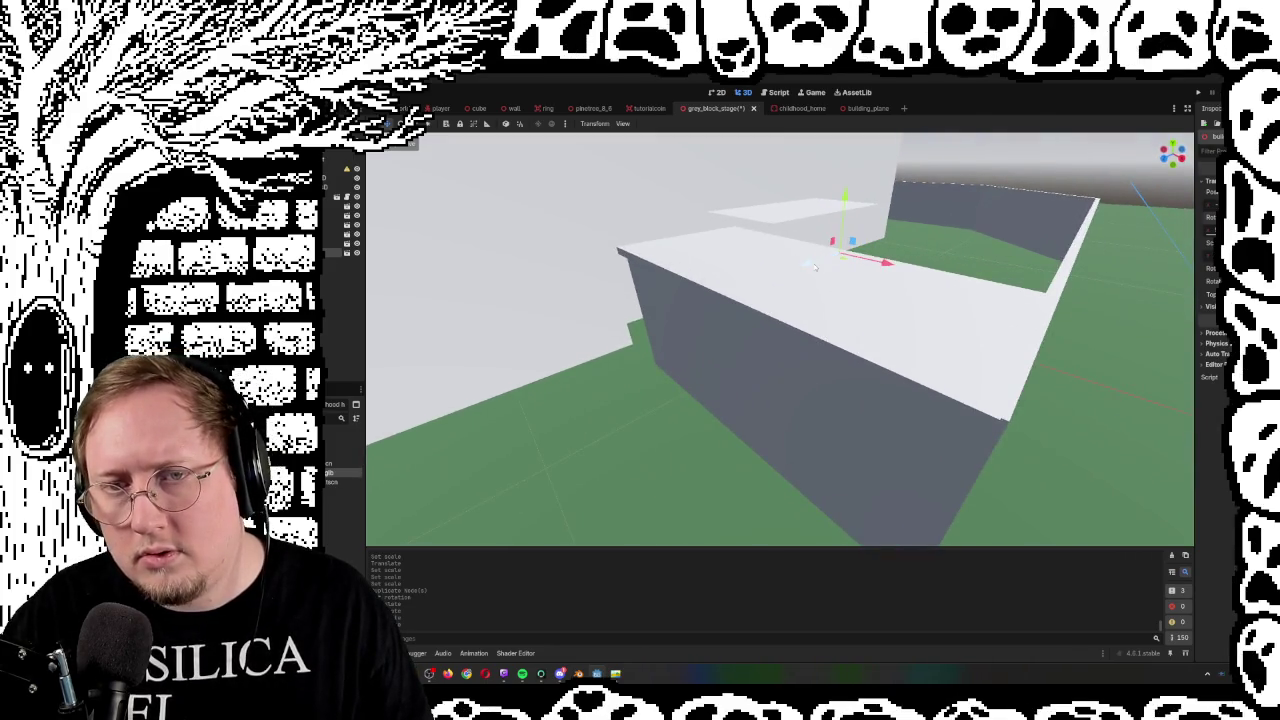
Move the short white wall along Z, resize it, and slide it left
{"action": "key", "text": "g"}
{"action": "key", "text": "z"}
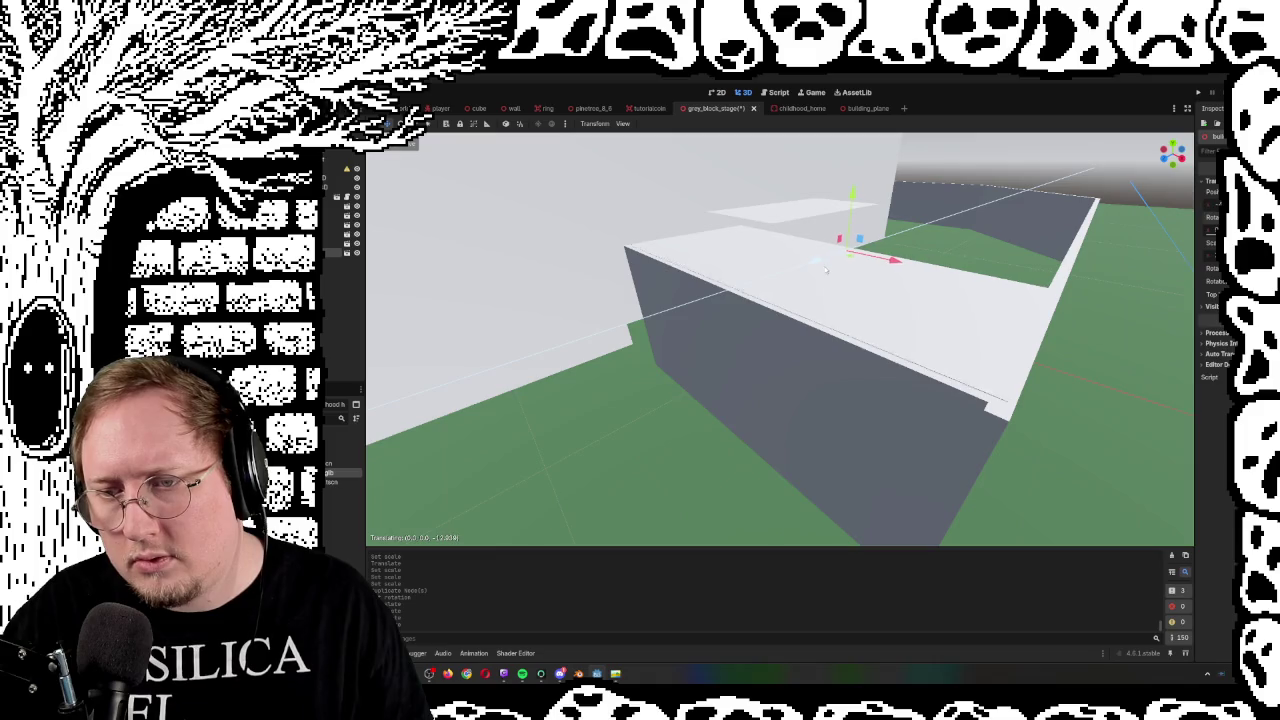
{"action": "left_click", "coordinate": [826, 268]}
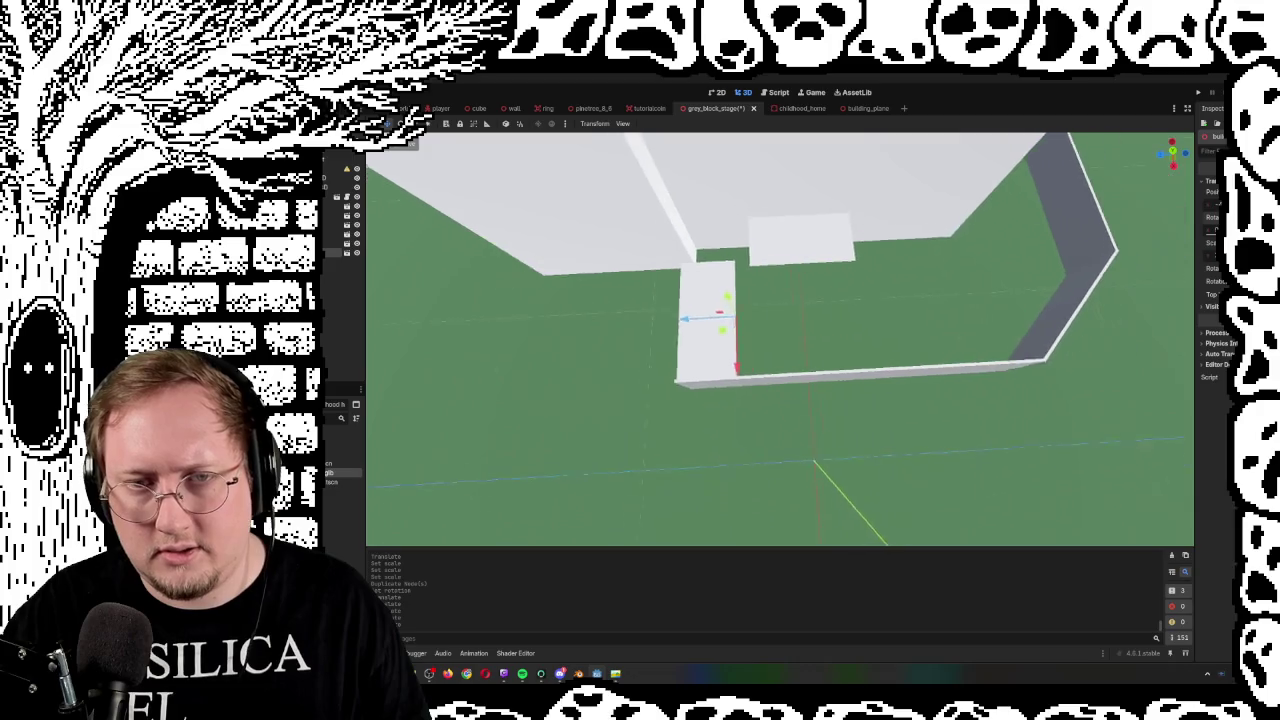
{"action": "scroll", "coordinate": [1019, 251], "scroll_direction": "down", "scroll_amount": 2}
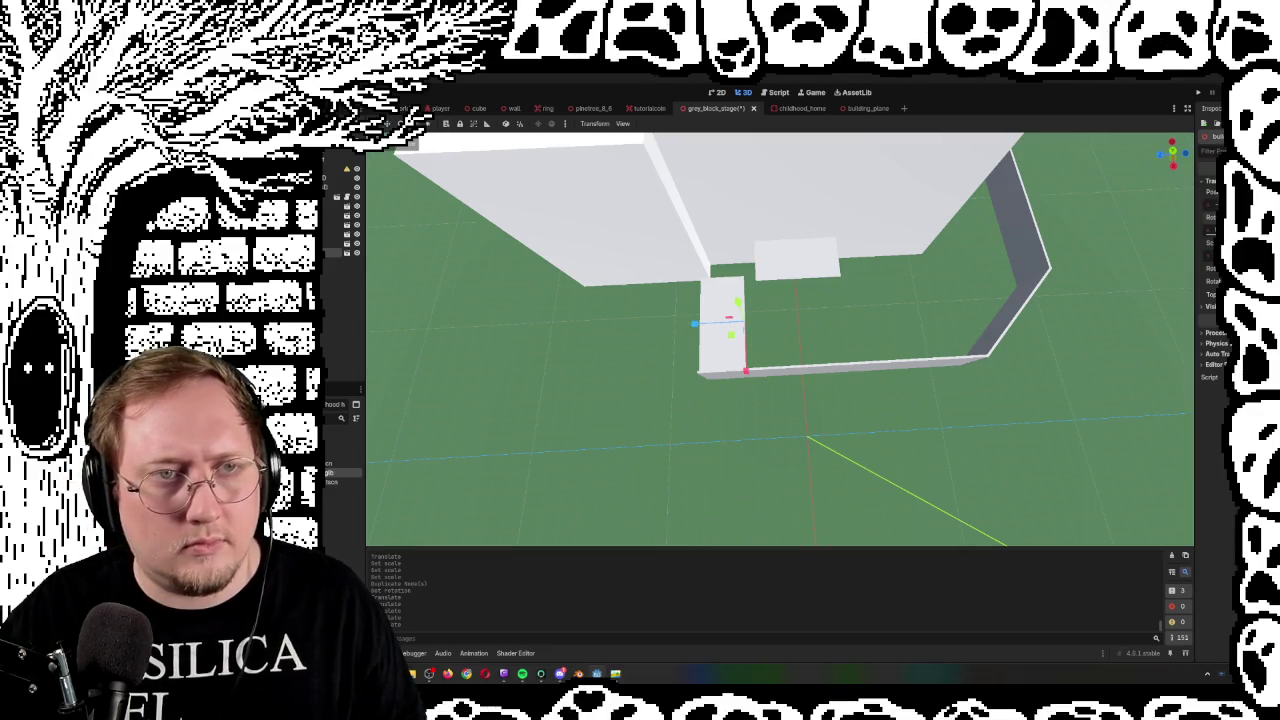
{"action": "mouse_move", "coordinate": [694, 323]}
{"action": "left_mouse_down"}
{"action": "mouse_move", "coordinate": [900, 312]}
{"action": "mouse_move", "coordinate": [616, 340]}
{"action": "mouse_move", "coordinate": [708, 341]}
{"action": "mouse_move", "coordinate": [560, 316]}
{"action": "mouse_move", "coordinate": [495, 346]}
{"action": "left_mouse_up"}
{"action": "key", "text": "w"}
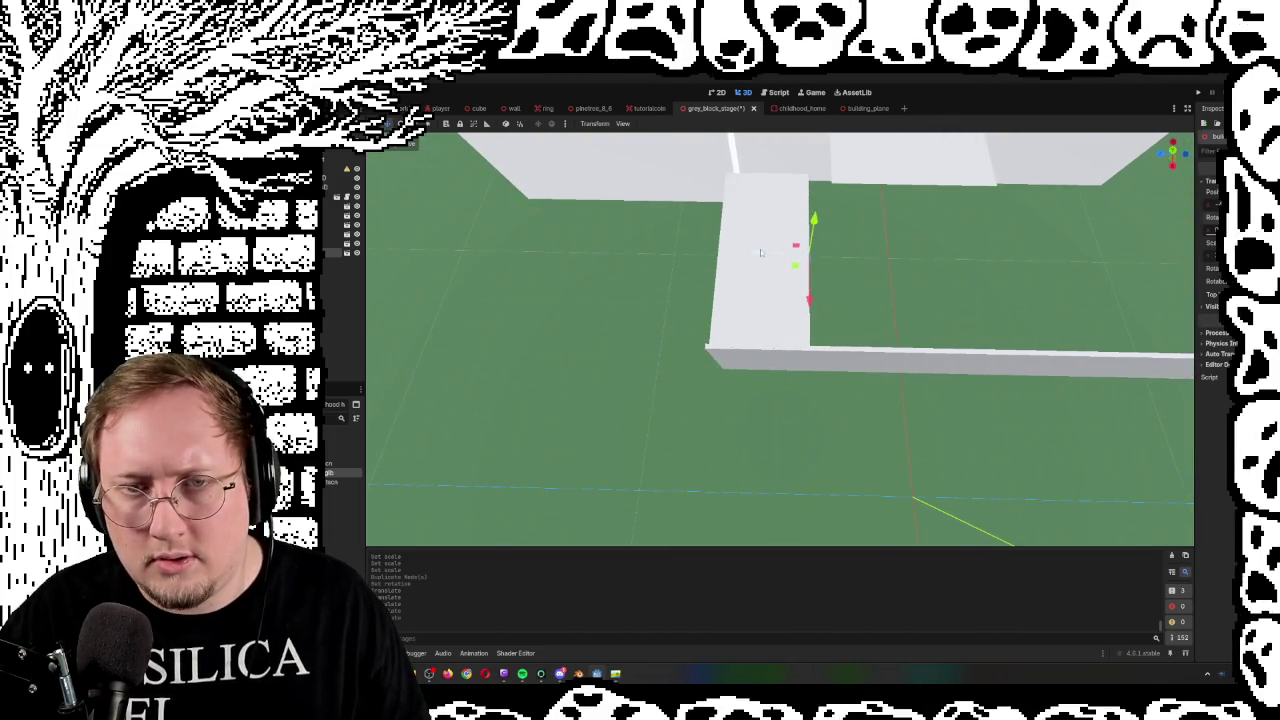
{"action": "left_click_drag", "start_coordinate": [760, 252], "coordinate": [674, 261]}
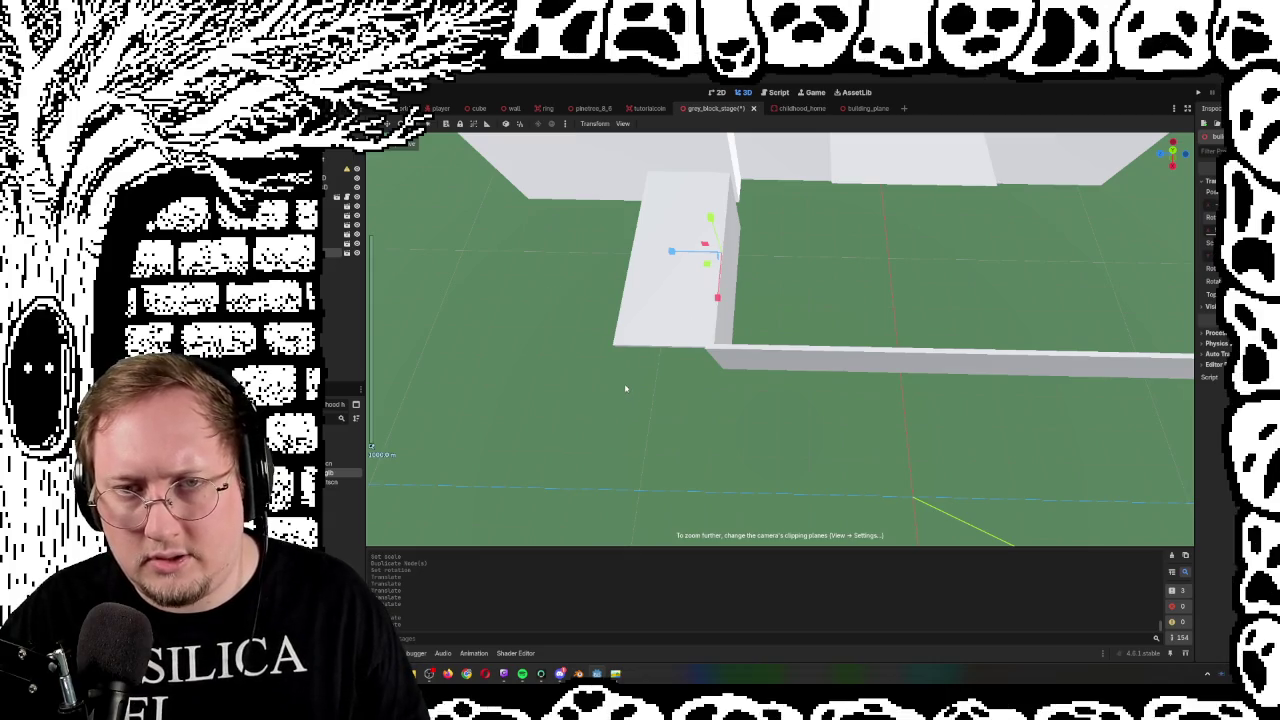
Scale the flat slab along X and shift it right toward the building corner
{"action": "scroll", "coordinate": [633, 398], "scroll_direction": "up", "scroll_amount": 3}
{"action": "scroll", "coordinate": [633, 395], "scroll_direction": "down", "scroll_amount": 3}
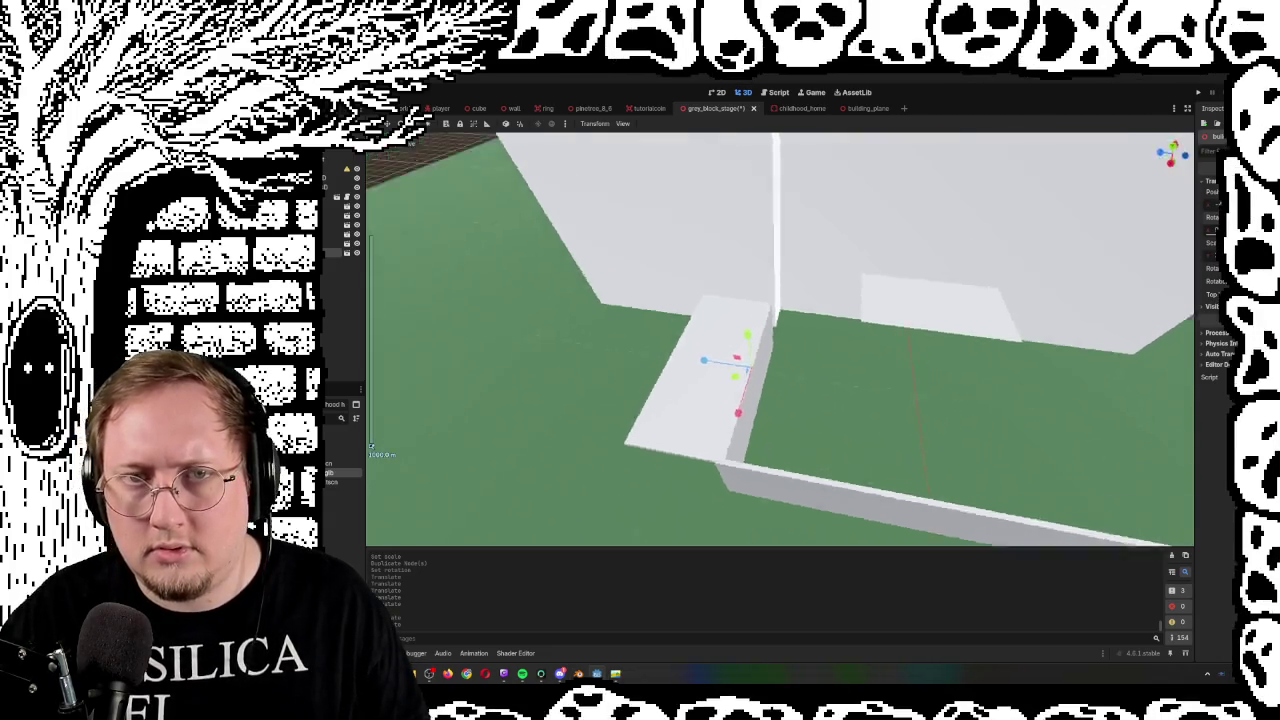
{"action": "left_click_drag", "start_coordinate": [940, 380], "coordinate": [944, 369]}
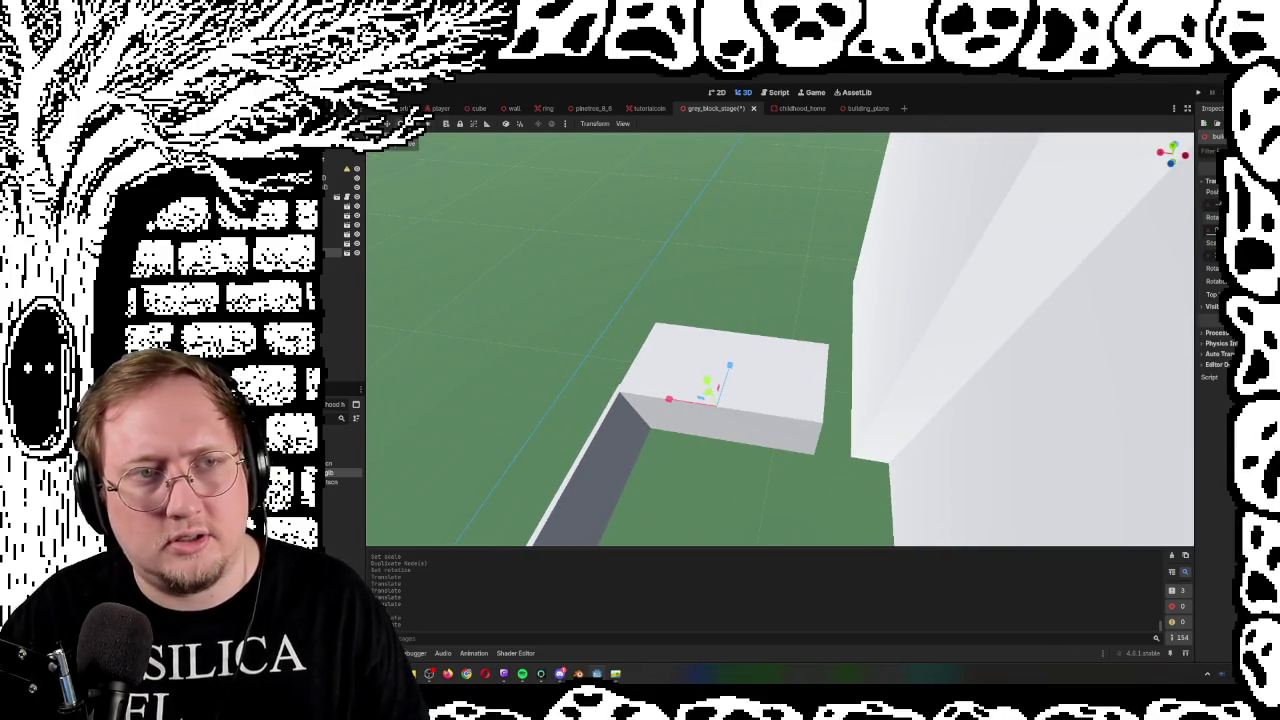
{"action": "key", "text": "s"}
{"action": "key", "text": "x"}
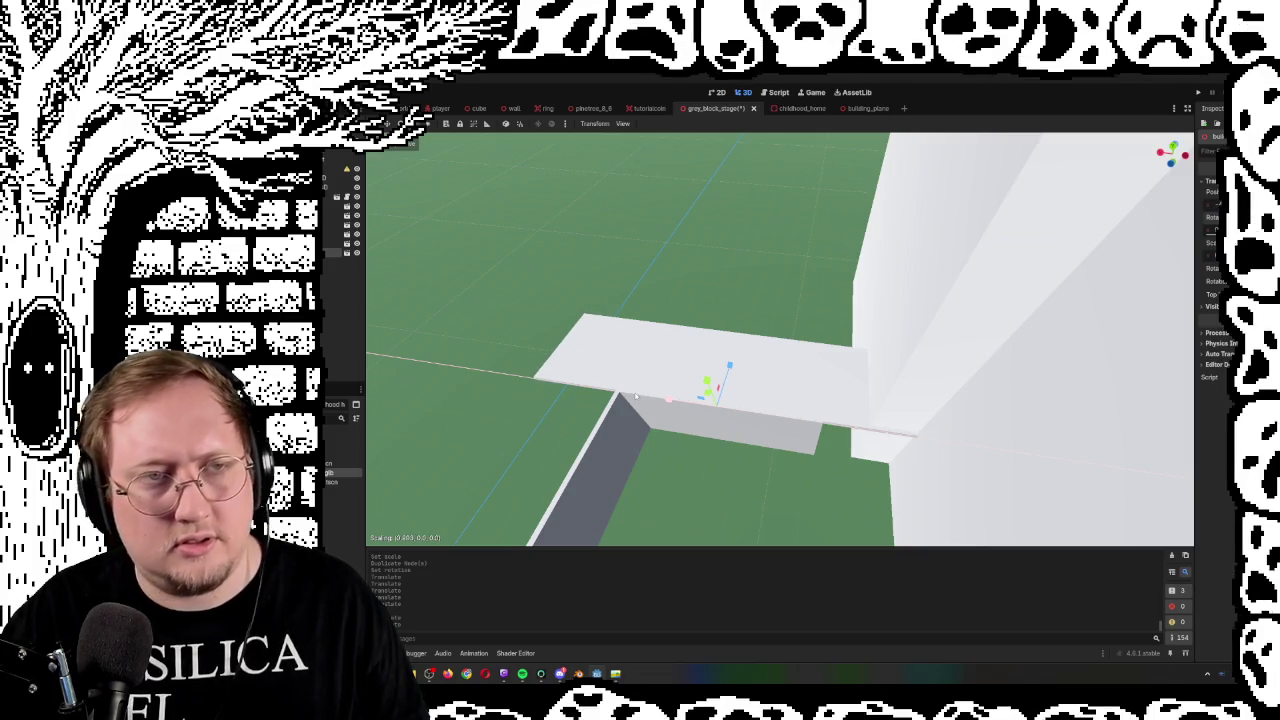
{"action": "left_click", "coordinate": [636, 397]}
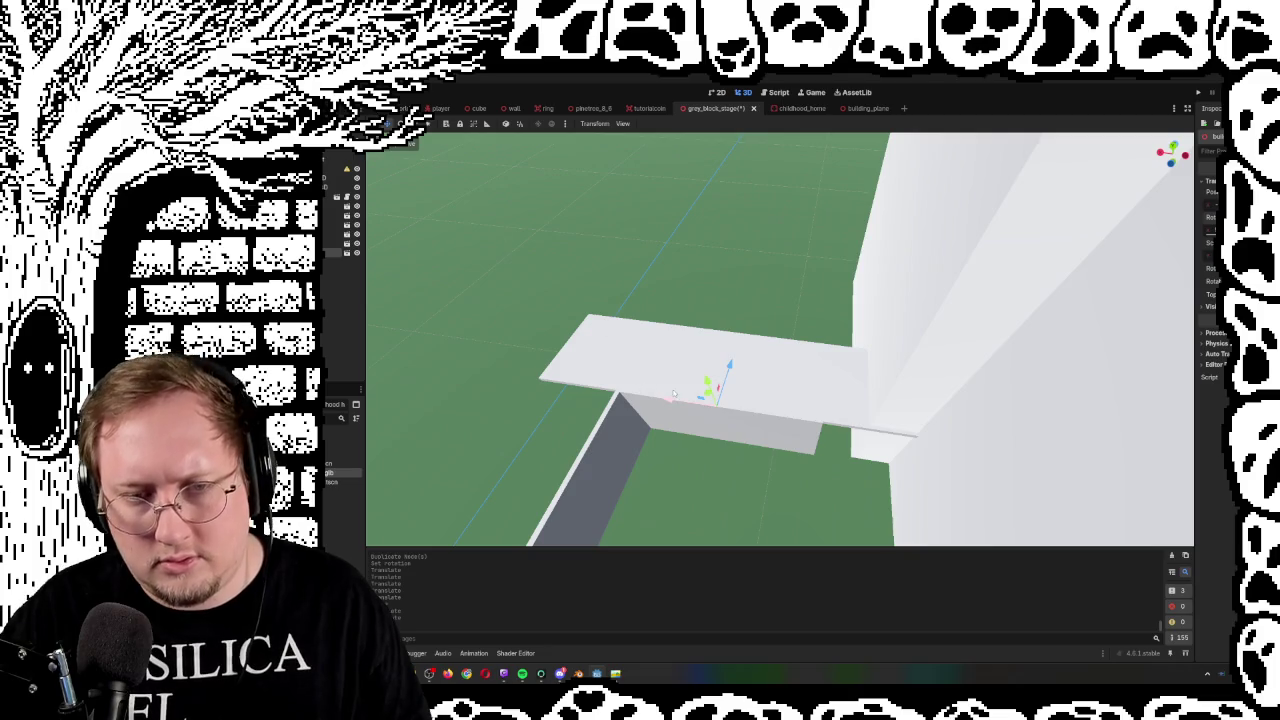
{"action": "left_click_drag", "start_coordinate": [674, 397], "coordinate": [754, 417]}
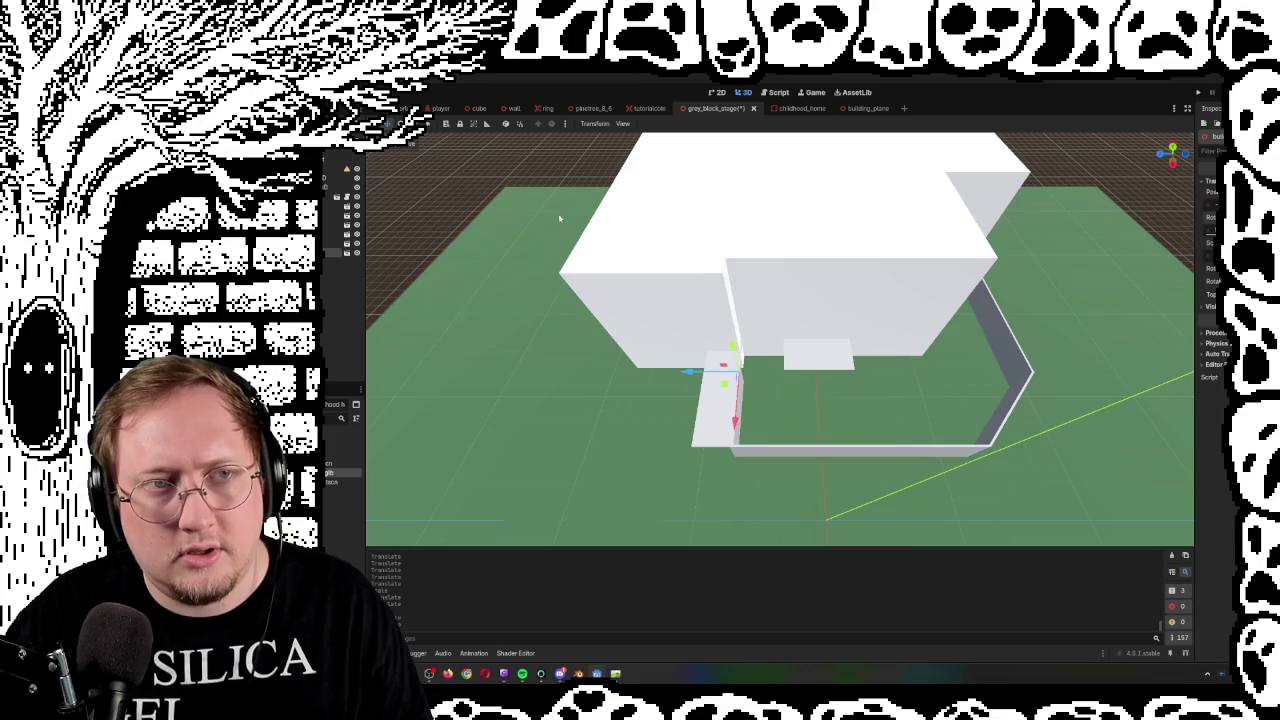
Stretch the slab along X across the enclosed floor, readjust its length, and frame it
{"action": "key", "text": "s"}
{"action": "key", "text": "x"}
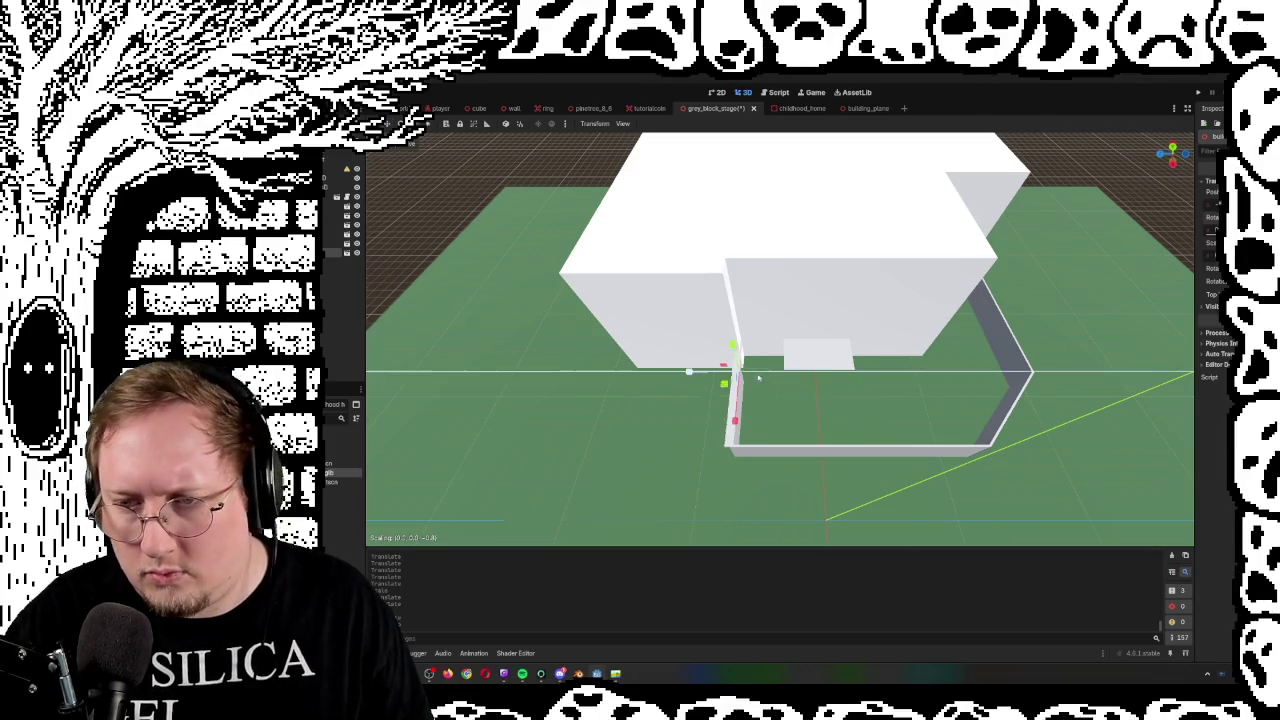
{"action": "left_click", "coordinate": [1035, 404]}
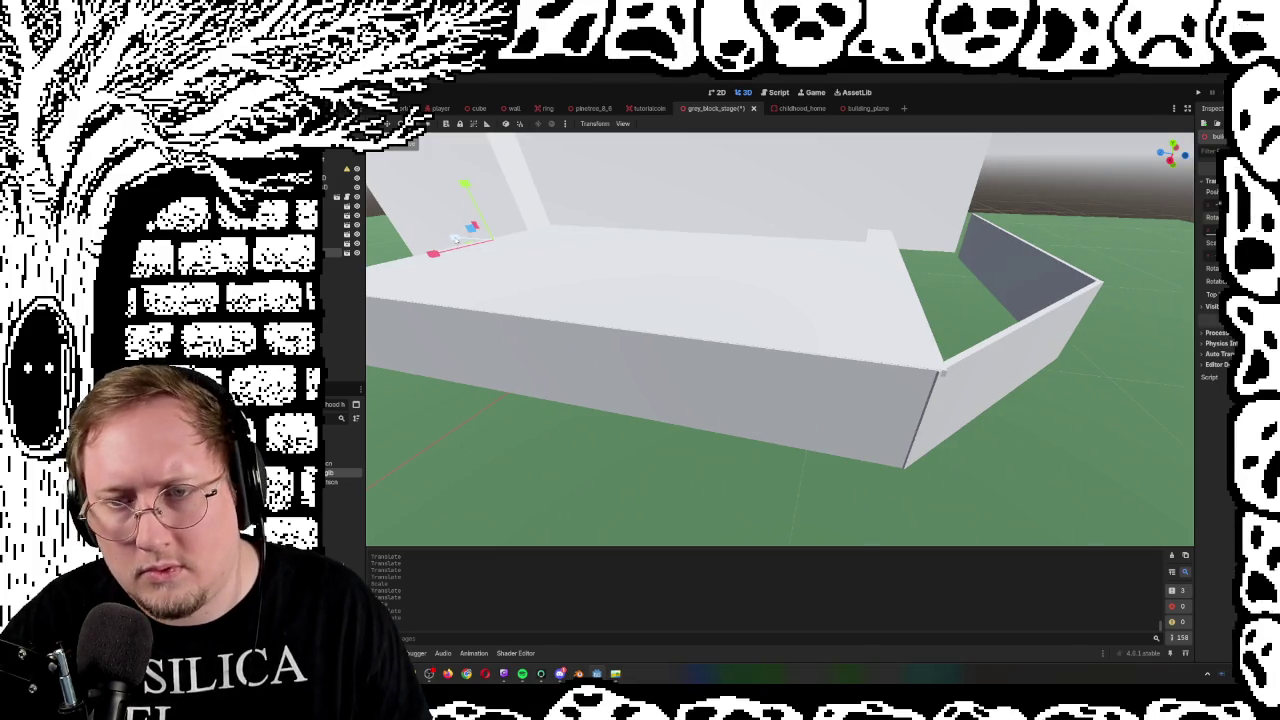
{"action": "left_click_drag", "start_coordinate": [453, 238], "coordinate": [711, 297]}
{"action": "left_click_drag", "start_coordinate": [576, 296], "coordinate": [455, 240]}
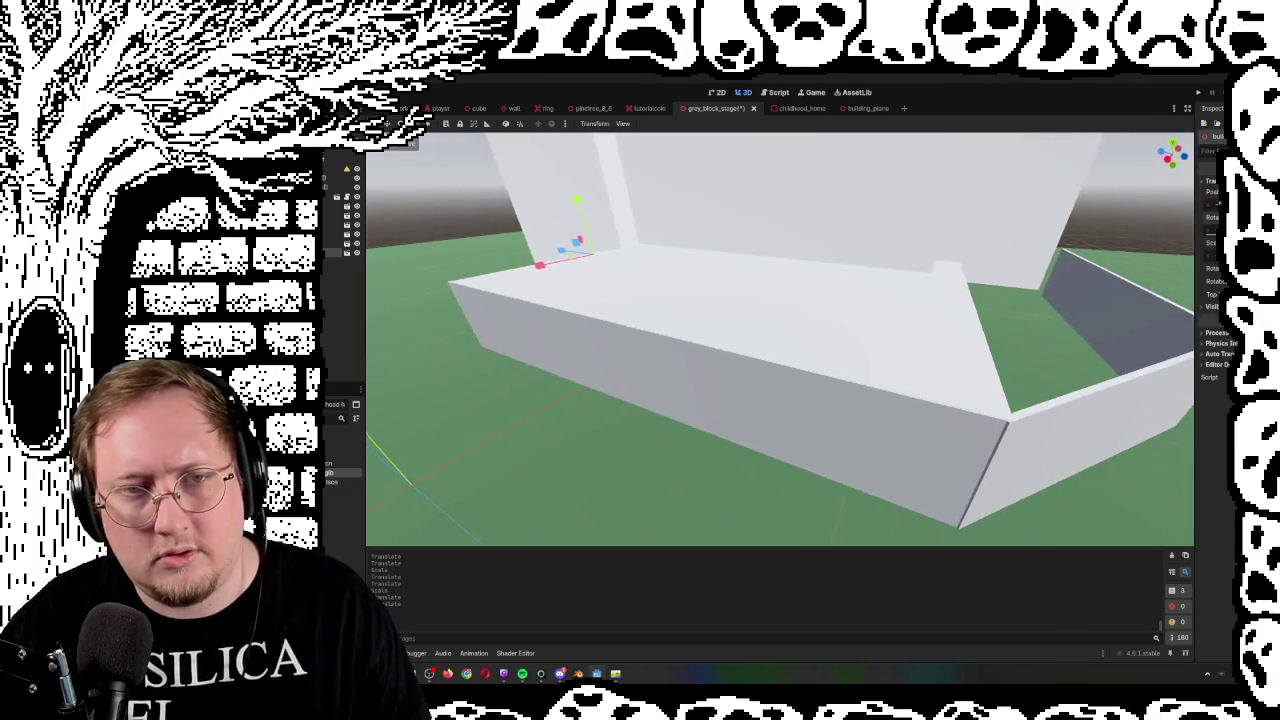
{"action": "scroll", "coordinate": [780, 340], "scroll_direction": "up", "scroll_amount": 3}
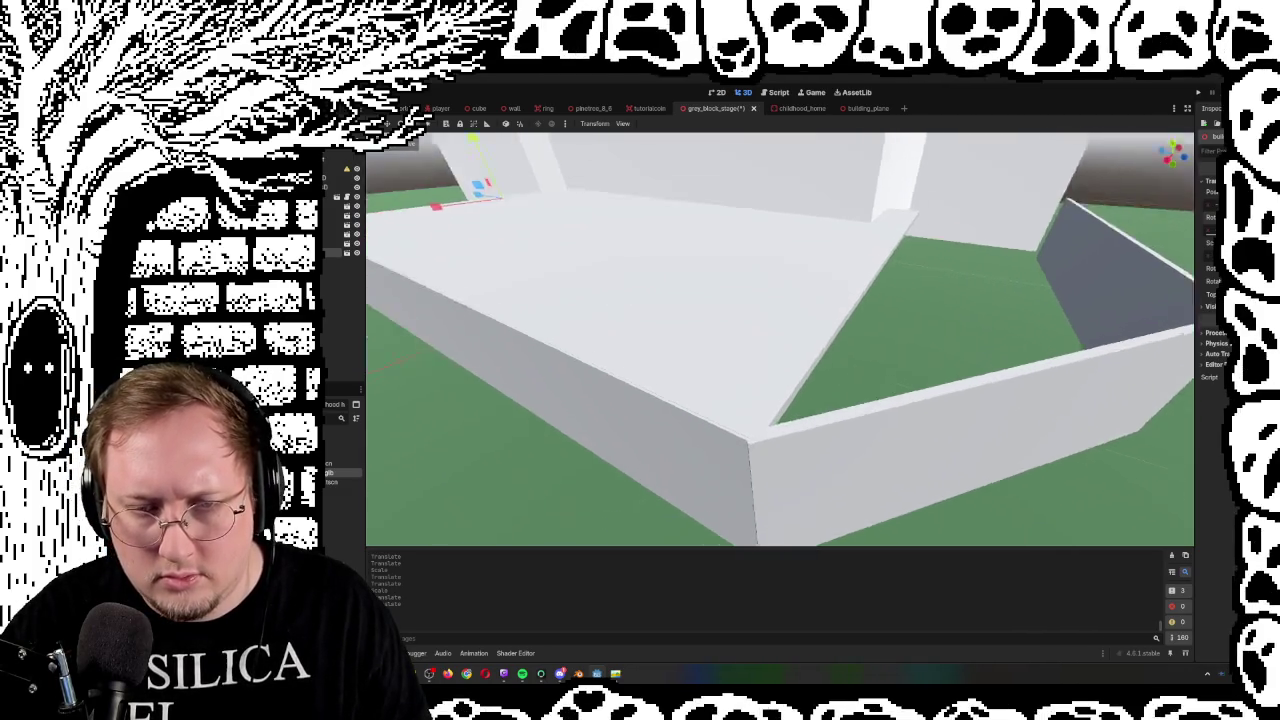
{"action": "key", "text": "f"}
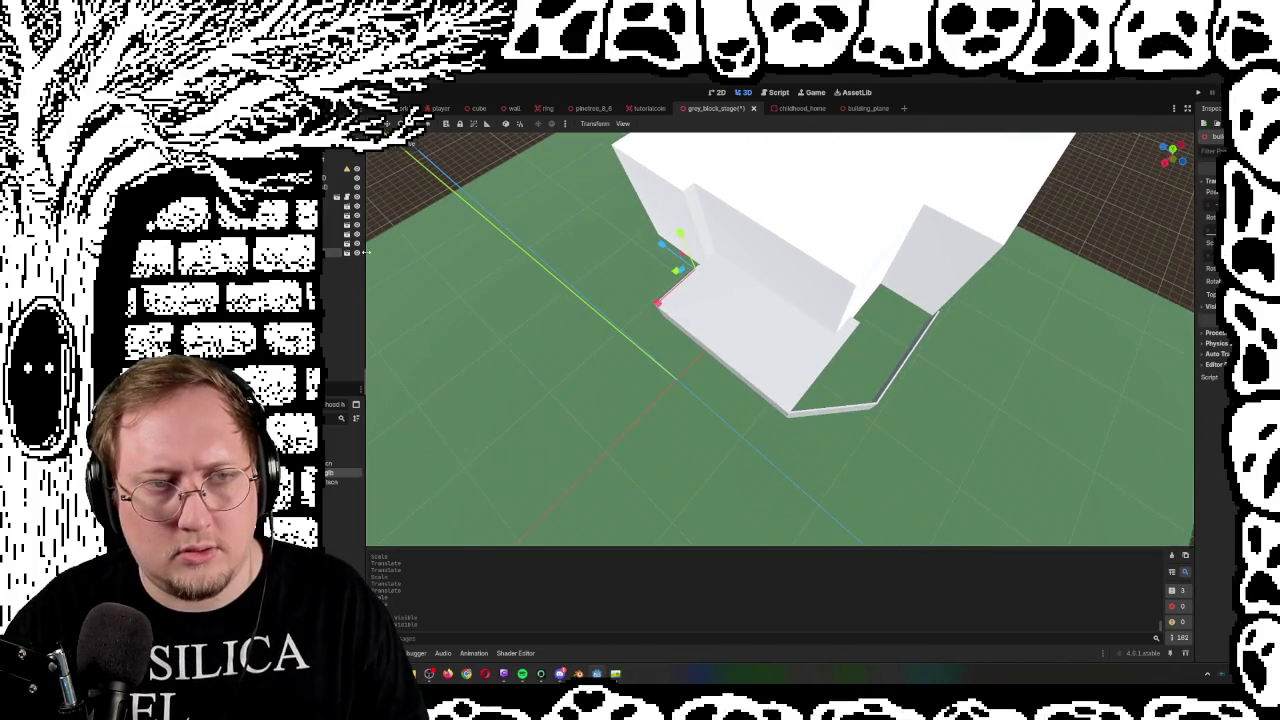
{"action": "key", "text": "f"}
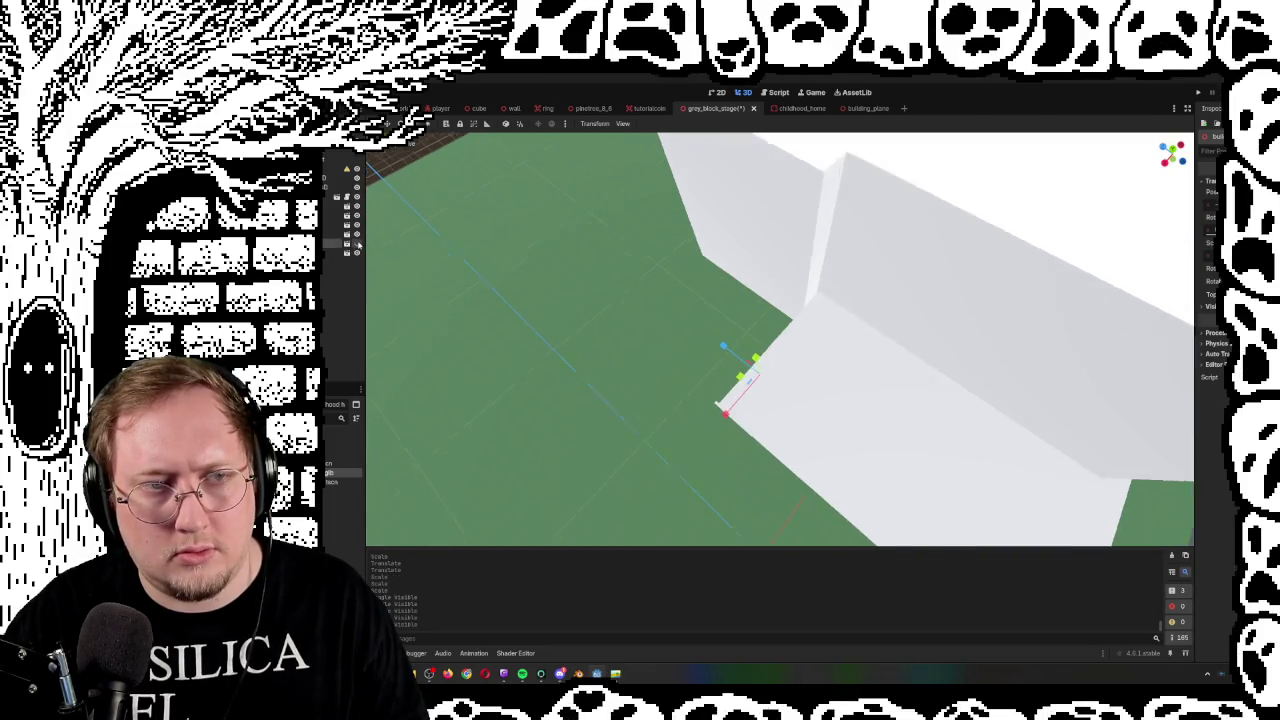
{"action": "left_click", "coordinate": [357, 253]}
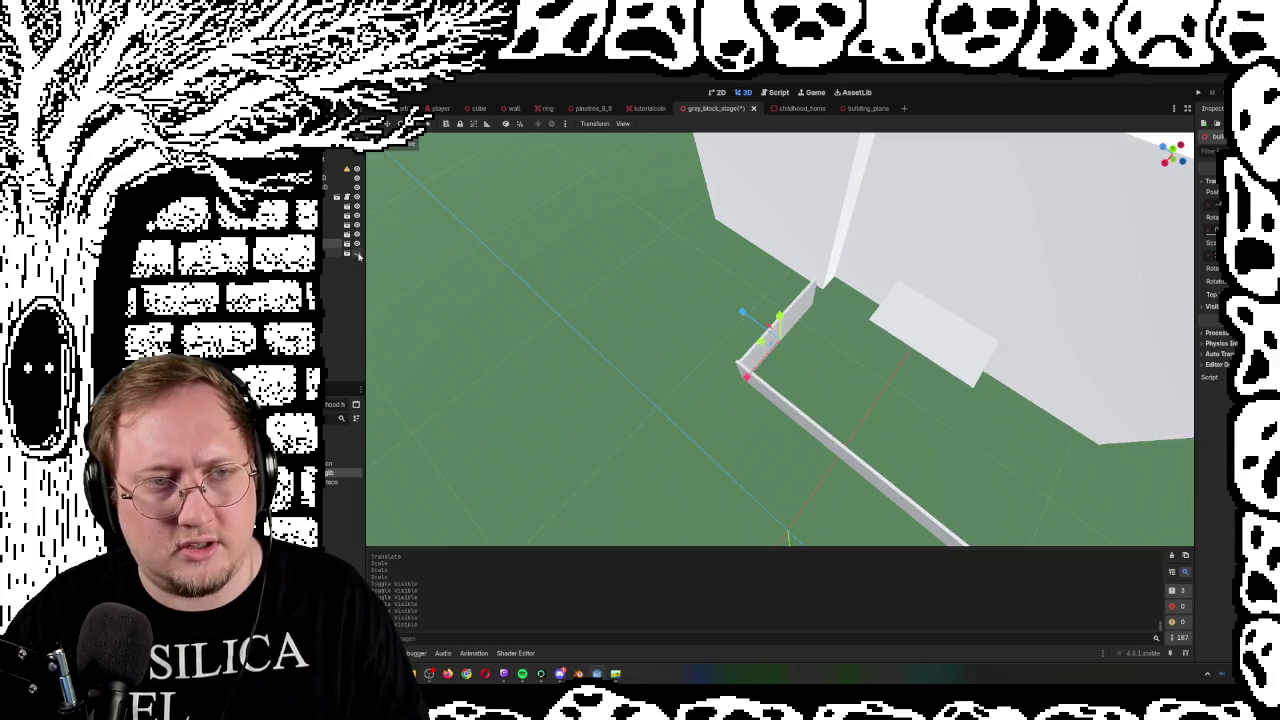
{"action": "left_click", "coordinate": [357, 254]}
{"action": "left_click", "coordinate": [357, 254]}
{"action": "left_click", "coordinate": [357, 254]}
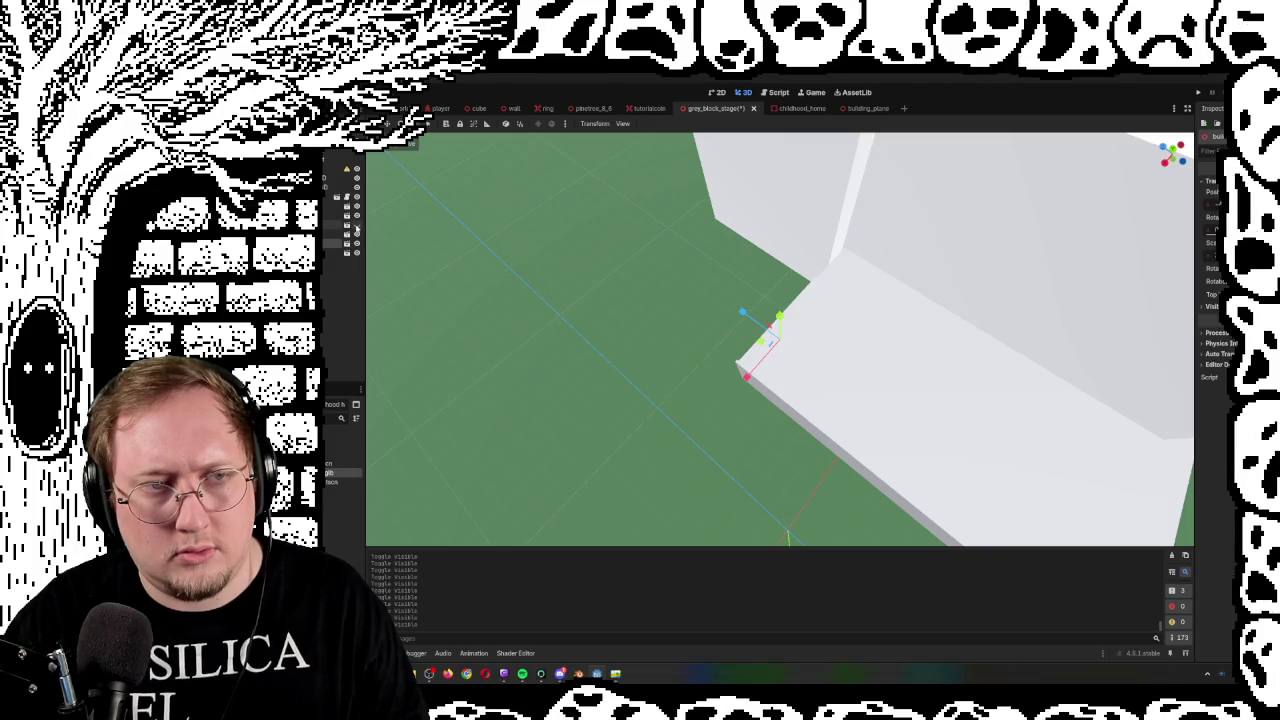
{"action": "left_click", "coordinate": [357, 246]}
{"action": "left_click", "coordinate": [357, 246]}
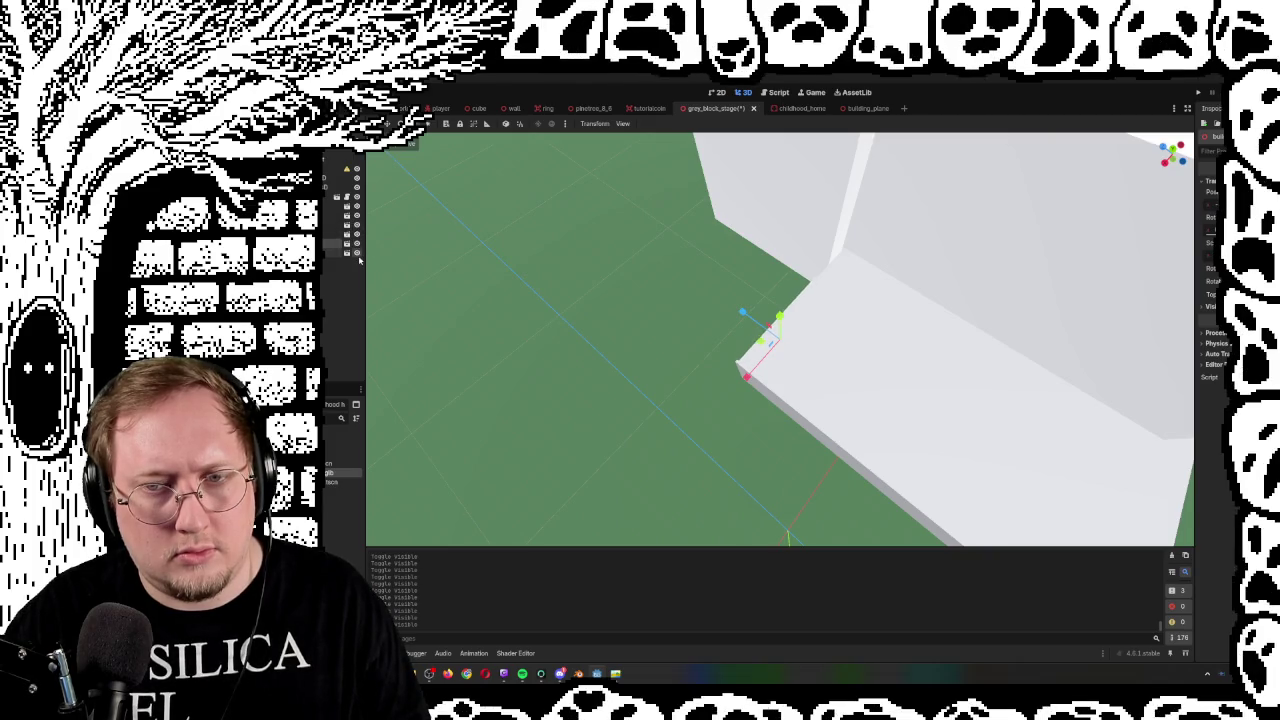
{"action": "left_click", "coordinate": [357, 254]}
{"action": "left_click", "coordinate": [357, 254]}
{"action": "left_click_drag", "start_coordinate": [422, 265], "coordinate": [600, 265]}
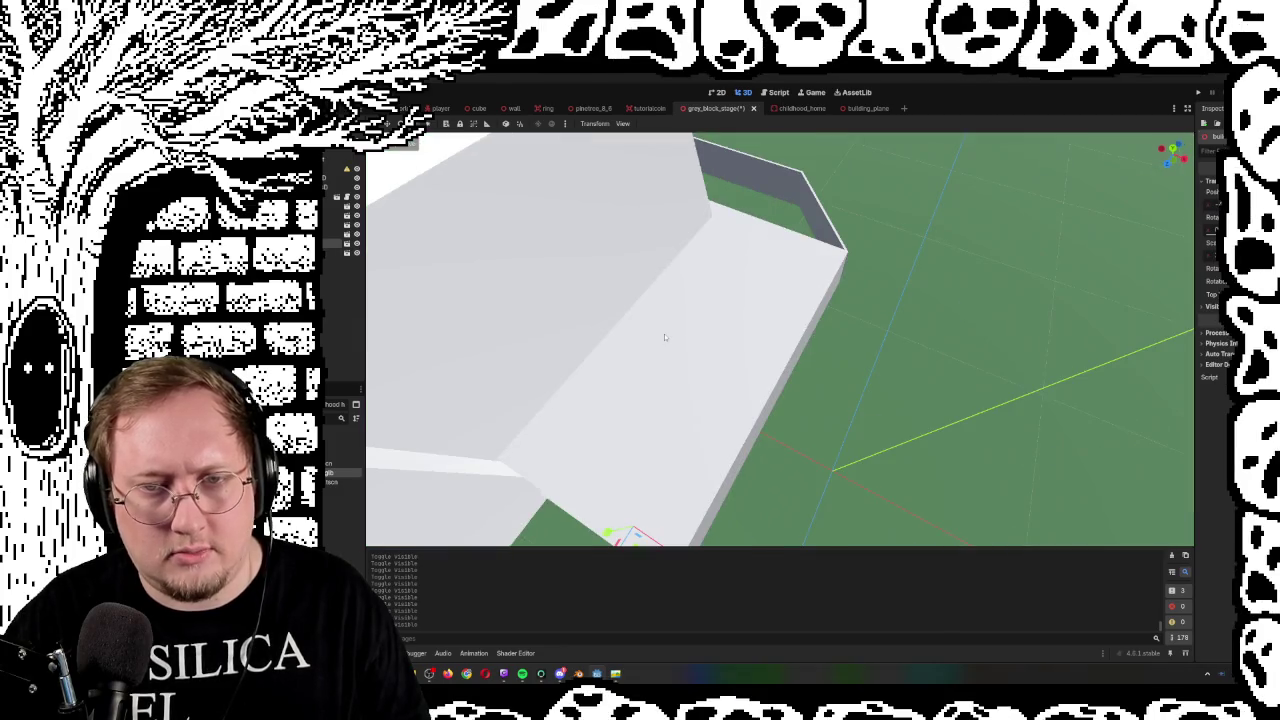
{"action": "left_click", "coordinate": [664, 337]}
{"action": "left_click", "coordinate": [357, 254]}
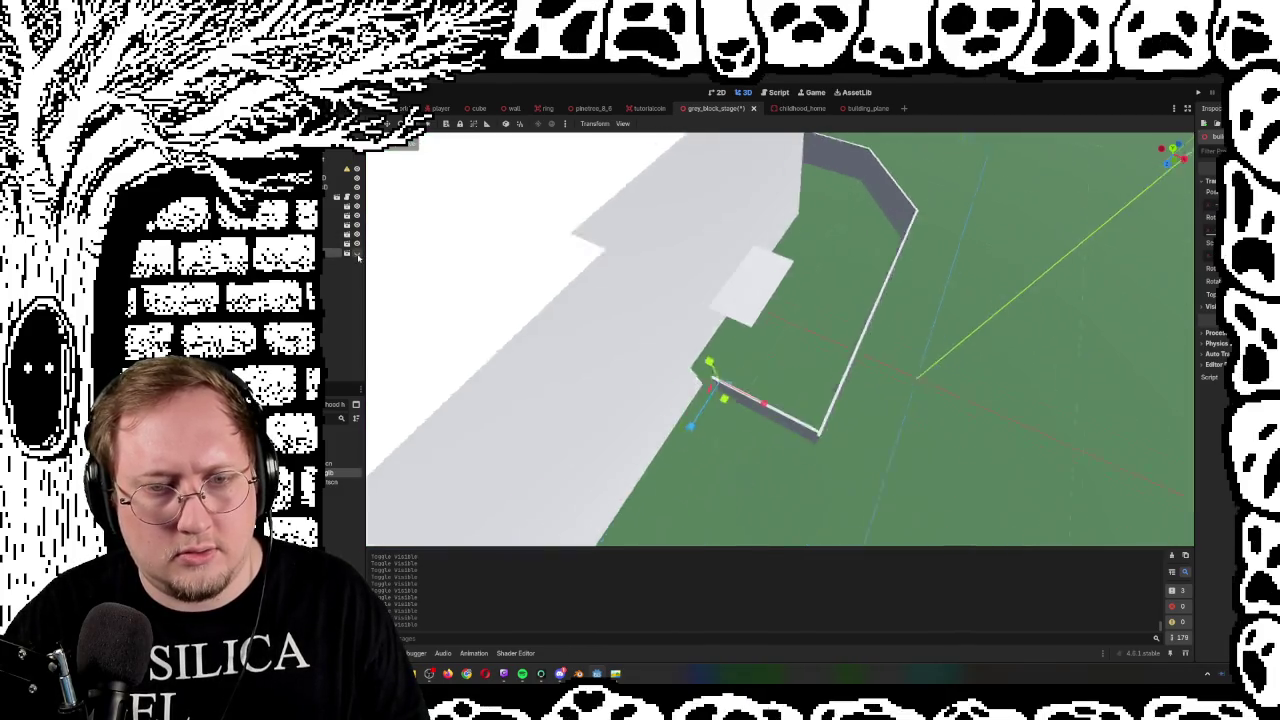
{"action": "left_click", "coordinate": [357, 254]}
{"action": "left_click", "coordinate": [838, 385]}
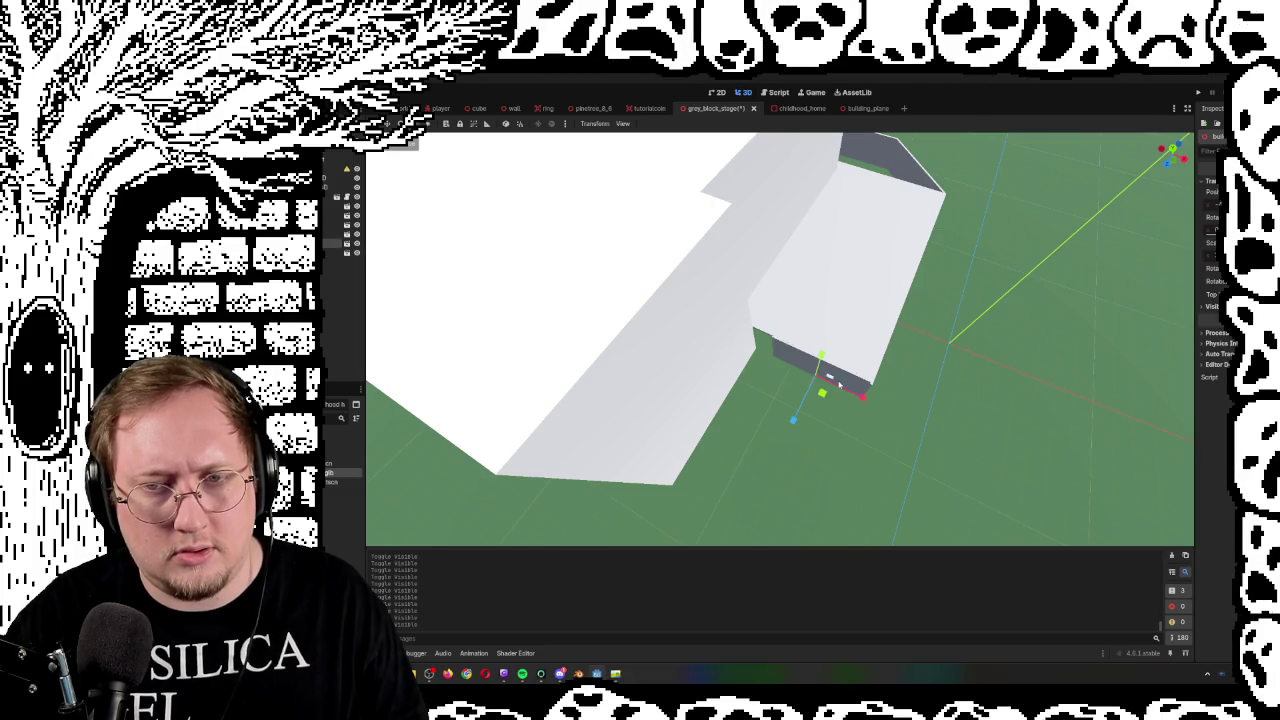
{"action": "left_click", "coordinate": [357, 254]}
{"action": "left_click", "coordinate": [357, 254]}
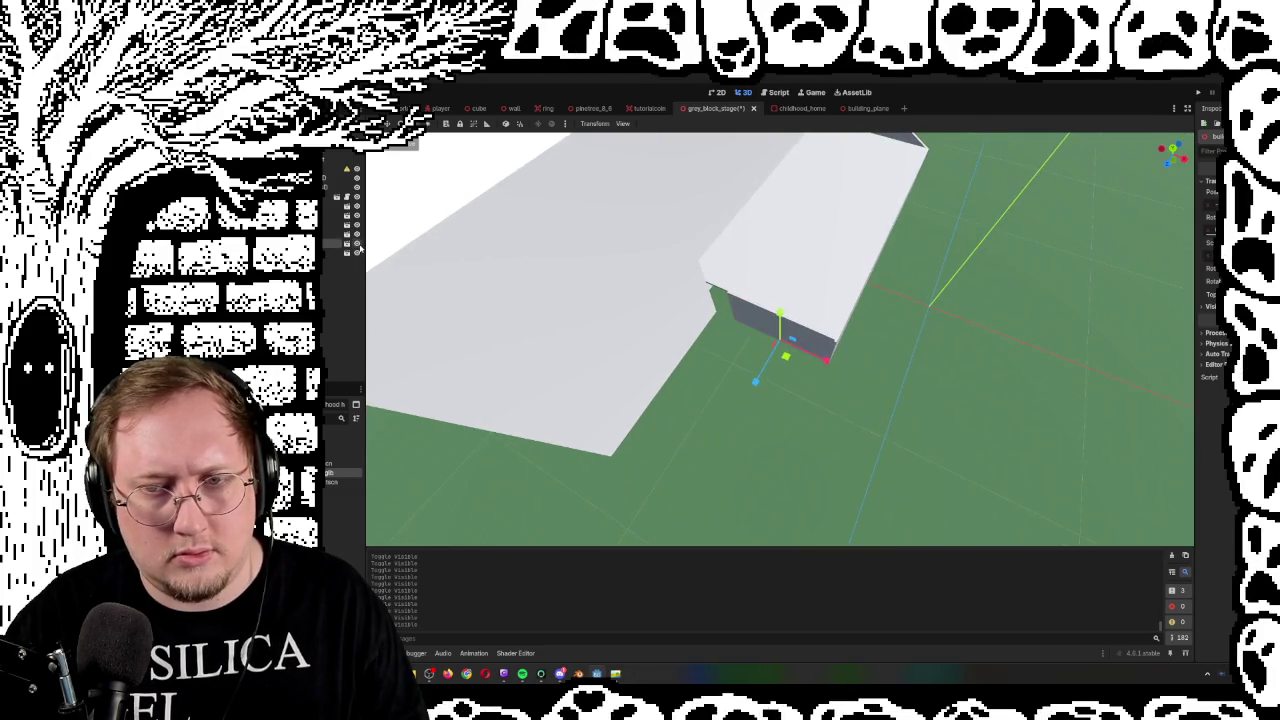
{"action": "left_click", "coordinate": [818, 186]}
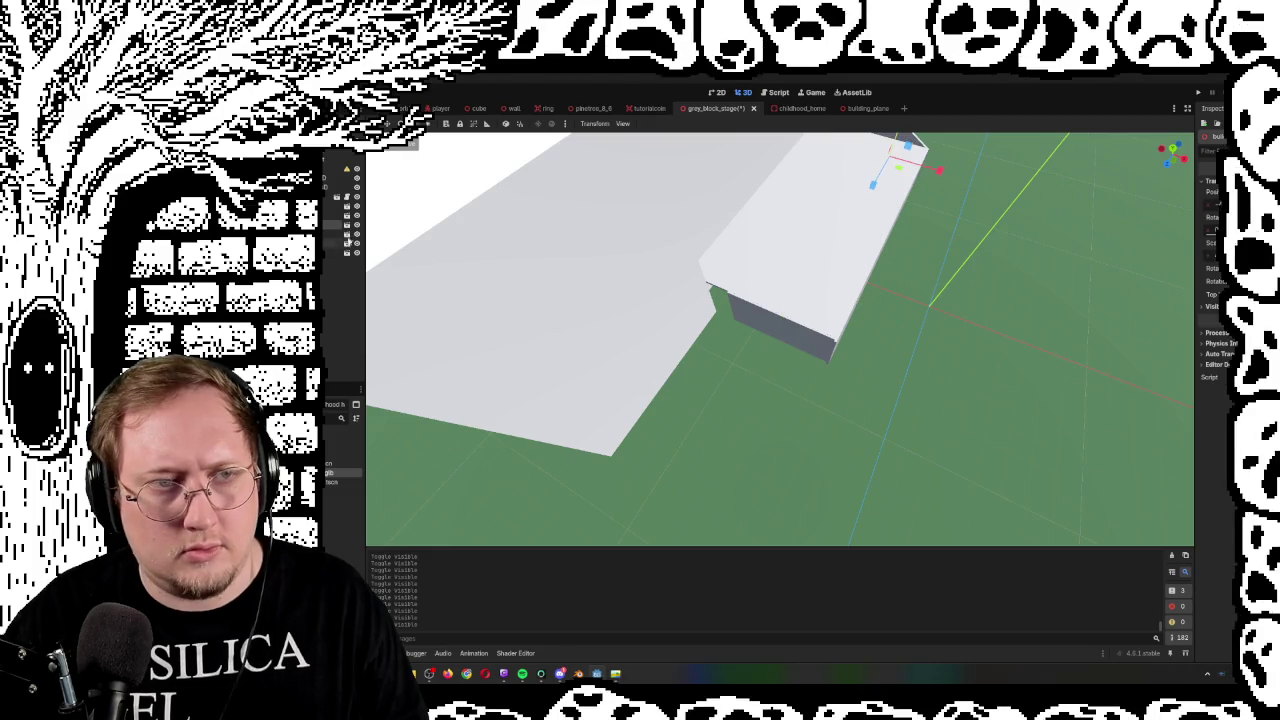
{"action": "left_click", "coordinate": [357, 230]}
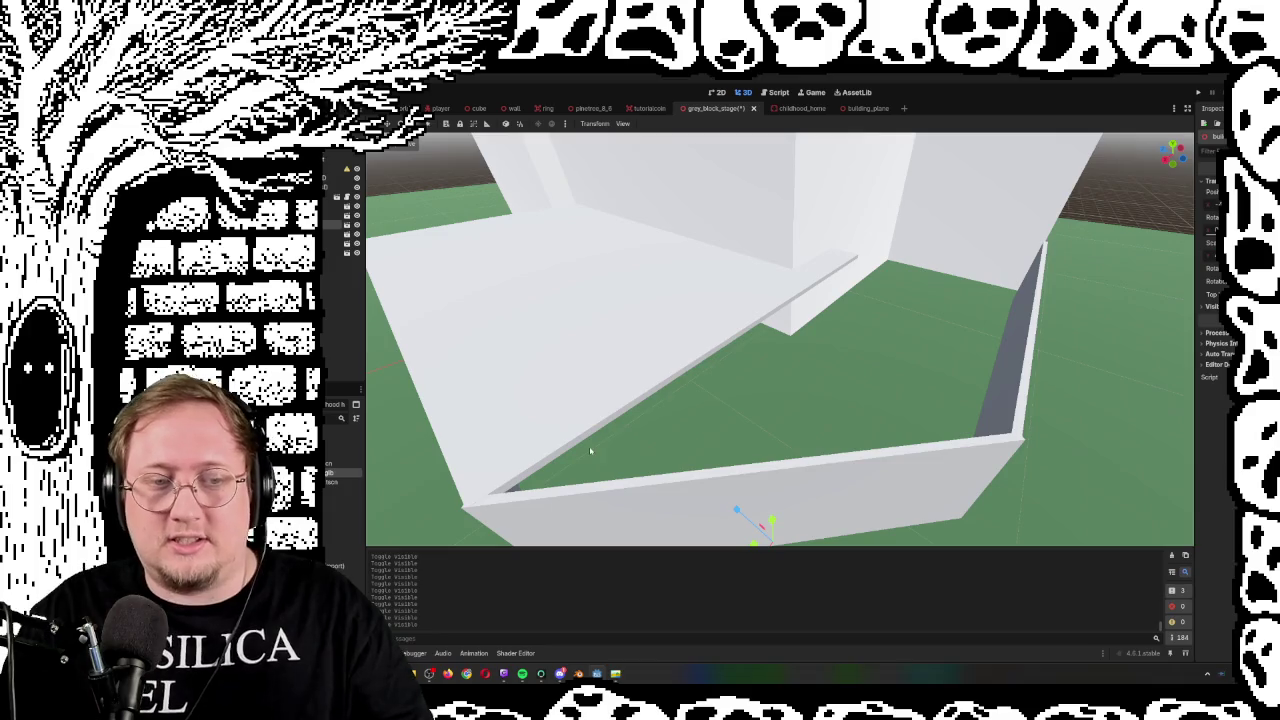
{"action": "left_click_drag", "start_coordinate": [590, 452], "coordinate": [415, 435]}
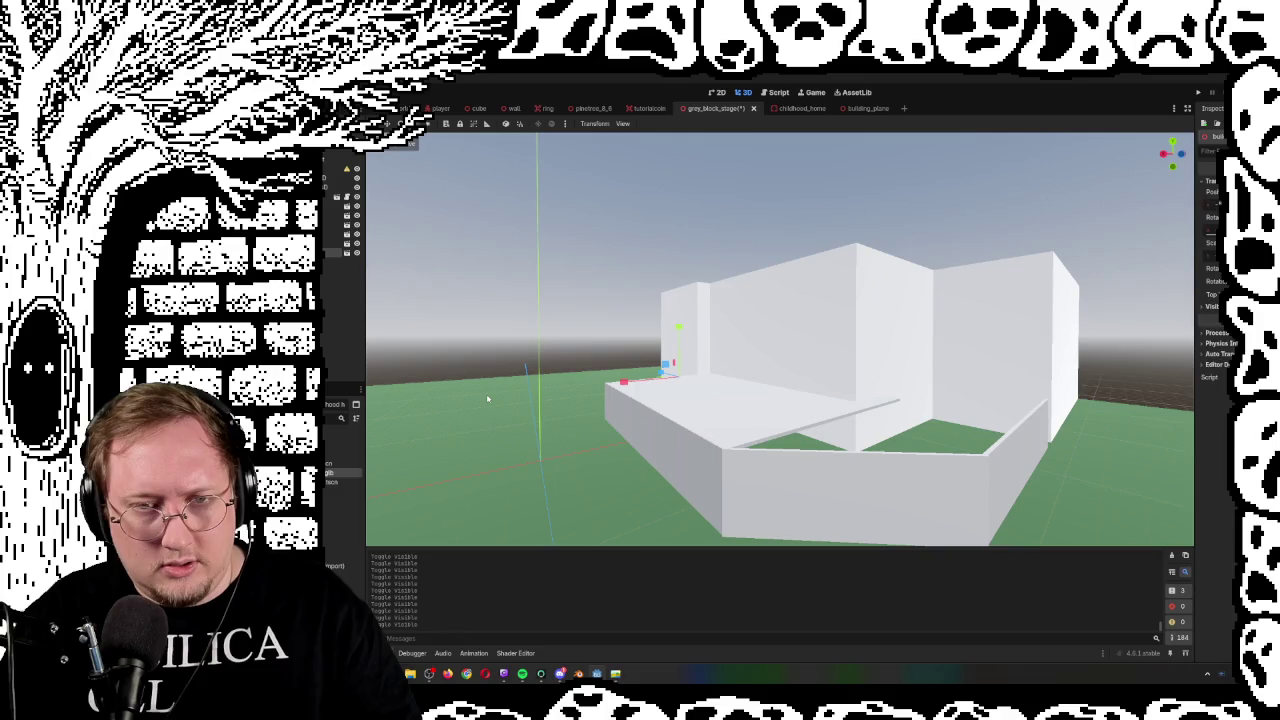
{"action": "key", "text": "ctrl+d"}
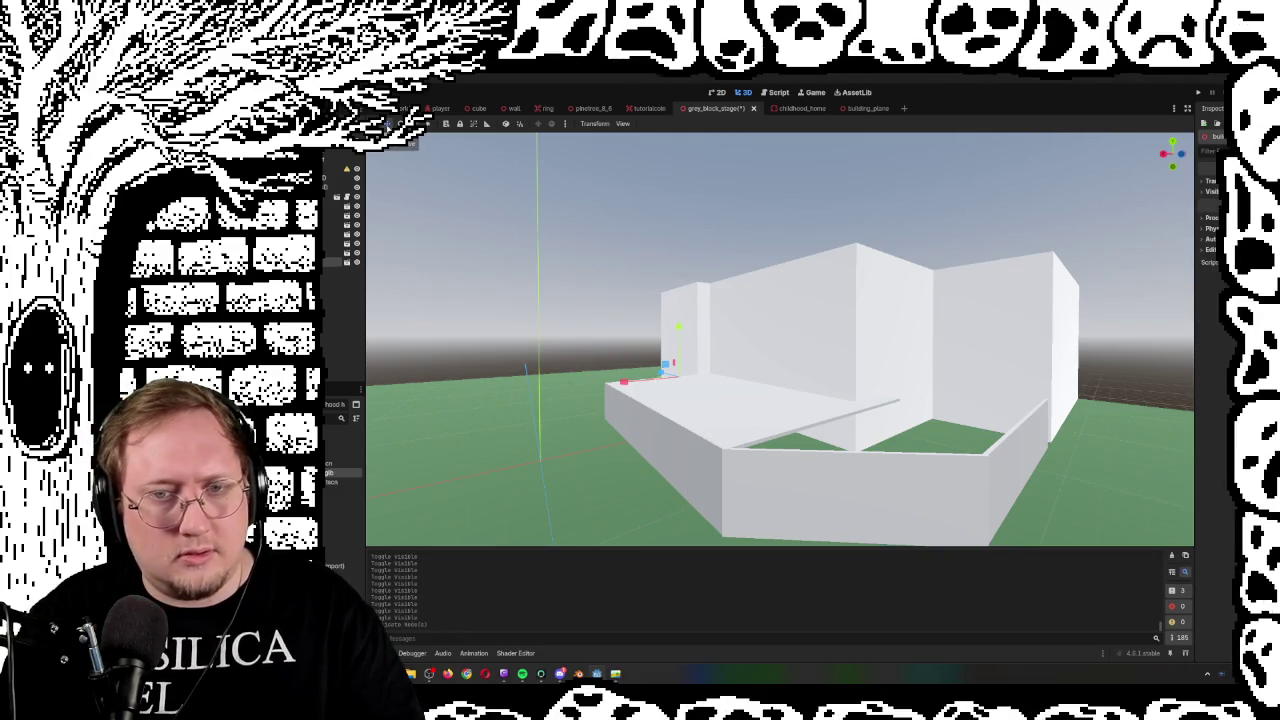
{"action": "mouse_move", "coordinate": [663, 375]}
{"action": "left_mouse_down"}
{"action": "mouse_move", "coordinate": [880, 440]}
{"action": "mouse_move", "coordinate": [848, 418]}
{"action": "left_mouse_up"}
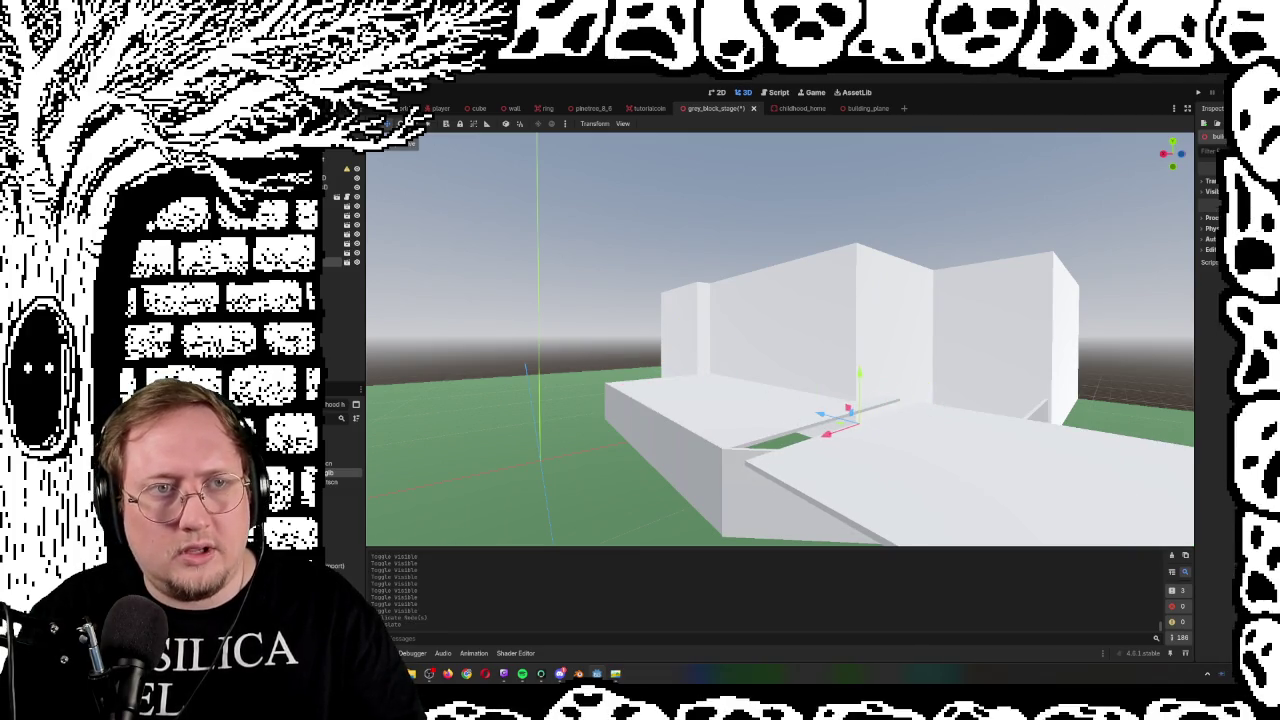
{"action": "key", "text": "e"}
{"action": "left_click_drag", "start_coordinate": [840, 438], "coordinate": [890, 448]}
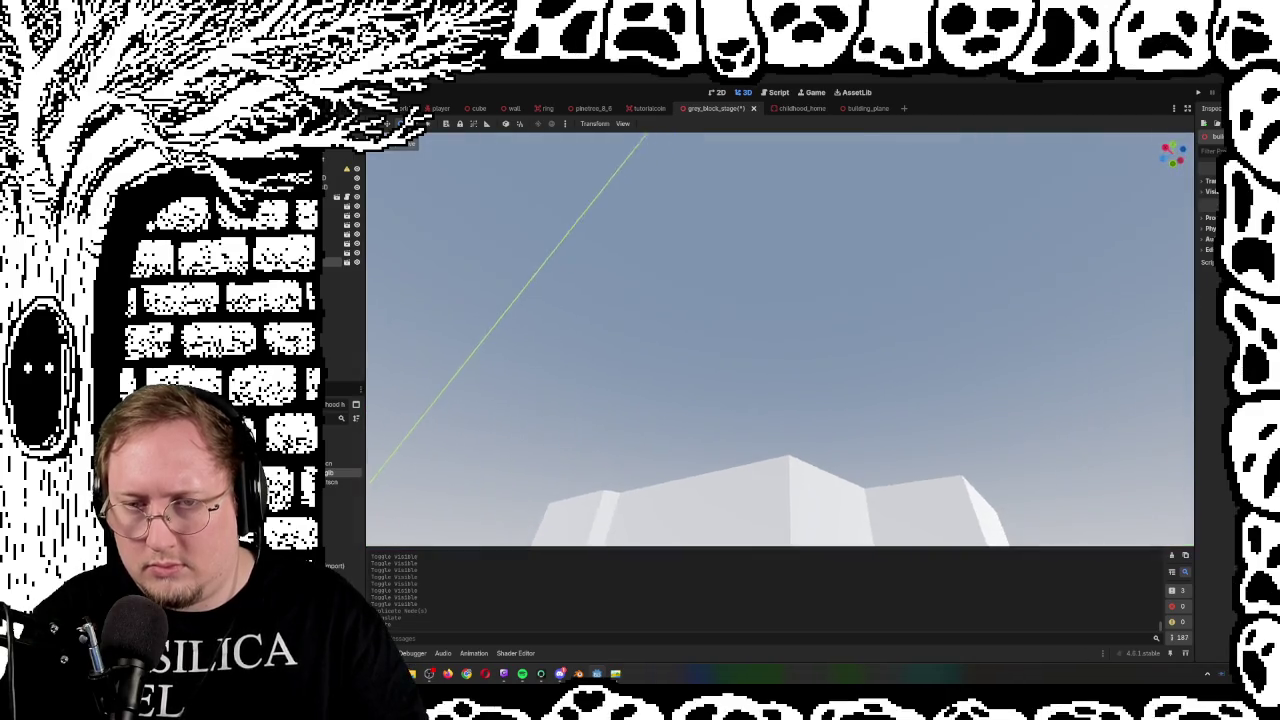
{"action": "scroll", "coordinate": [780, 340], "scroll_direction": "down", "scroll_amount": 5}
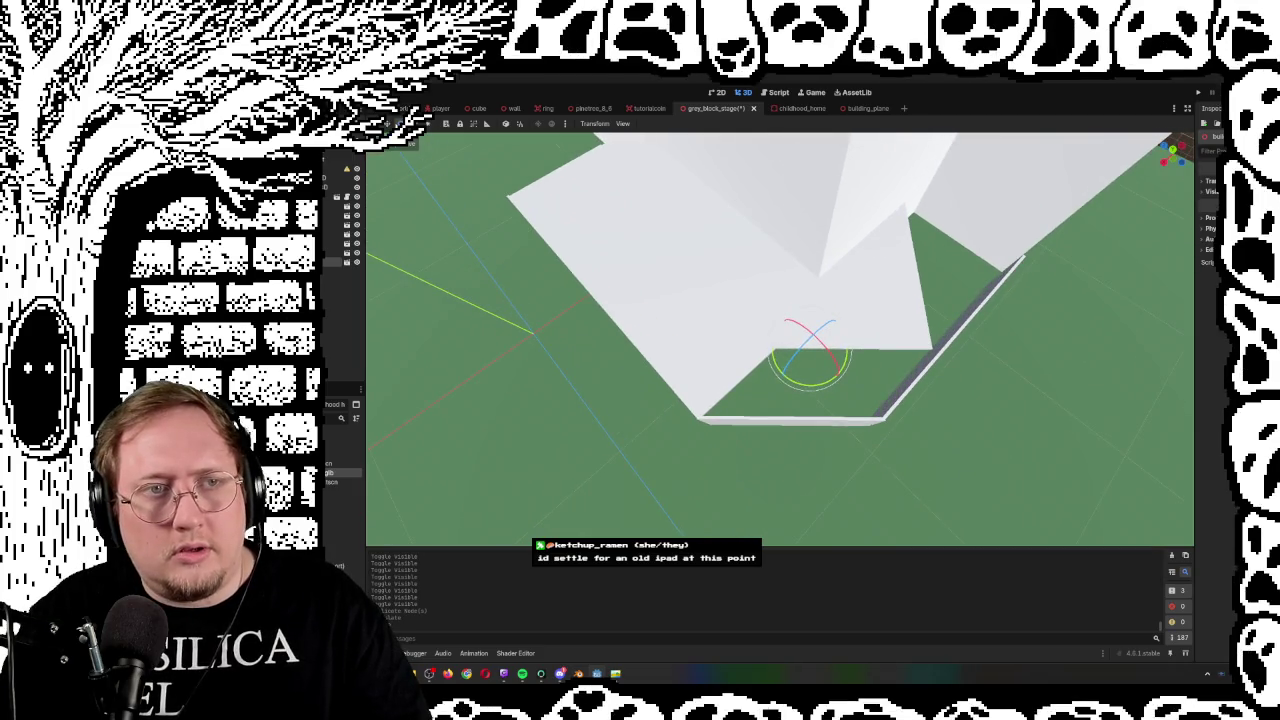
Pull the slab toward the camera, then undo its recent scale change and moves
{"action": "key", "text": "w"}
{"action": "mouse_move", "coordinate": [792, 349]}
{"action": "left_mouse_down"}
{"action": "mouse_move", "coordinate": [751, 374]}
{"action": "mouse_move", "coordinate": [770, 419]}
{"action": "left_mouse_up"}
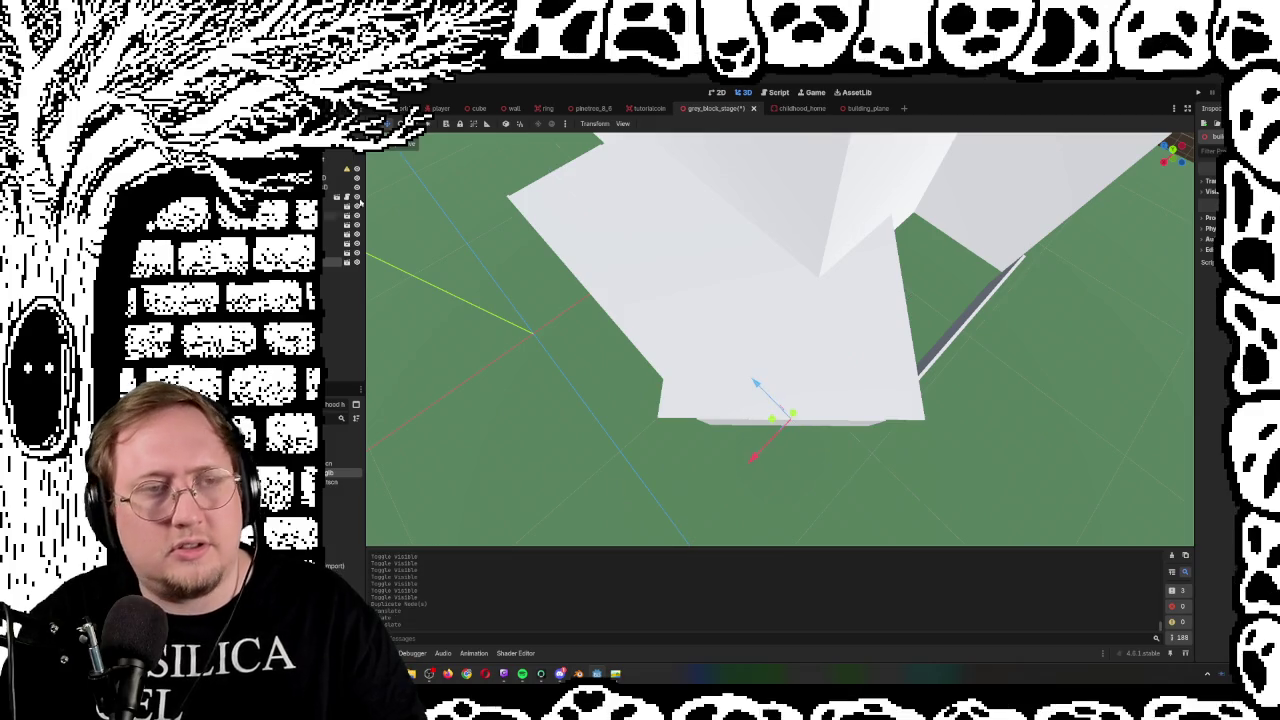
{"action": "left_click", "coordinate": [1212, 184]}
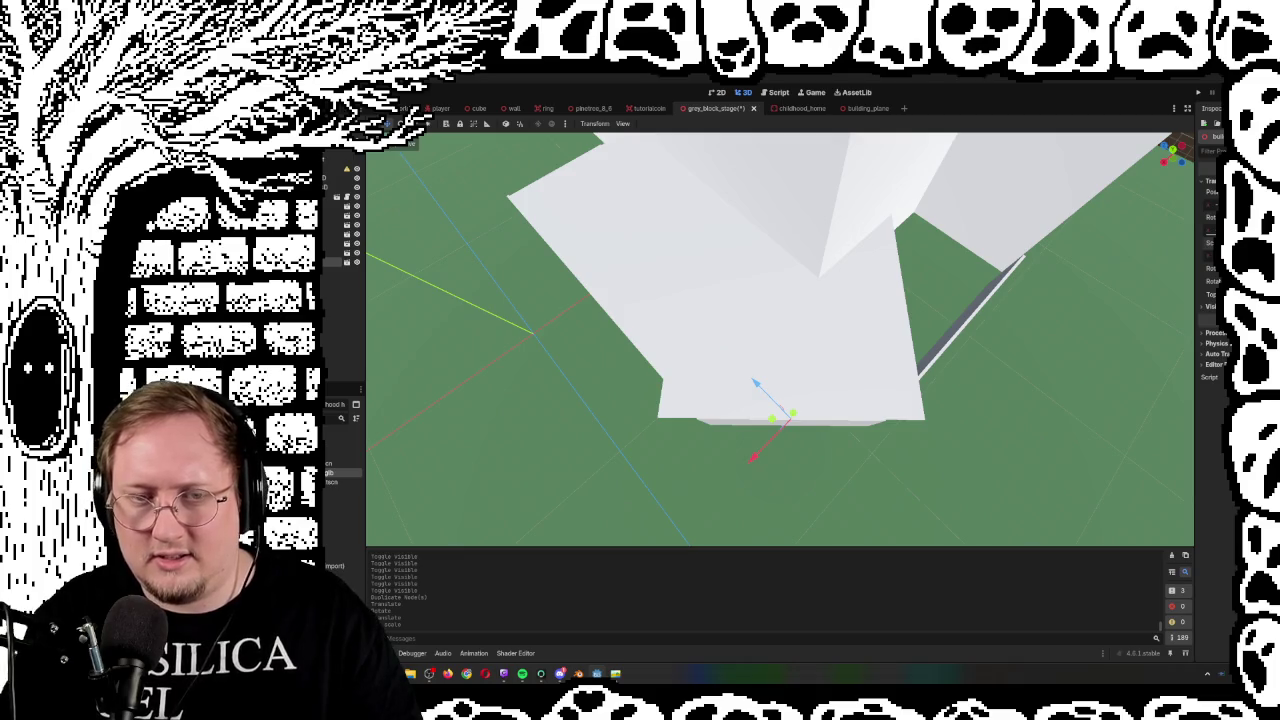
{"action": "key", "text": "ctrl+z"}
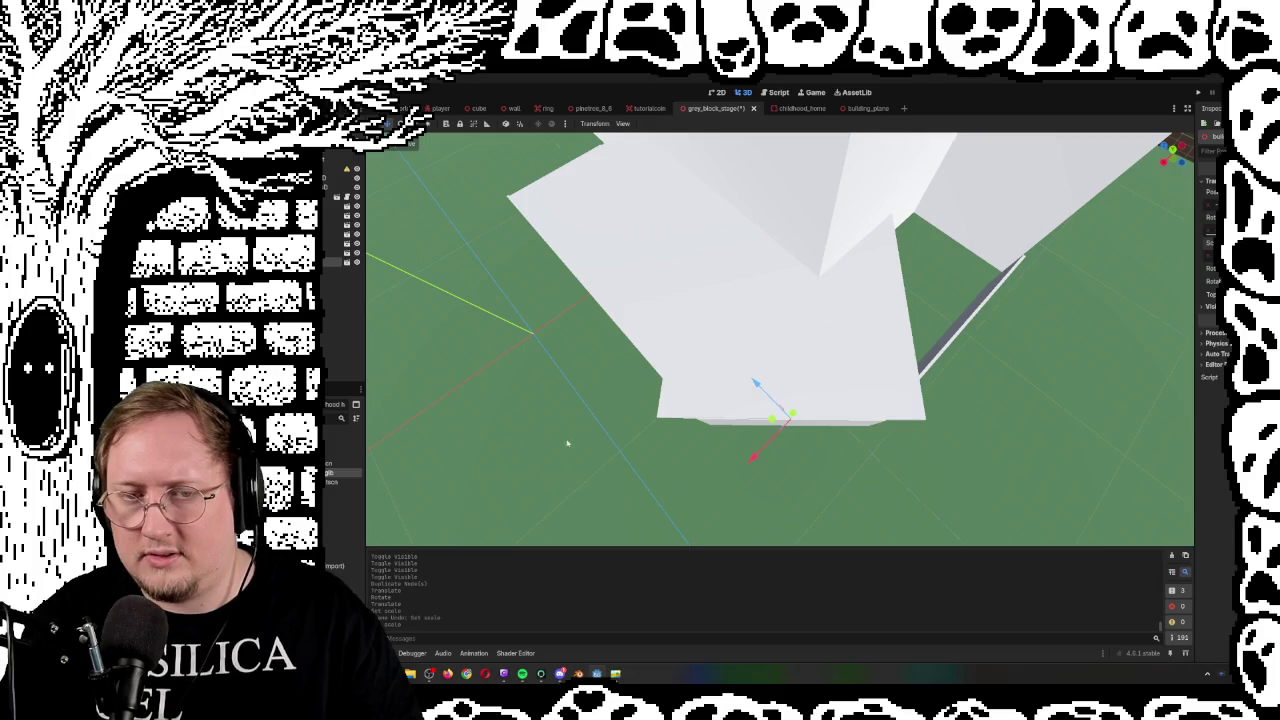
{"action": "key", "text": "w"}
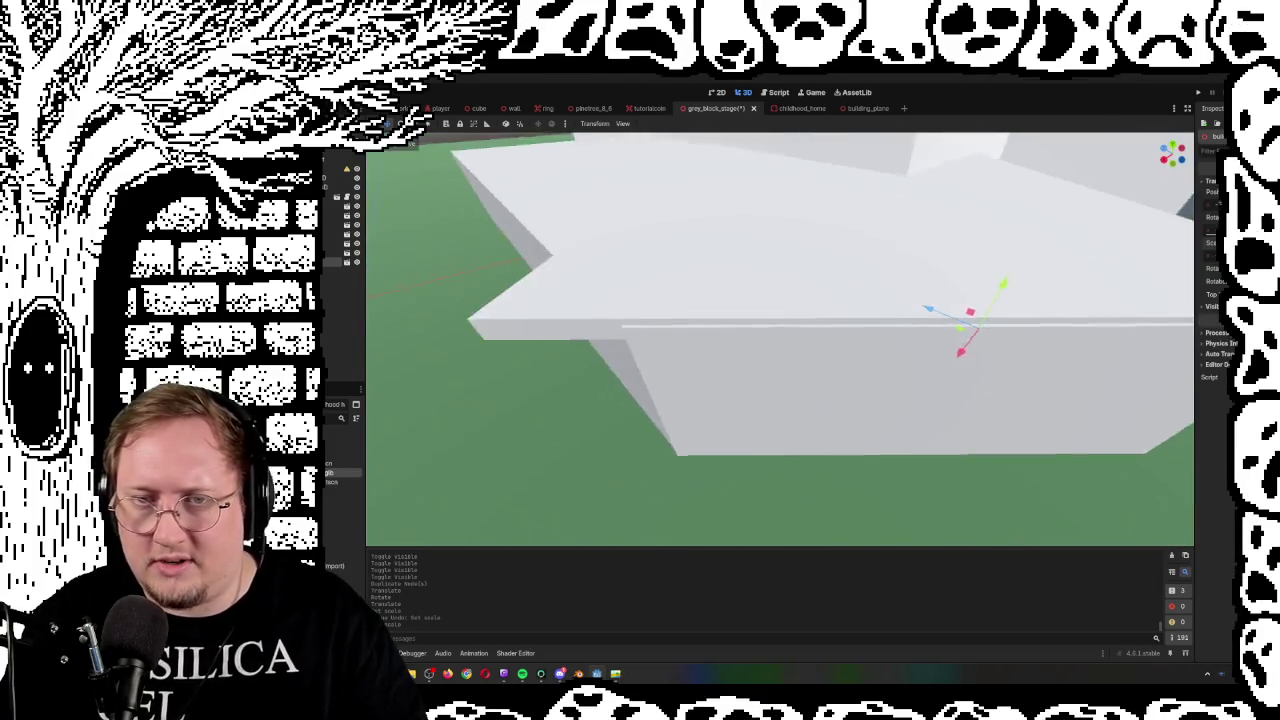
{"action": "key", "text": "s"}
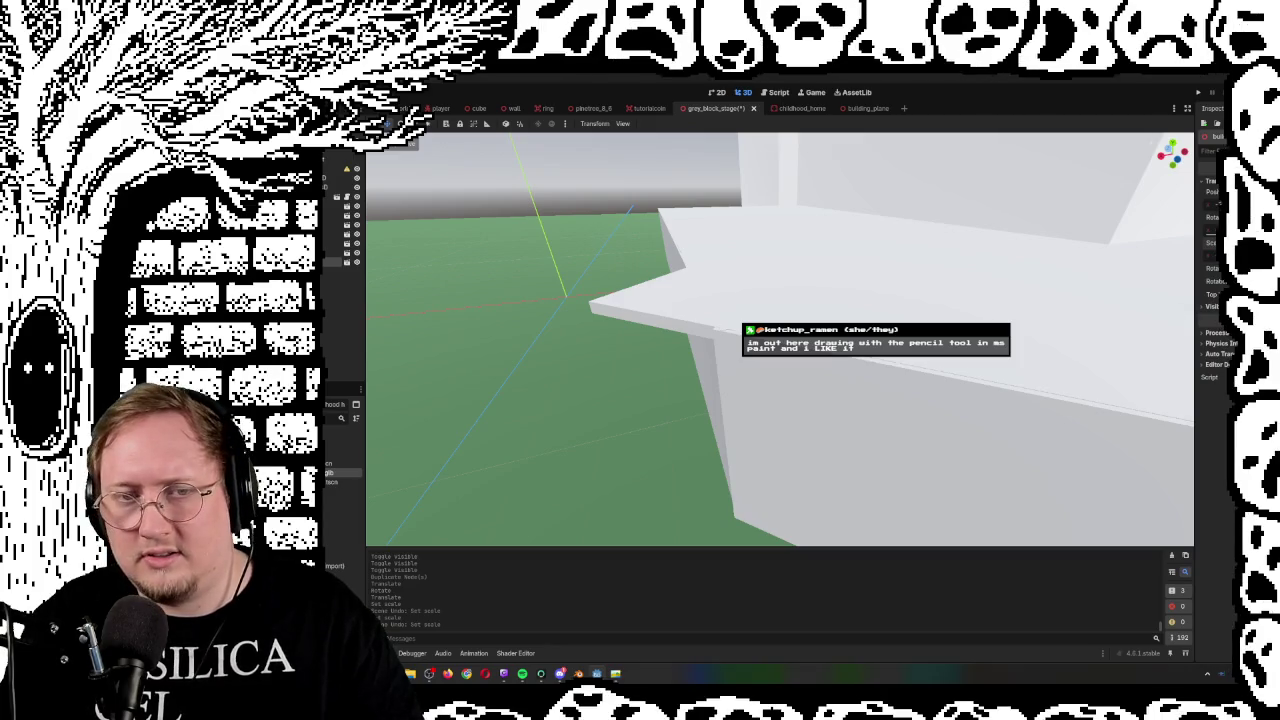
{"action": "key", "text": "ctrl+z"}
{"action": "key", "text": "ctrl+z"}
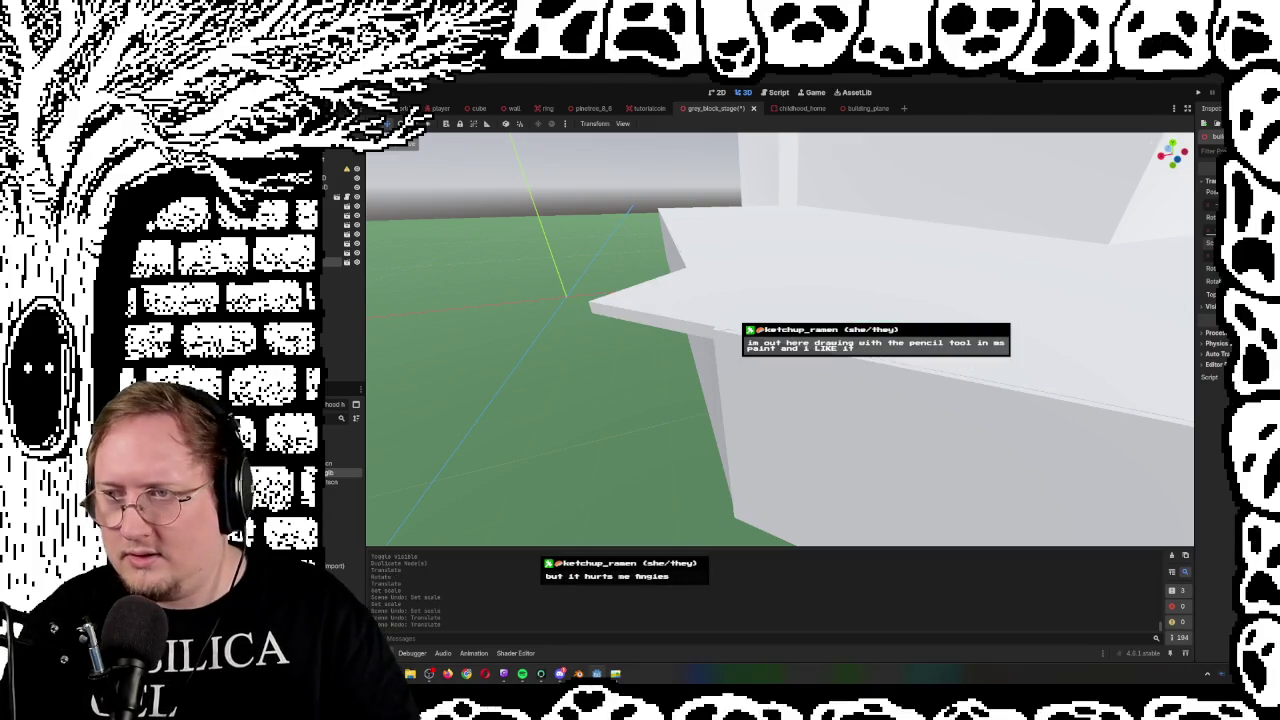
{"action": "key", "text": "ctrl+z"}
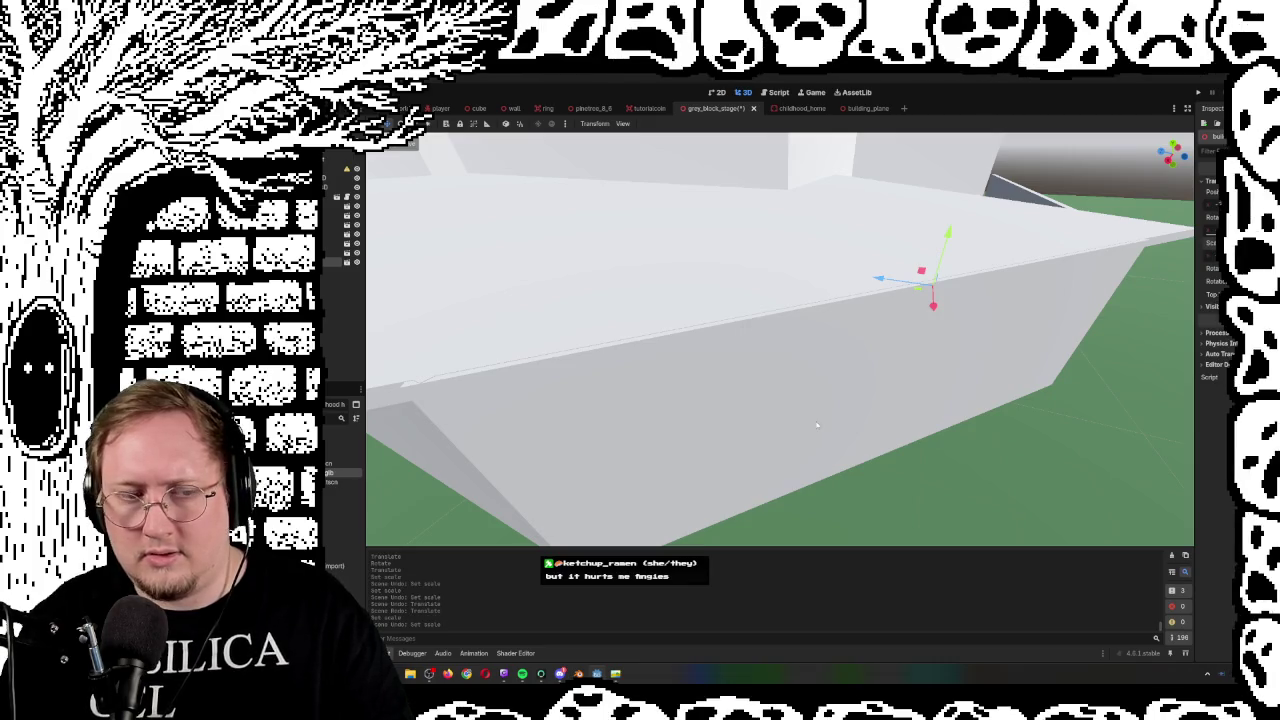
{"action": "scroll", "coordinate": [723, 459], "scroll_direction": "down", "scroll_amount": 3}
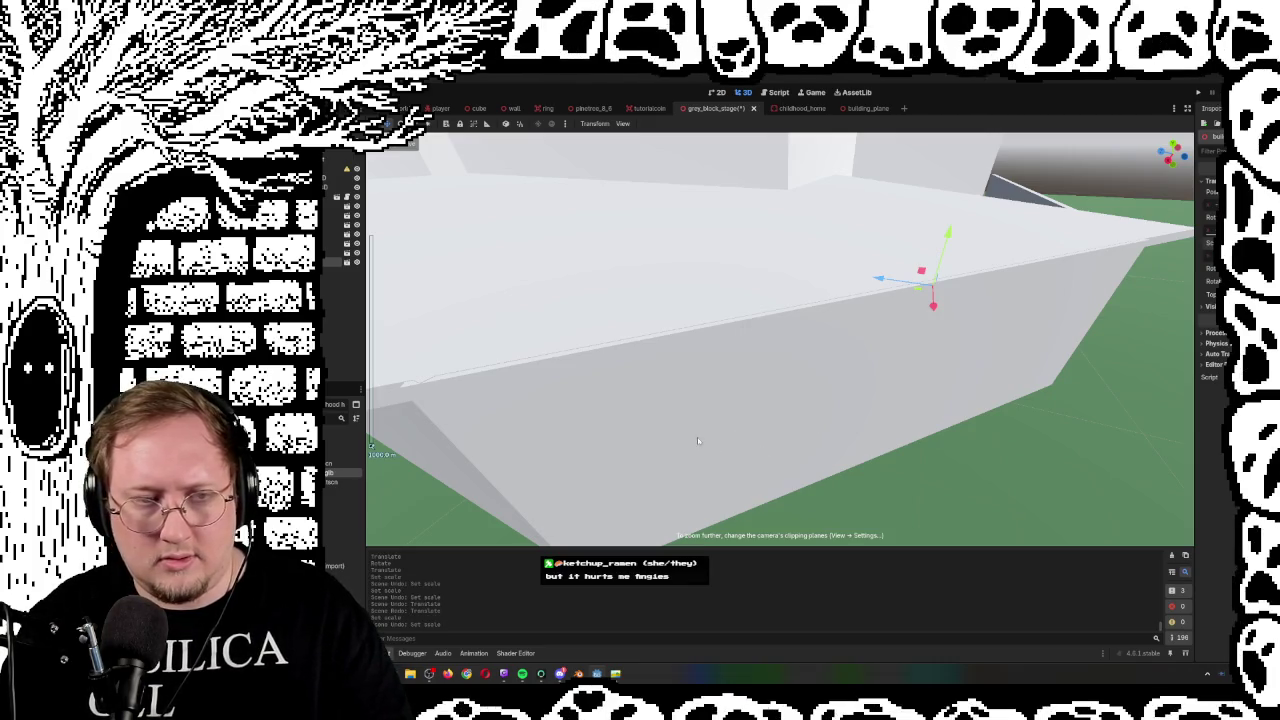
{"action": "mouse_move", "coordinate": [697, 437]}
{"action": "left_mouse_down"}
{"action": "mouse_move", "coordinate": [810, 371]}
{"action": "mouse_move", "coordinate": [786, 402]}
{"action": "mouse_move", "coordinate": [805, 386]}
{"action": "mouse_move", "coordinate": [706, 338]}
{"action": "left_mouse_up"}
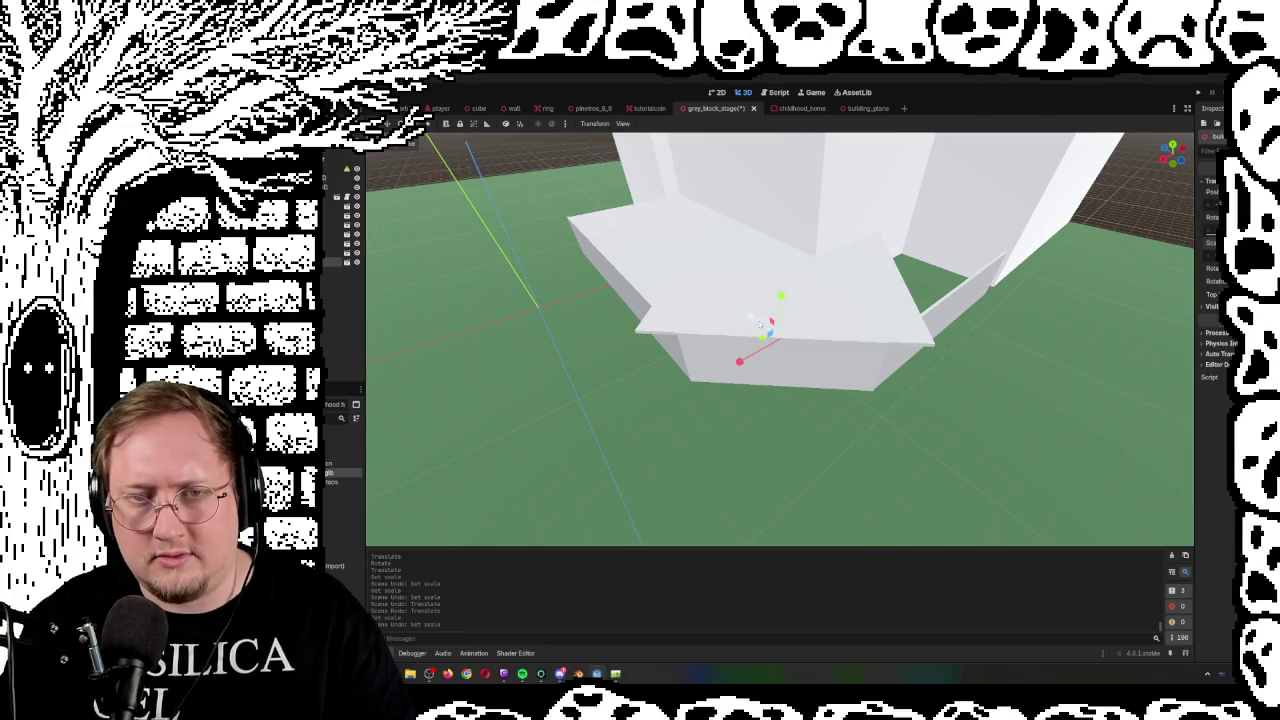
{"action": "key", "text": "s"}
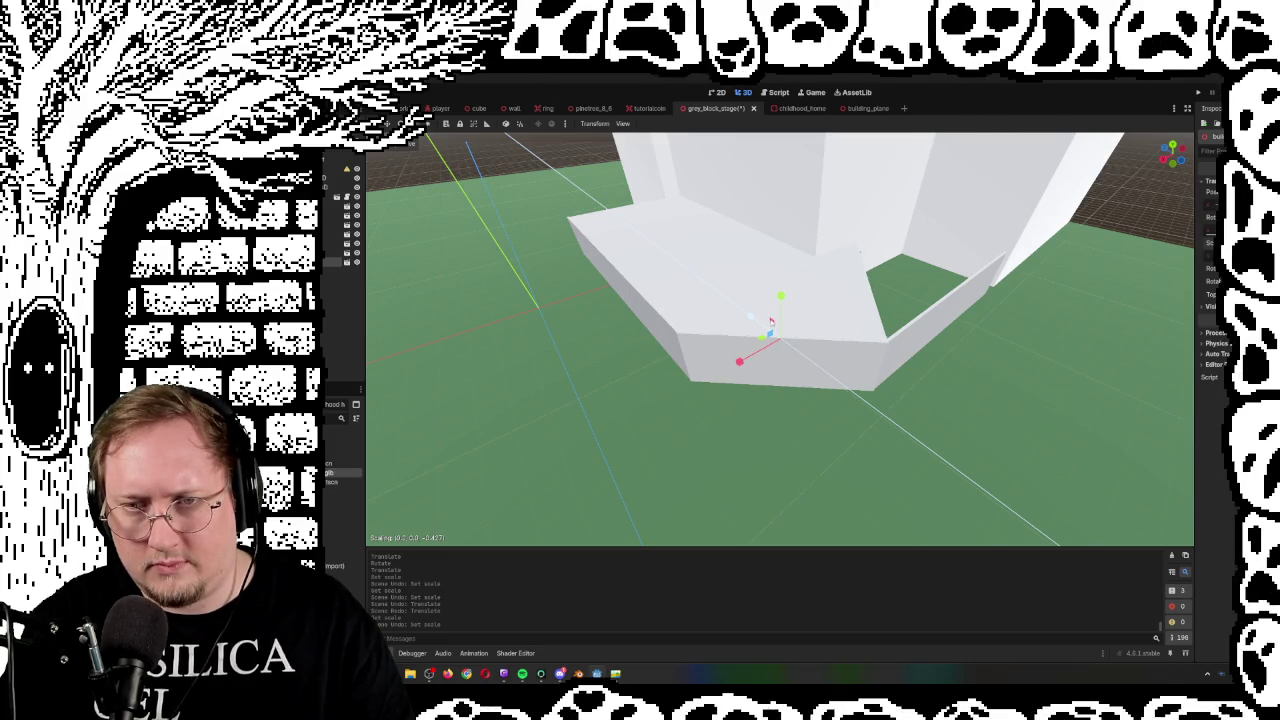
Confirm the flattened scale of the wedge piece
{"action": "left_click", "coordinate": [771, 322]}
{"action": "scroll", "coordinate": [780, 340], "scroll_direction": "up", "scroll_amount": 5}
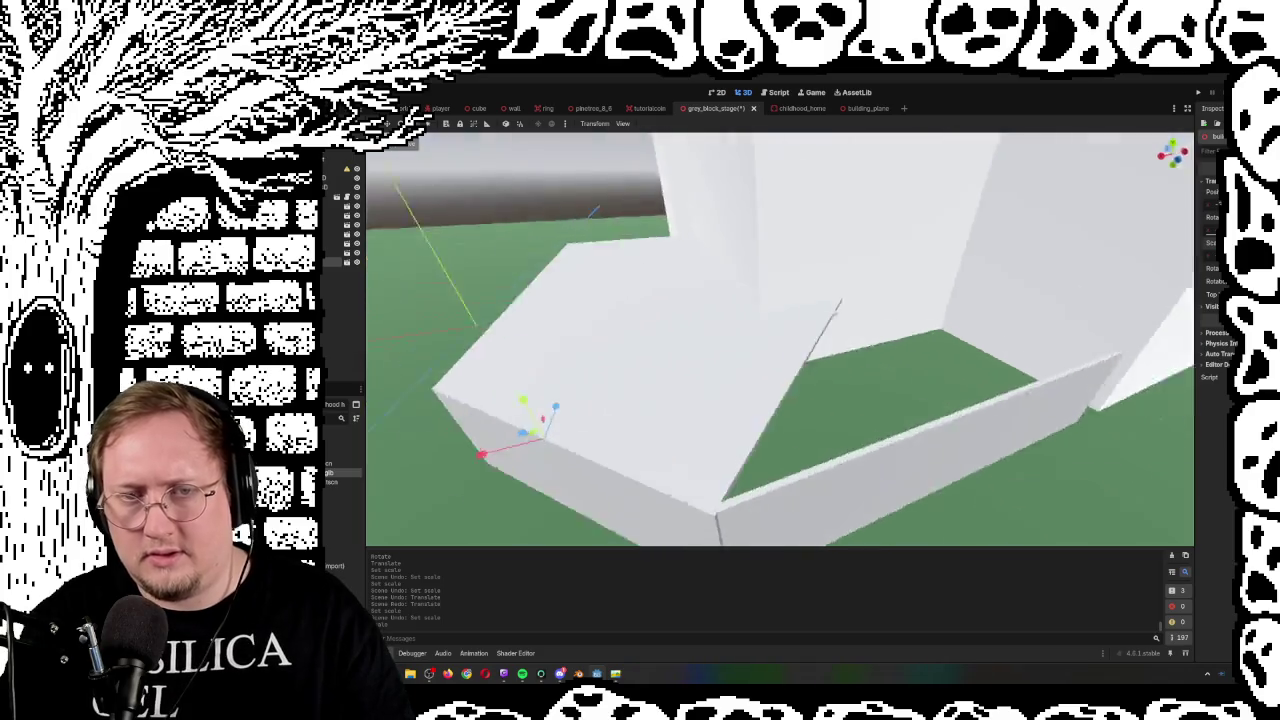
{"action": "scroll", "coordinate": [780, 340], "scroll_direction": "down", "scroll_amount": 5}
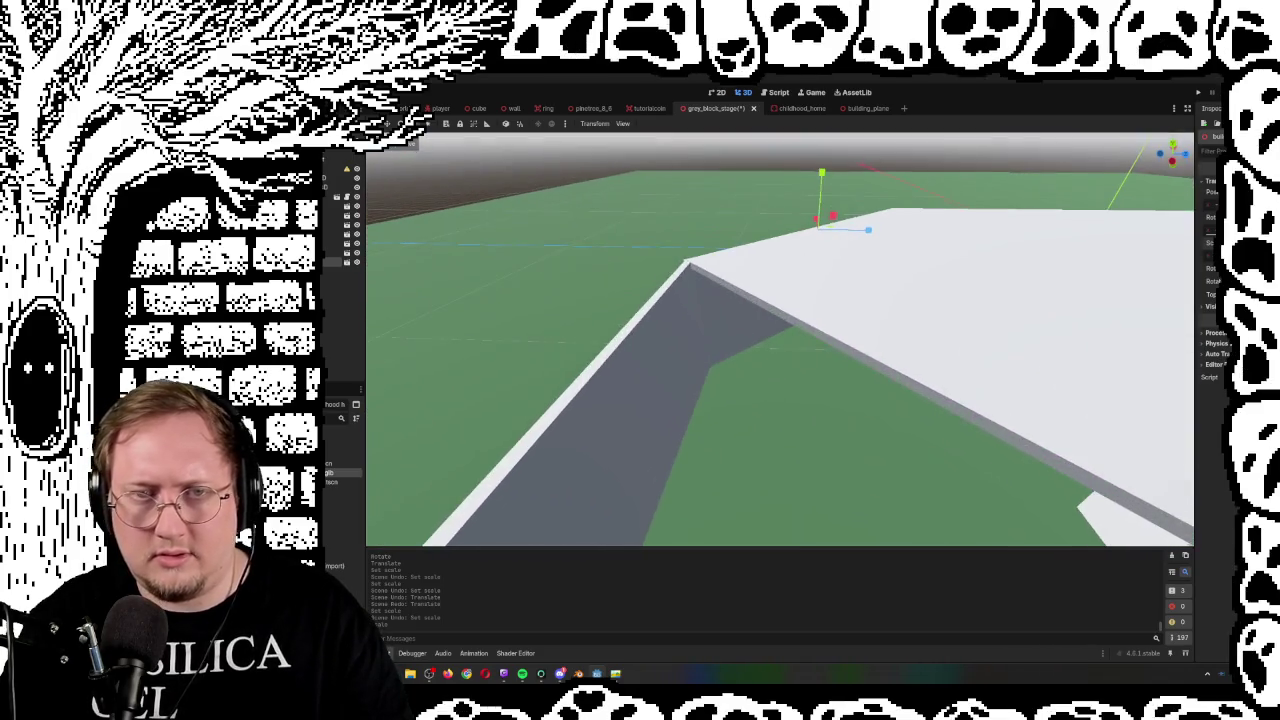
{"action": "scroll", "coordinate": [780, 340], "scroll_direction": "up", "scroll_amount": 5}
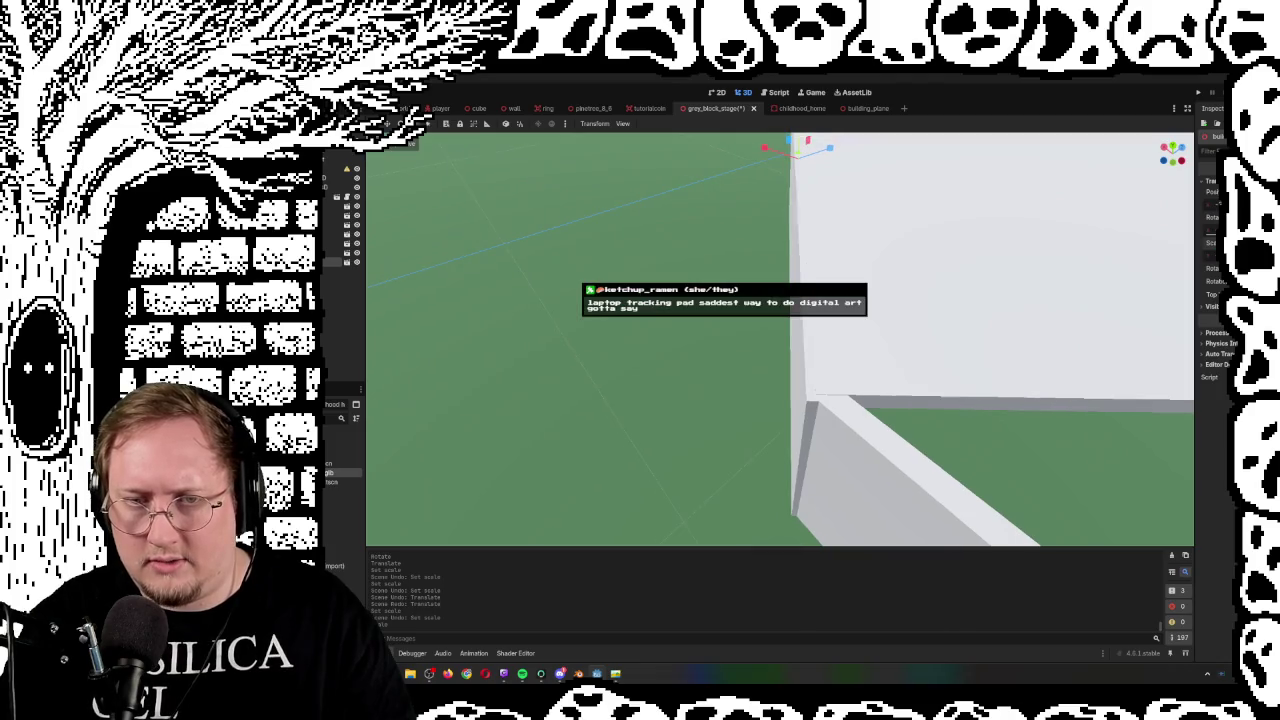
{"action": "scroll", "coordinate": [780, 340], "scroll_direction": "down", "scroll_amount": 5}
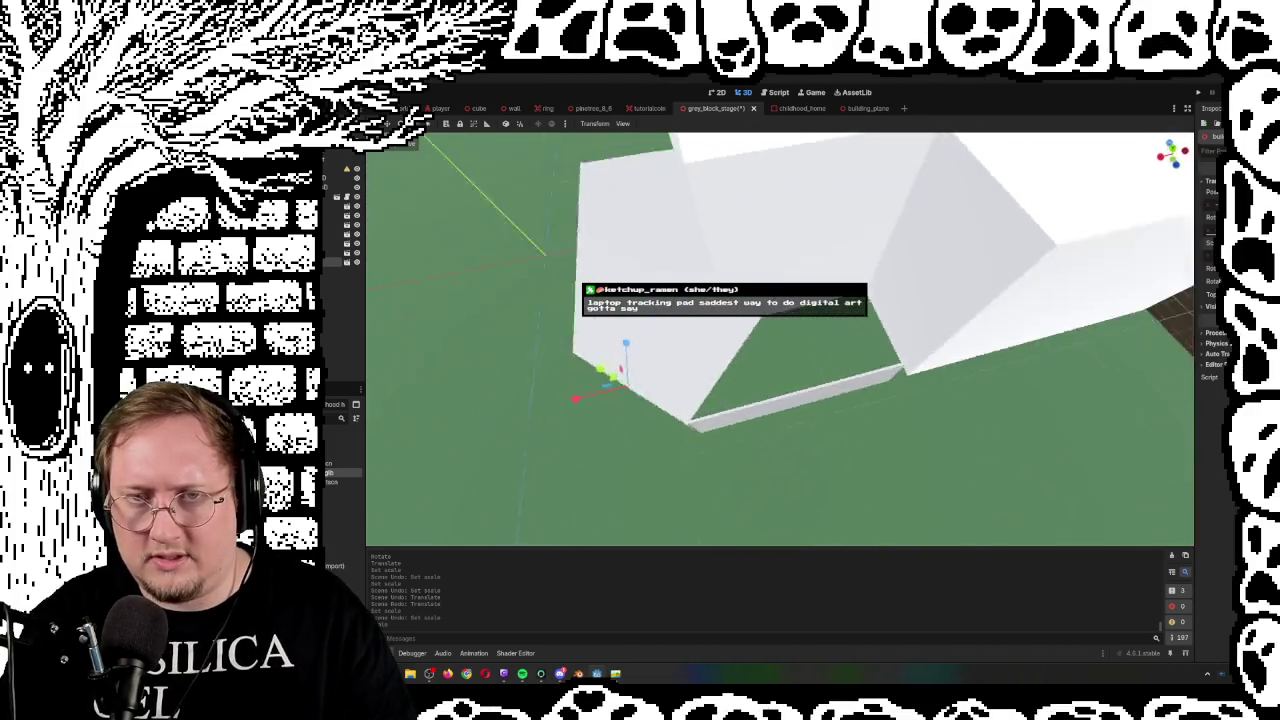
Duplicate the block, rotate the copy about -48°, and slide it along the platform edge
{"action": "key", "text": "ctrl+d"}
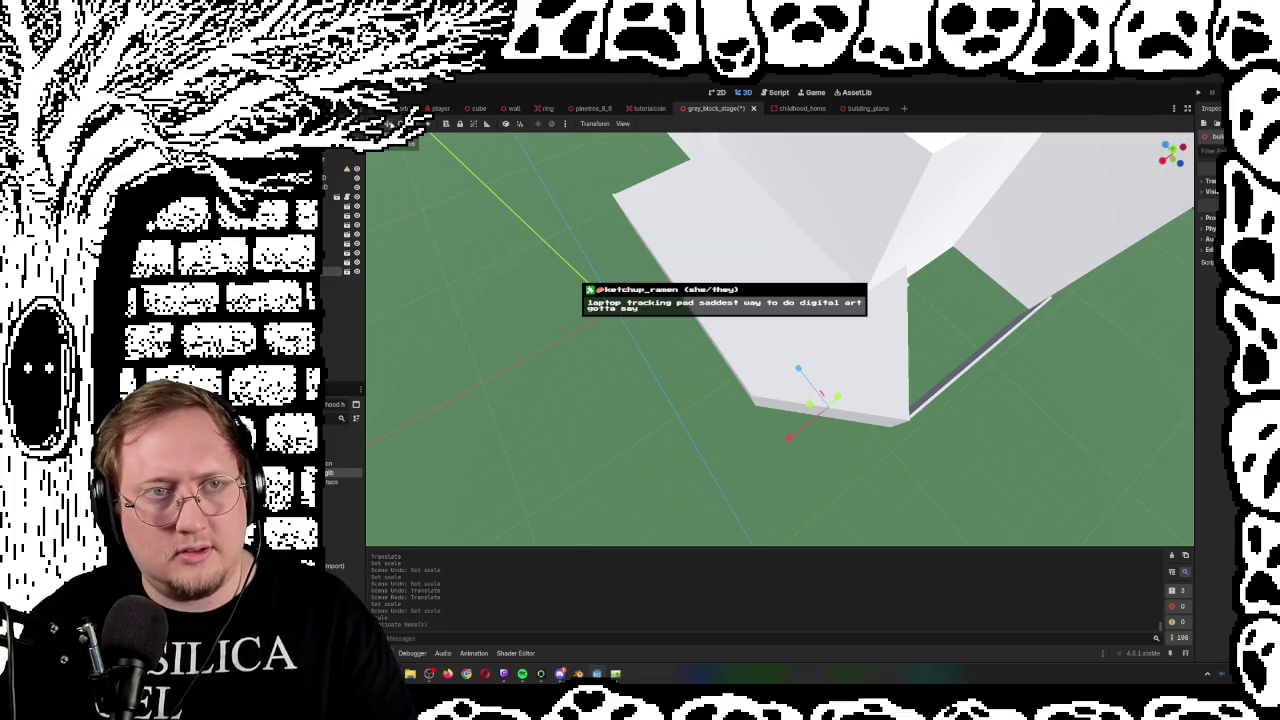
{"action": "key", "text": "e"}
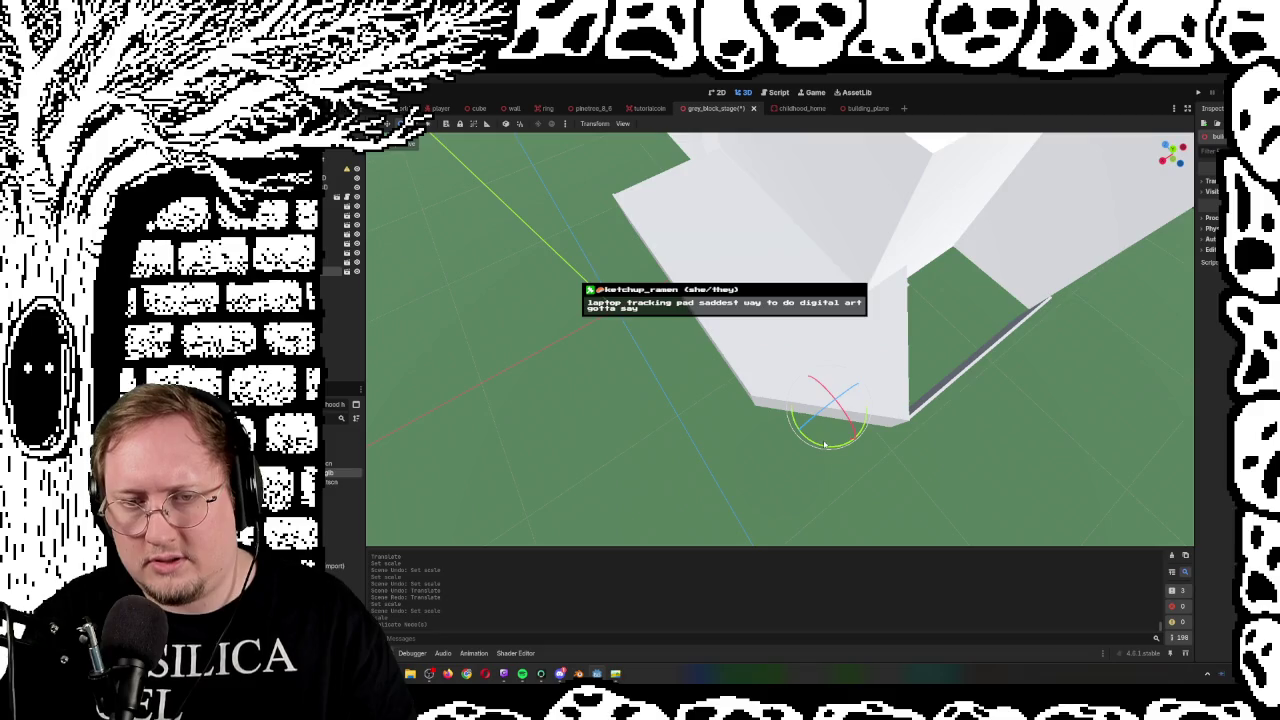
{"action": "mouse_move", "coordinate": [825, 443]}
{"action": "left_mouse_down"}
{"action": "mouse_move", "coordinate": [800, 428]}
{"action": "mouse_move", "coordinate": [814, 429]}
{"action": "left_mouse_up"}
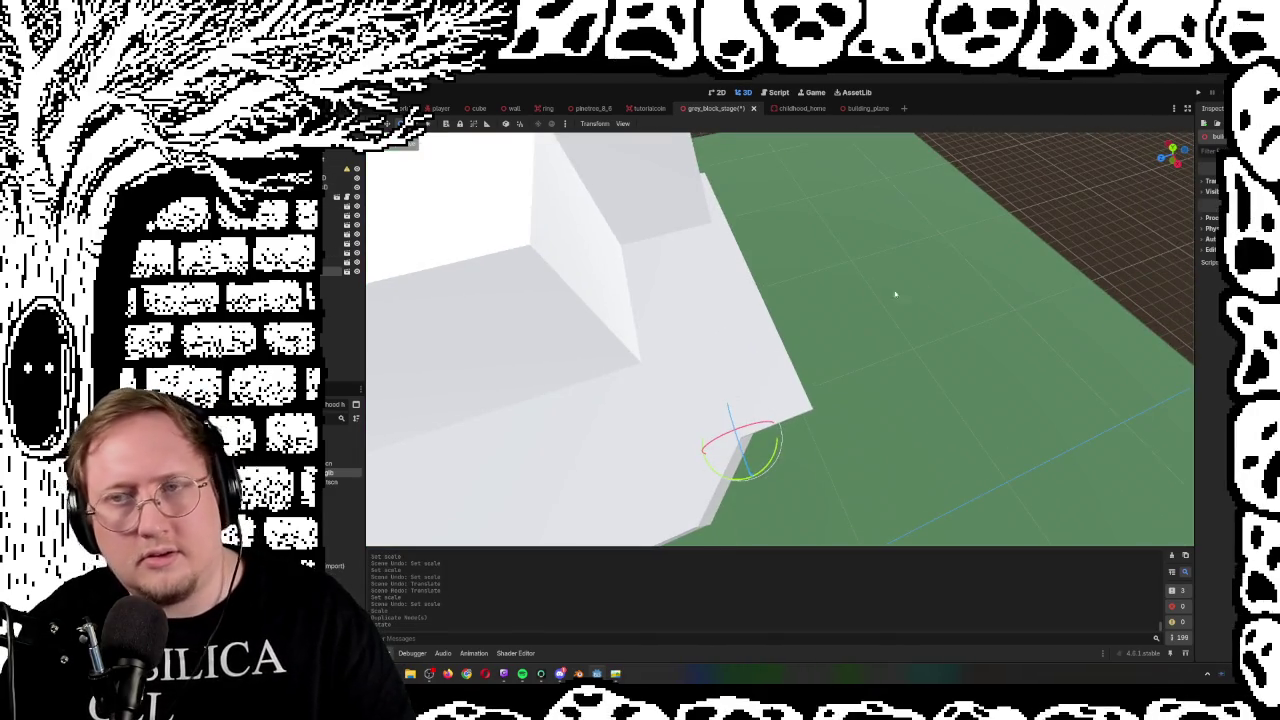
{"action": "key", "text": "w"}
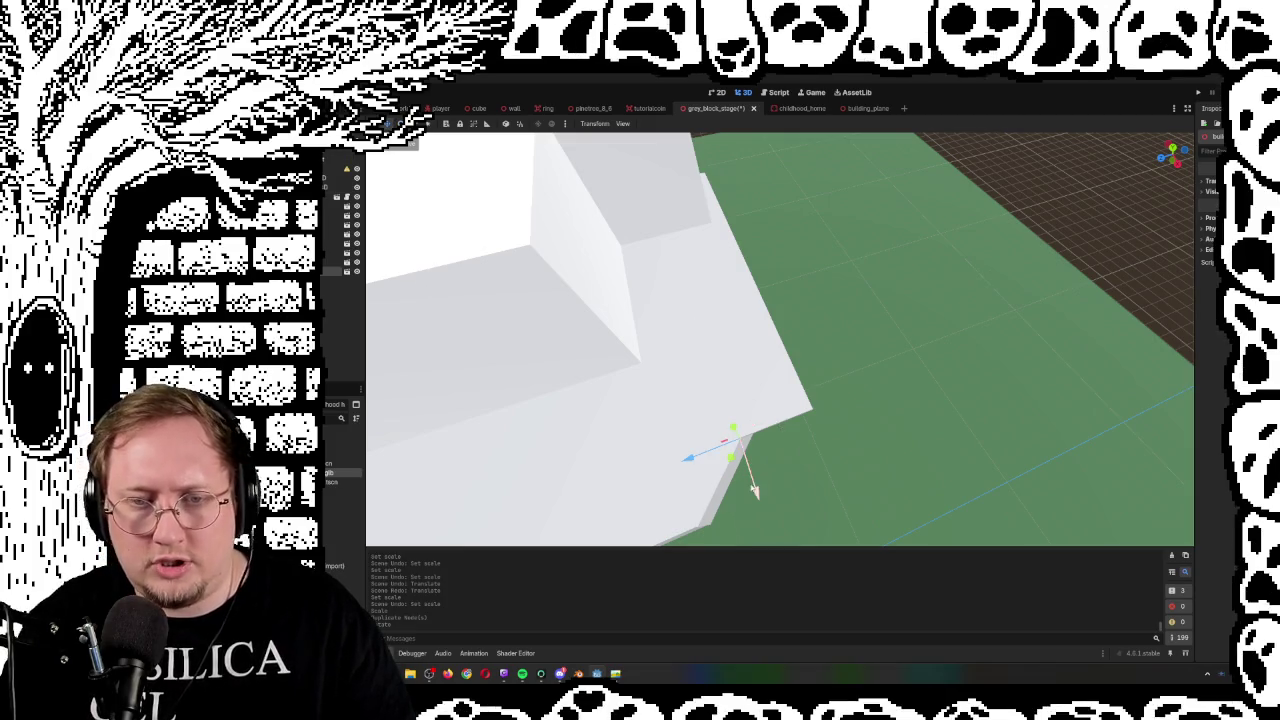
{"action": "mouse_move", "coordinate": [751, 471]}
{"action": "left_mouse_down"}
{"action": "mouse_move", "coordinate": [720, 416]}
{"action": "mouse_move", "coordinate": [731, 430]}
{"action": "mouse_move", "coordinate": [646, 411]}
{"action": "left_mouse_up"}
Nudge the copy about 2.8 along Z into place, then save and run the game
{"action": "scroll", "coordinate": [680, 414], "scroll_direction": "up", "scroll_amount": 3}
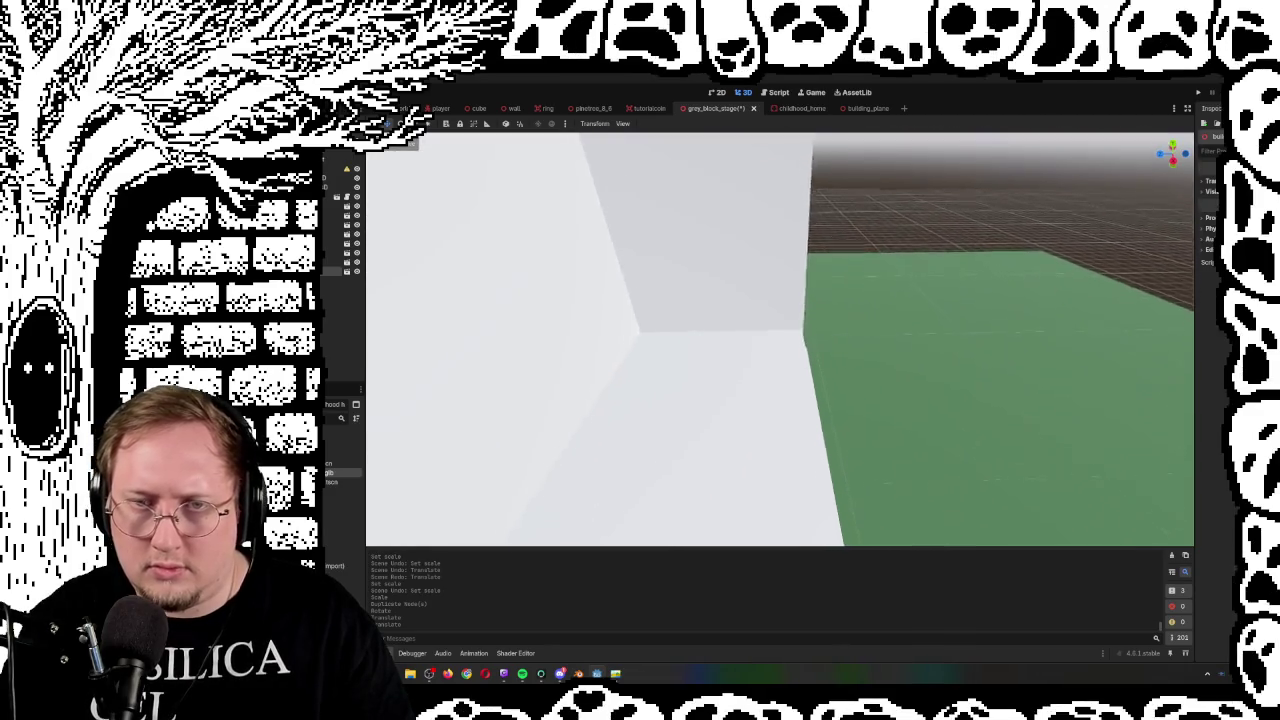
{"action": "left_click_drag", "start_coordinate": [700, 330], "coordinate": [758, 295]}
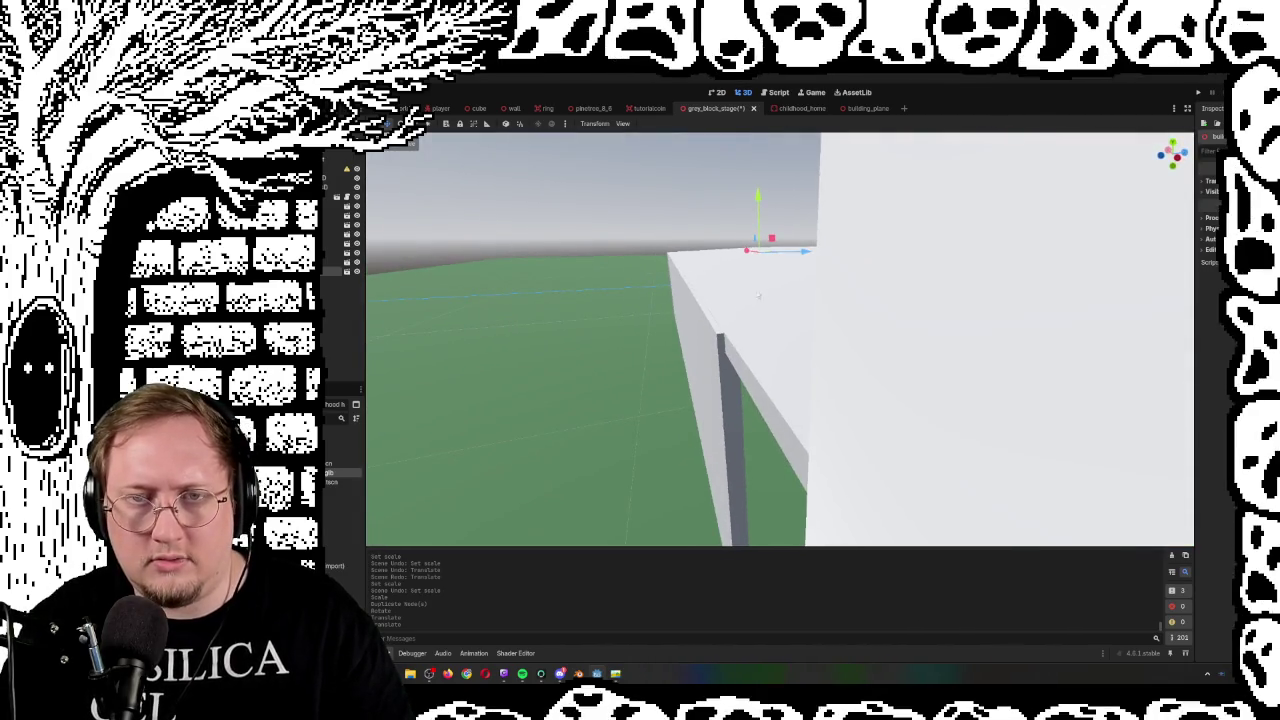
{"action": "left_click_drag", "start_coordinate": [804, 255], "coordinate": [803, 255]}
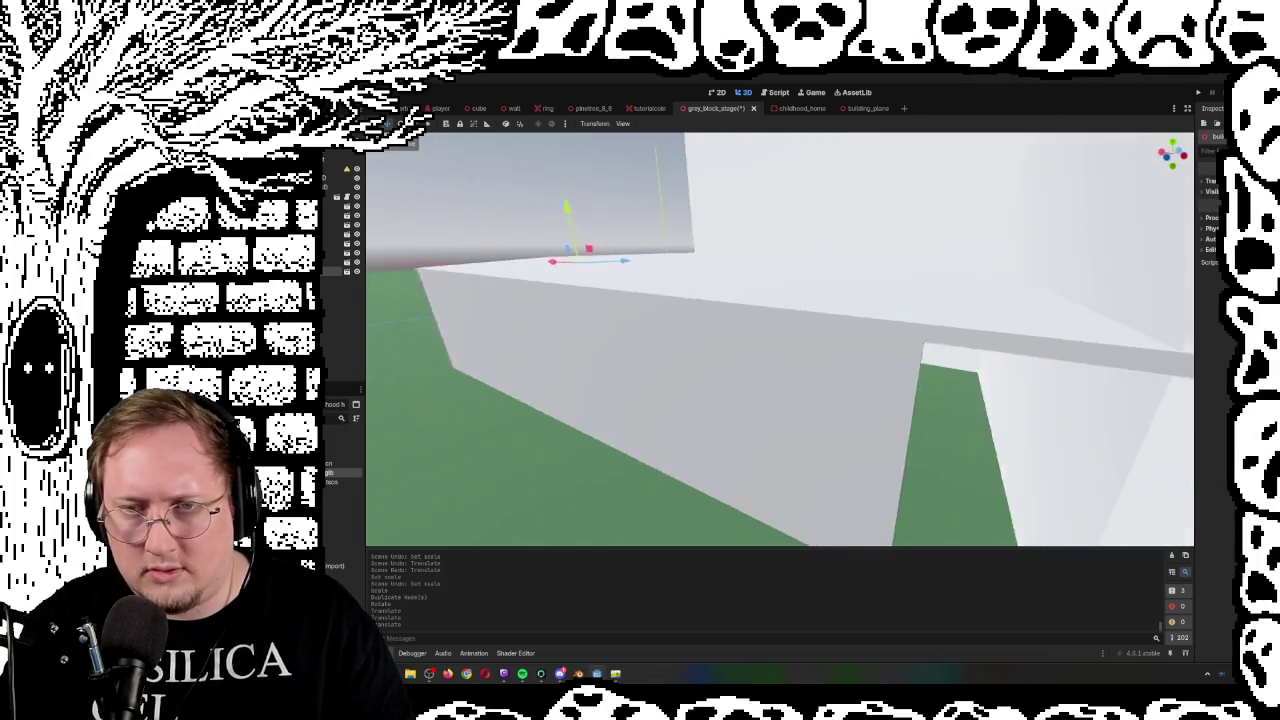
{"action": "key", "text": "w"}
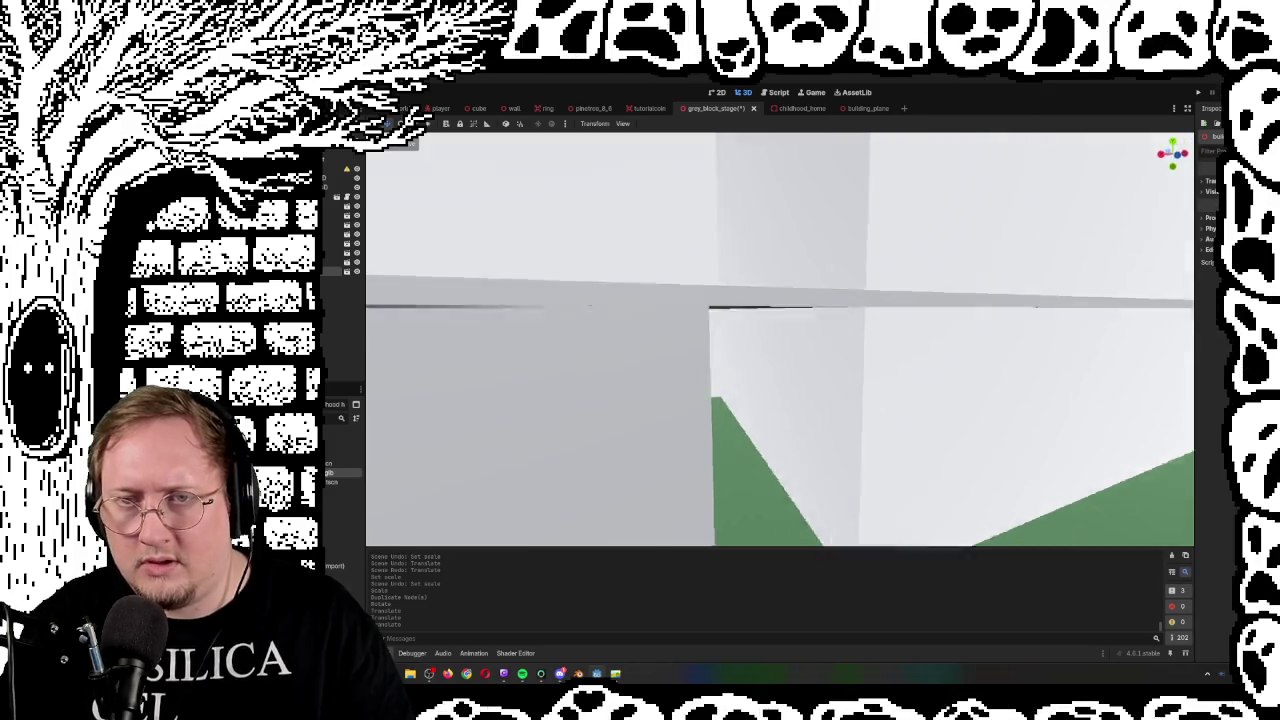
{"action": "key", "text": "w"}
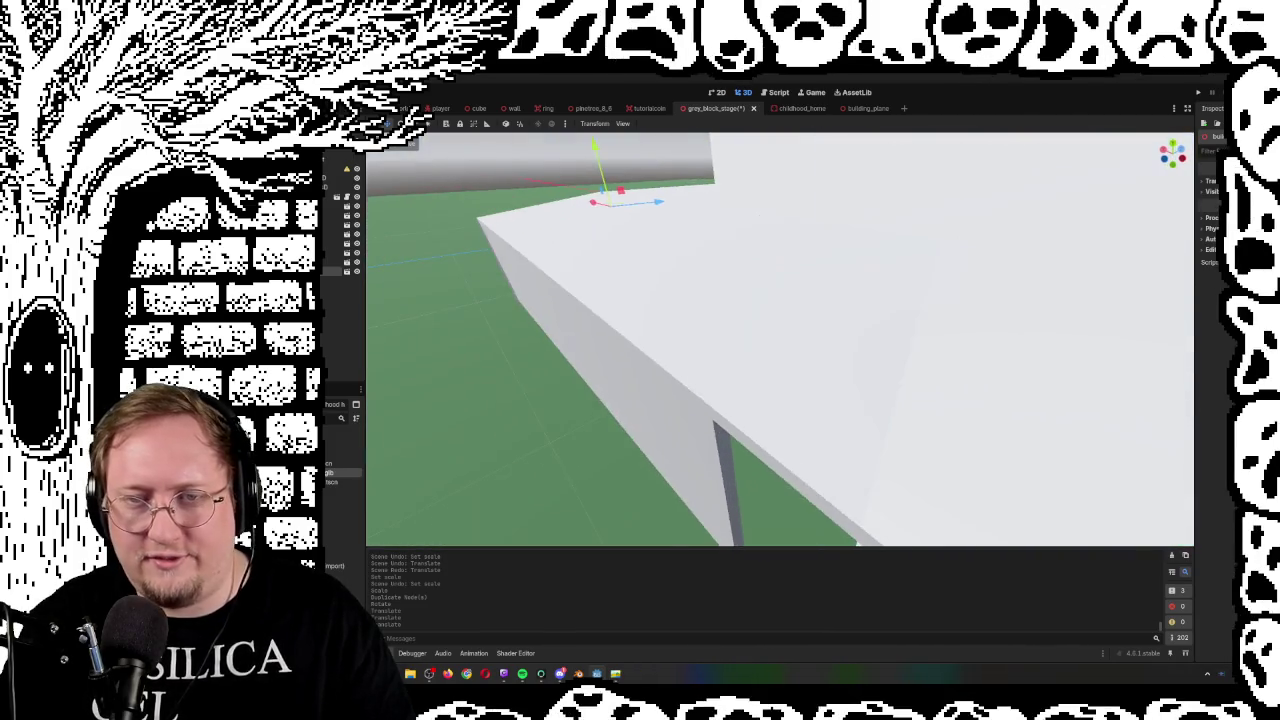
{"action": "key", "text": "w"}
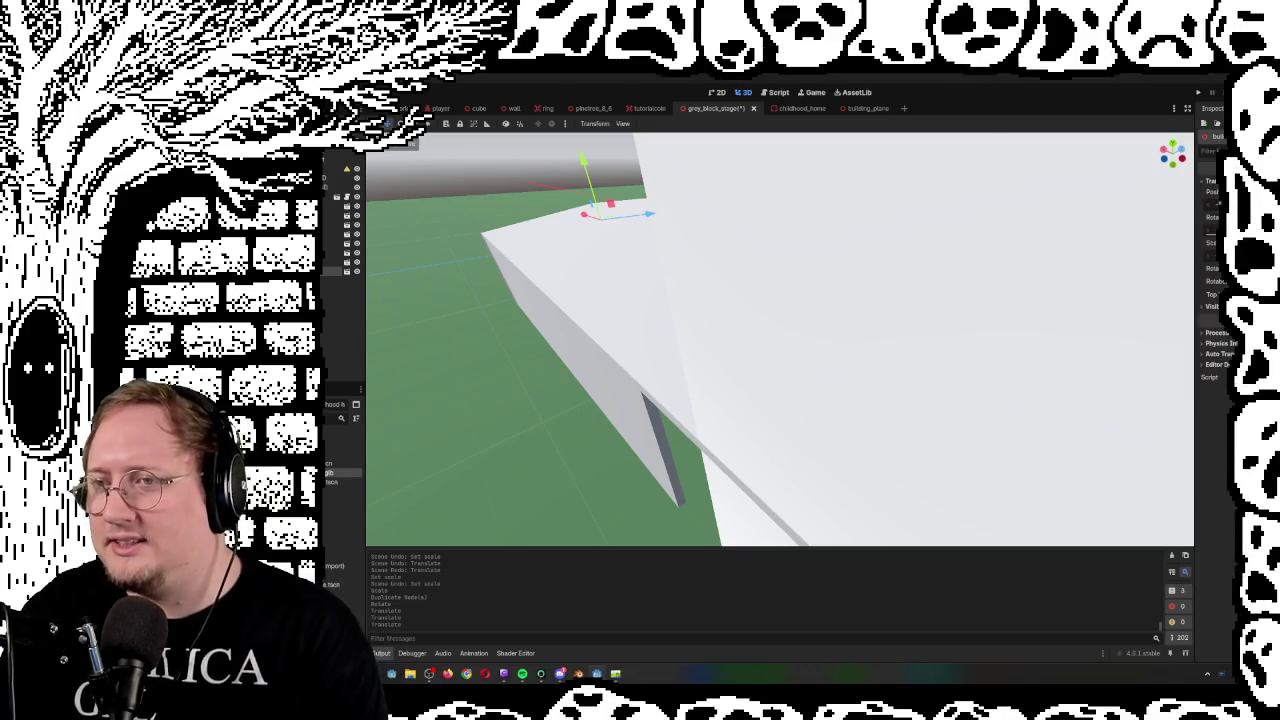
{"action": "key", "text": "Return"}
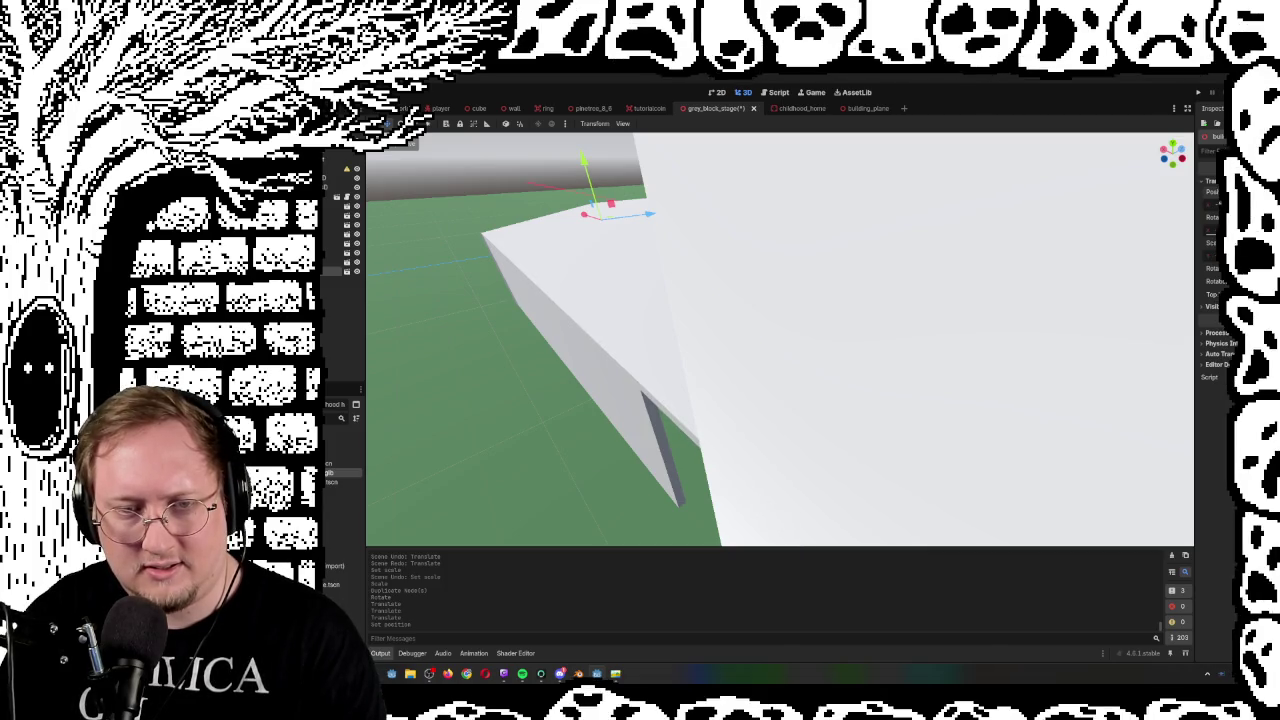
{"action": "key", "text": "s"}
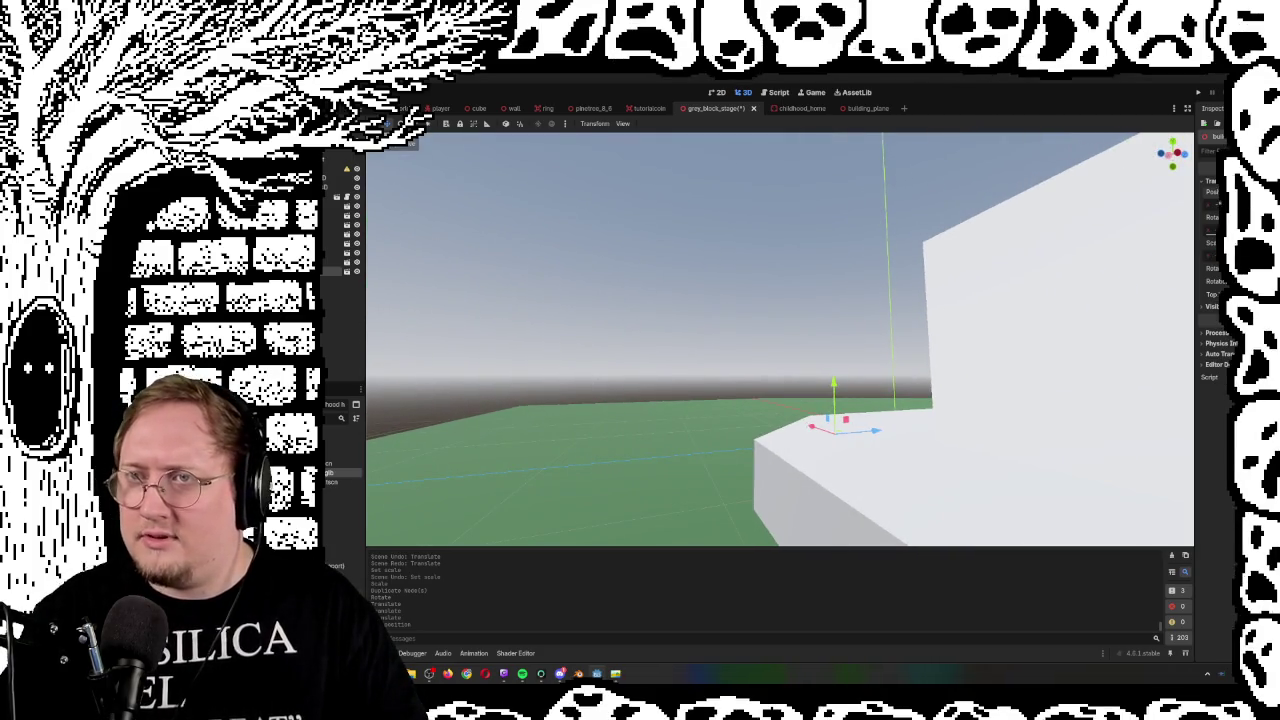
{"action": "key", "text": "F5"}
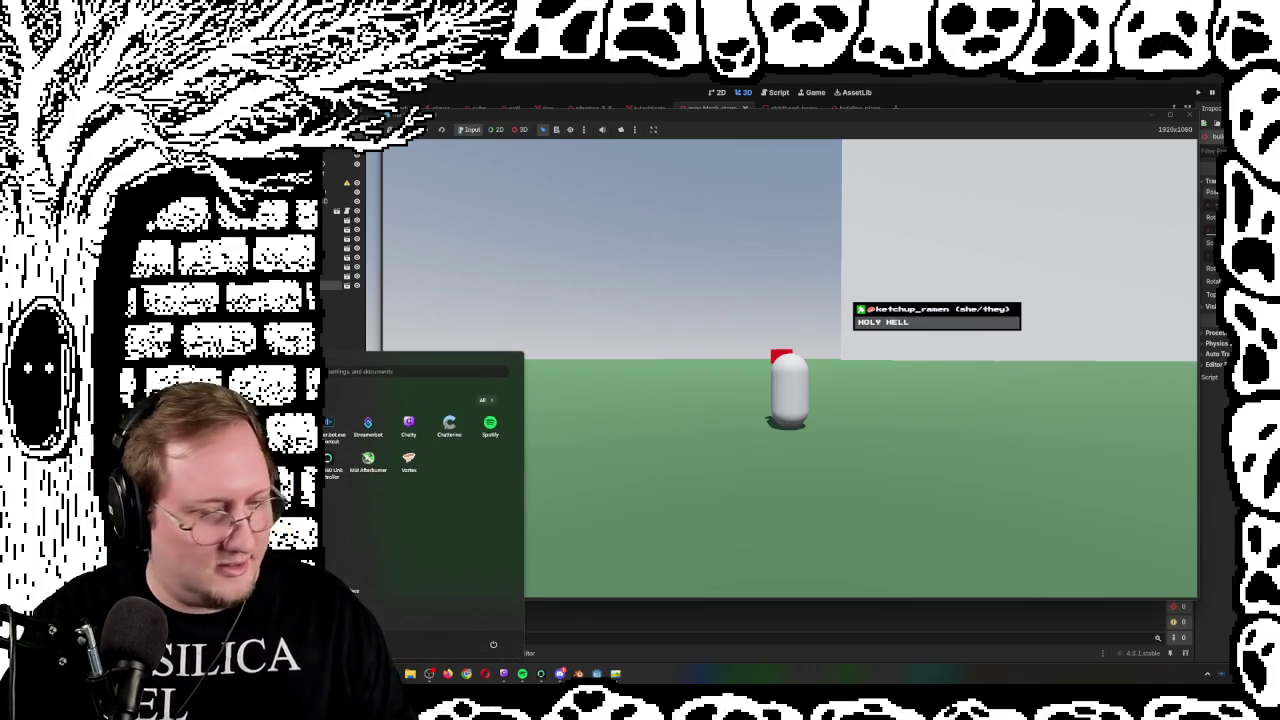
Stop the grey_block_stage test run with F8
{"action": "key", "text": "F8"}
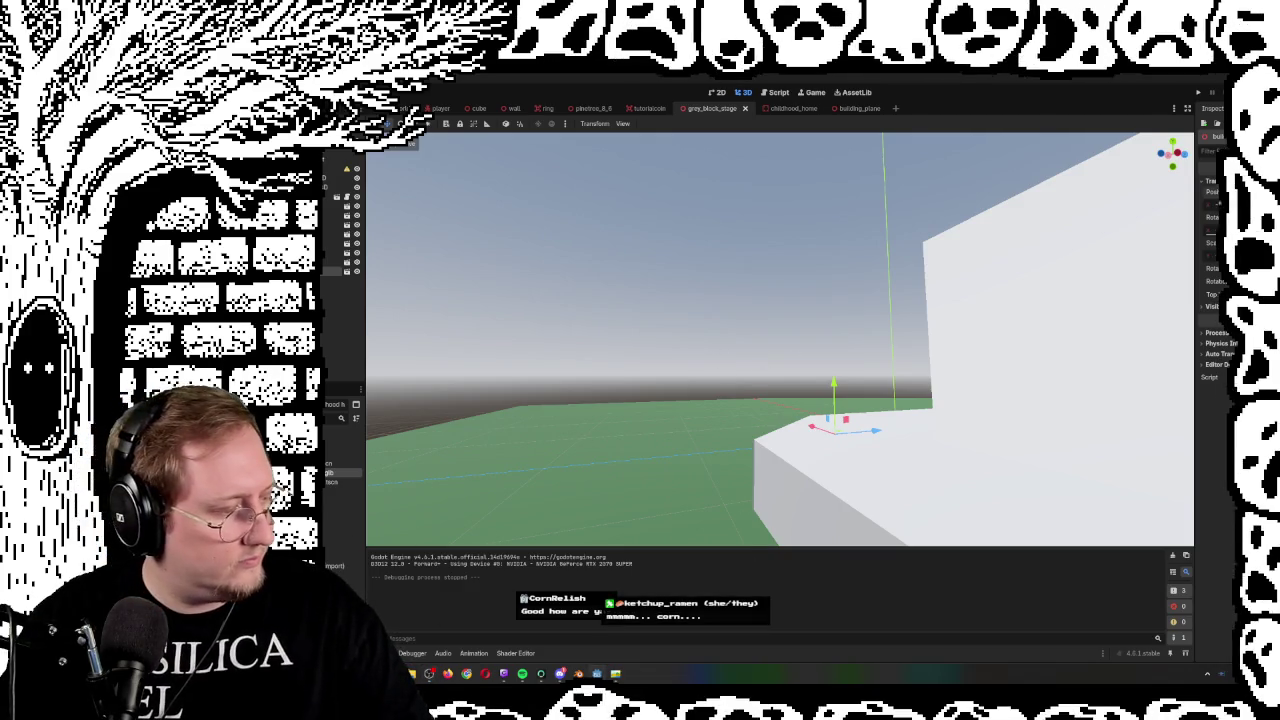
Orbit to a top-down view of the walls and open the house design PNG
{"action": "left_click", "coordinate": [535, 340]}
{"action": "left_click_drag", "start_coordinate": [535, 340], "coordinate": [610, 345]}
{"action": "mouse_move", "coordinate": [780, 340]}
{"action": "left_mouse_down"}
{"action": "mouse_move", "coordinate": [800, 360]}
{"action": "mouse_move", "coordinate": [820, 350]}
{"action": "mouse_move", "coordinate": [790, 330]}
{"action": "mouse_move", "coordinate": [770, 340]}
{"action": "mouse_move", "coordinate": [820, 330]}
{"action": "mouse_move", "coordinate": [830, 345]}
{"action": "mouse_move", "coordinate": [815, 330]}
{"action": "mouse_move", "coordinate": [790, 350]}
{"action": "left_mouse_up"}
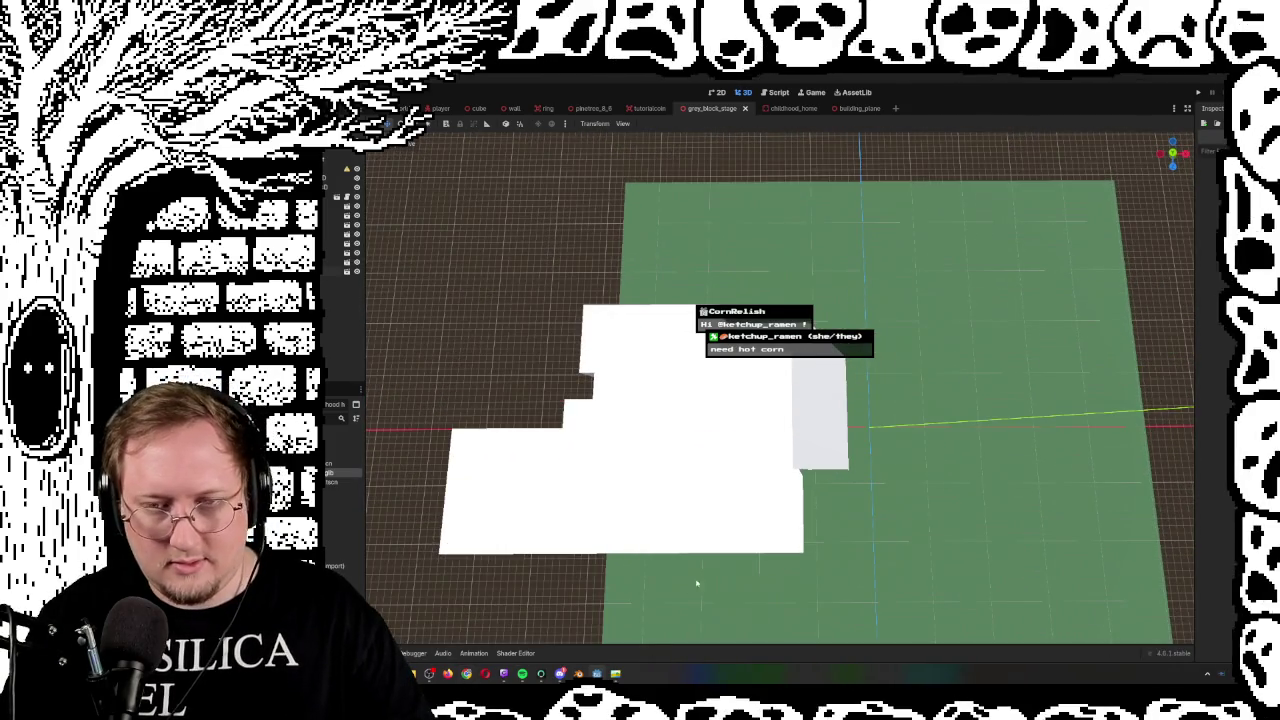
{"action": "left_click_drag", "start_coordinate": [697, 583], "coordinate": [698, 604]}
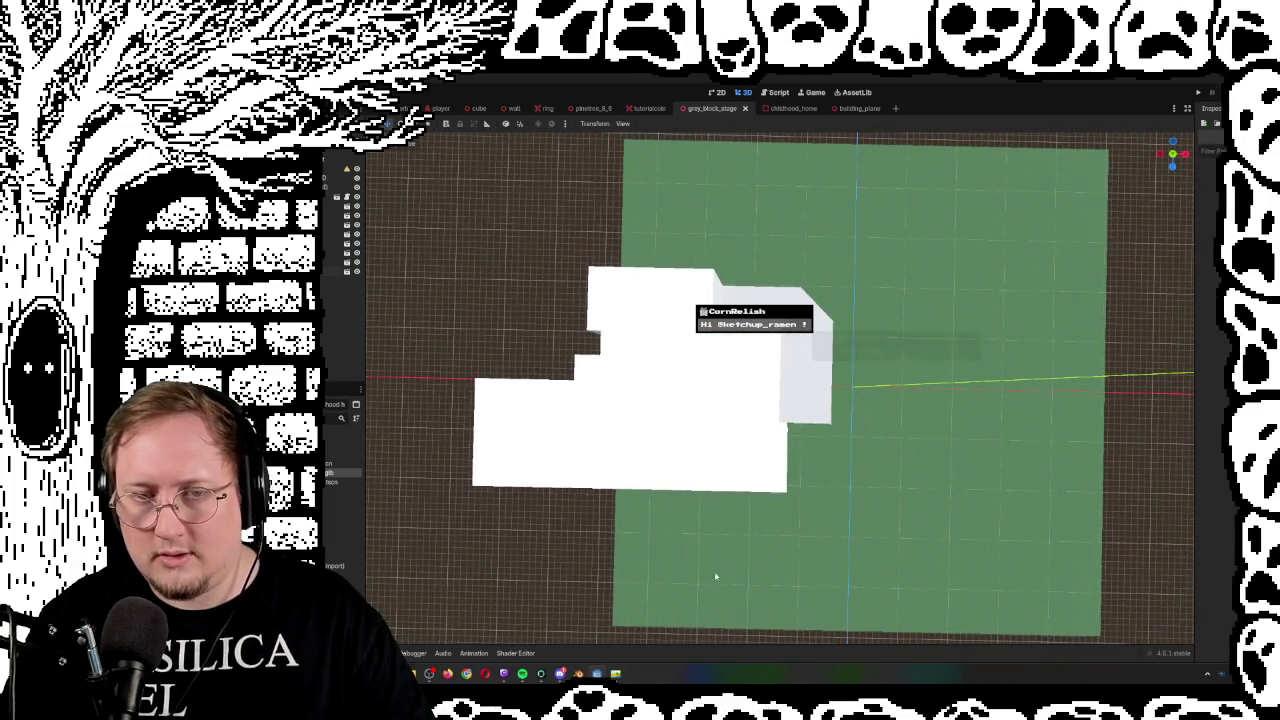
{"action": "left_click", "coordinate": [615, 673]}
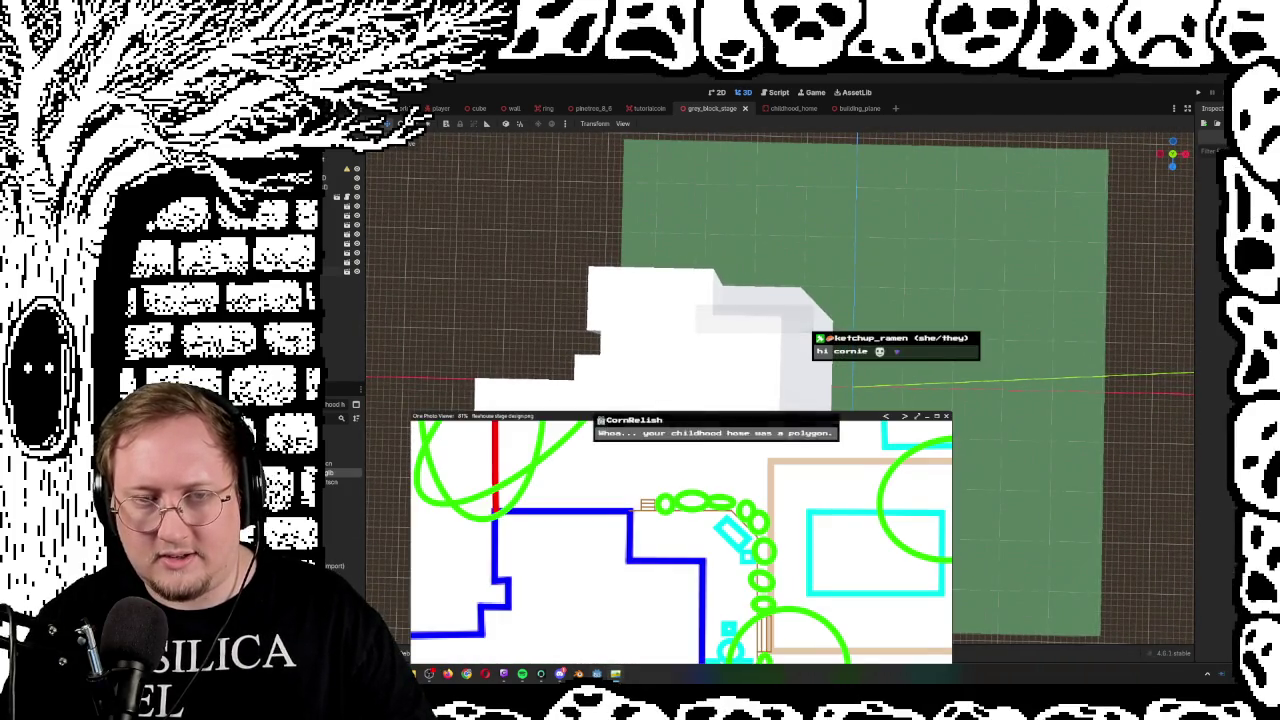
View the whole floor plan at 28%, close the viewer, and run the game again
{"action": "left_click_drag", "start_coordinate": [671, 423], "coordinate": [769, 196]}
{"action": "scroll", "coordinate": [838, 374], "scroll_direction": "down", "scroll_amount": 5}
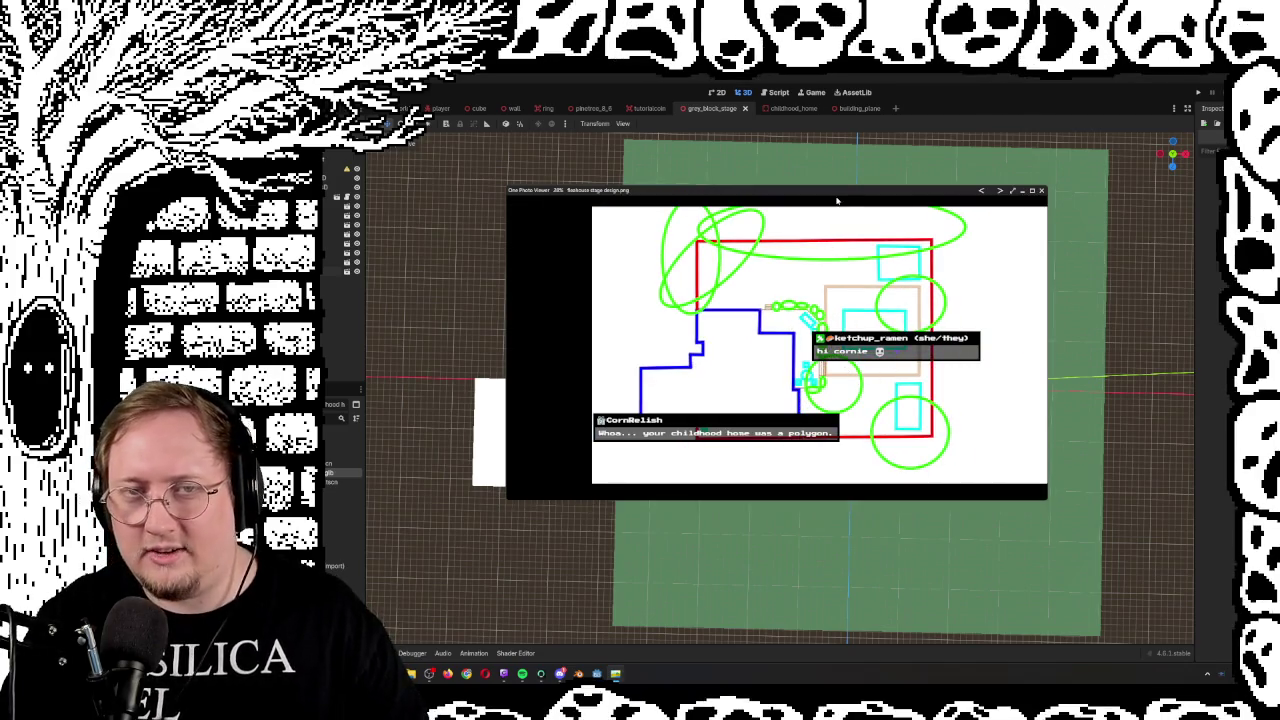
{"action": "mouse_move", "coordinate": [826, 194]}
{"action": "left_mouse_down"}
{"action": "mouse_move", "coordinate": [1213, 327]}
{"action": "mouse_move", "coordinate": [1034, 506]}
{"action": "mouse_move", "coordinate": [790, 700]}
{"action": "mouse_move", "coordinate": [758, 506]}
{"action": "mouse_move", "coordinate": [847, 477]}
{"action": "mouse_move", "coordinate": [895, 440]}
{"action": "mouse_move", "coordinate": [889, 309]}
{"action": "mouse_move", "coordinate": [820, 616]}
{"action": "mouse_move", "coordinate": [820, 678]}
{"action": "mouse_move", "coordinate": [871, 227]}
{"action": "mouse_move", "coordinate": [771, 85]}
{"action": "mouse_move", "coordinate": [872, 606]}
{"action": "mouse_move", "coordinate": [761, 518]}
{"action": "mouse_move", "coordinate": [707, 533]}
{"action": "mouse_move", "coordinate": [707, 705]}
{"action": "mouse_move", "coordinate": [707, 533]}
{"action": "mouse_move", "coordinate": [785, 237]}
{"action": "mouse_move", "coordinate": [906, 510]}
{"action": "mouse_move", "coordinate": [906, 560]}
{"action": "mouse_move", "coordinate": [678, 240]}
{"action": "left_mouse_up"}
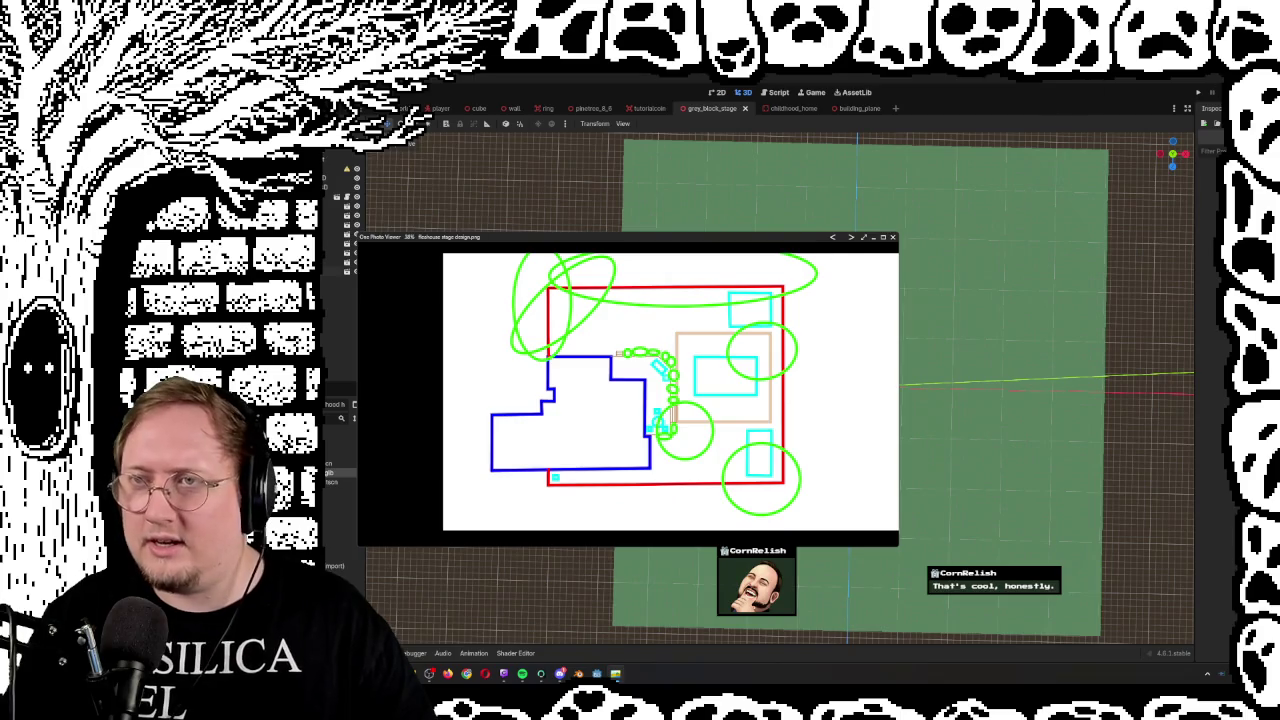
{"action": "key", "text": "Escape"}
{"action": "key", "text": "F5"}
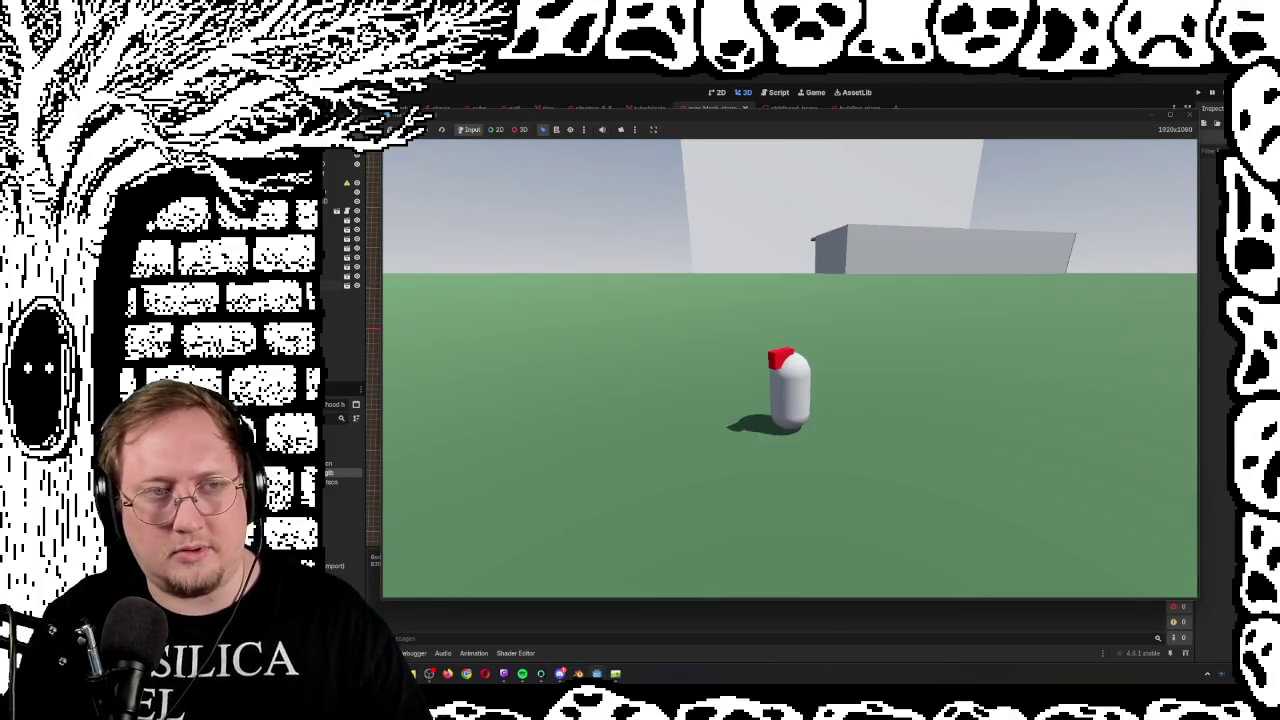
Stop the second test run with F8 and return to the 3D scene editor
{"action": "key", "text": "F8"}
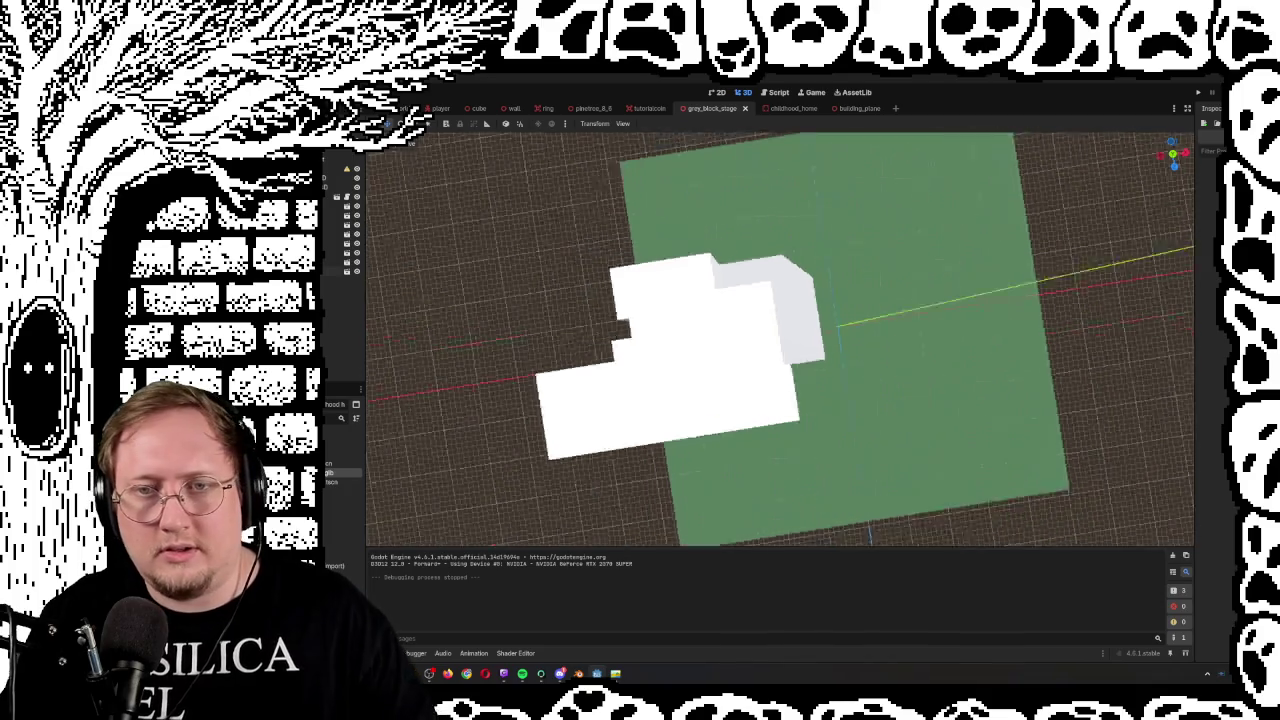
Select the low platform box and nudge its height slightly
{"action": "scroll", "coordinate": [780, 340], "scroll_direction": "up", "scroll_amount": 3}
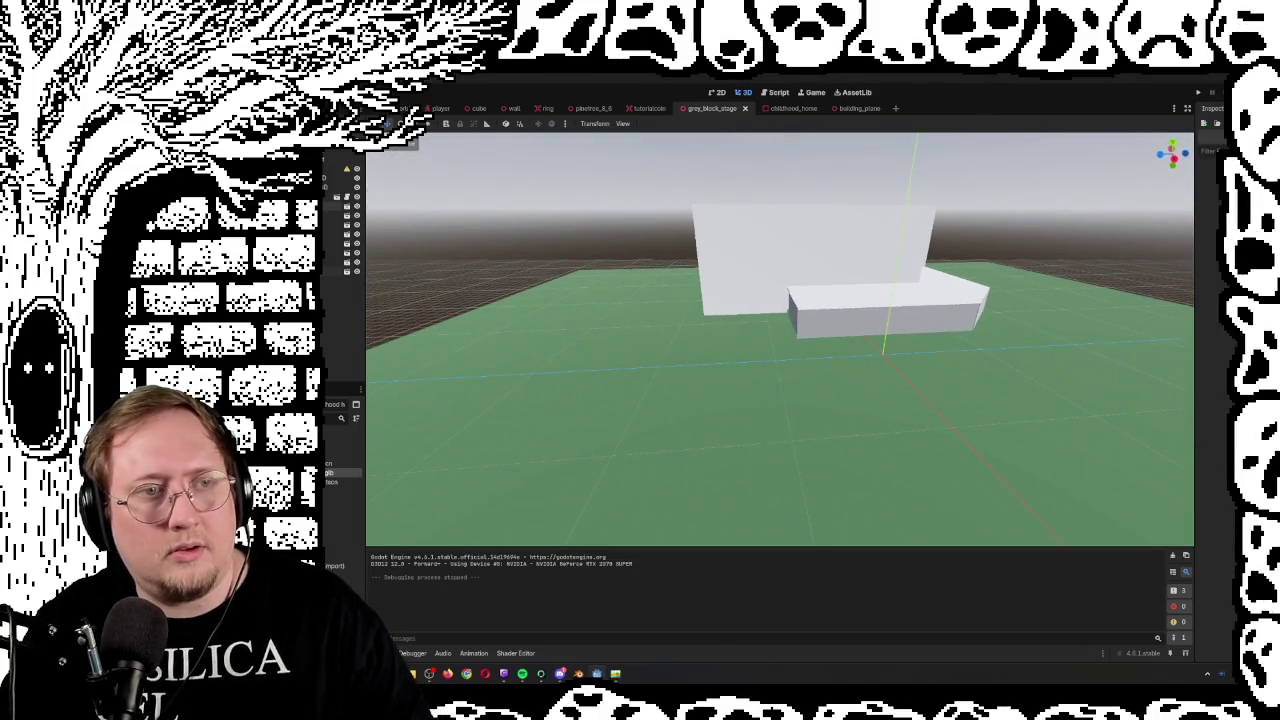
{"action": "left_click", "coordinate": [332, 271]}
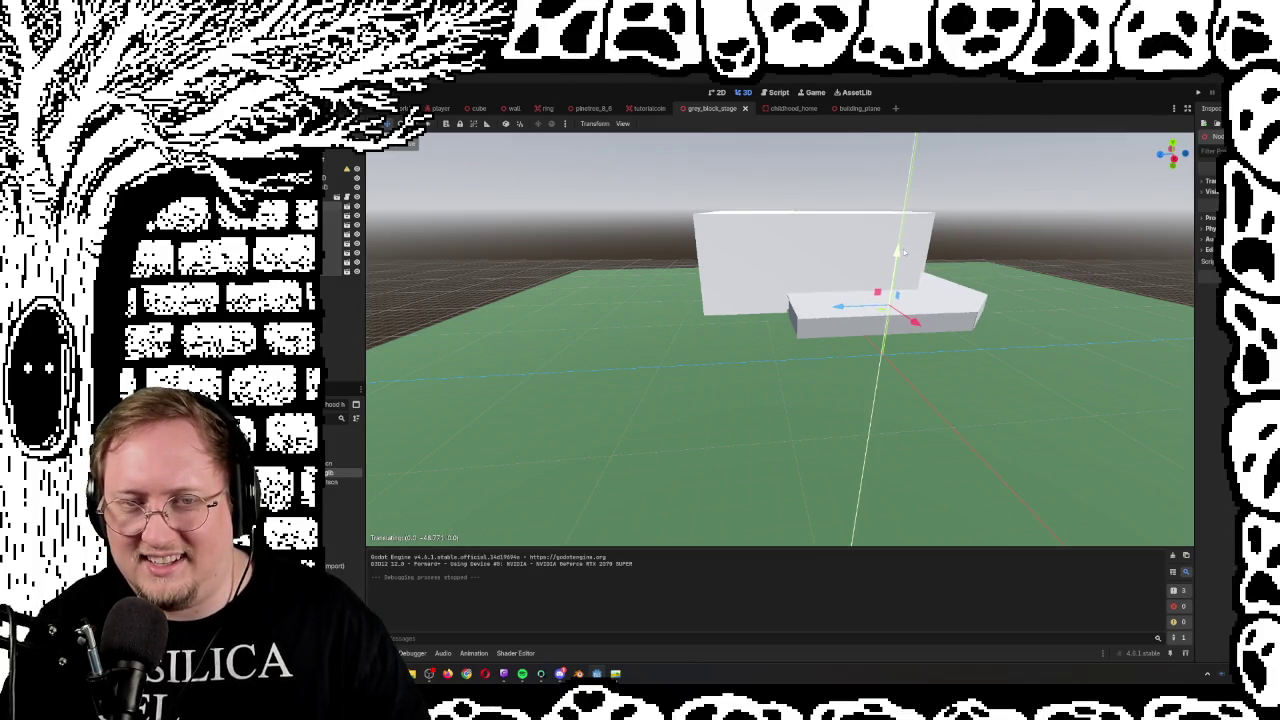
{"action": "left_click_drag", "start_coordinate": [901, 252], "coordinate": [901, 320]}
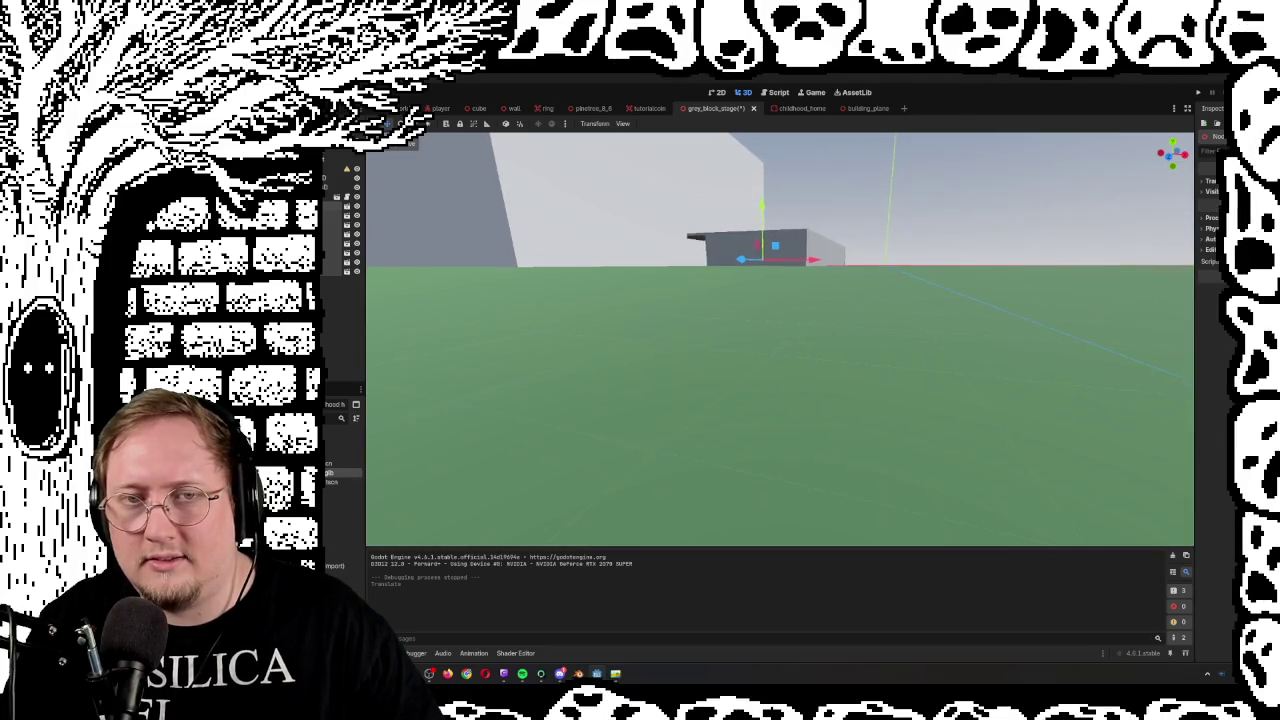
{"action": "left_click_drag", "start_coordinate": [760, 211], "coordinate": [821, 213]}
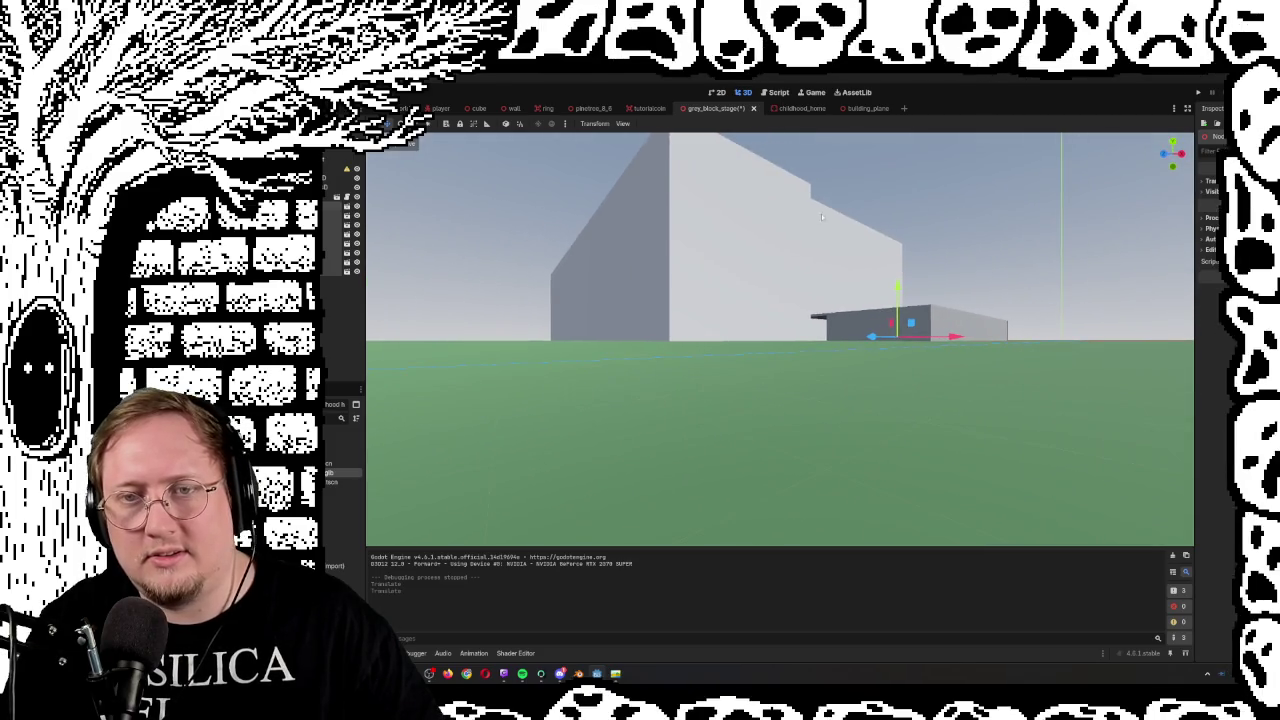
{"action": "left_click_drag", "start_coordinate": [897, 286], "coordinate": [897, 285]}
Fly around the white building and low platform to inspect them up close
{"action": "key", "text": "s"}
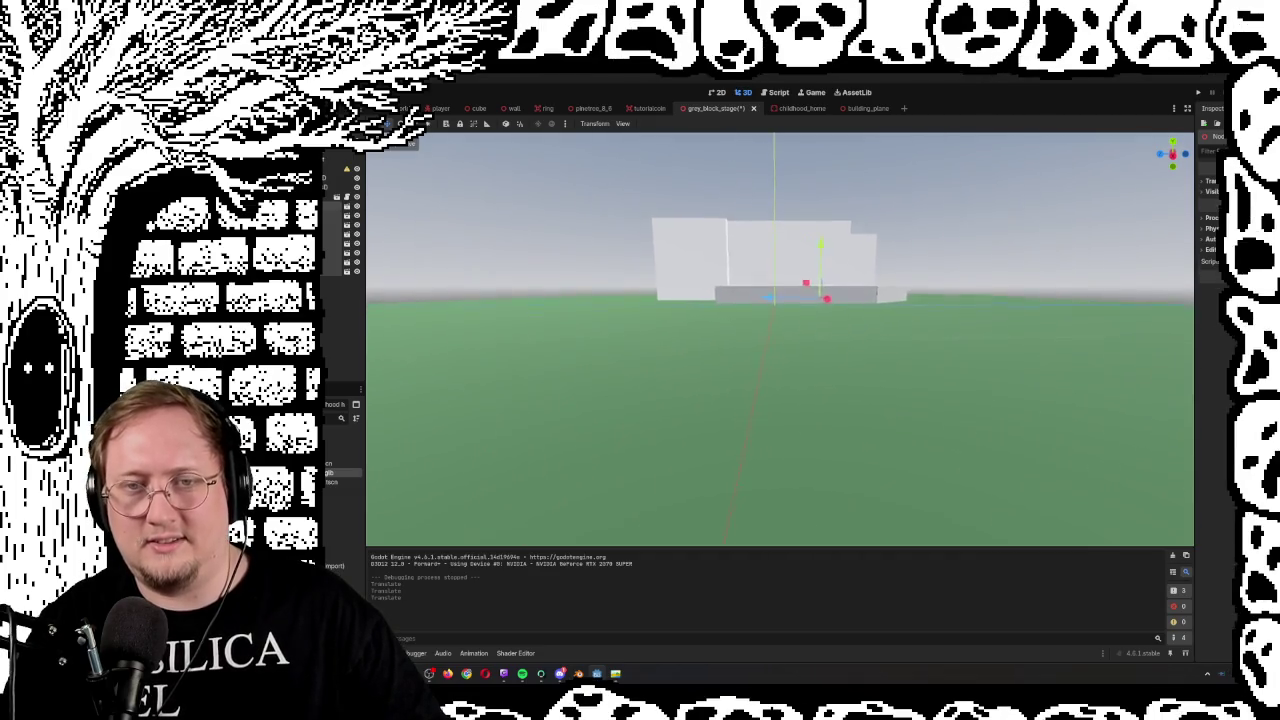
{"action": "key", "text": "w"}
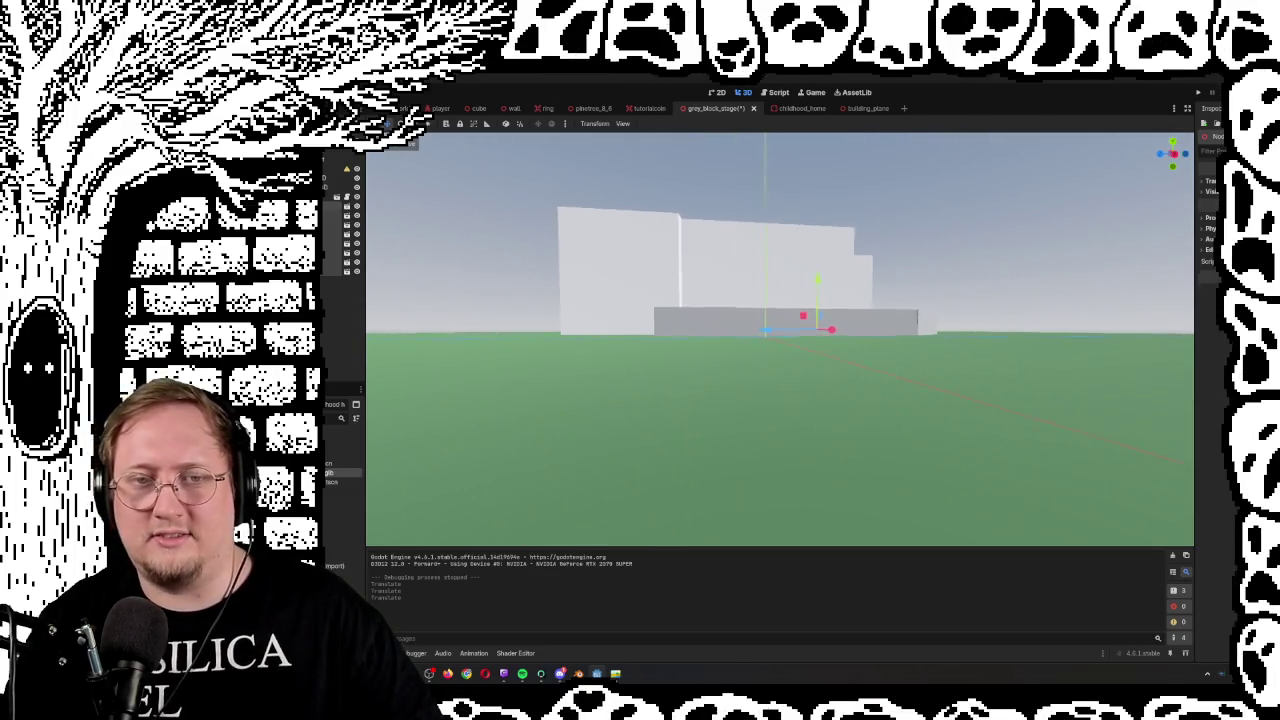
{"action": "key", "text": "s"}
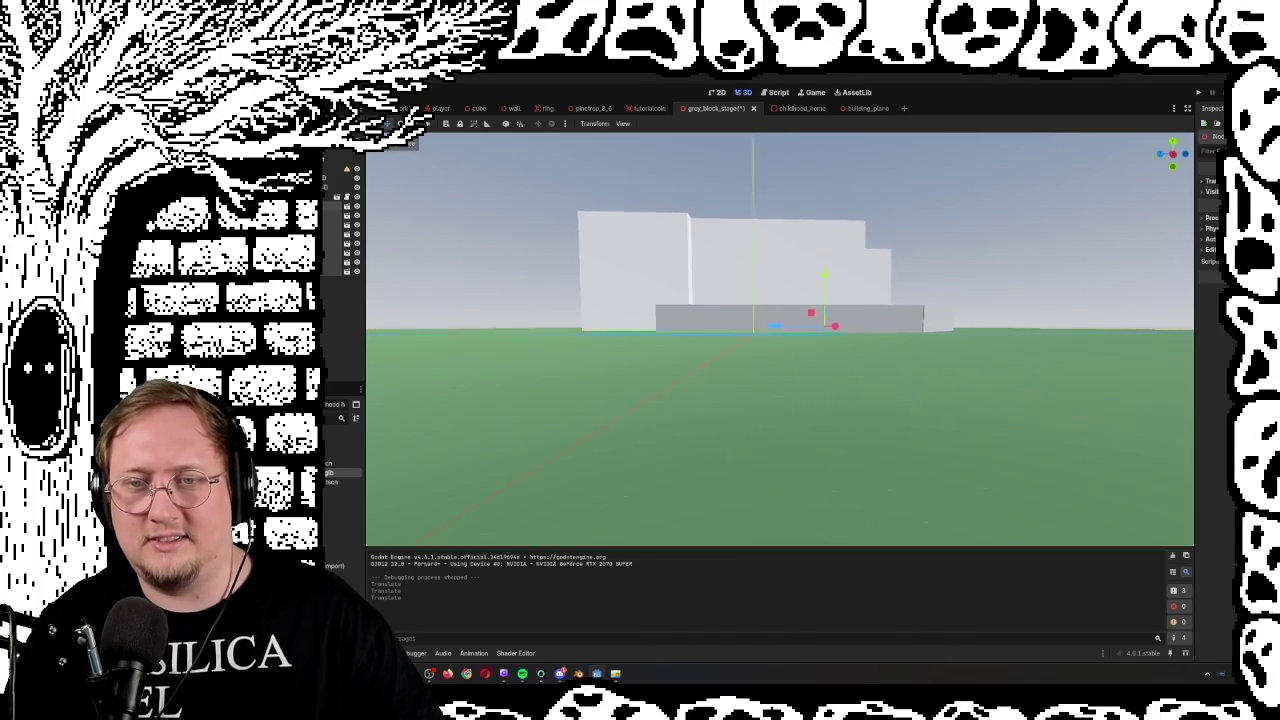
{"action": "key", "text": "w"}
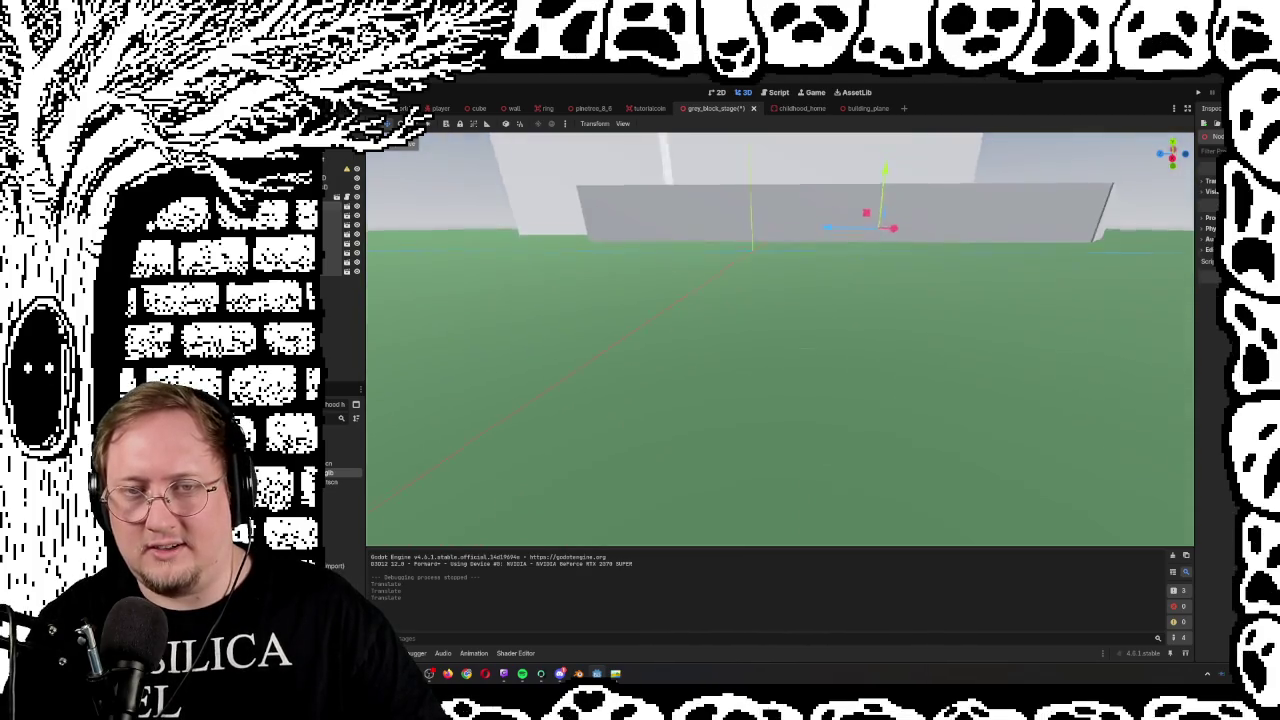
{"action": "key", "text": "w"}
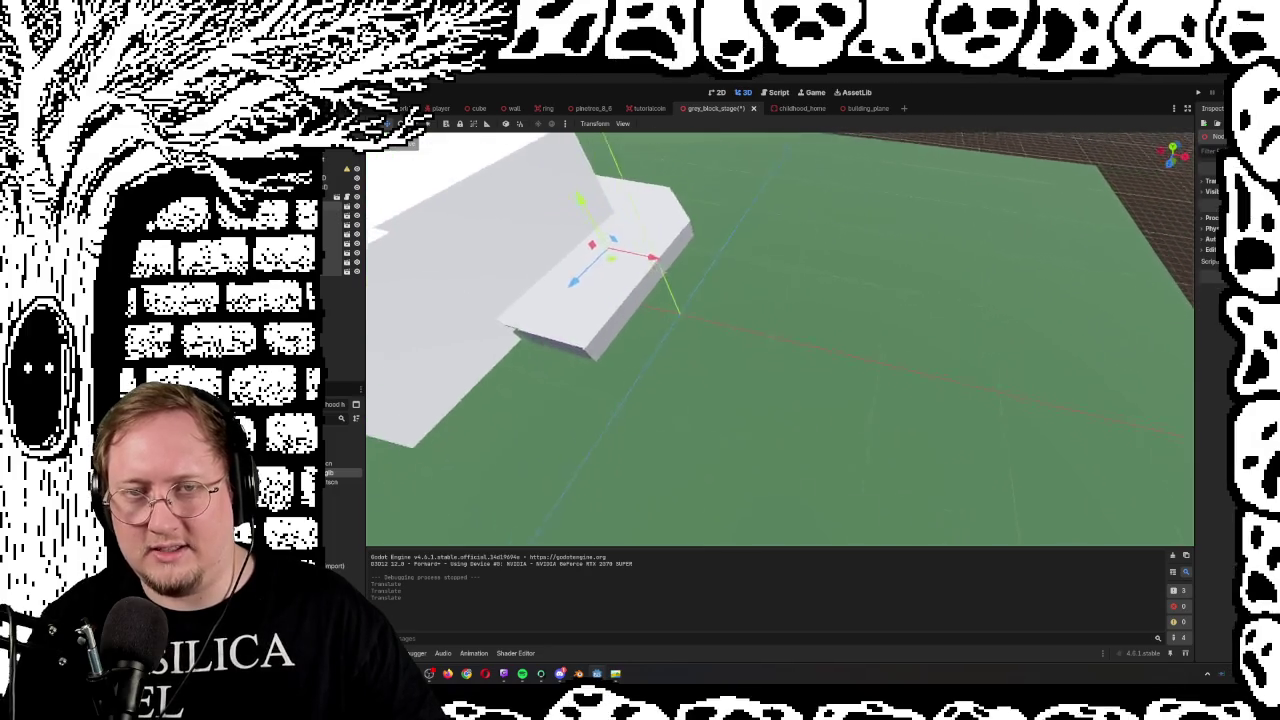
{"action": "key", "text": "s"}
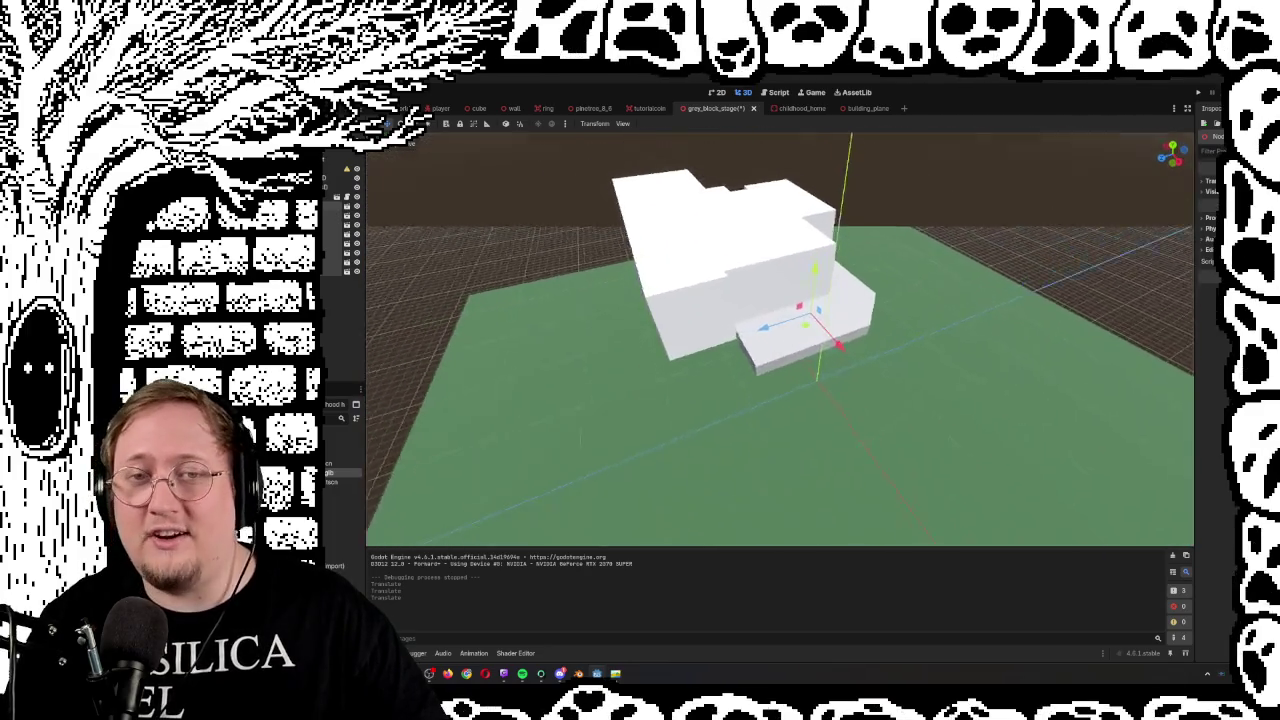
{"action": "key", "text": "w"}
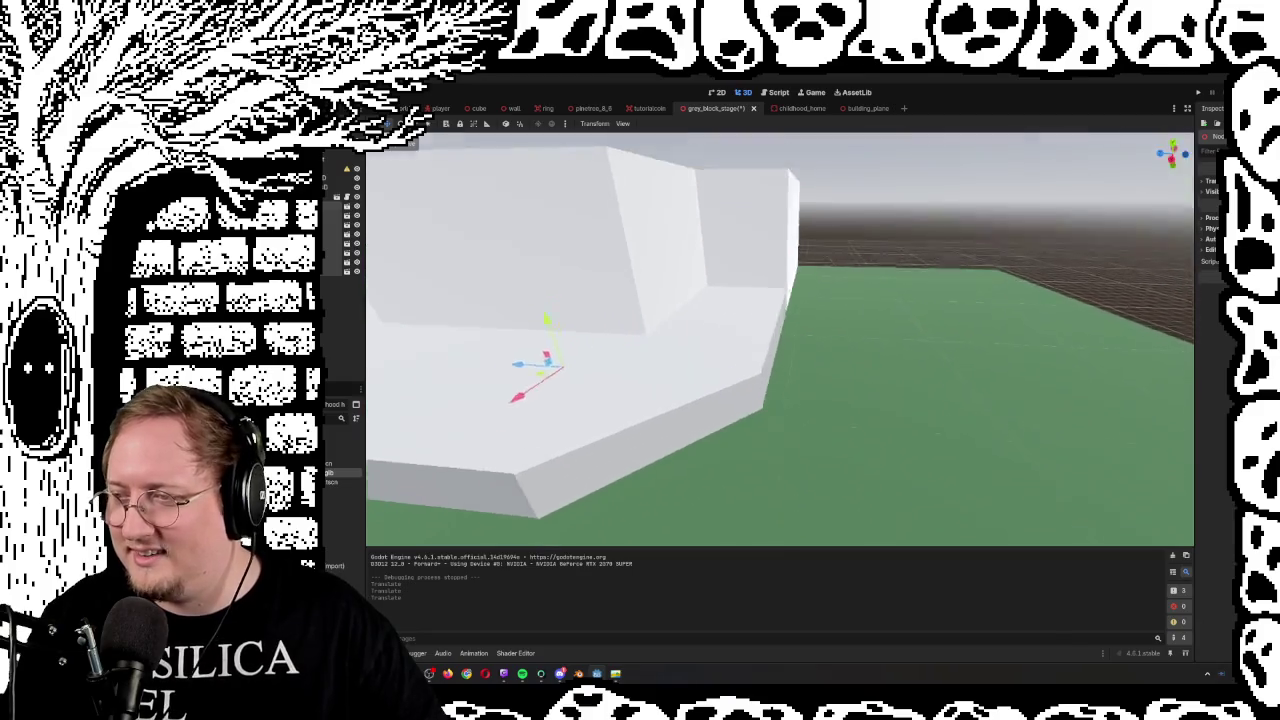
{"action": "key", "text": "a"}
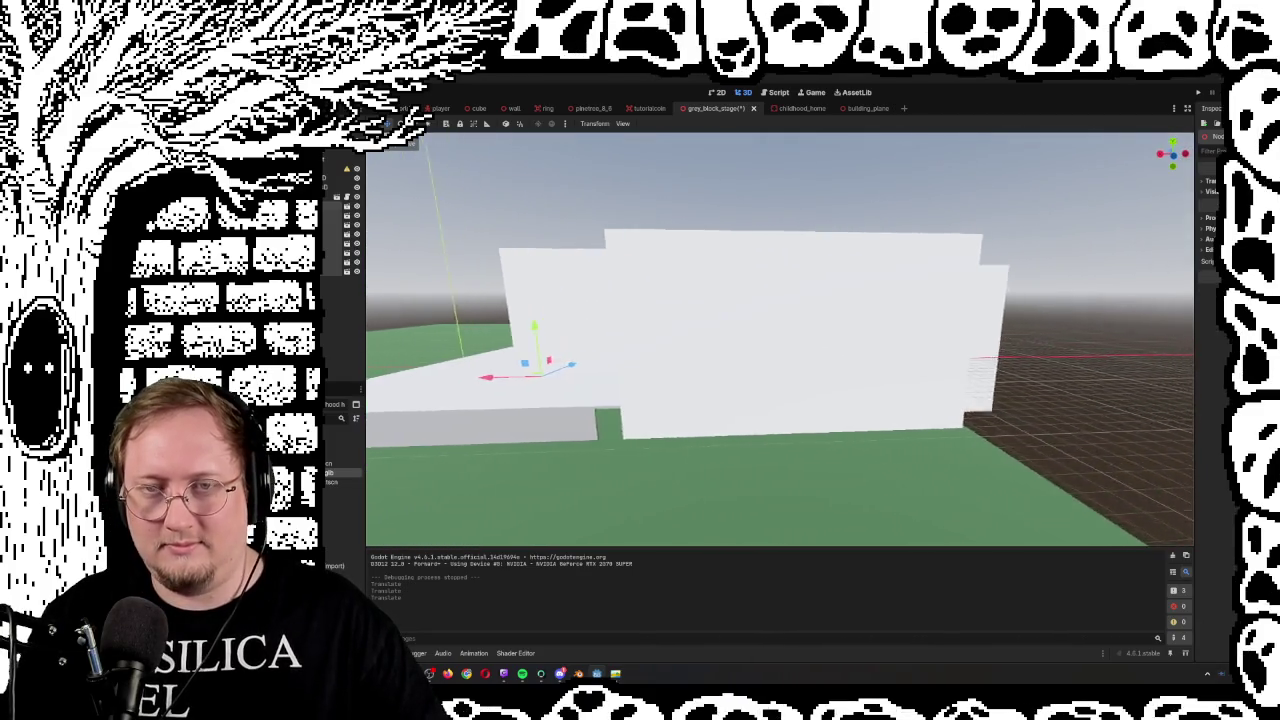
{"action": "key", "text": "w"}
{"action": "key", "text": "d"}
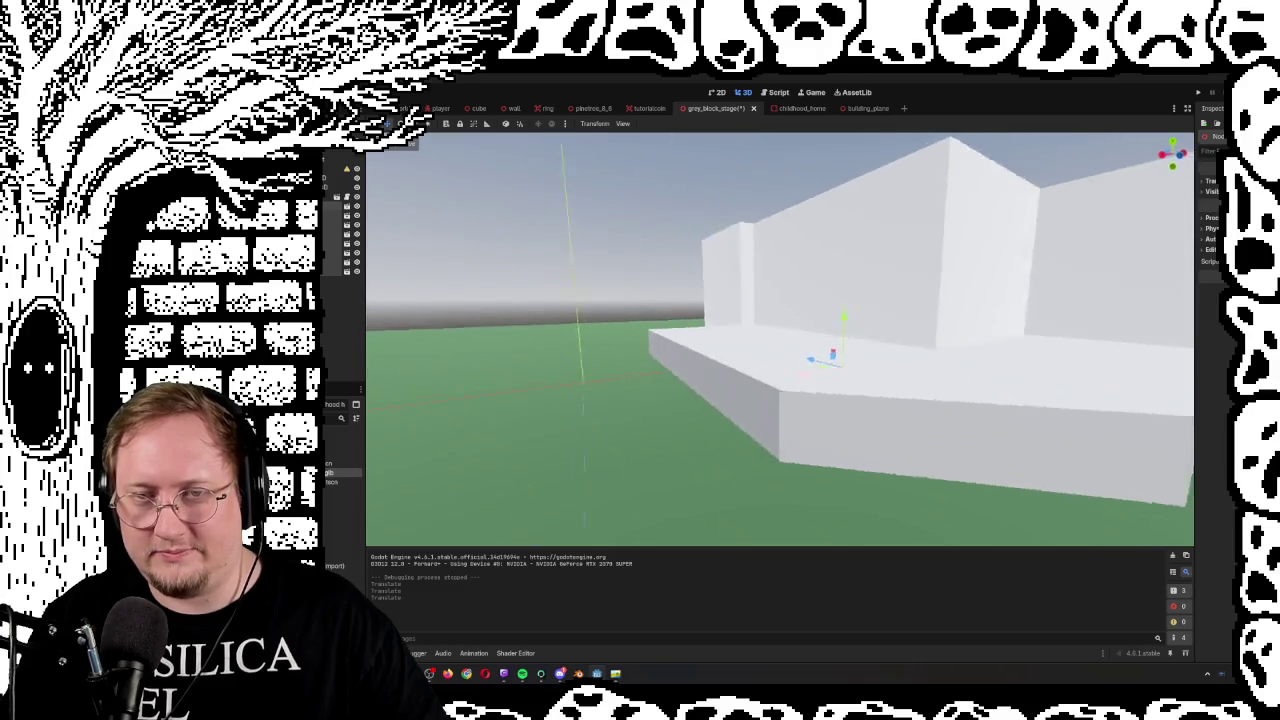
{"action": "key", "text": "s"}
{"action": "key", "text": "a"}
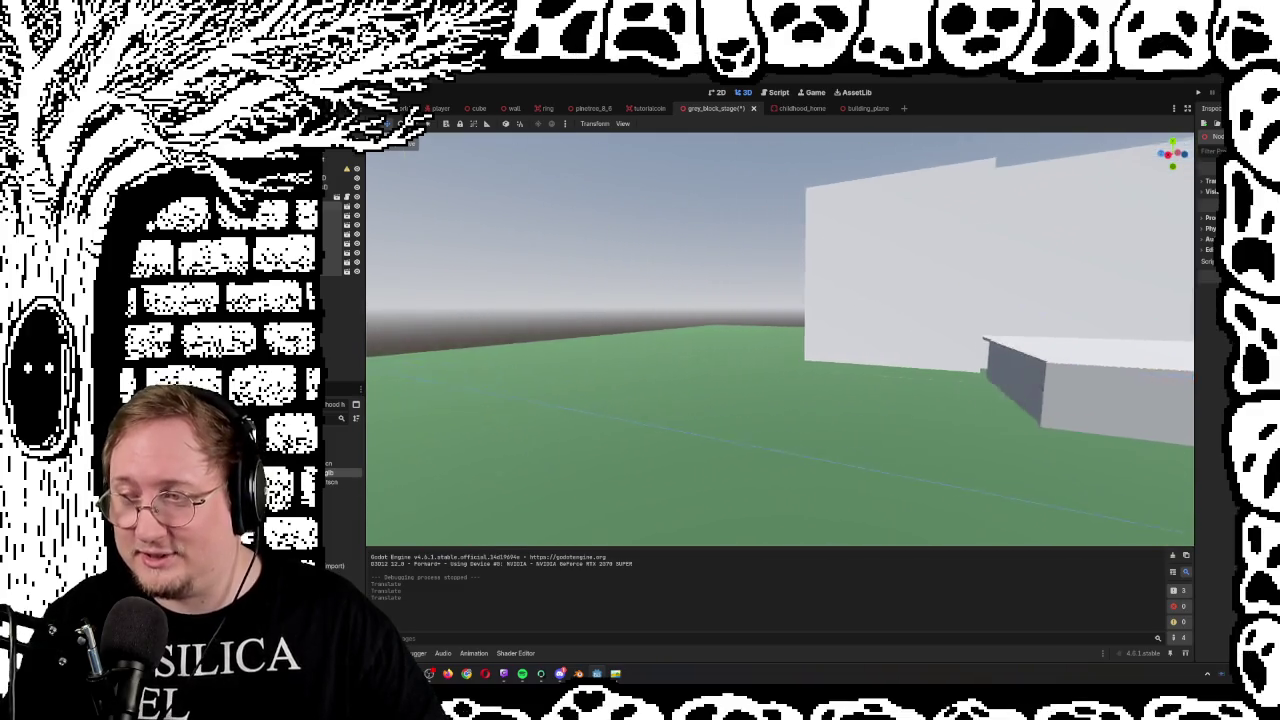
{"action": "key", "text": "d"}
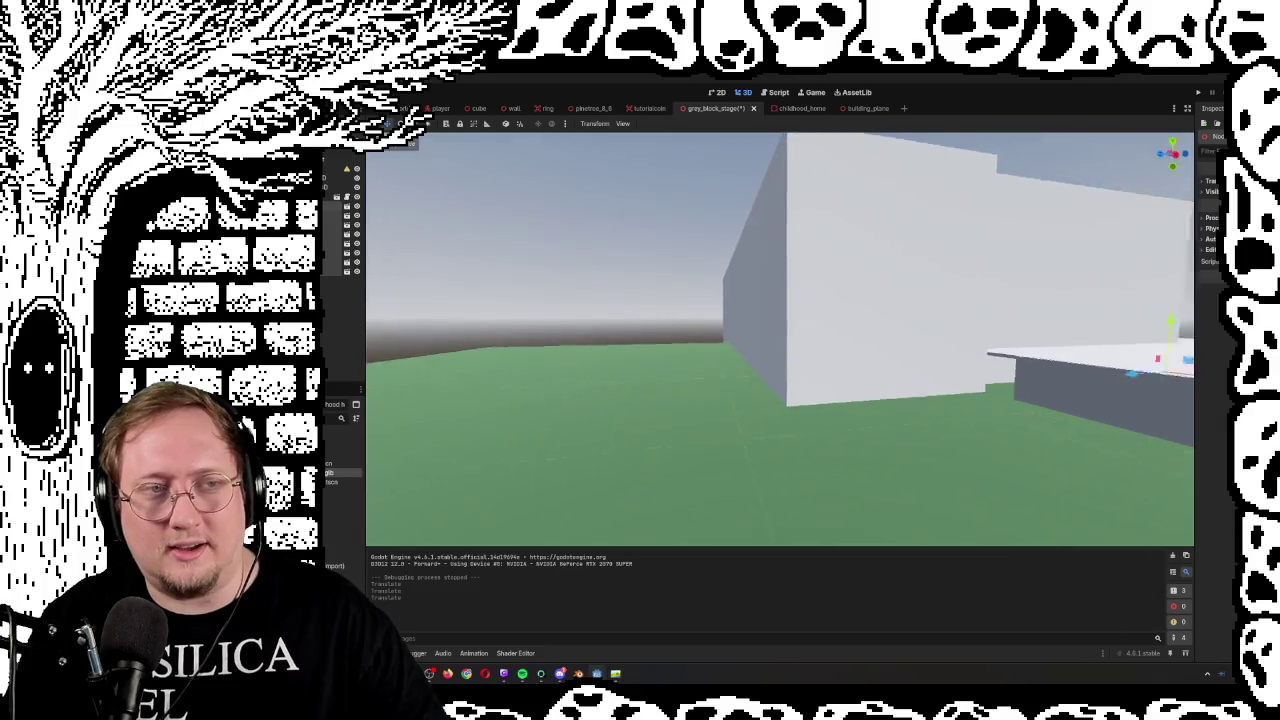
{"action": "key", "text": "w"}
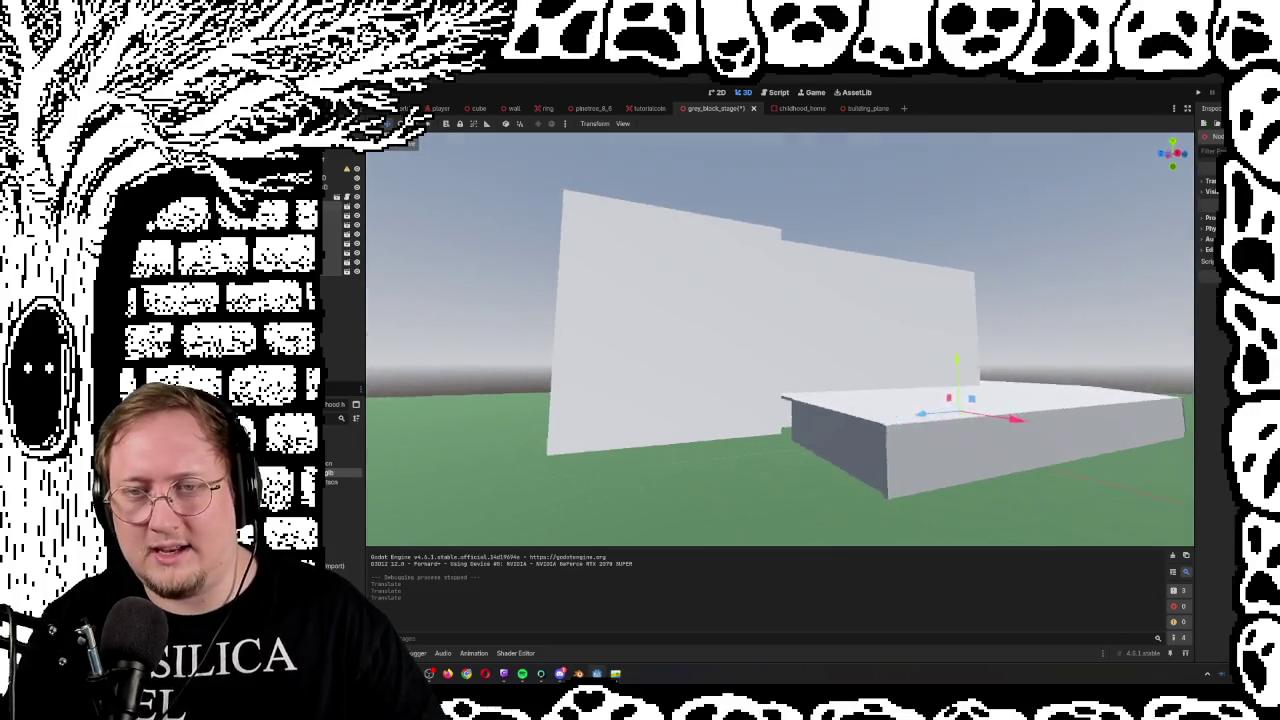
{"action": "key", "text": "s"}
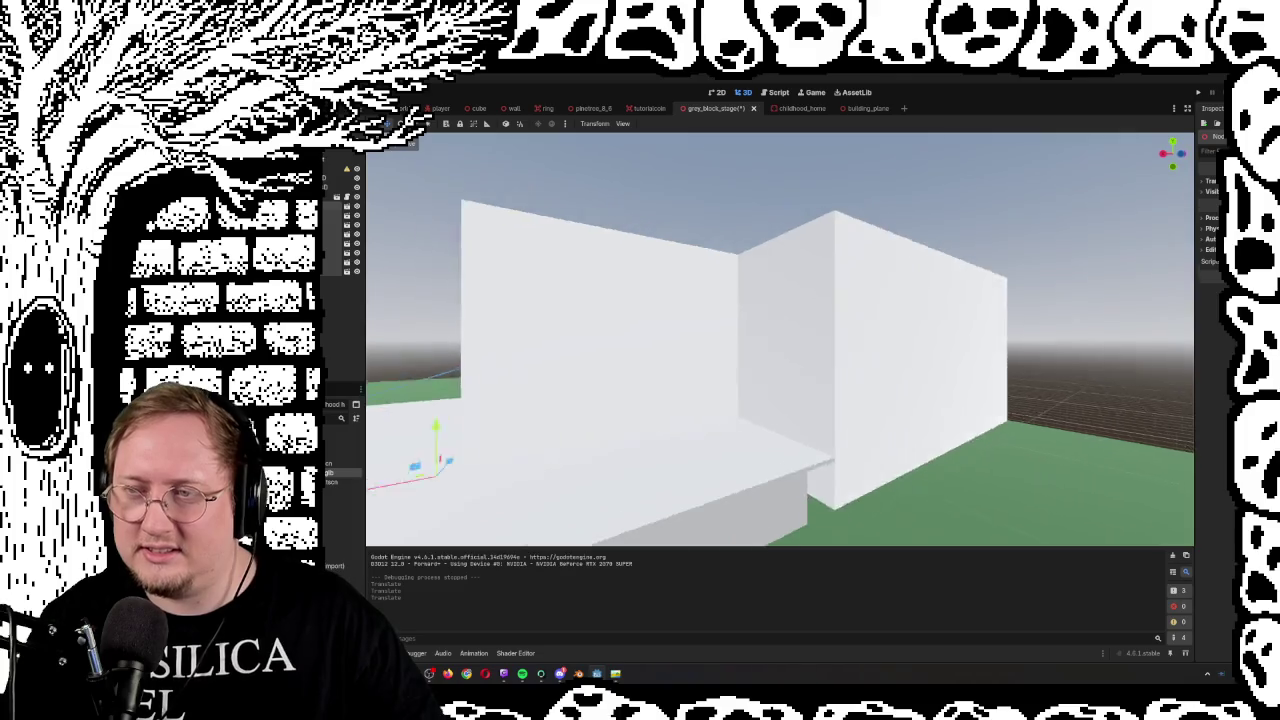
{"action": "key", "text": "w"}
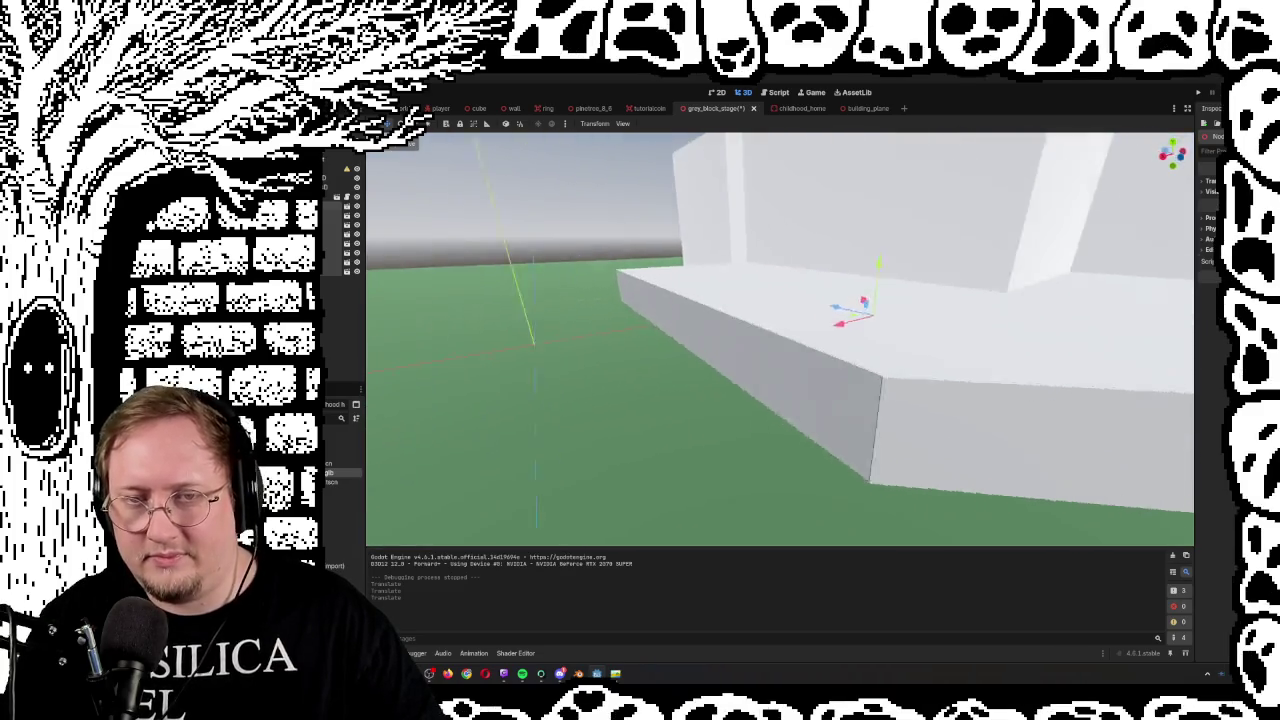
Survey the blocks from ground level and above, then open the stage design reference image
{"action": "key", "text": "w"}
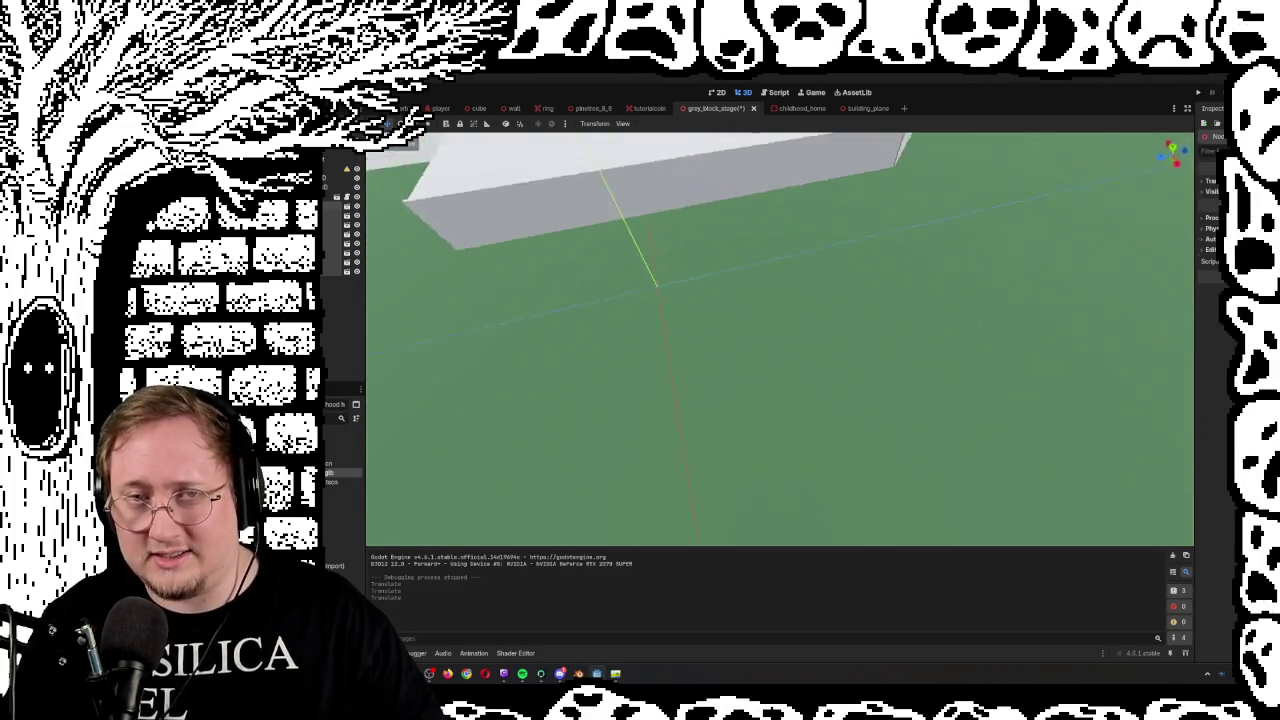
{"action": "key", "text": "s"}
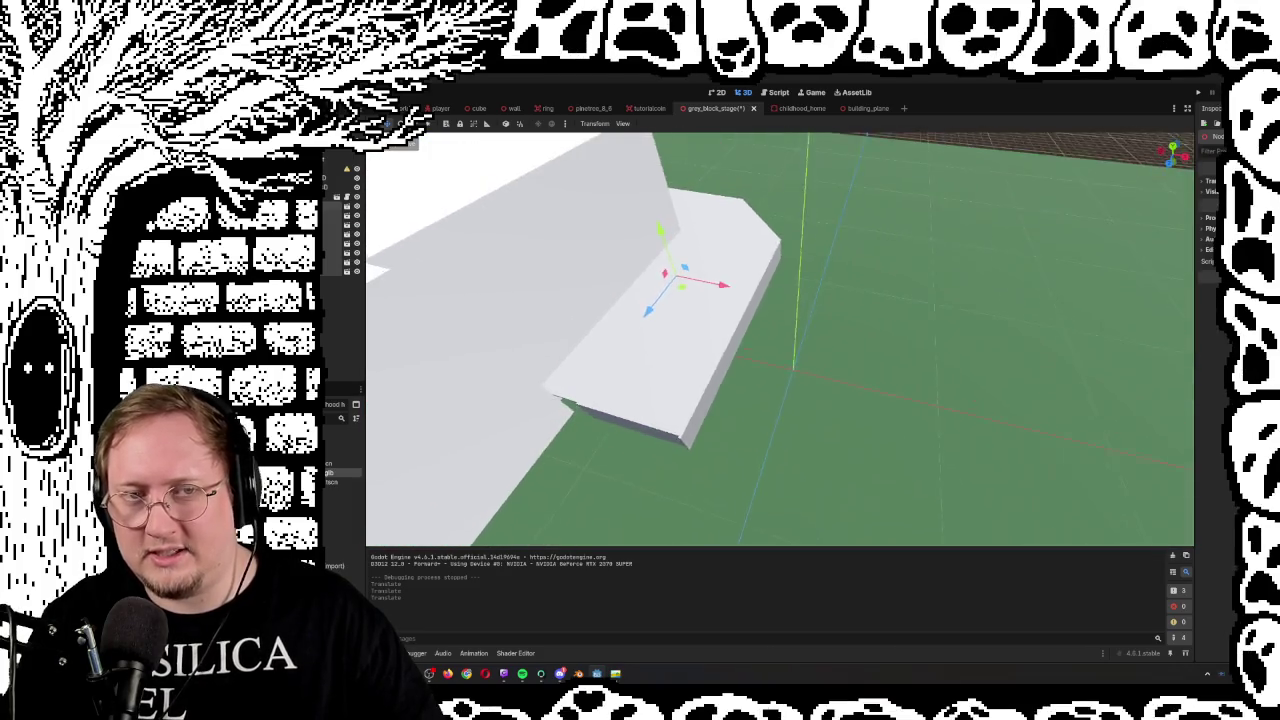
{"action": "key", "text": "w"}
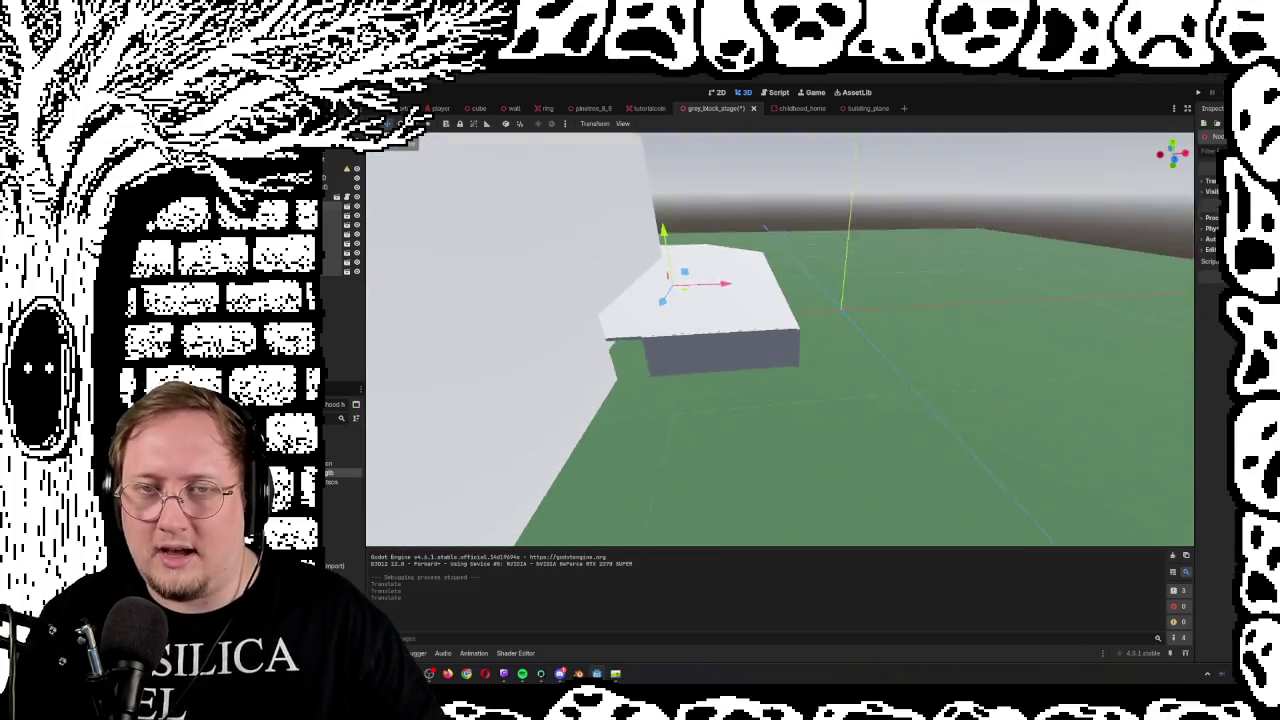
{"action": "key", "text": "w"}
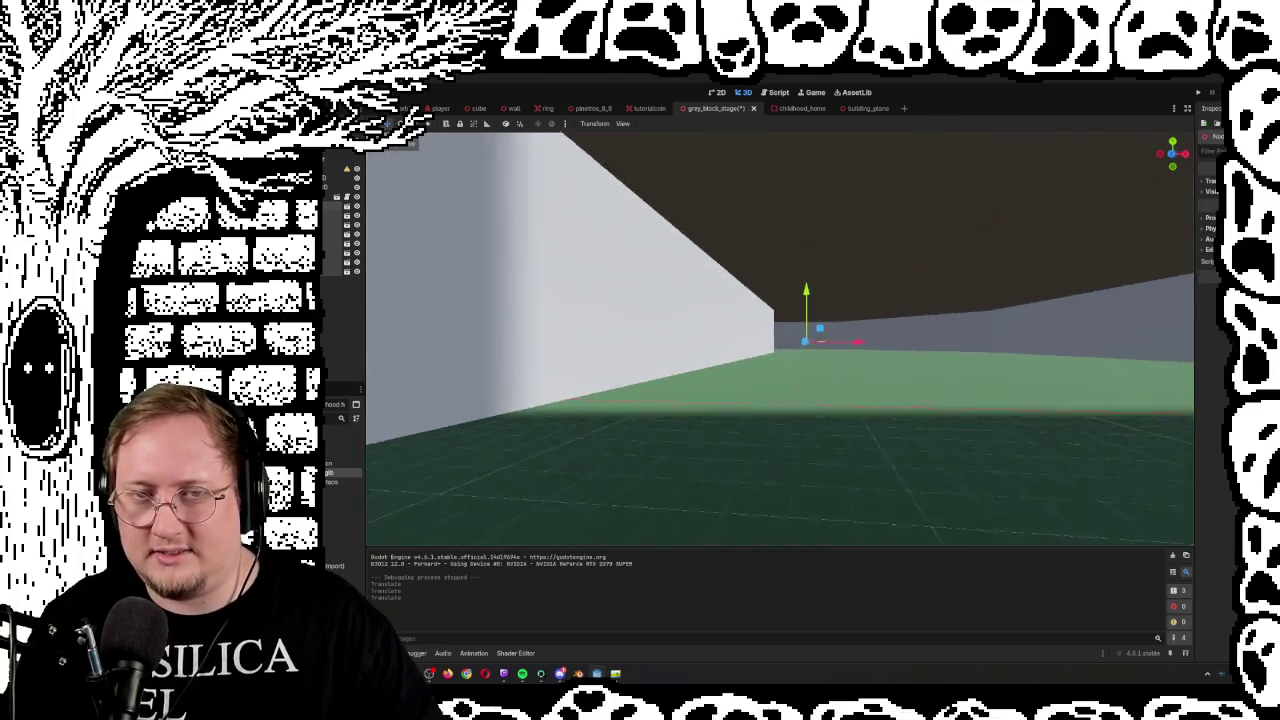
{"action": "key", "text": "w"}
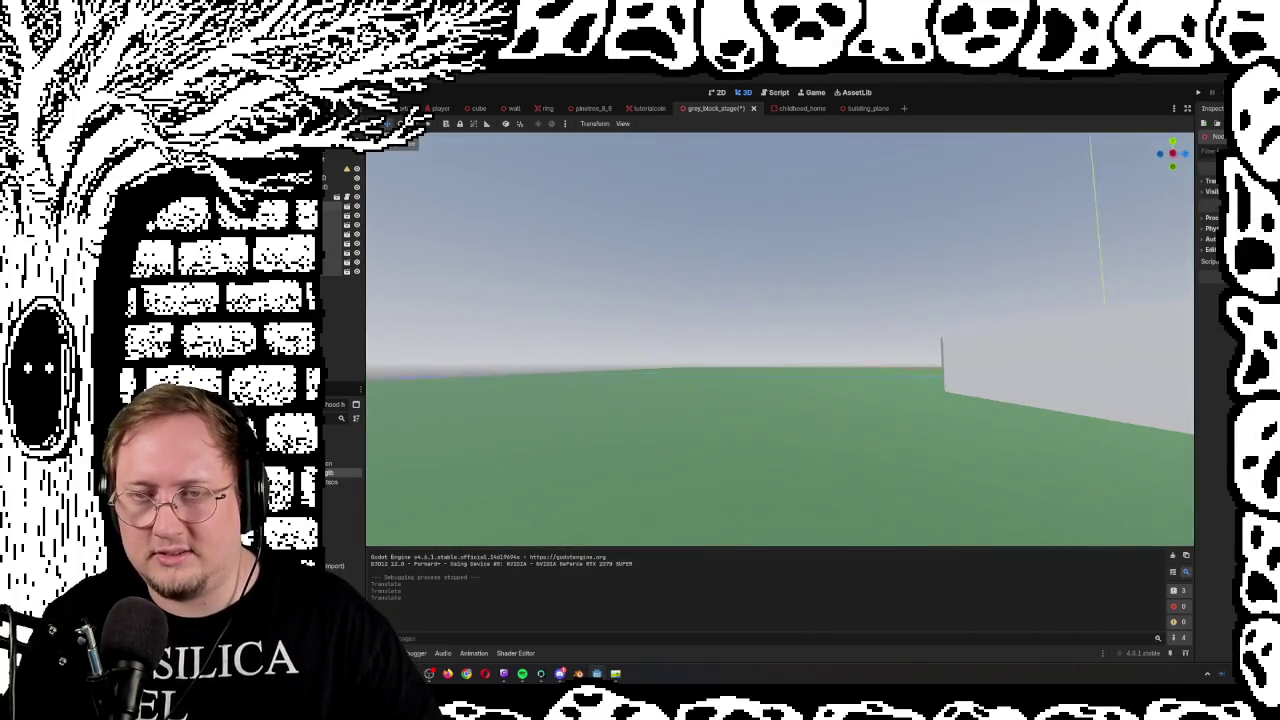
{"action": "key", "text": "s"}
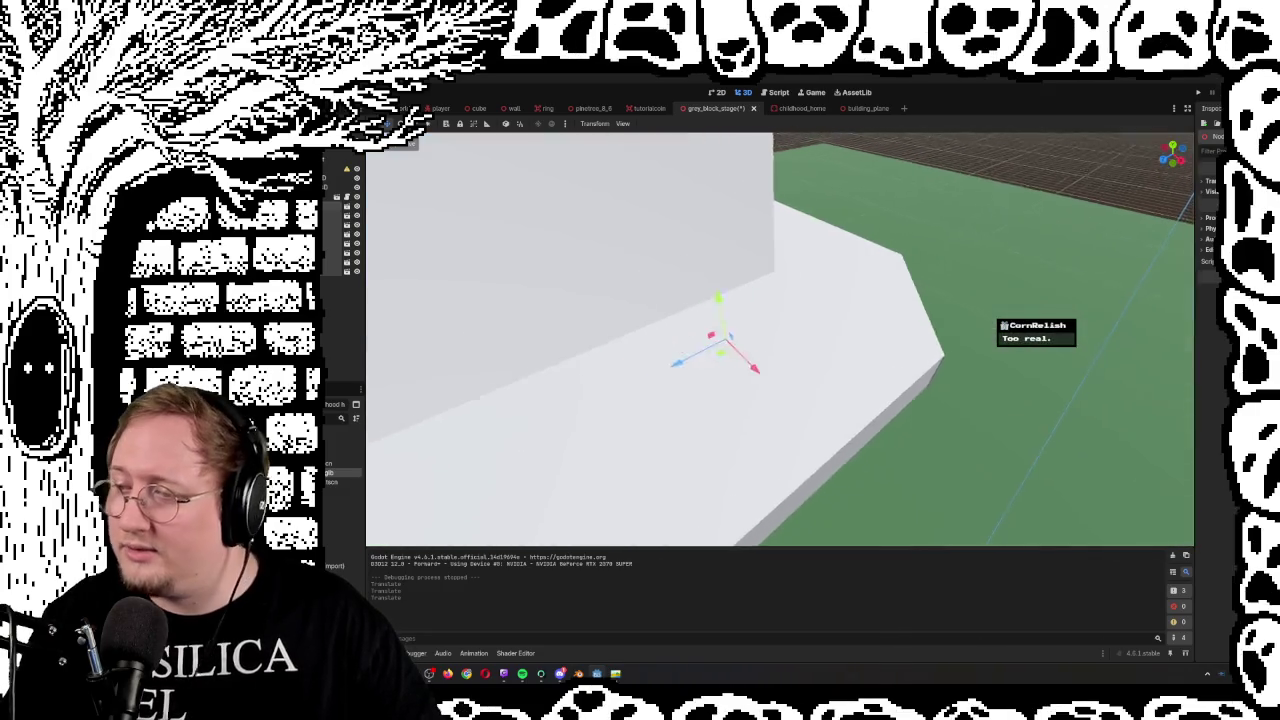
{"action": "key", "text": "d"}
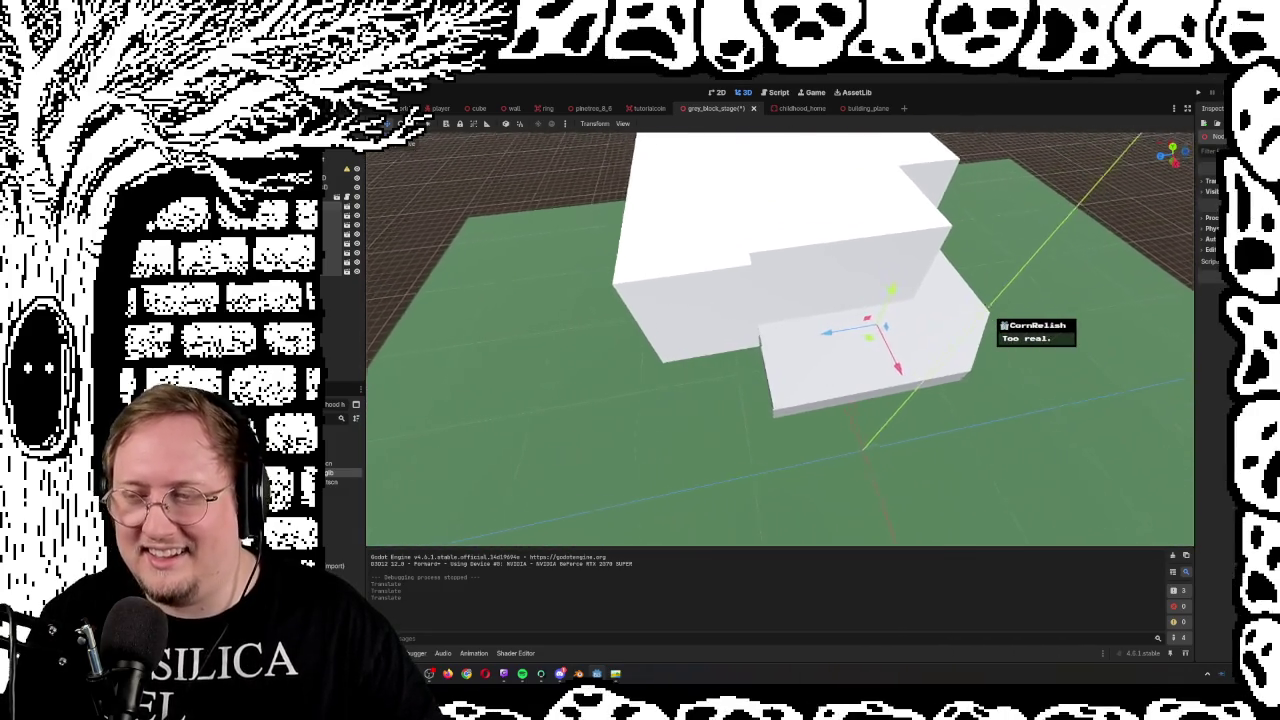
{"action": "key", "text": "s"}
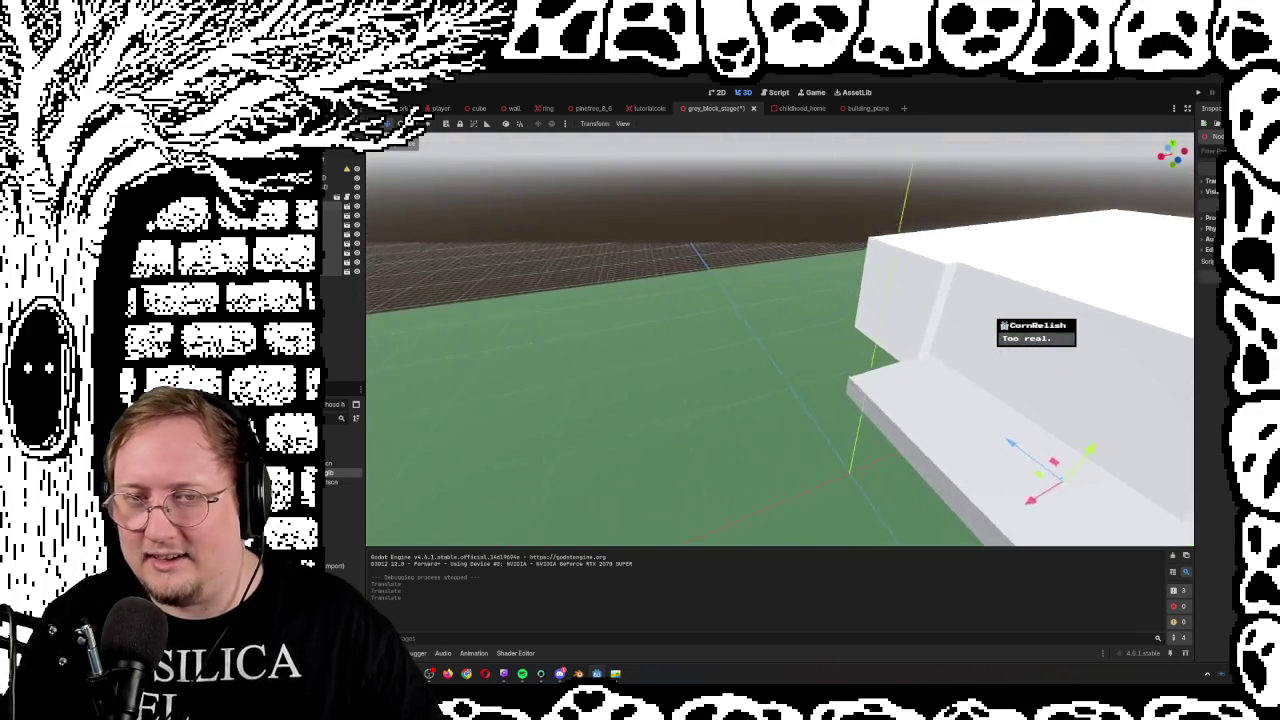
{"action": "key", "text": "w"}
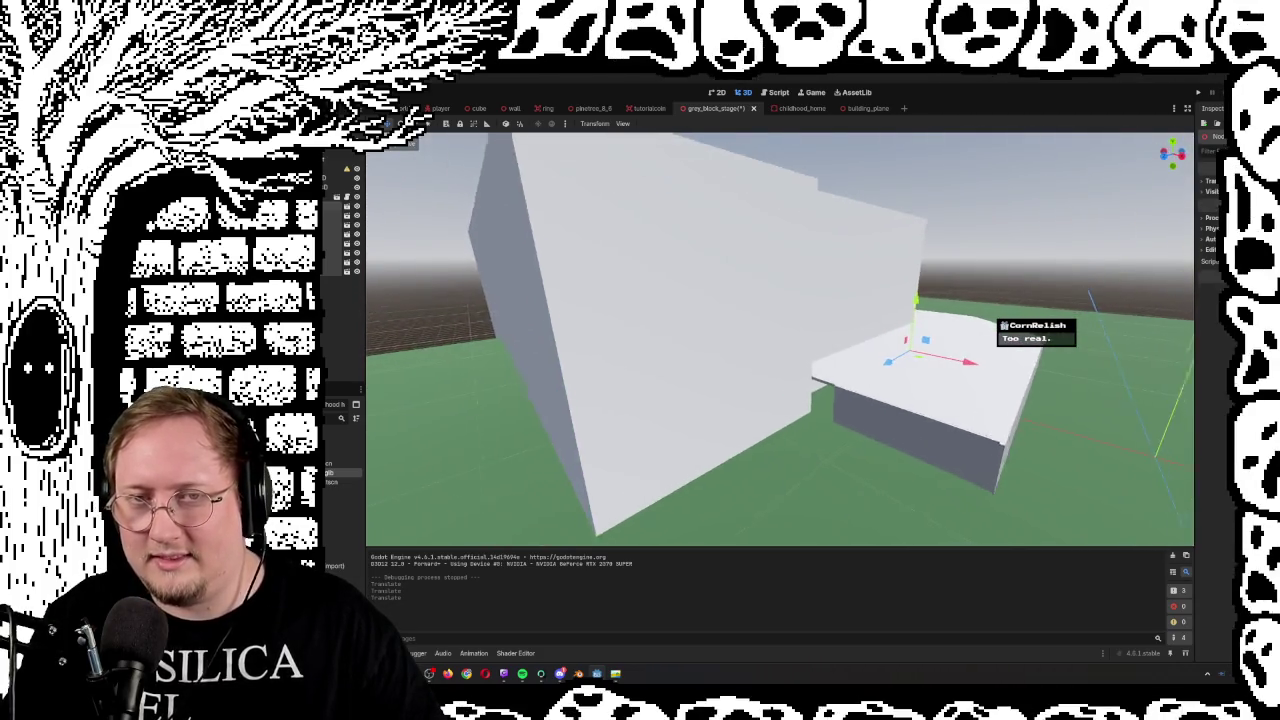
{"action": "key", "text": "d"}
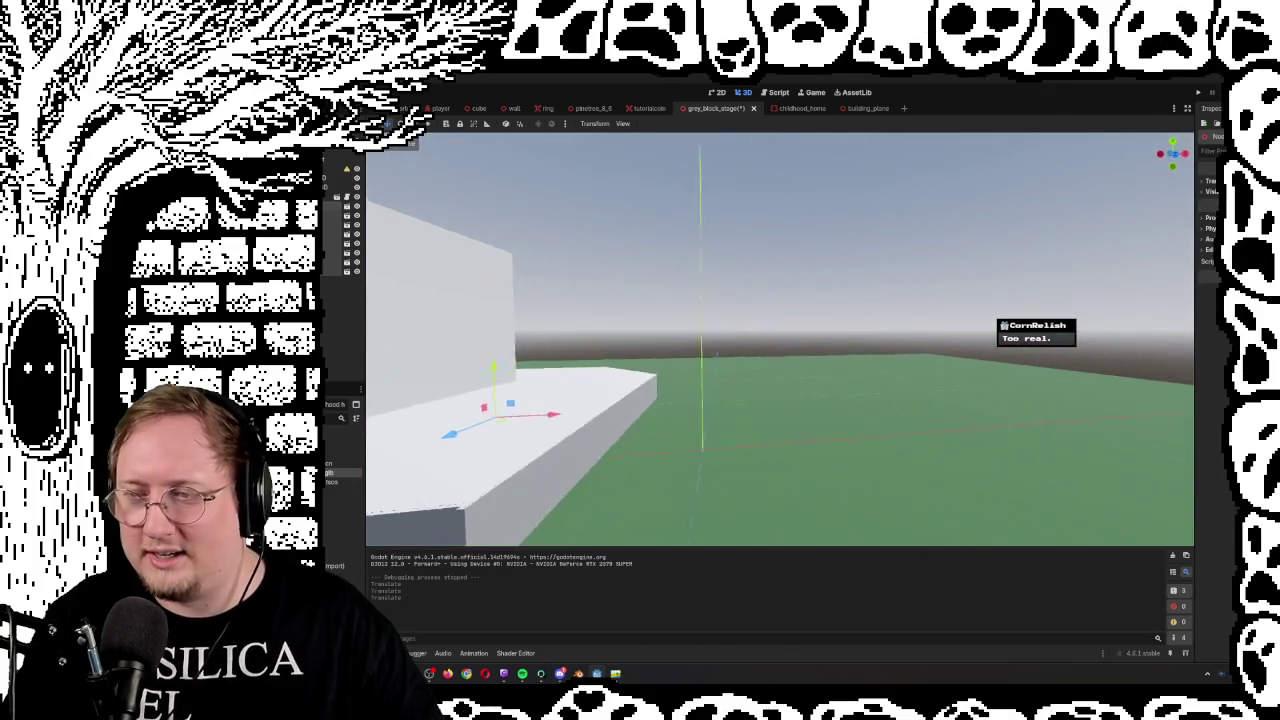
{"action": "key", "text": "e"}
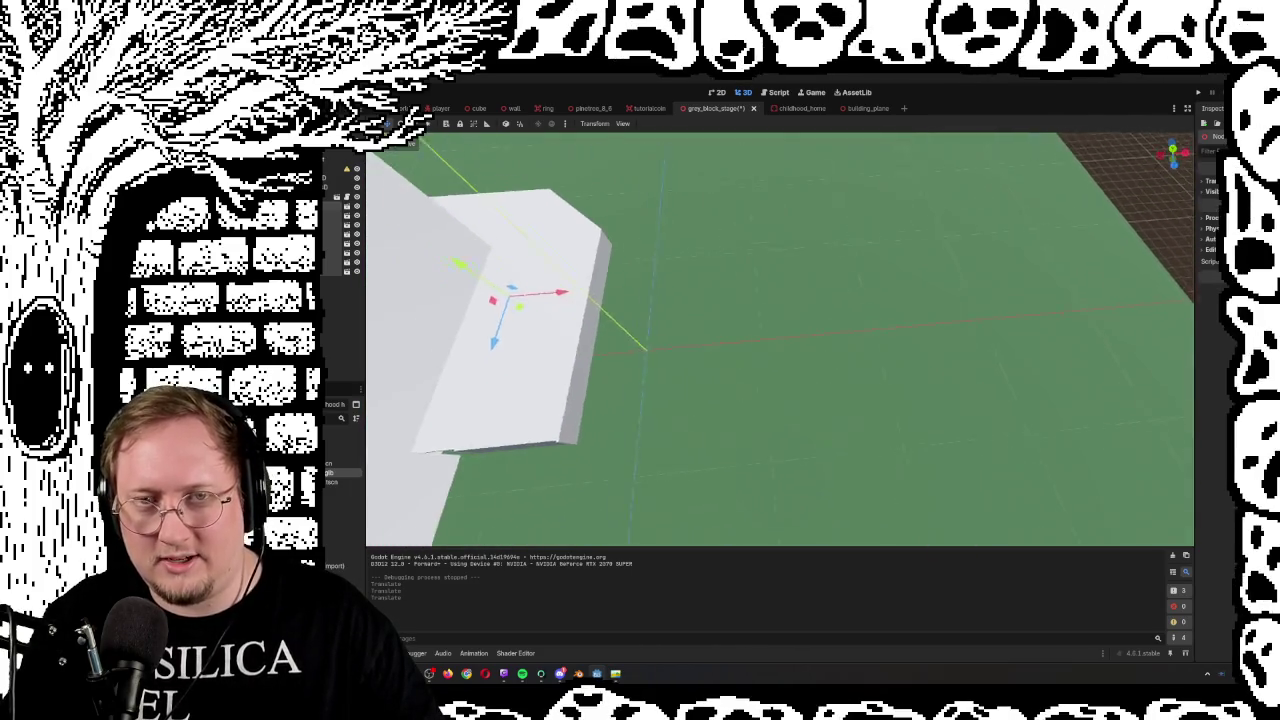
{"action": "key", "text": "s"}
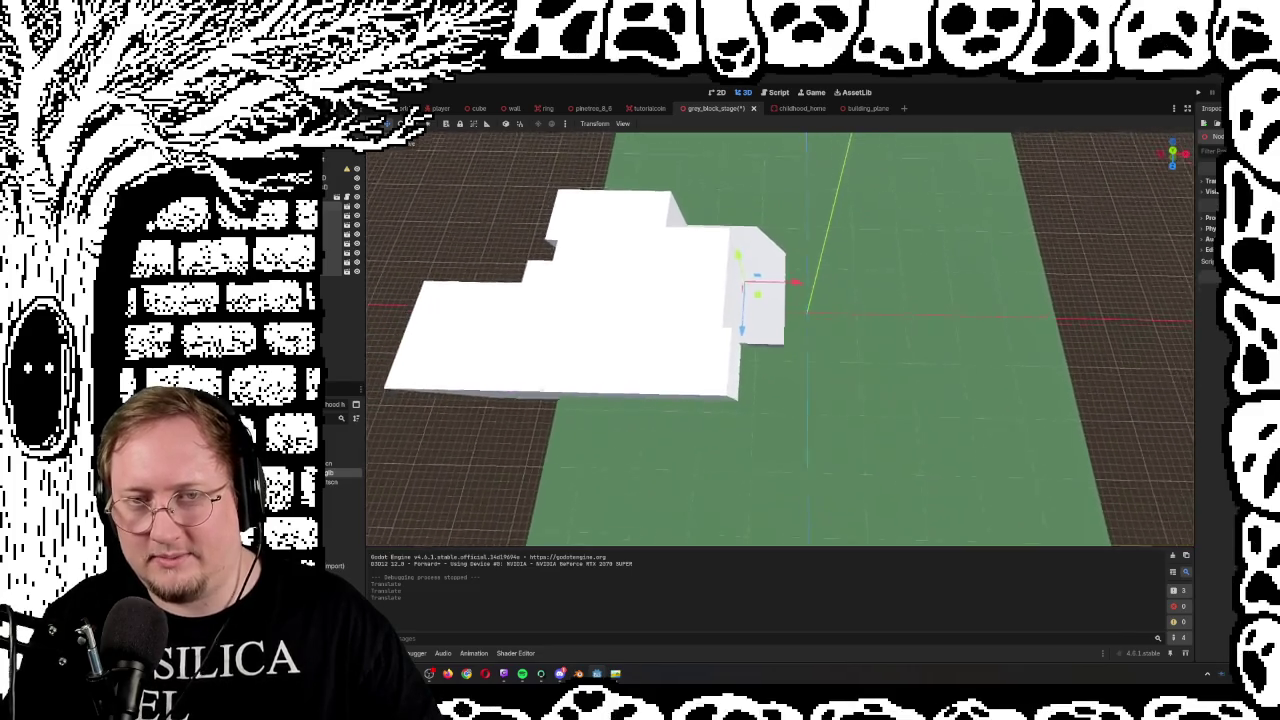
{"action": "key", "text": "w"}
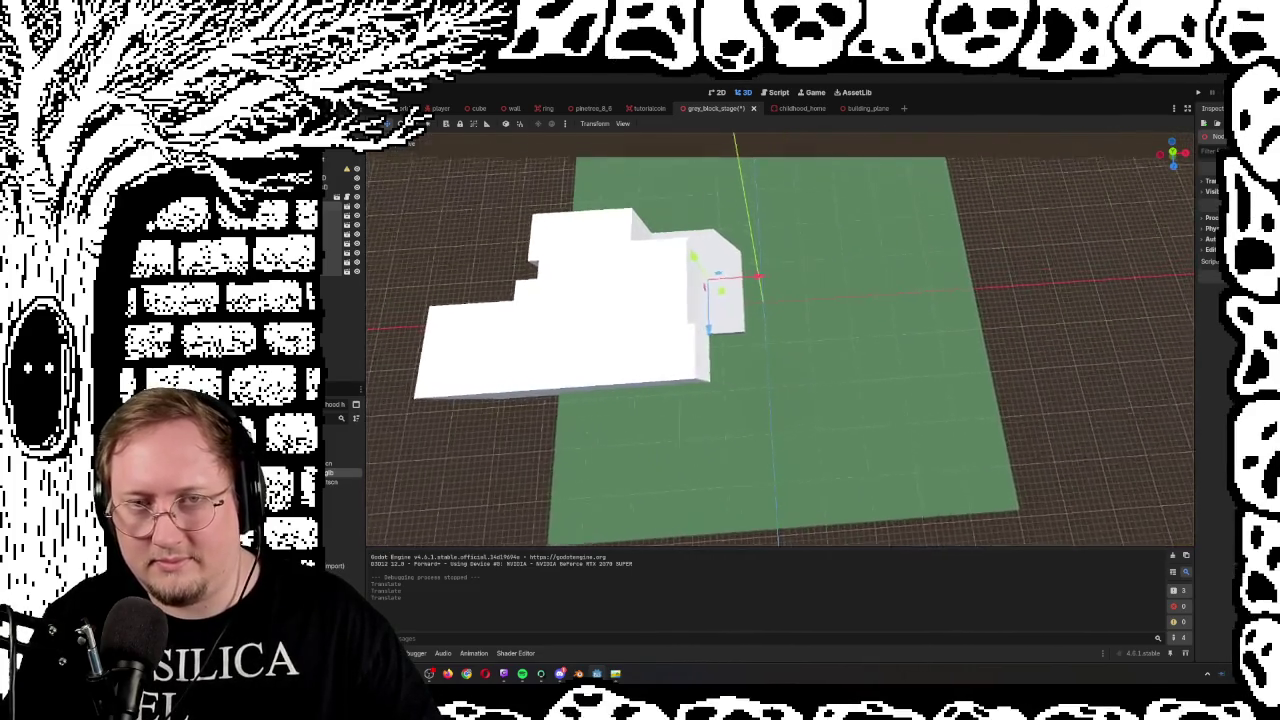
{"action": "key", "text": "q"}
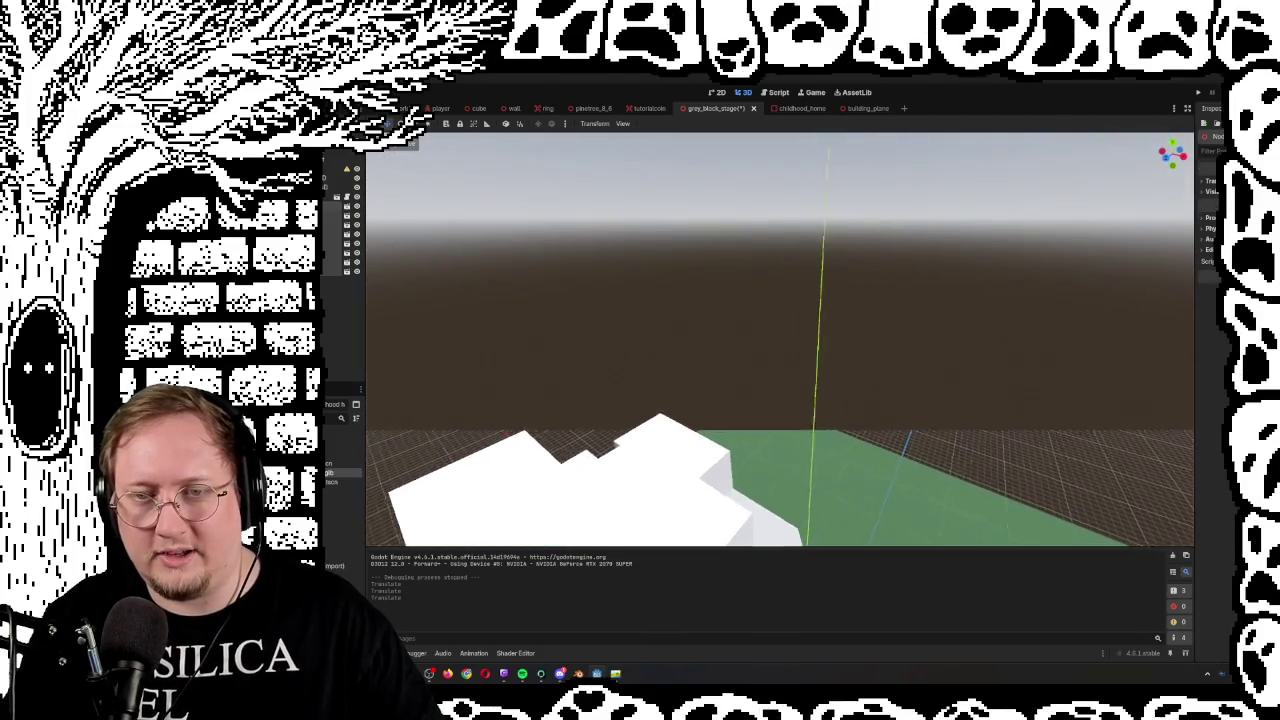
{"action": "key", "text": "e"}
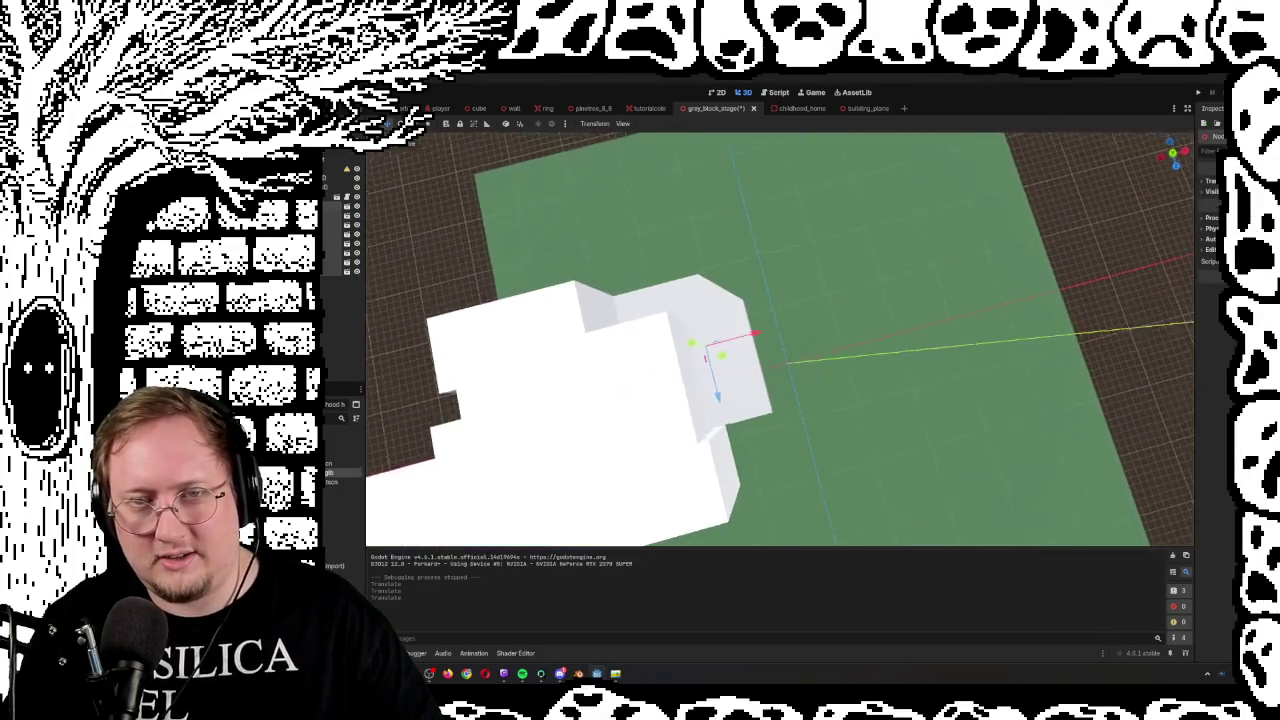
{"action": "key", "text": "s"}
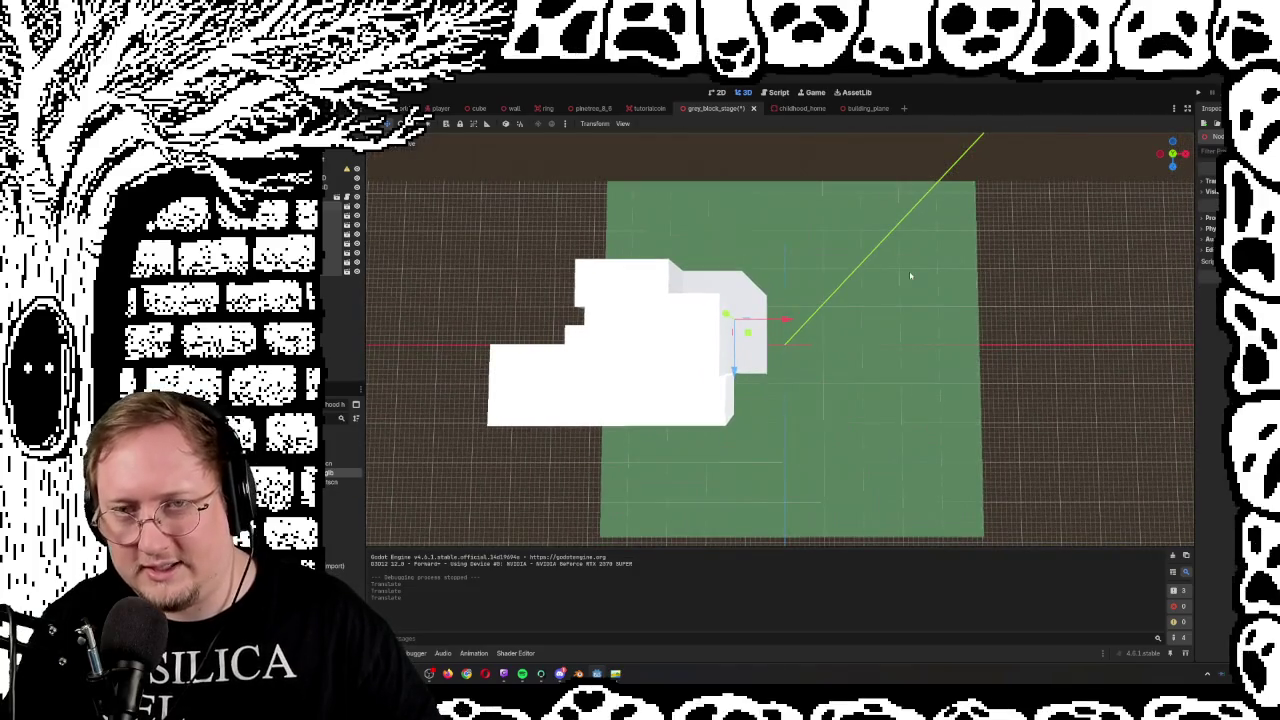
{"action": "key", "text": "w"}
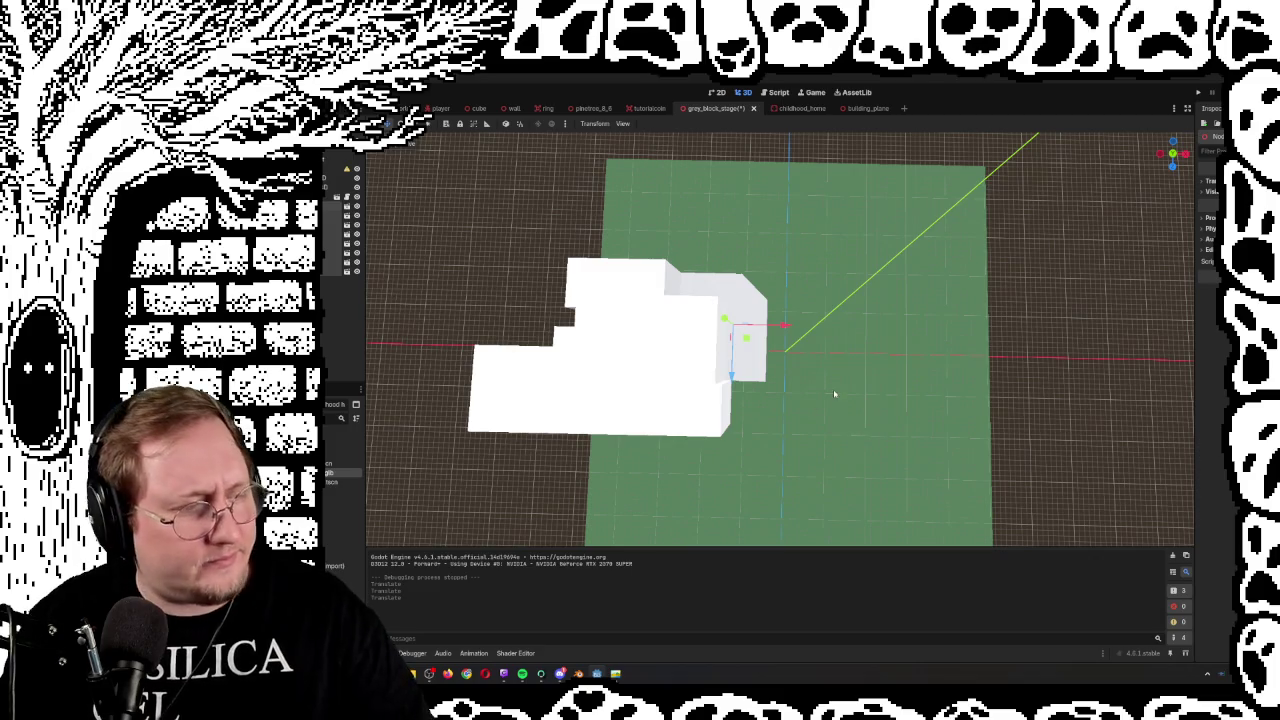
{"action": "left_click", "coordinate": [616, 674]}
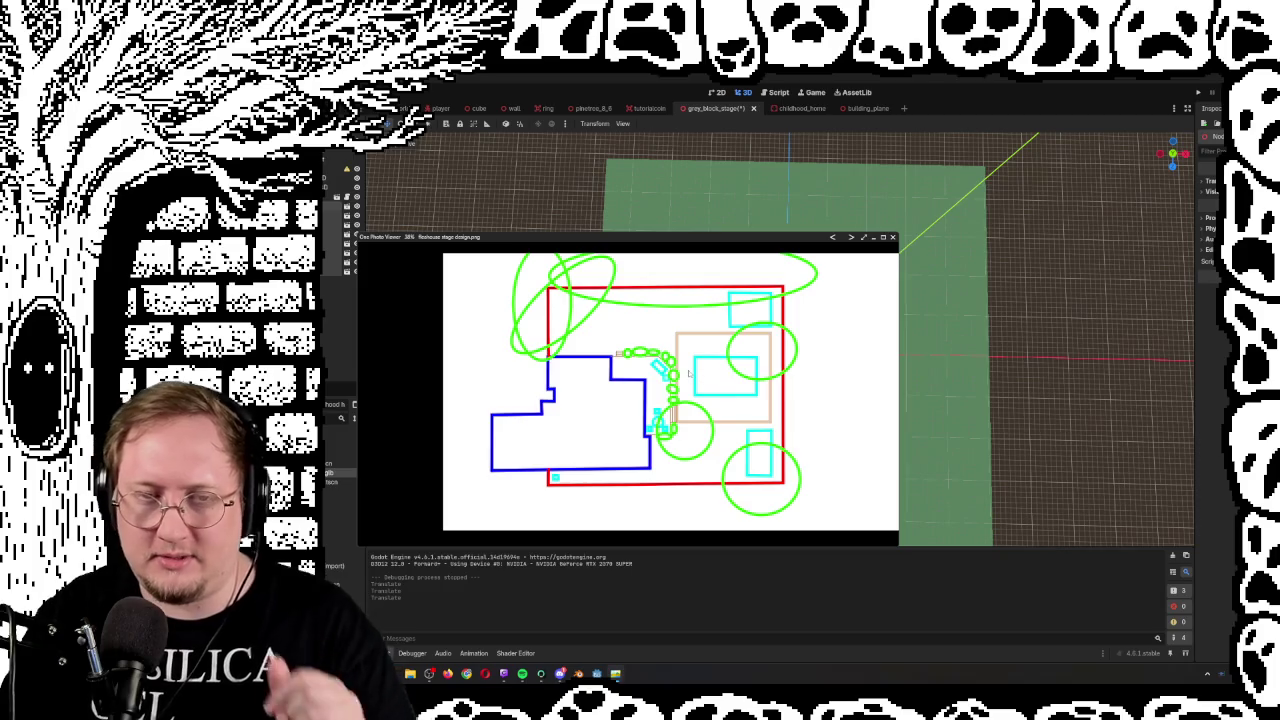
Zoom into the floor plan and pan to its upper right
{"action": "scroll", "coordinate": [688, 373], "scroll_direction": "up", "scroll_amount": 5}
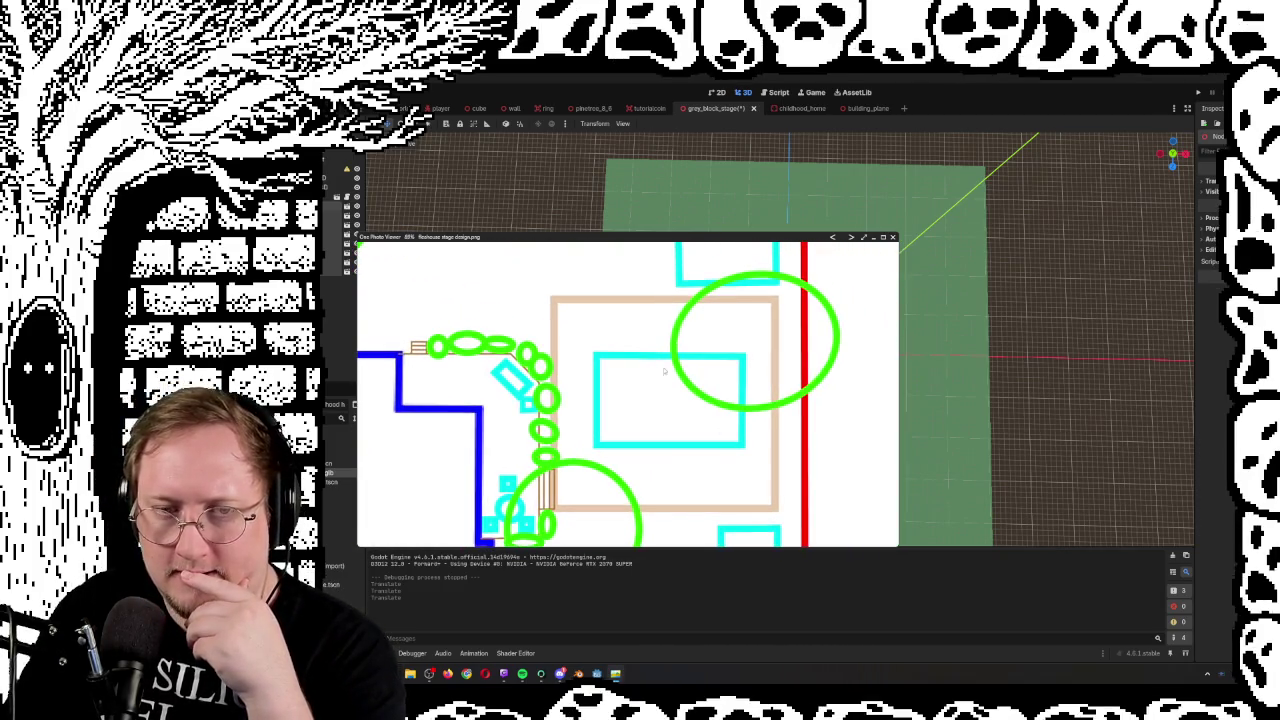
{"action": "left_click_drag", "start_coordinate": [680, 400], "coordinate": [671, 494]}
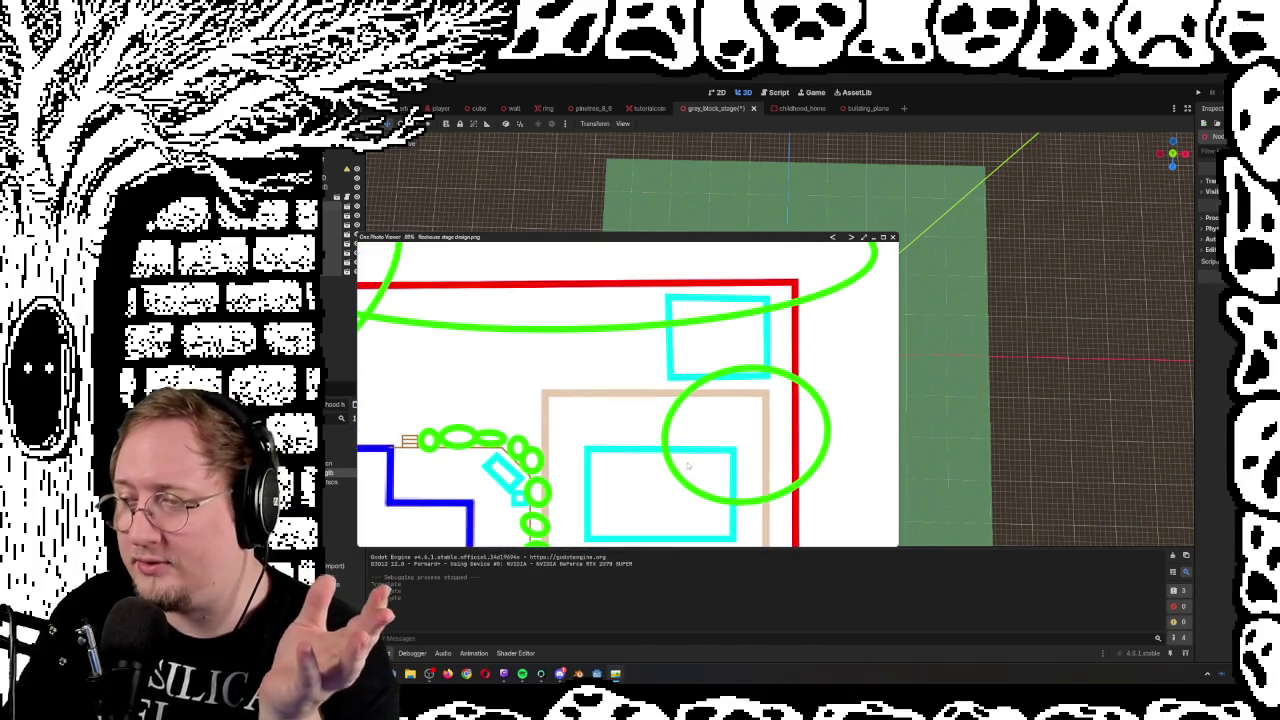
{"action": "mouse_move", "coordinate": [662, 474]}
{"action": "left_mouse_down"}
{"action": "mouse_move", "coordinate": [745, 448]}
{"action": "mouse_move", "coordinate": [700, 421]}
{"action": "mouse_move", "coordinate": [690, 381]}
{"action": "mouse_move", "coordinate": [712, 390]}
{"action": "left_mouse_up"}
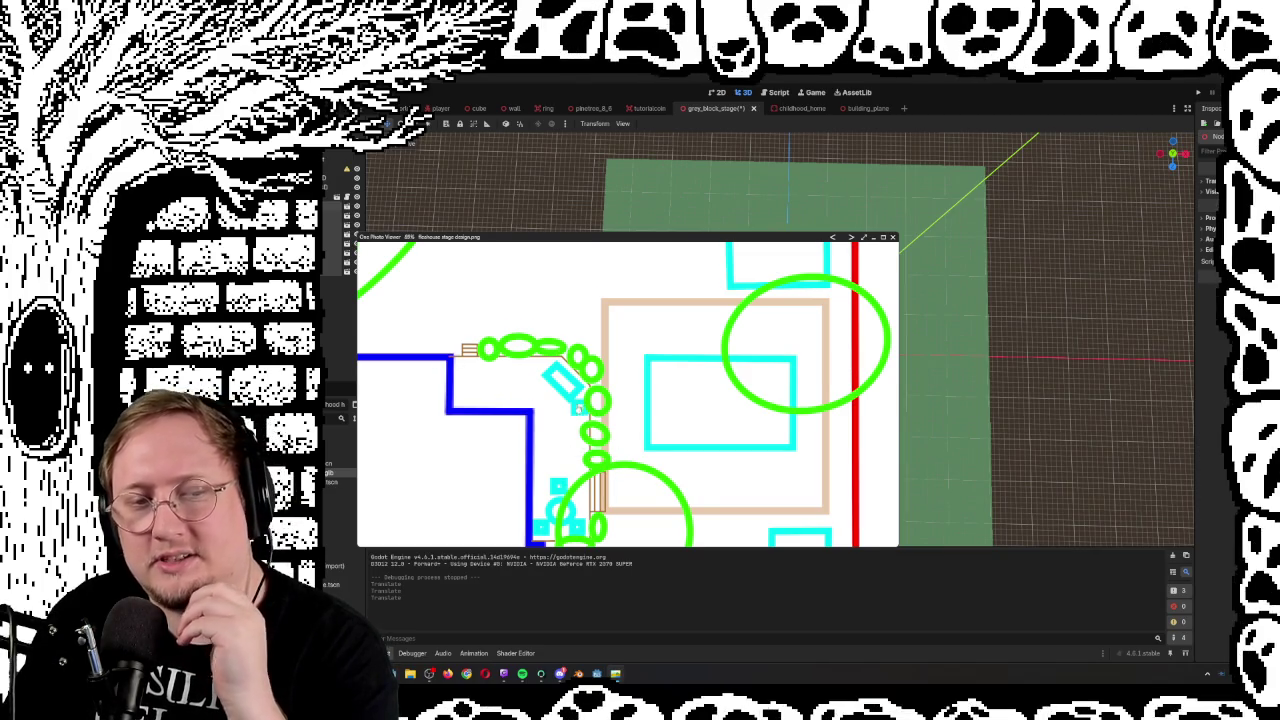
{"action": "scroll", "coordinate": [578, 408], "scroll_direction": "down", "scroll_amount": 1}
Move the viewer window to the lower left and zoom out to 28% for the full plan
{"action": "mouse_move", "coordinate": [722, 240]}
{"action": "left_mouse_down"}
{"action": "mouse_move", "coordinate": [481, 391]}
{"action": "mouse_move", "coordinate": [479, 405]}
{"action": "mouse_move", "coordinate": [766, 270]}
{"action": "mouse_move", "coordinate": [886, 504]}
{"action": "mouse_move", "coordinate": [963, 480]}
{"action": "left_mouse_up"}
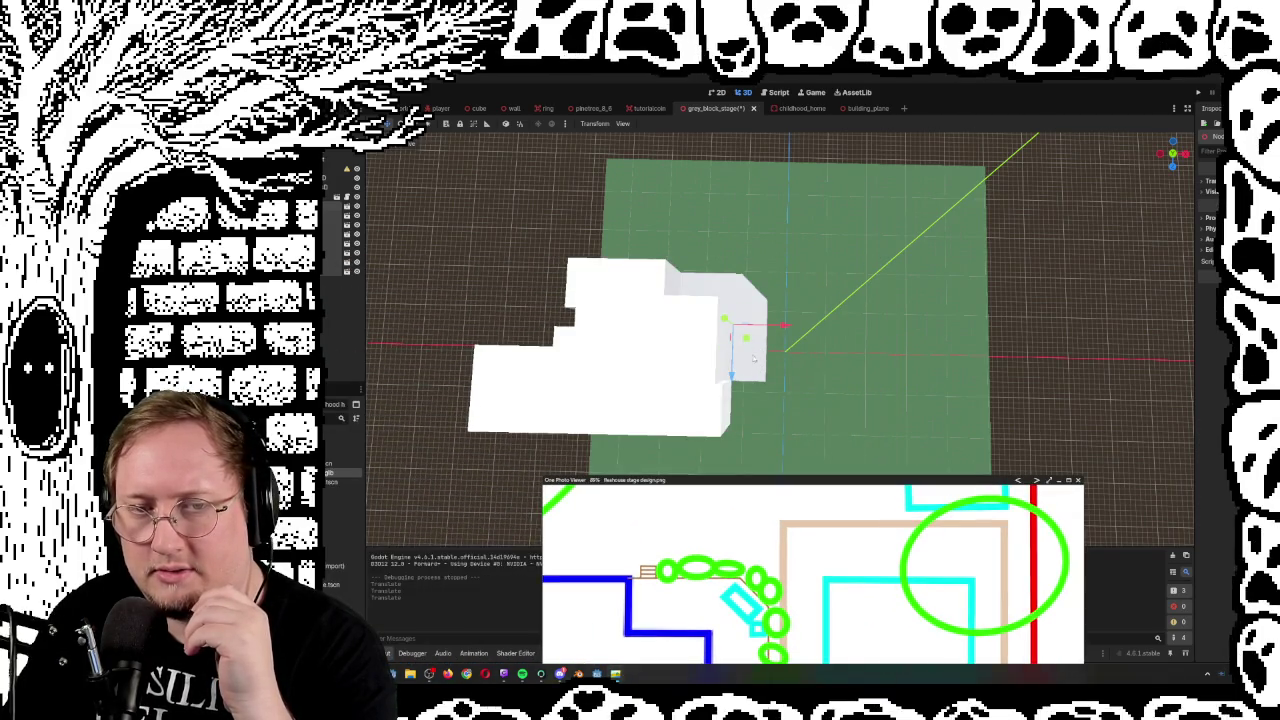
{"action": "mouse_move", "coordinate": [828, 483]}
{"action": "left_mouse_down"}
{"action": "mouse_move", "coordinate": [771, 307]}
{"action": "mouse_move", "coordinate": [622, 436]}
{"action": "mouse_move", "coordinate": [615, 462]}
{"action": "left_mouse_up"}
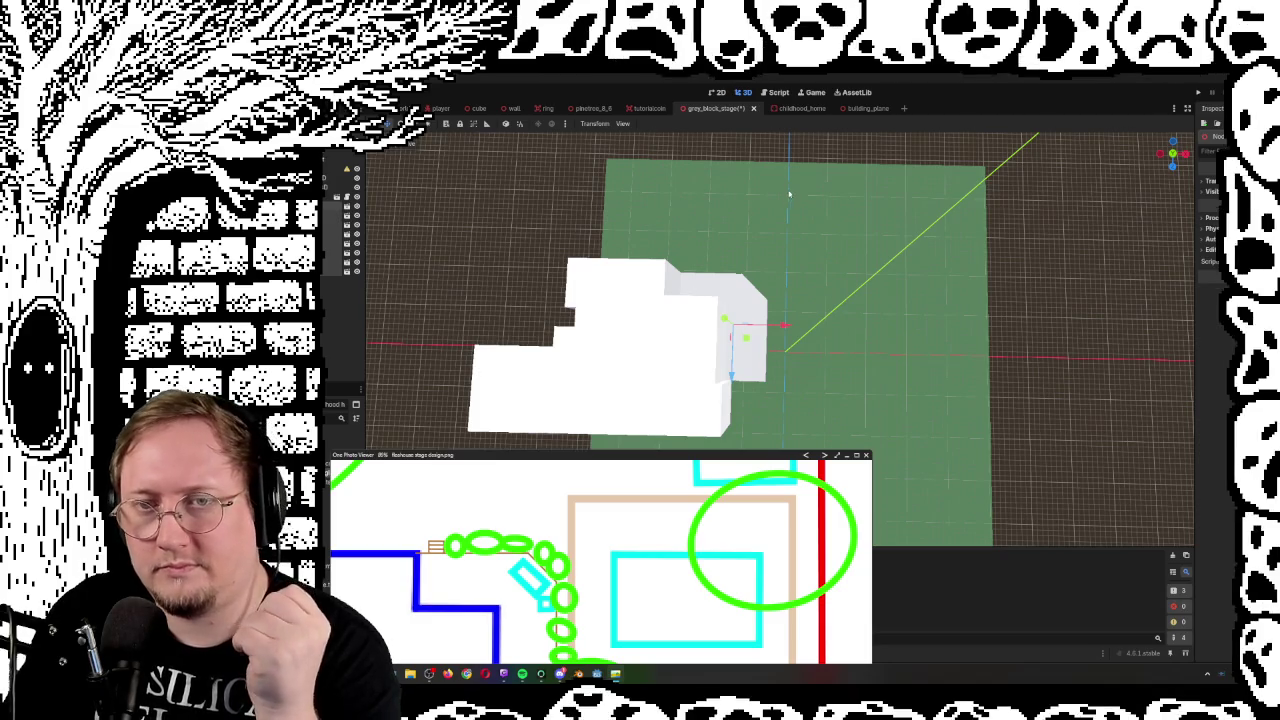
{"action": "scroll", "coordinate": [695, 496], "scroll_direction": "down", "scroll_amount": 4}
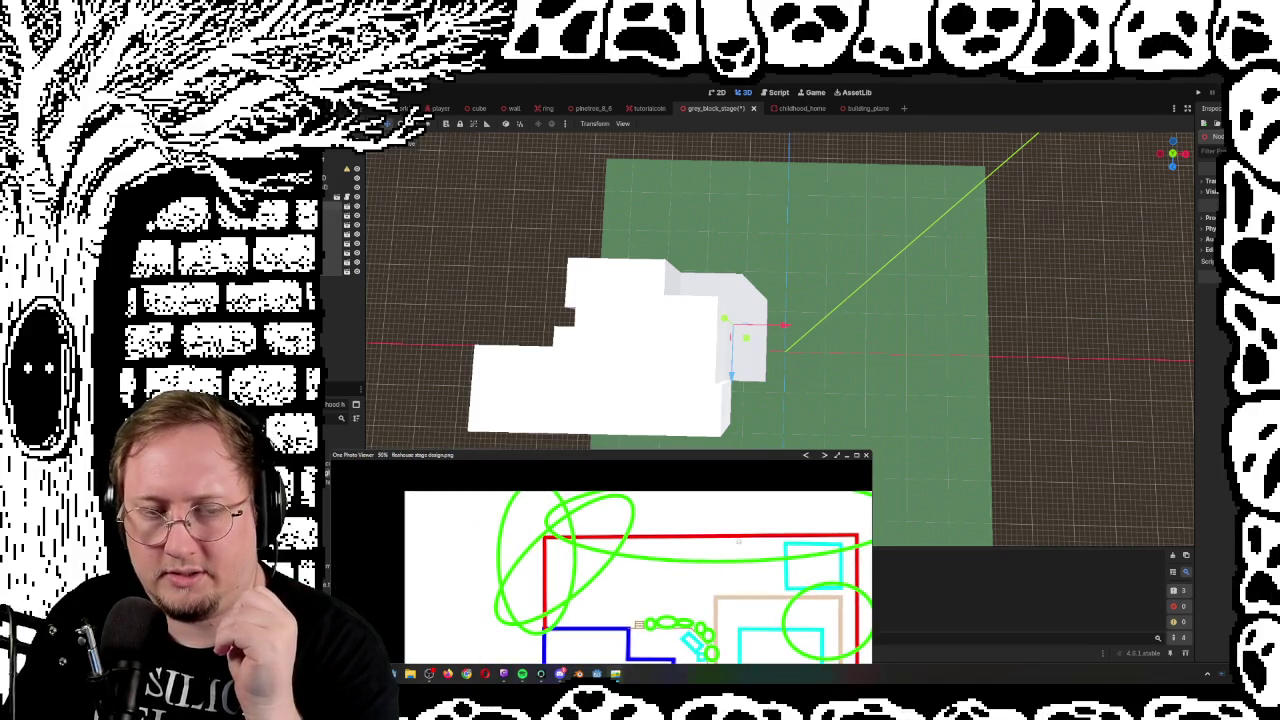
{"action": "mouse_move", "coordinate": [700, 550]}
{"action": "left_mouse_down"}
{"action": "mouse_move", "coordinate": [620, 460]}
{"action": "mouse_move", "coordinate": [748, 207]}
{"action": "left_mouse_up"}
{"action": "scroll", "coordinate": [678, 371], "scroll_direction": "down", "scroll_amount": 3}
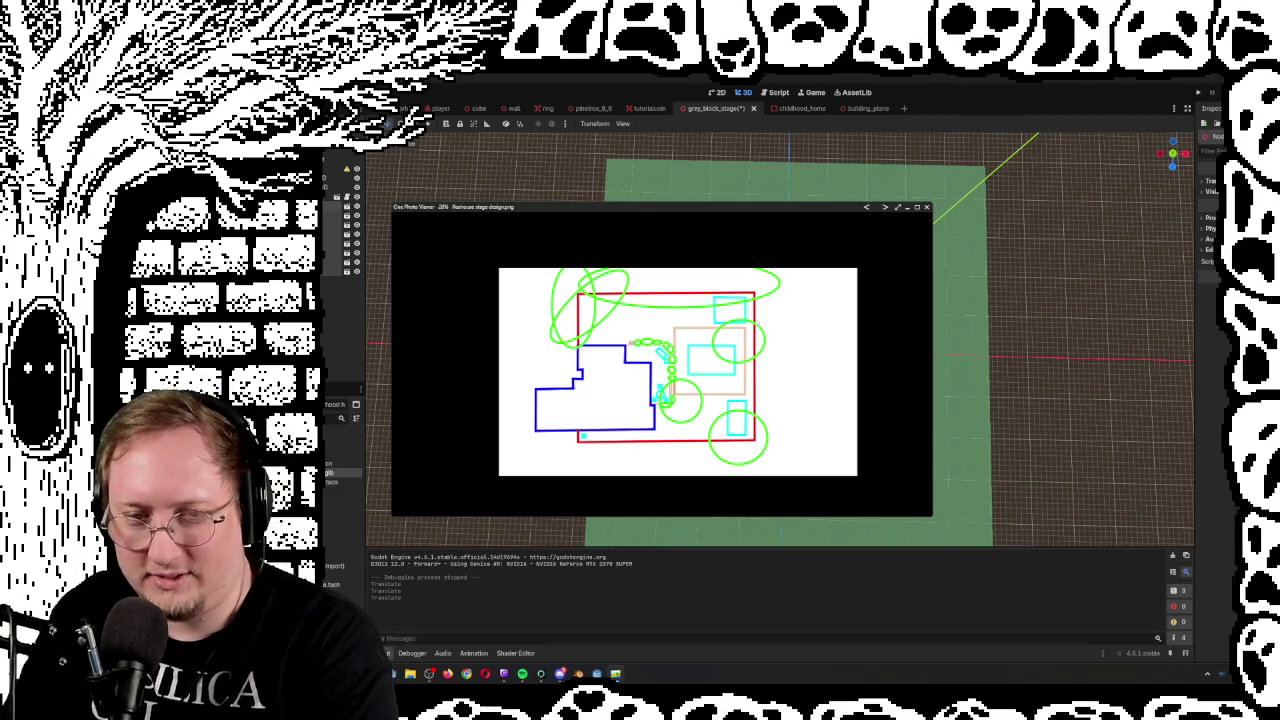
Zoom and pan across the stage sketch to study its layout
{"action": "scroll", "coordinate": [690, 345], "scroll_direction": "up", "scroll_amount": 4}
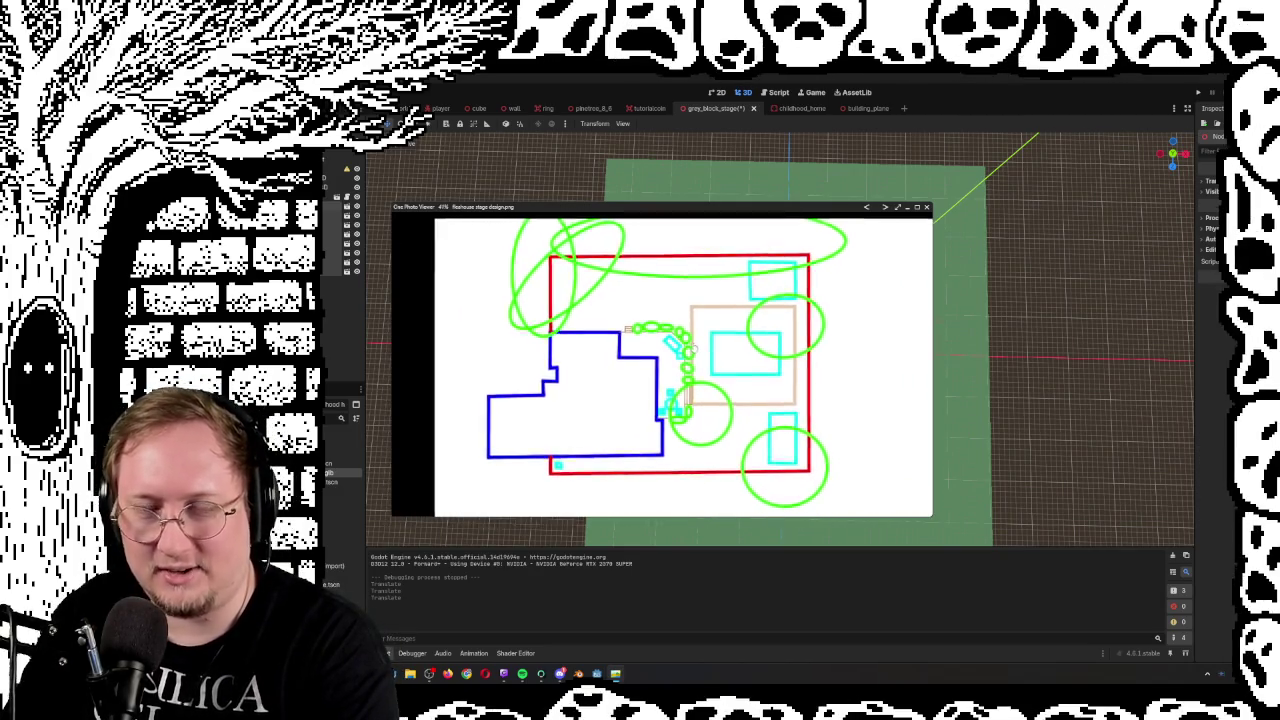
{"action": "scroll", "coordinate": [690, 345], "scroll_direction": "up", "scroll_amount": 1}
{"action": "scroll", "coordinate": [680, 335], "scroll_direction": "down", "scroll_amount": 1}
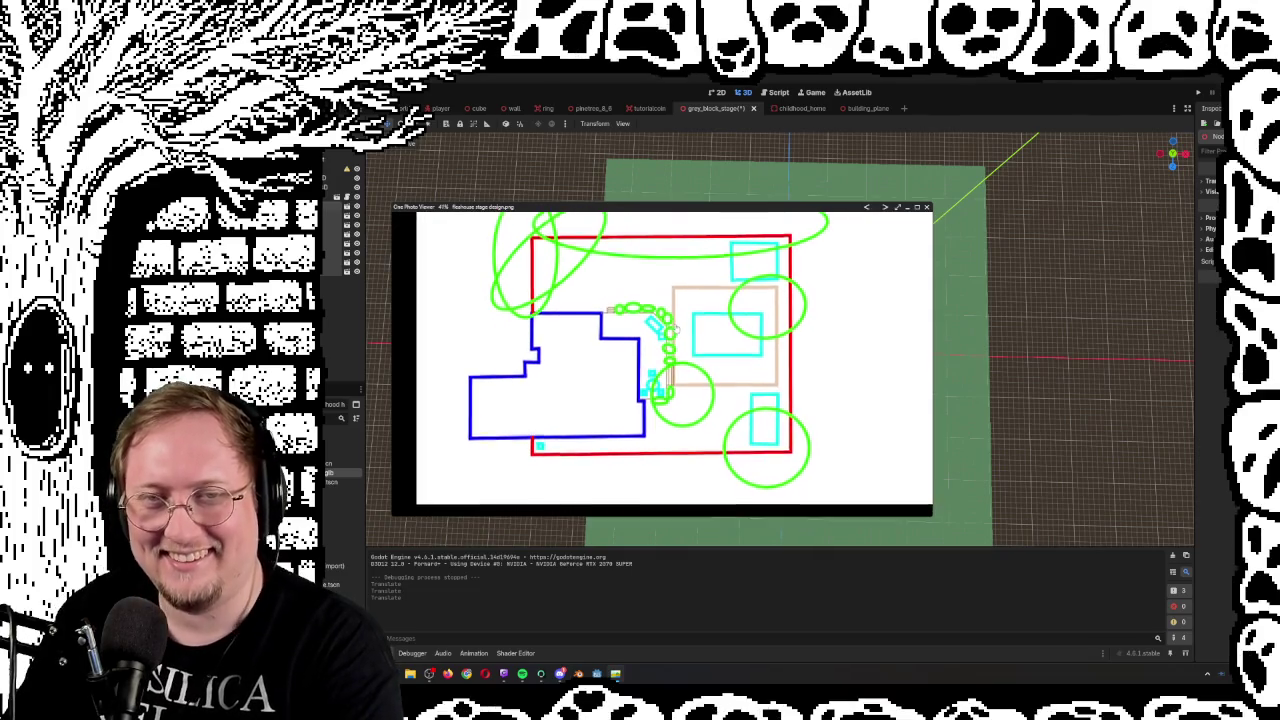
{"action": "scroll", "coordinate": [629, 321], "scroll_direction": "up", "scroll_amount": 1}
{"action": "left_click_drag", "start_coordinate": [665, 338], "coordinate": [668, 354]}
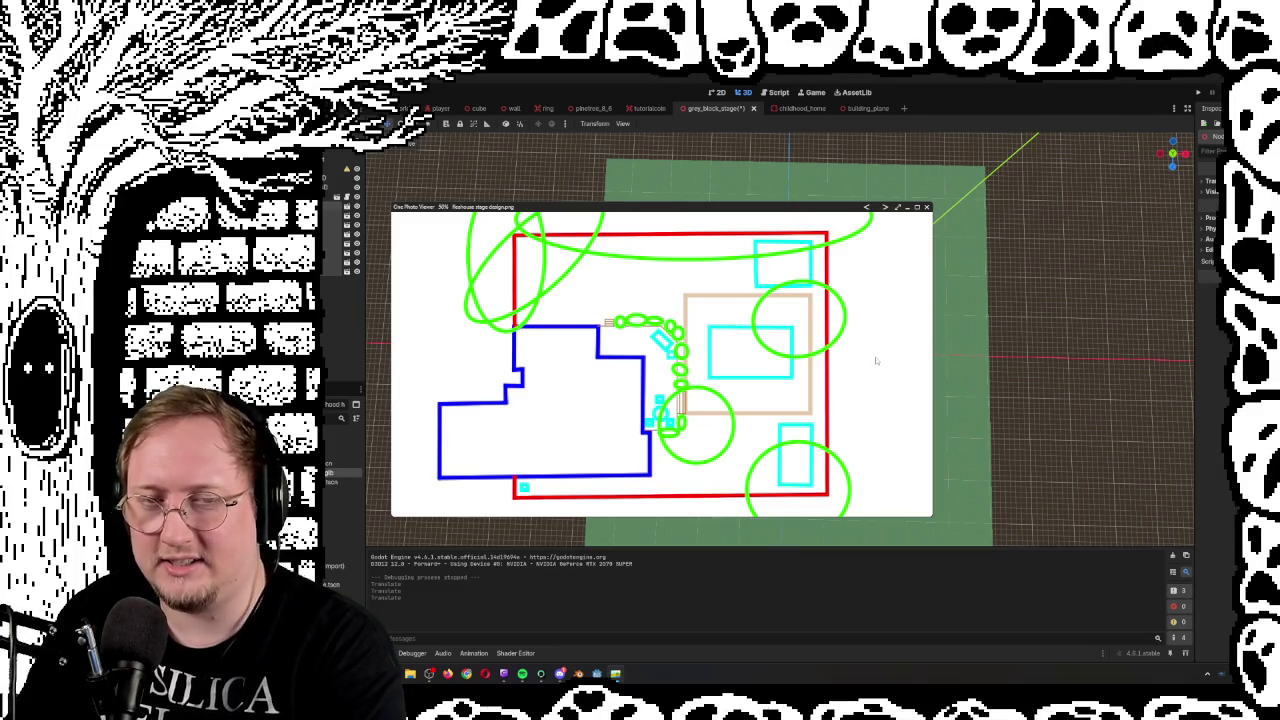
{"action": "left_click_drag", "start_coordinate": [864, 268], "coordinate": [820, 285]}
{"action": "scroll", "coordinate": [820, 285], "scroll_direction": "down", "scroll_amount": 3}
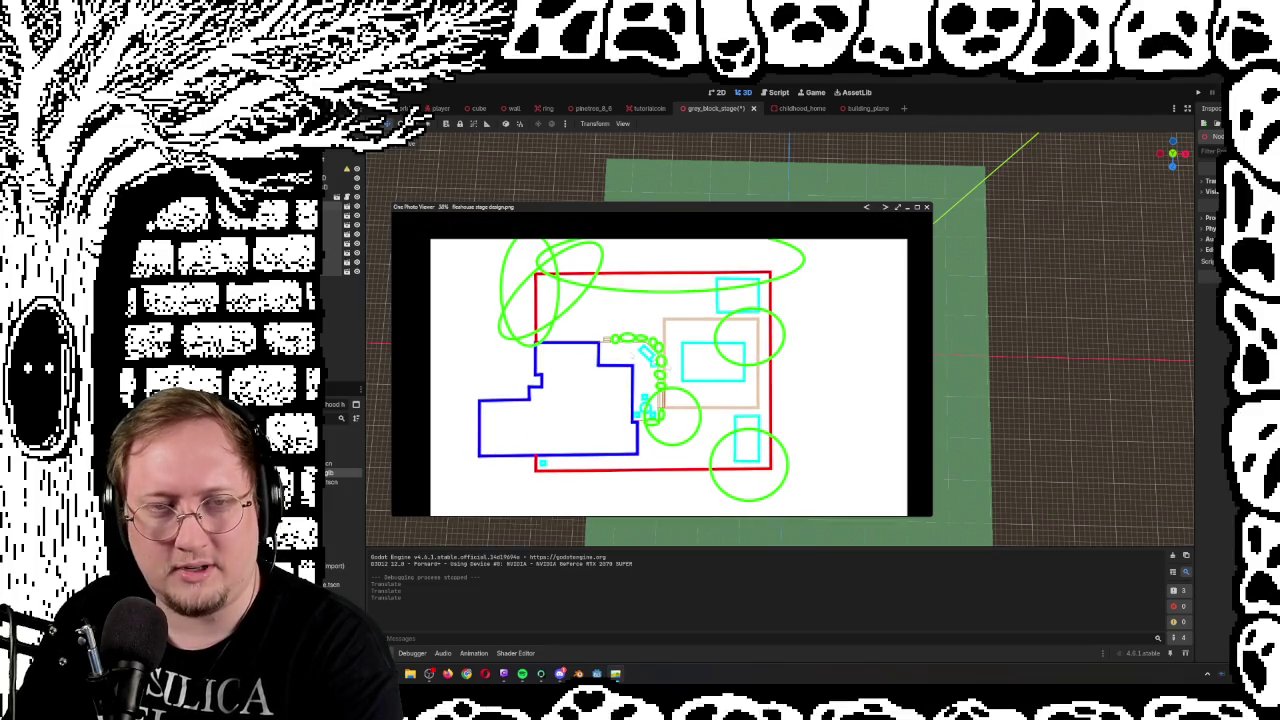
{"action": "scroll", "coordinate": [693, 344], "scroll_direction": "up", "scroll_amount": 2}
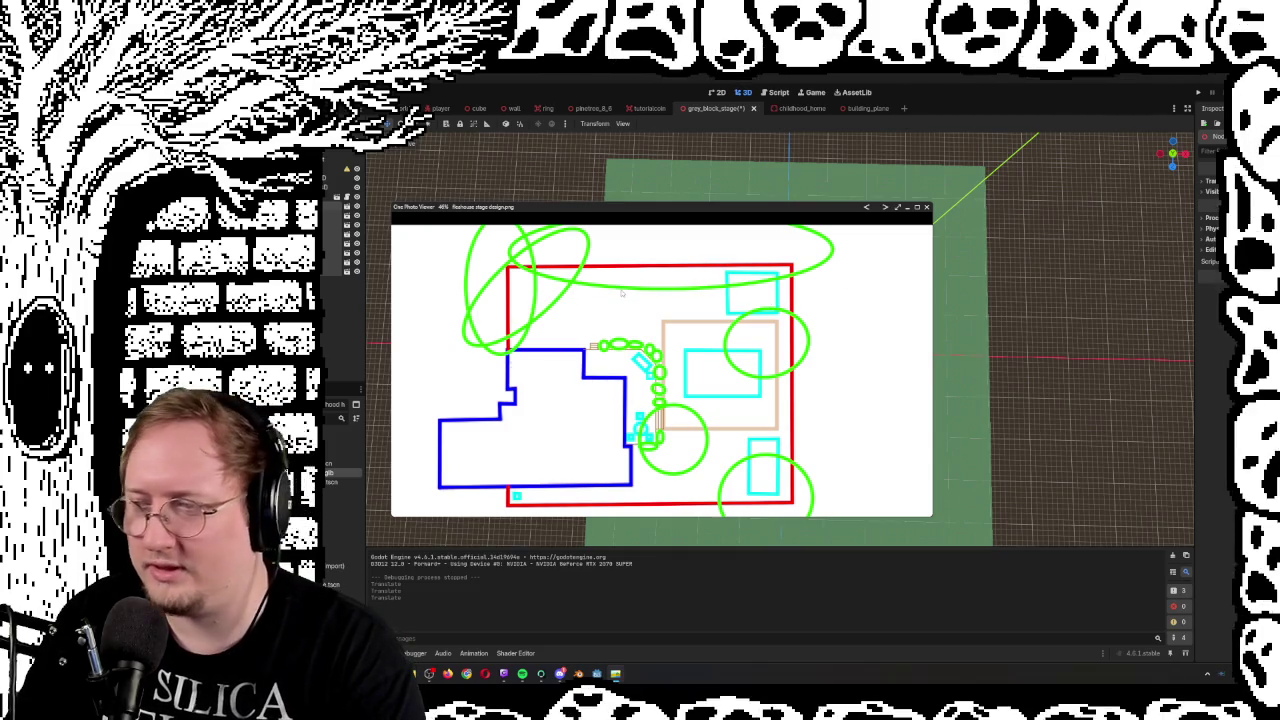
{"action": "scroll", "coordinate": [690, 320], "scroll_direction": "down", "scroll_amount": 1}
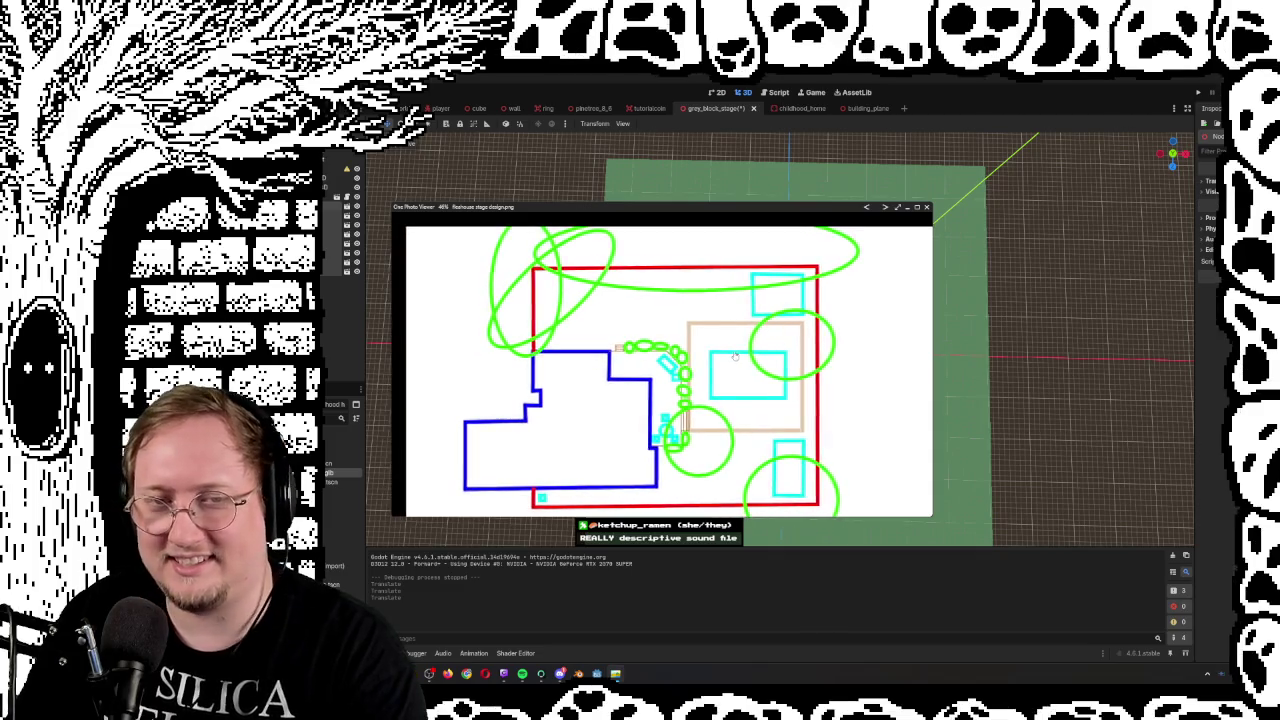
{"action": "scroll", "coordinate": [706, 343], "scroll_direction": "up", "scroll_amount": 1}
{"action": "mouse_move", "coordinate": [705, 343]}
{"action": "left_mouse_down"}
{"action": "mouse_move", "coordinate": [688, 314]}
{"action": "mouse_move", "coordinate": [720, 331]}
{"action": "left_mouse_up"}
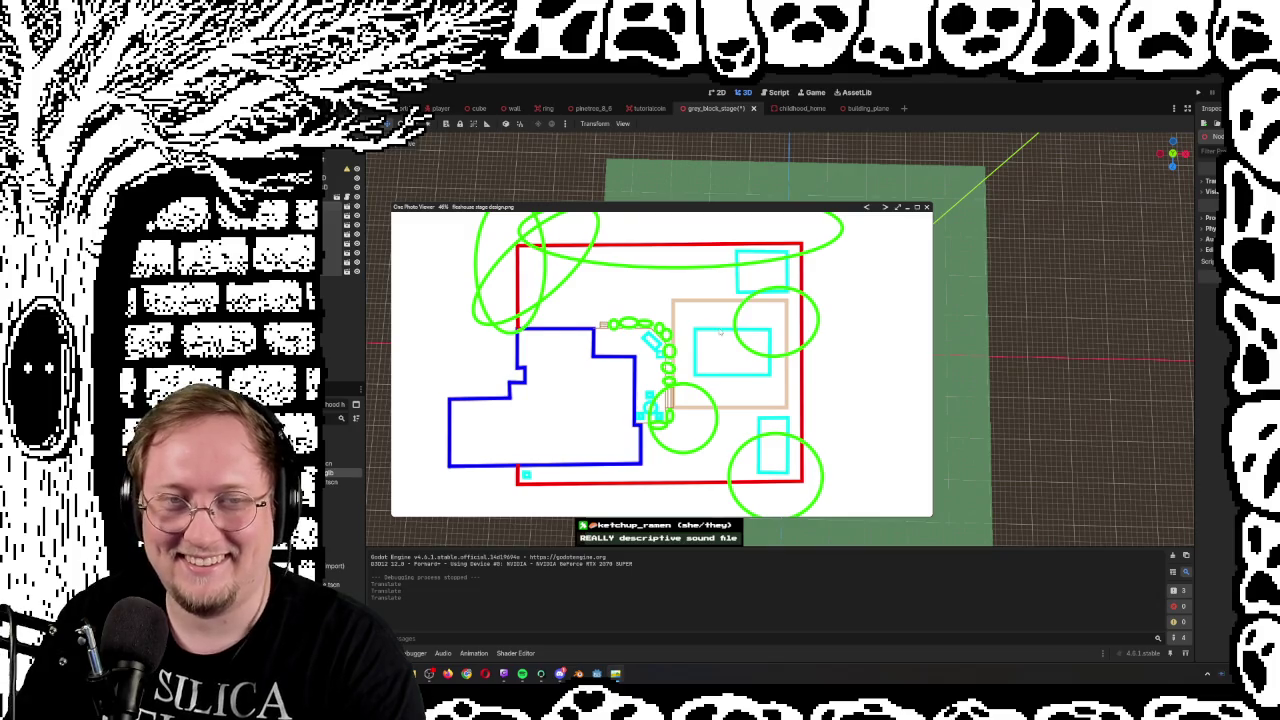
Recentre the sketch, pan to its other side, and close the viewer
{"action": "scroll", "coordinate": [719, 331], "scroll_direction": "down", "scroll_amount": 2}
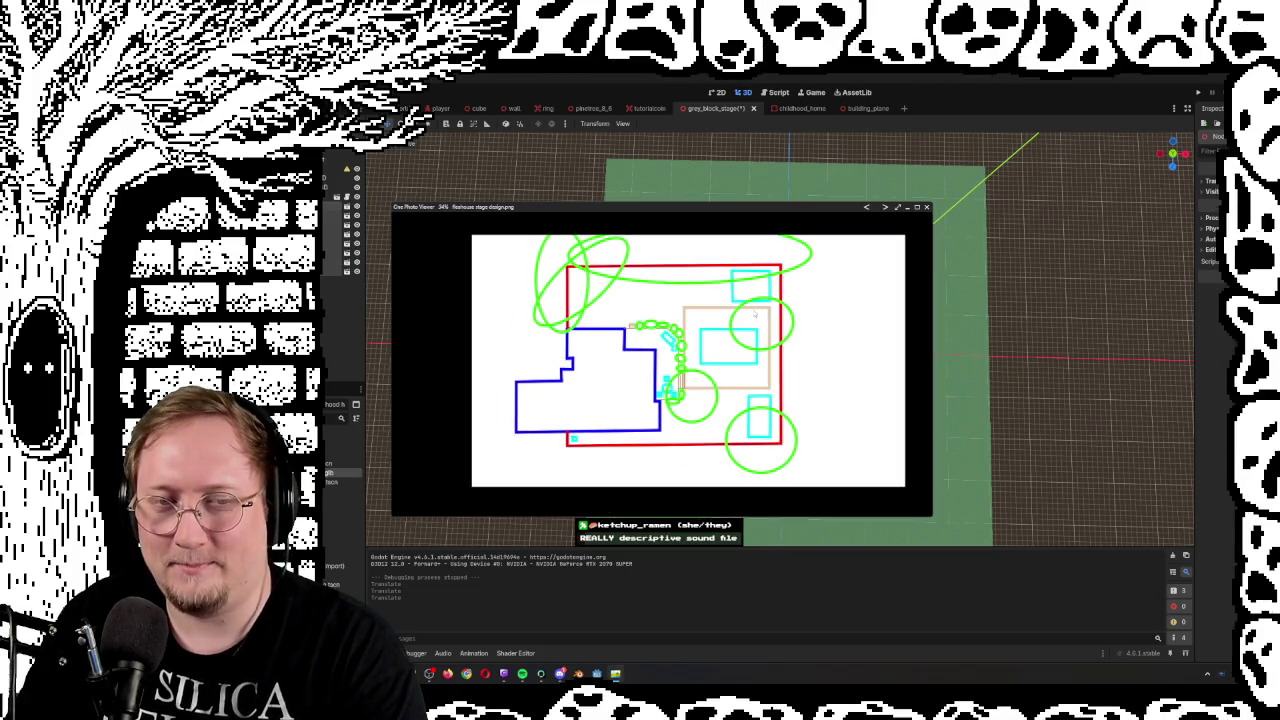
{"action": "left_click_drag", "start_coordinate": [706, 319], "coordinate": [783, 331]}
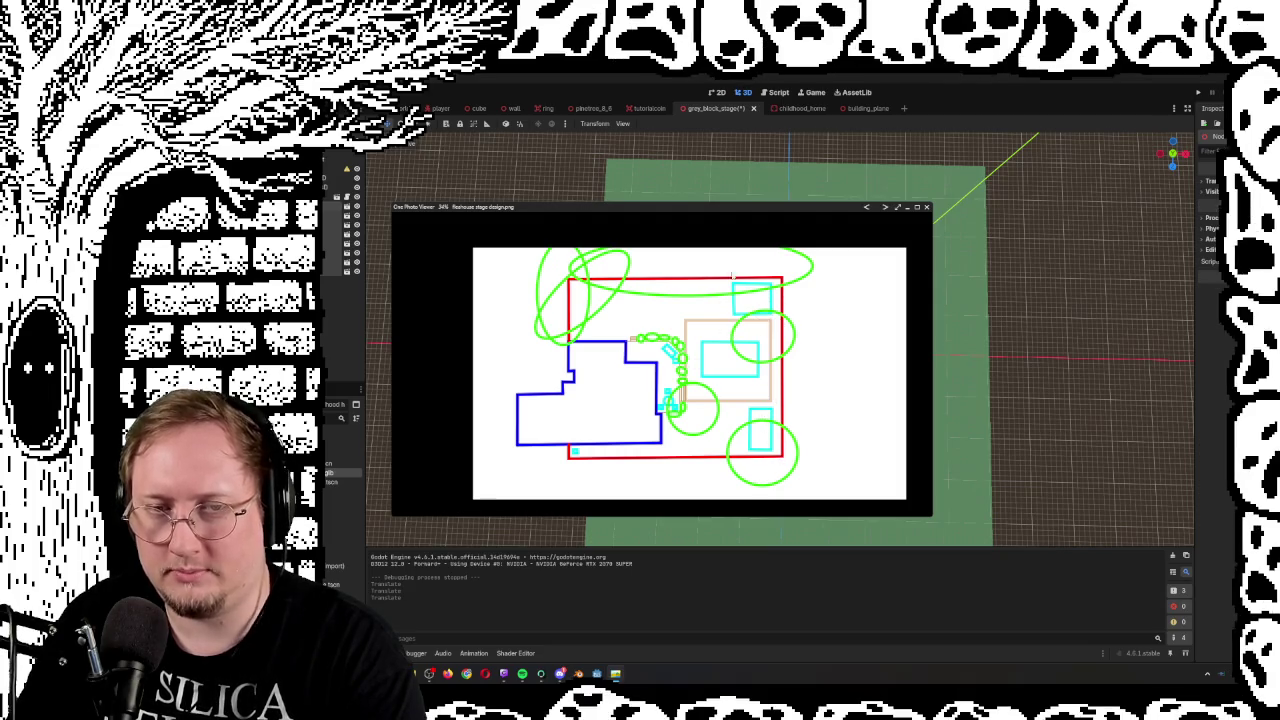
{"action": "scroll", "coordinate": [753, 321], "scroll_direction": "up", "scroll_amount": 5}
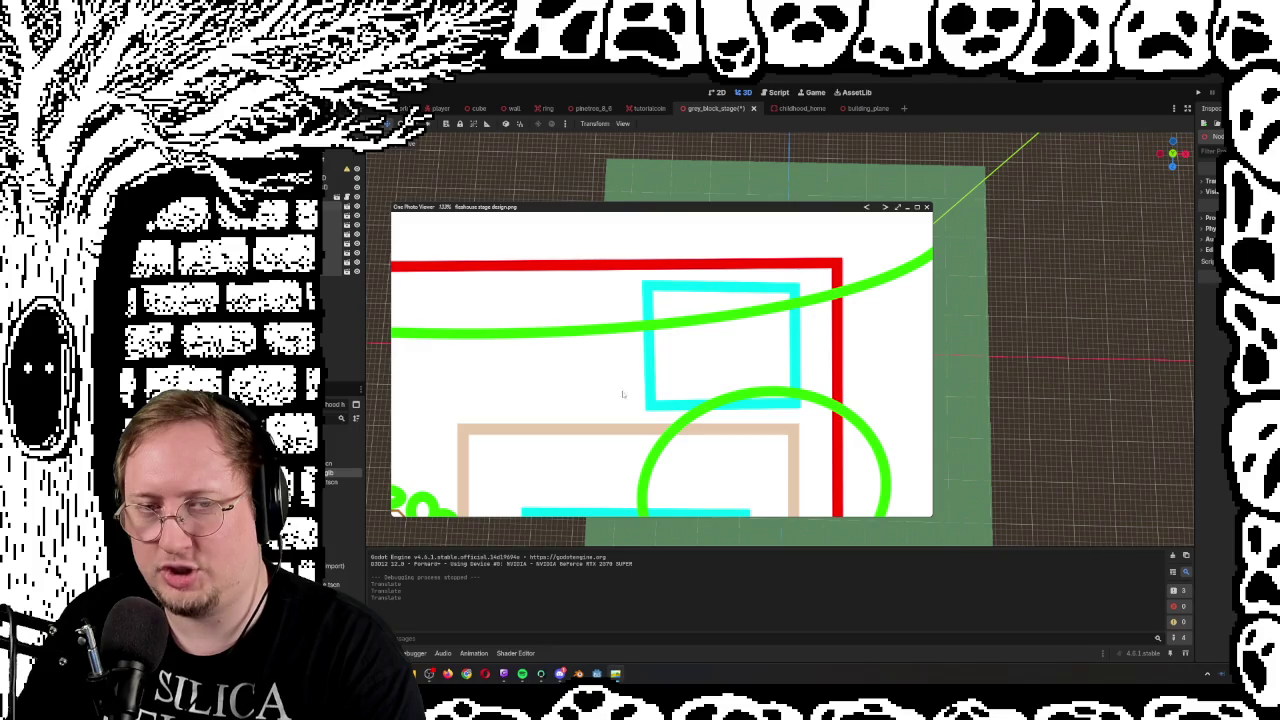
{"action": "scroll", "coordinate": [609, 318], "scroll_direction": "down", "scroll_amount": 4}
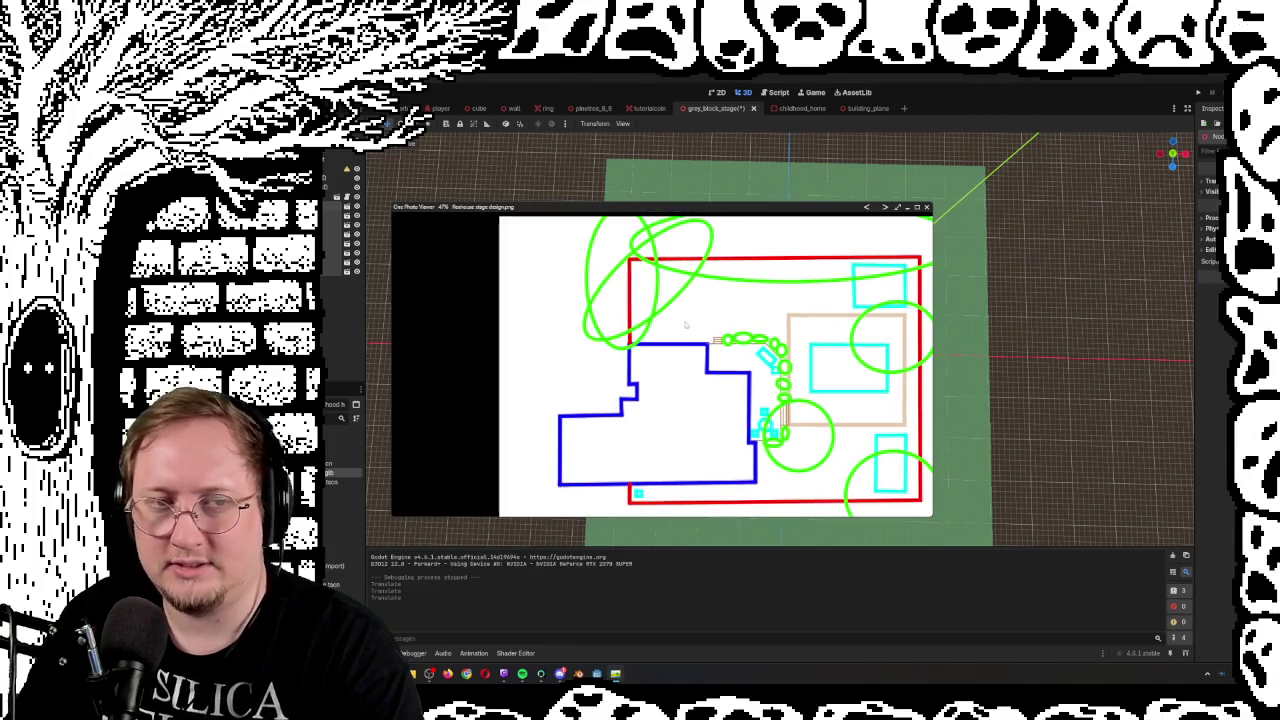
{"action": "left_click_drag", "start_coordinate": [769, 302], "coordinate": [714, 264]}
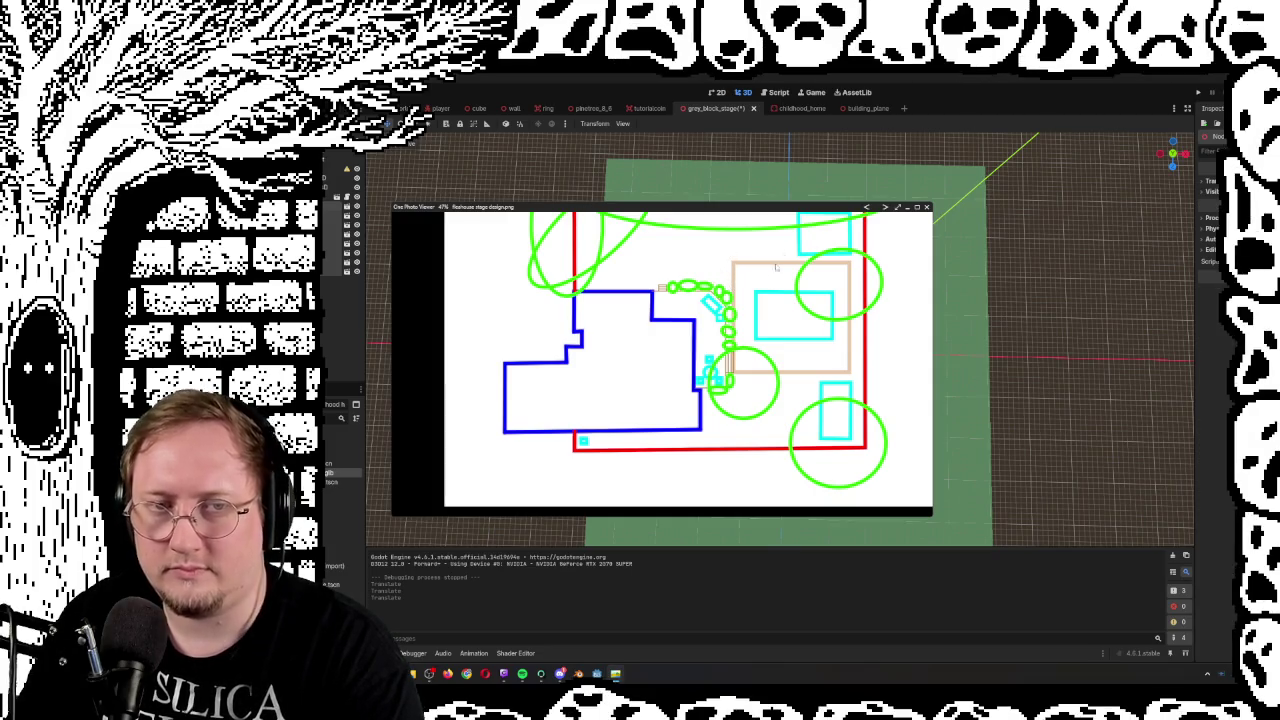
{"action": "mouse_move", "coordinate": [777, 265]}
{"action": "left_mouse_down"}
{"action": "mouse_move", "coordinate": [723, 312]}
{"action": "mouse_move", "coordinate": [746, 332]}
{"action": "mouse_move", "coordinate": [766, 306]}
{"action": "left_mouse_up"}
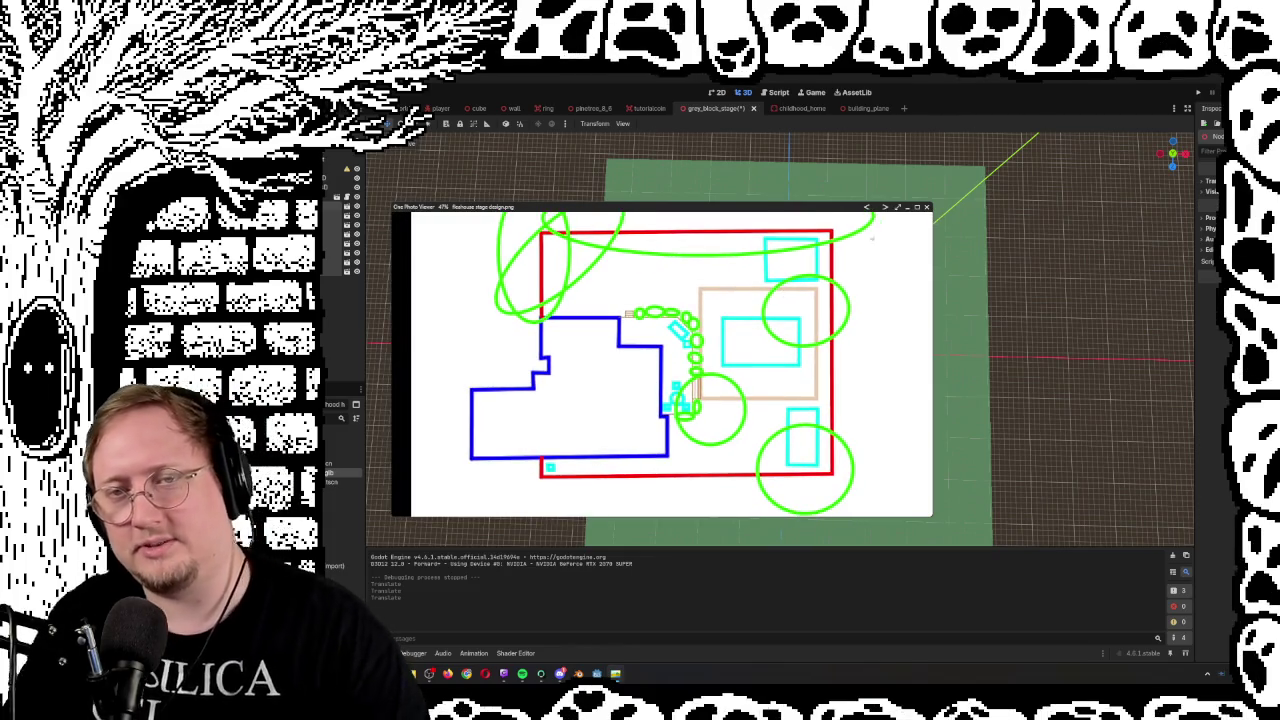
{"action": "left_click", "coordinate": [928, 207]}
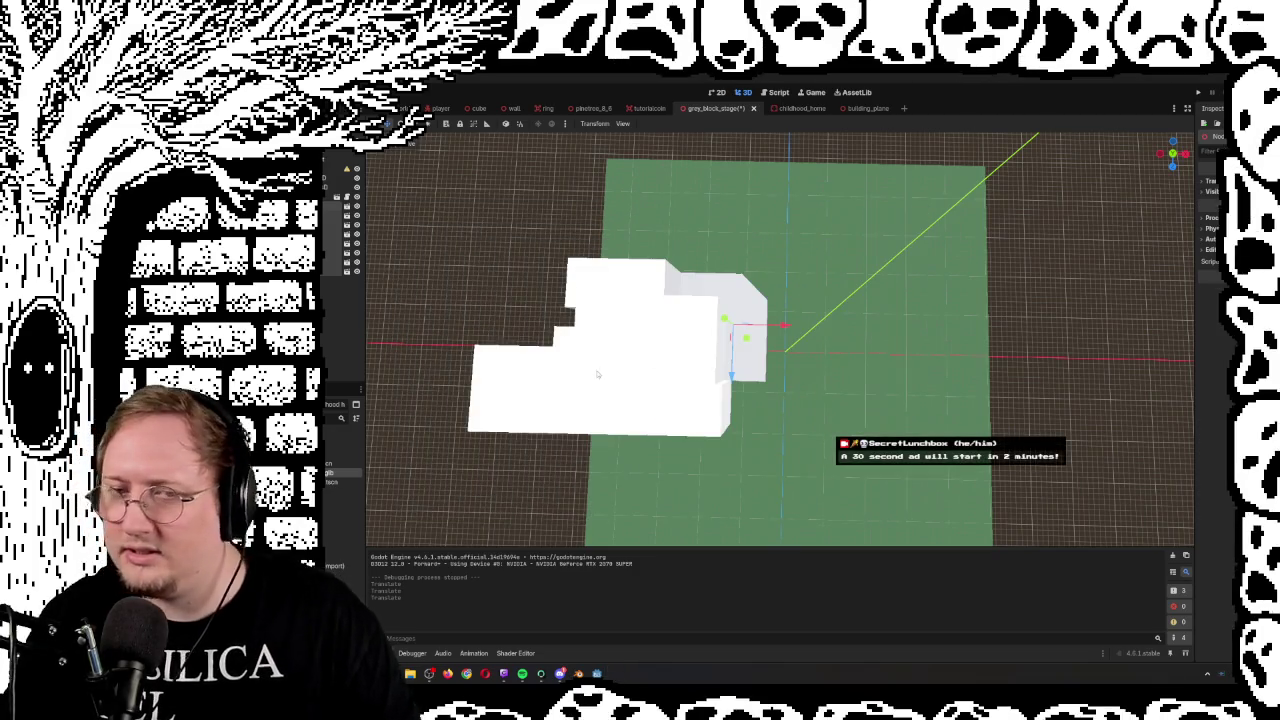
{"action": "scroll", "coordinate": [780, 340], "scroll_direction": "up", "scroll_amount": 5}
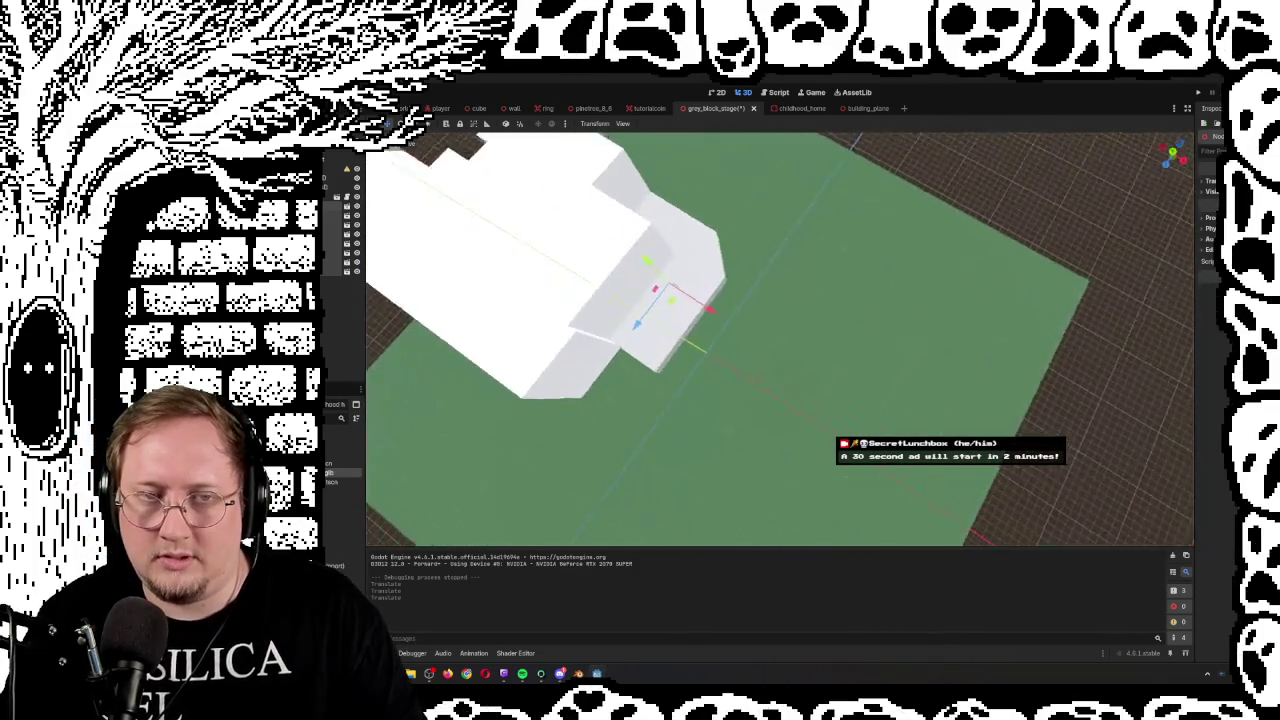
{"action": "scroll", "coordinate": [780, 340], "scroll_direction": "down", "scroll_amount": 6}
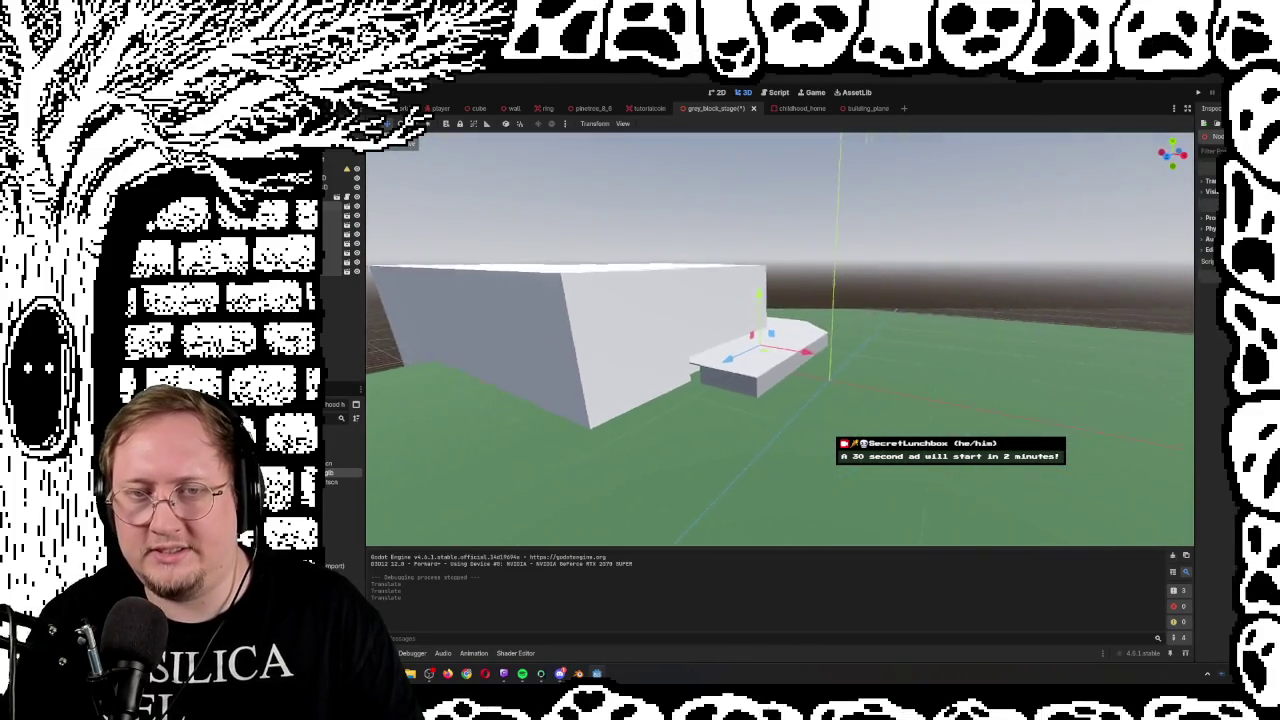
{"action": "key", "text": "w"}
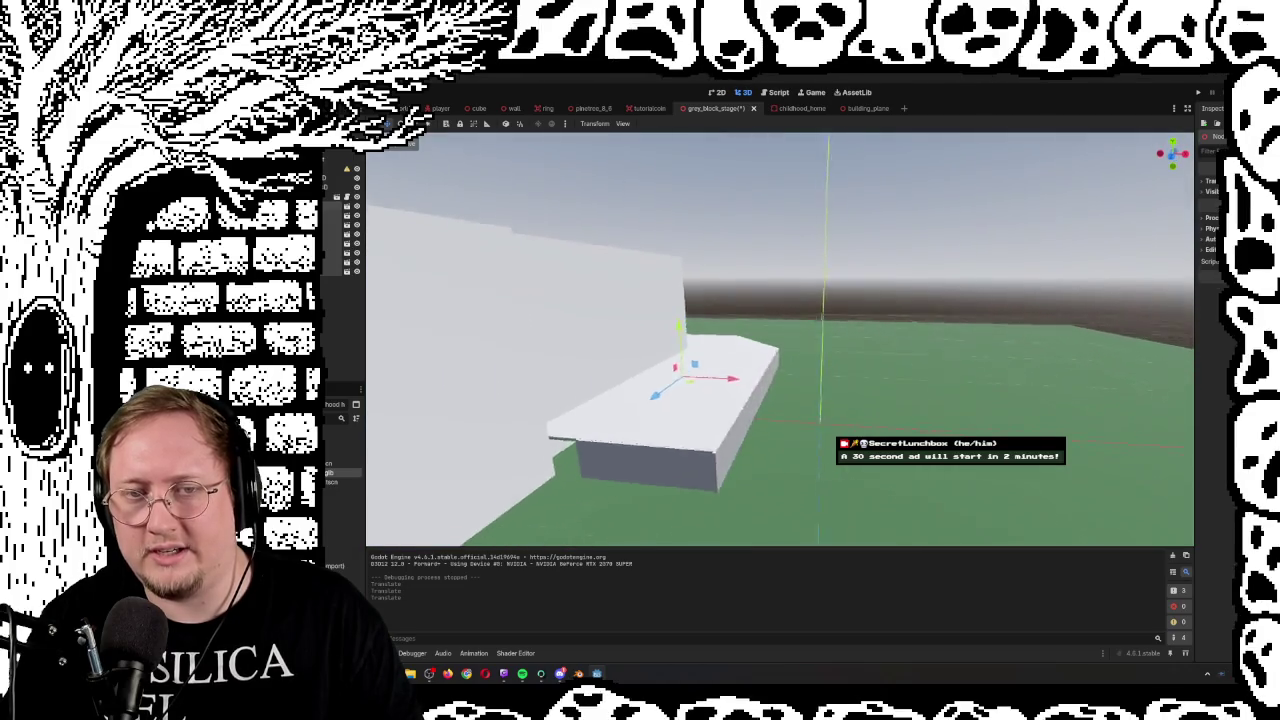
{"action": "key", "text": "a"}
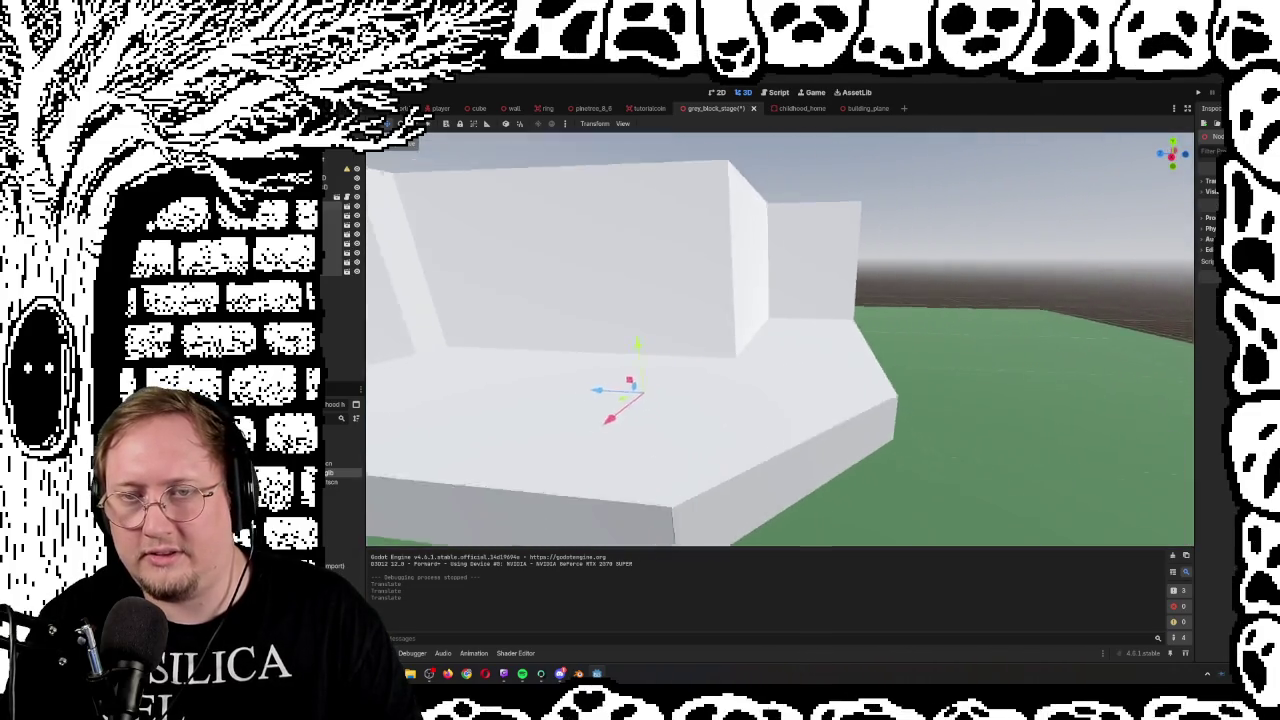
{"action": "key", "text": "s"}
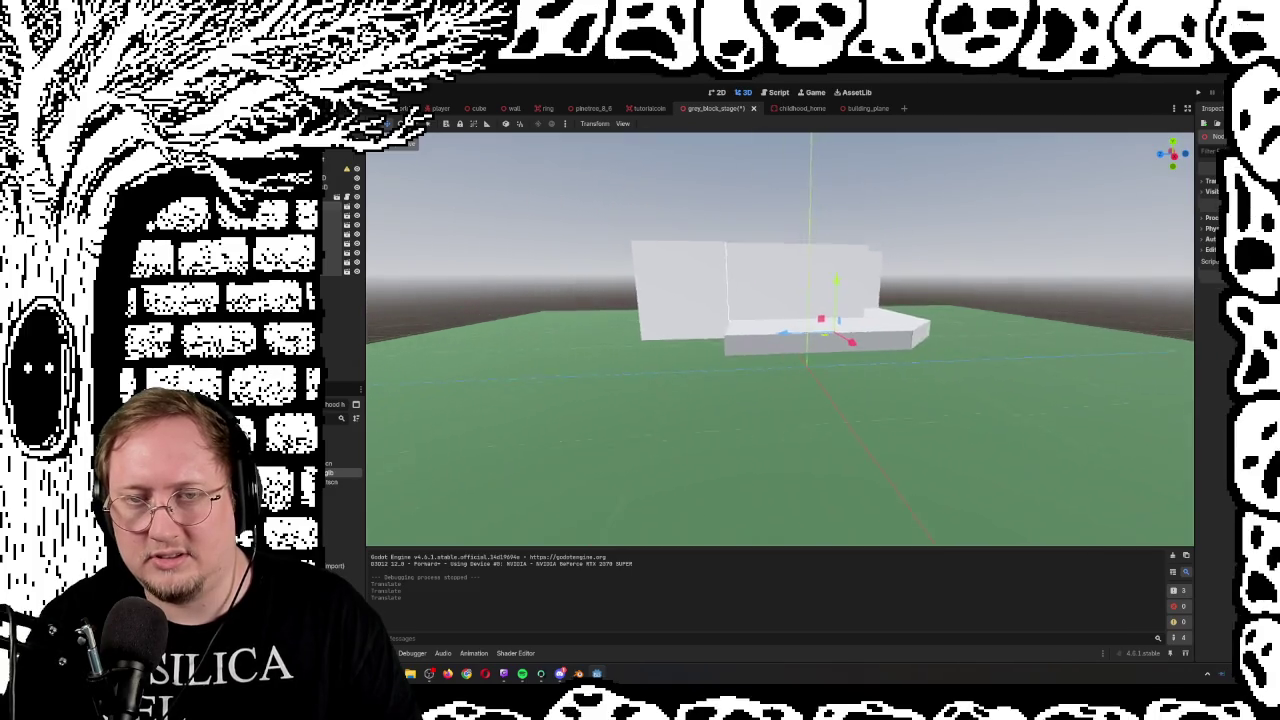
{"action": "key", "text": "s"}
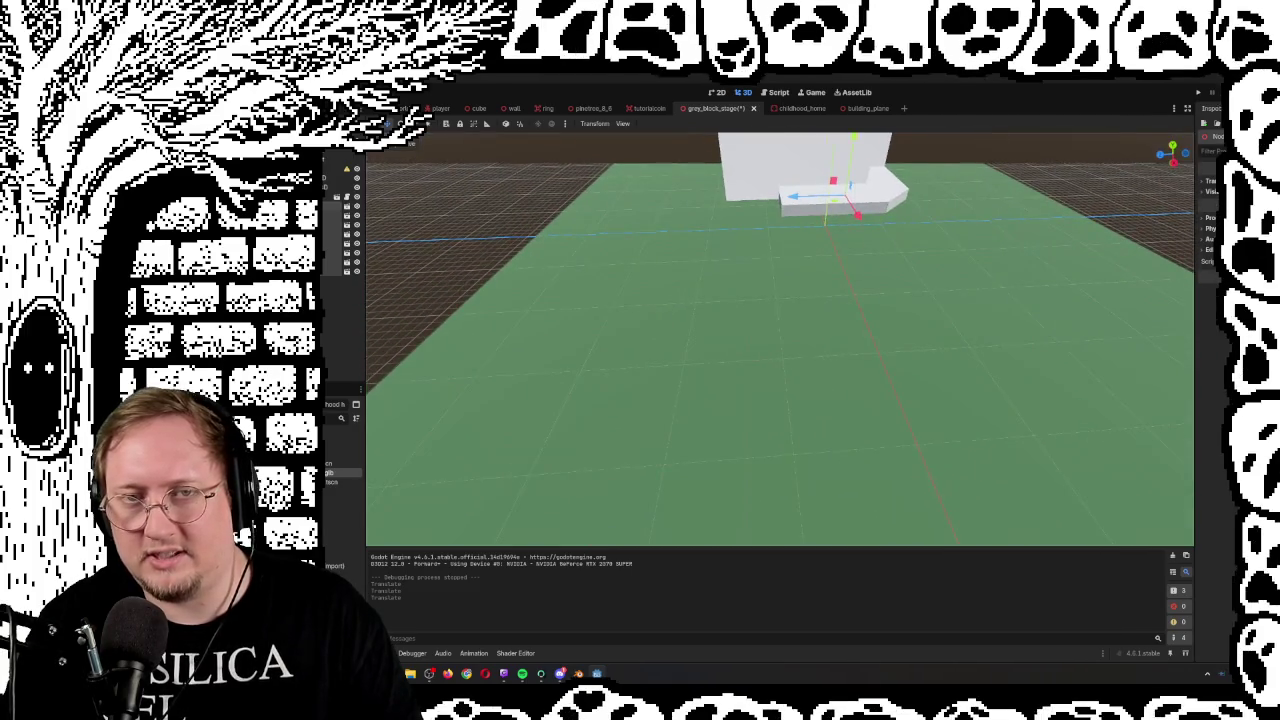
{"action": "key", "text": "s"}
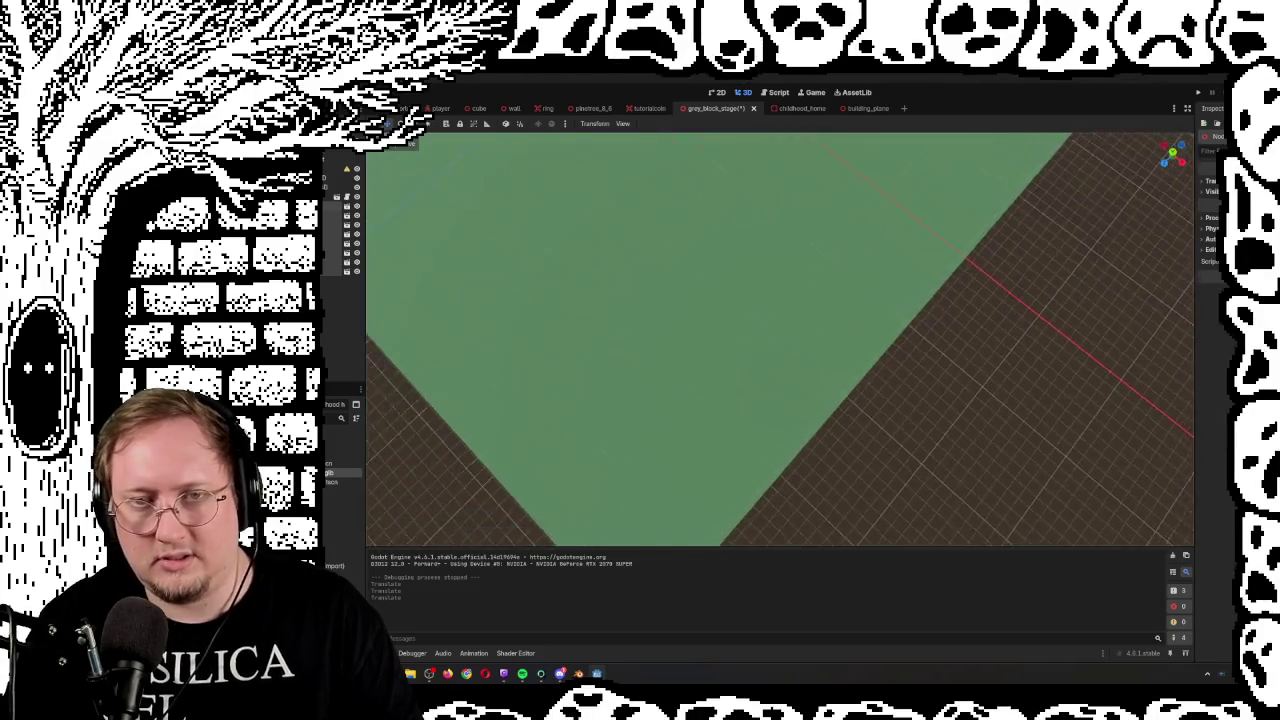
{"action": "key", "text": "s"}
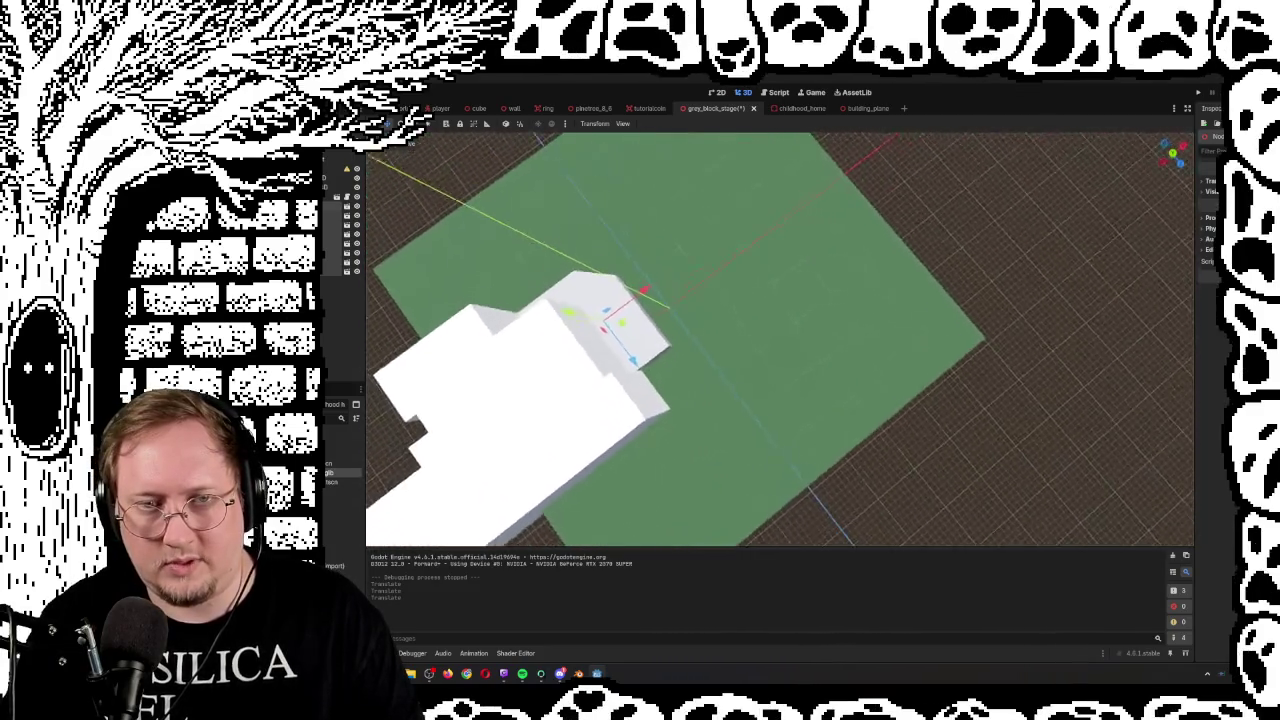
{"action": "key", "text": "s"}
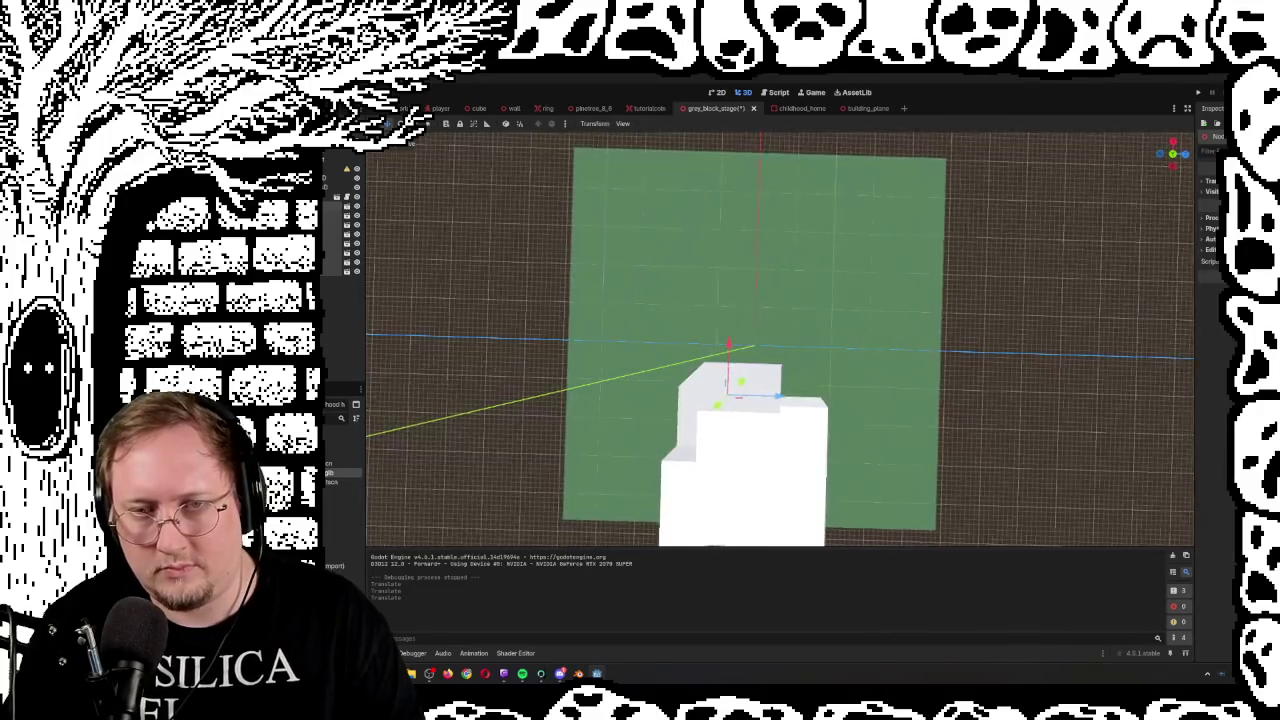
{"action": "key", "text": "s"}
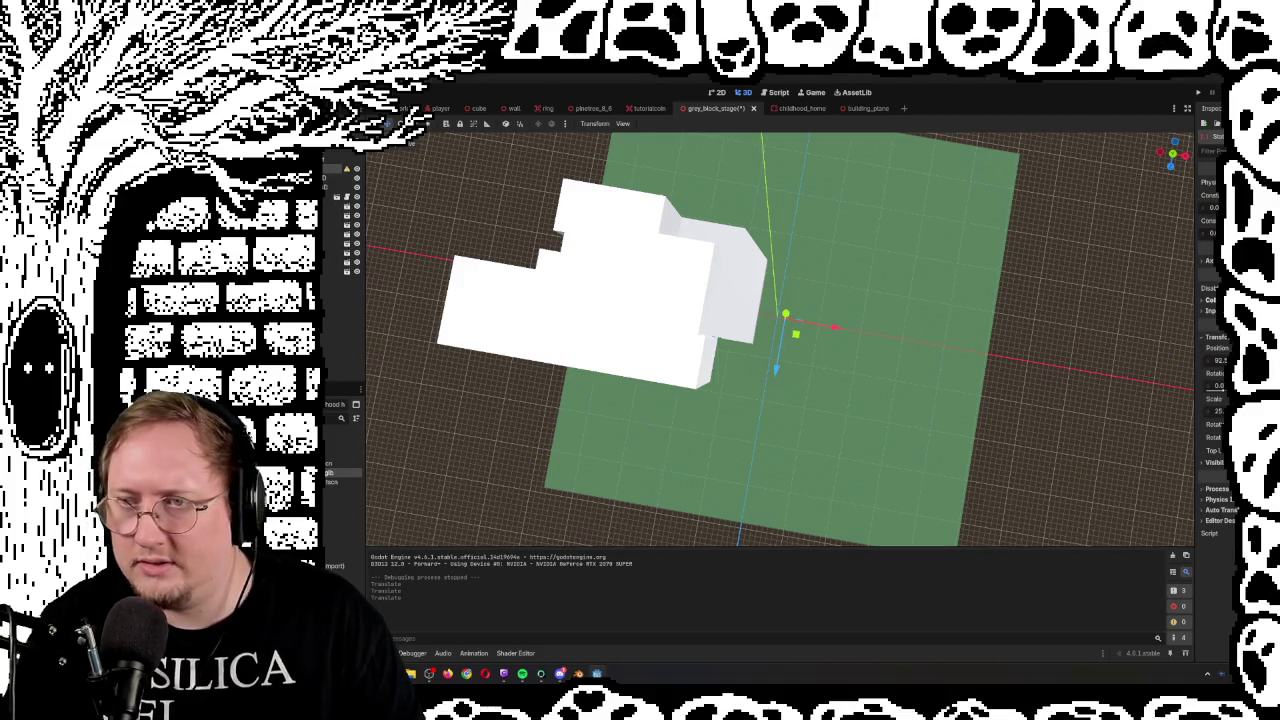
Undo the ground's last scale, narrow it via Inspector Scale, and slide it along Z
{"action": "left_click_drag", "start_coordinate": [786, 318], "coordinate": [787, 376]}
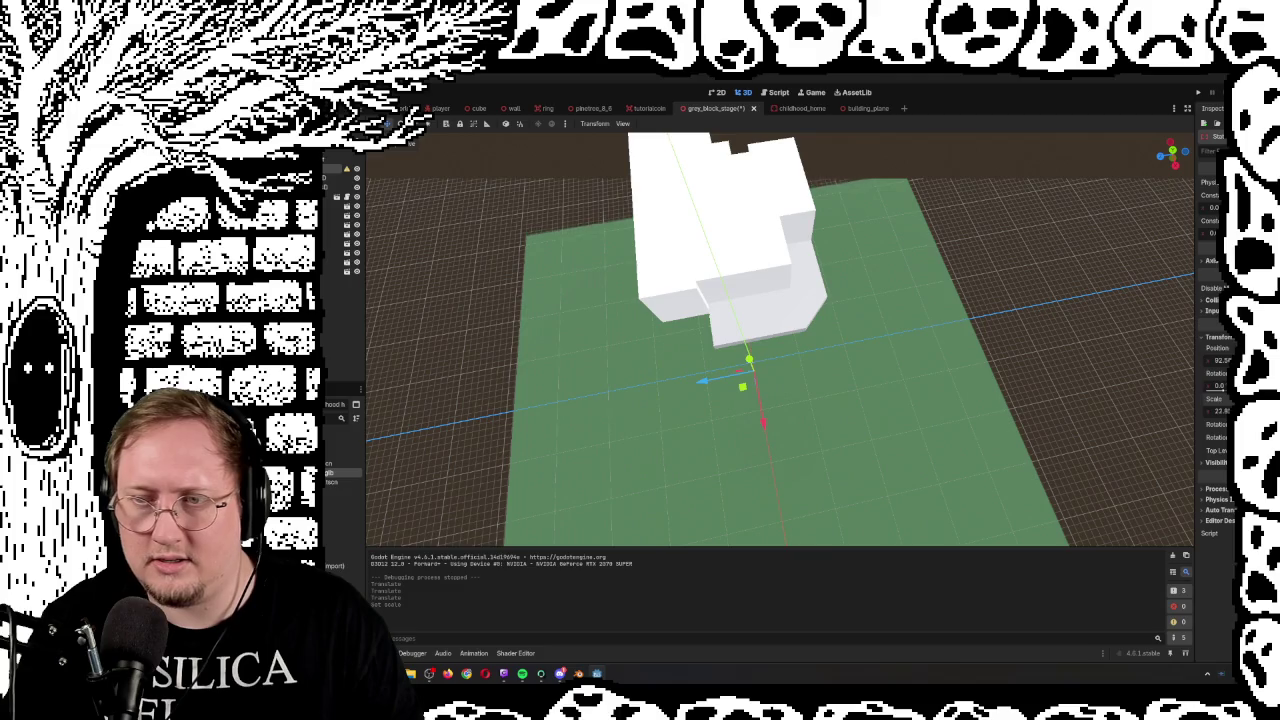
{"action": "key", "text": "ctrl+z"}
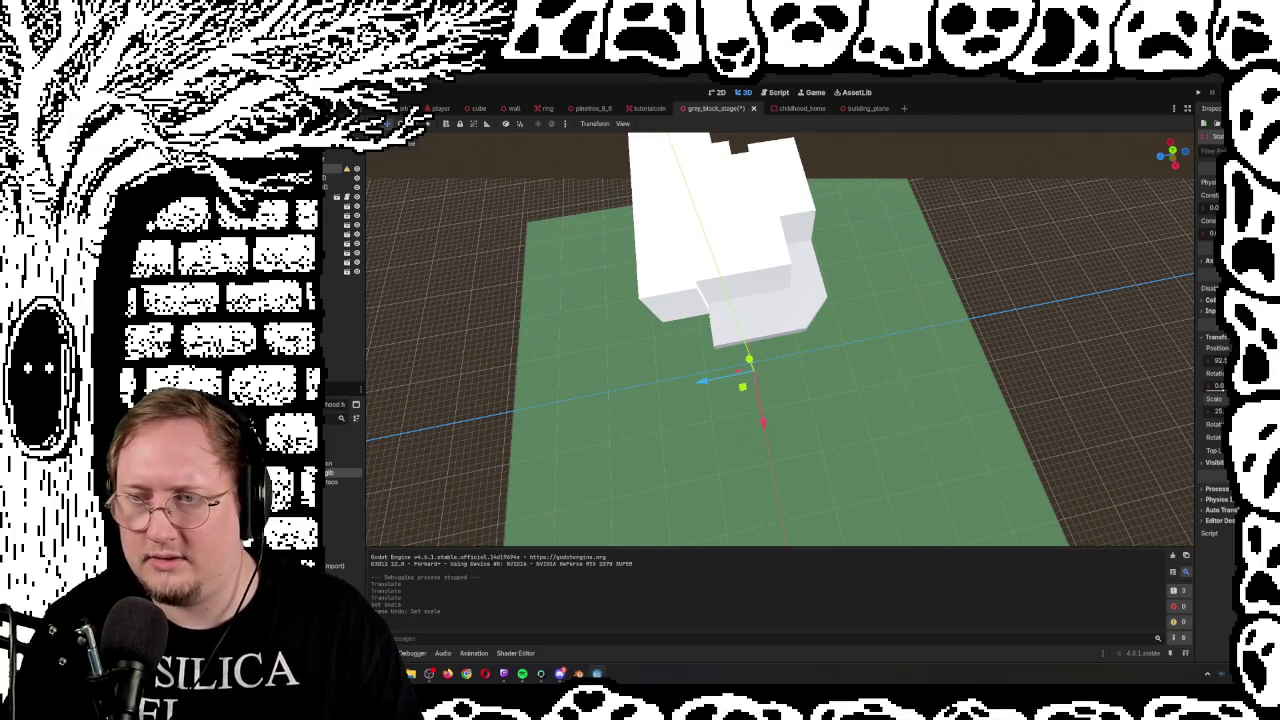
{"action": "left_click_drag", "start_coordinate": [1215, 410], "coordinate": [1195, 410]}
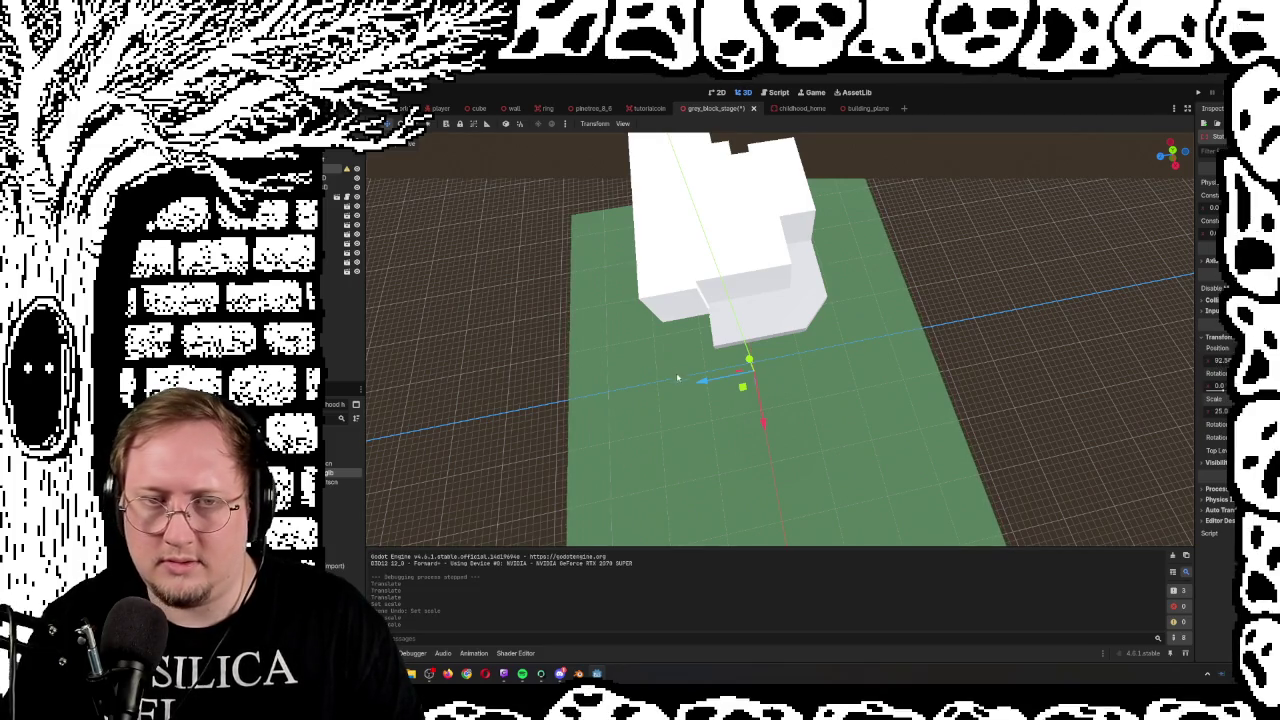
{"action": "left_click_drag", "start_coordinate": [706, 381], "coordinate": [756, 373]}
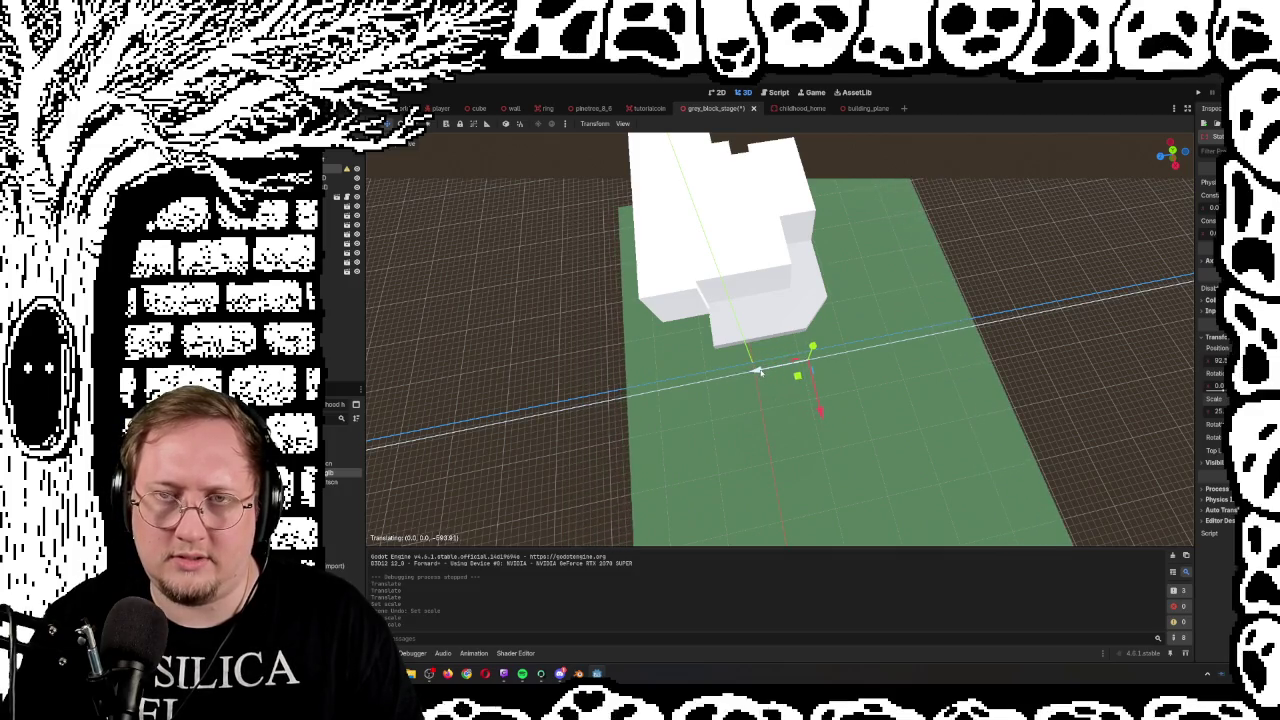
Check the layout from the side and bring the stage sketch over the level
{"action": "mouse_move", "coordinate": [828, 326]}
{"action": "left_mouse_down"}
{"action": "mouse_move", "coordinate": [834, 284]}
{"action": "mouse_move", "coordinate": [898, 348]}
{"action": "mouse_move", "coordinate": [948, 361]}
{"action": "mouse_move", "coordinate": [732, 325]}
{"action": "left_mouse_up"}
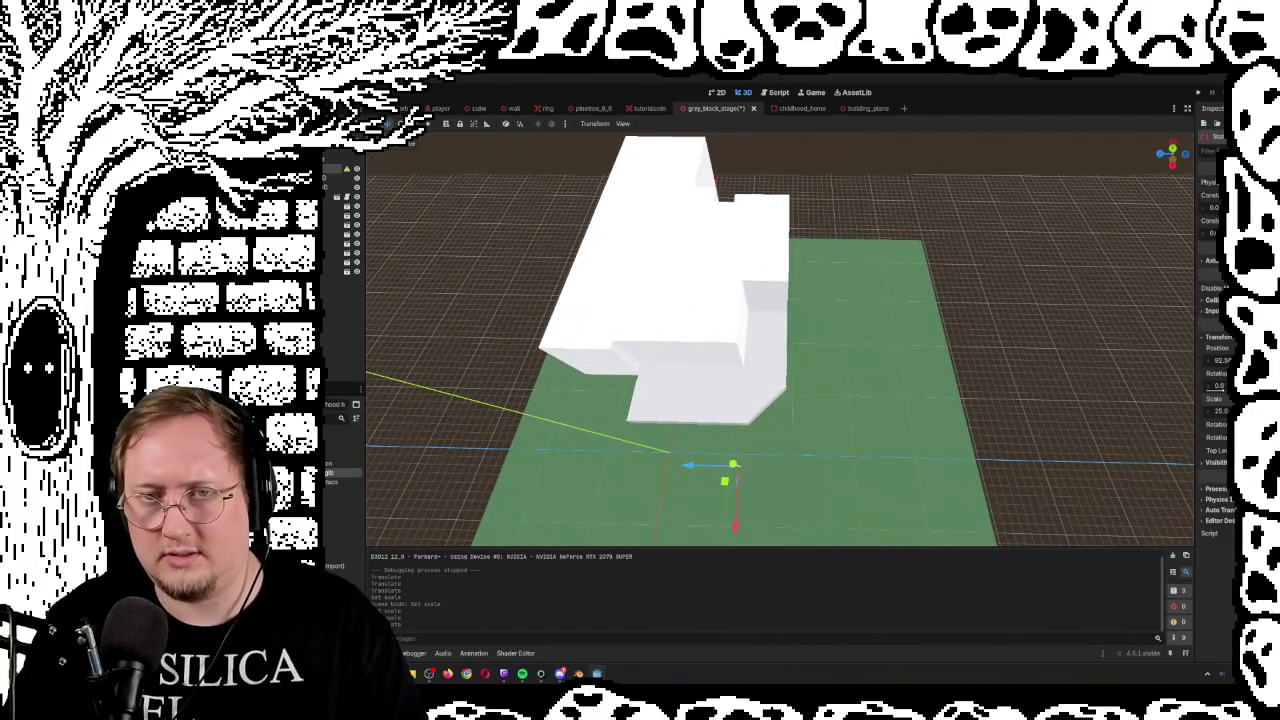
{"action": "left_click_drag", "start_coordinate": [738, 468], "coordinate": [735, 470]}
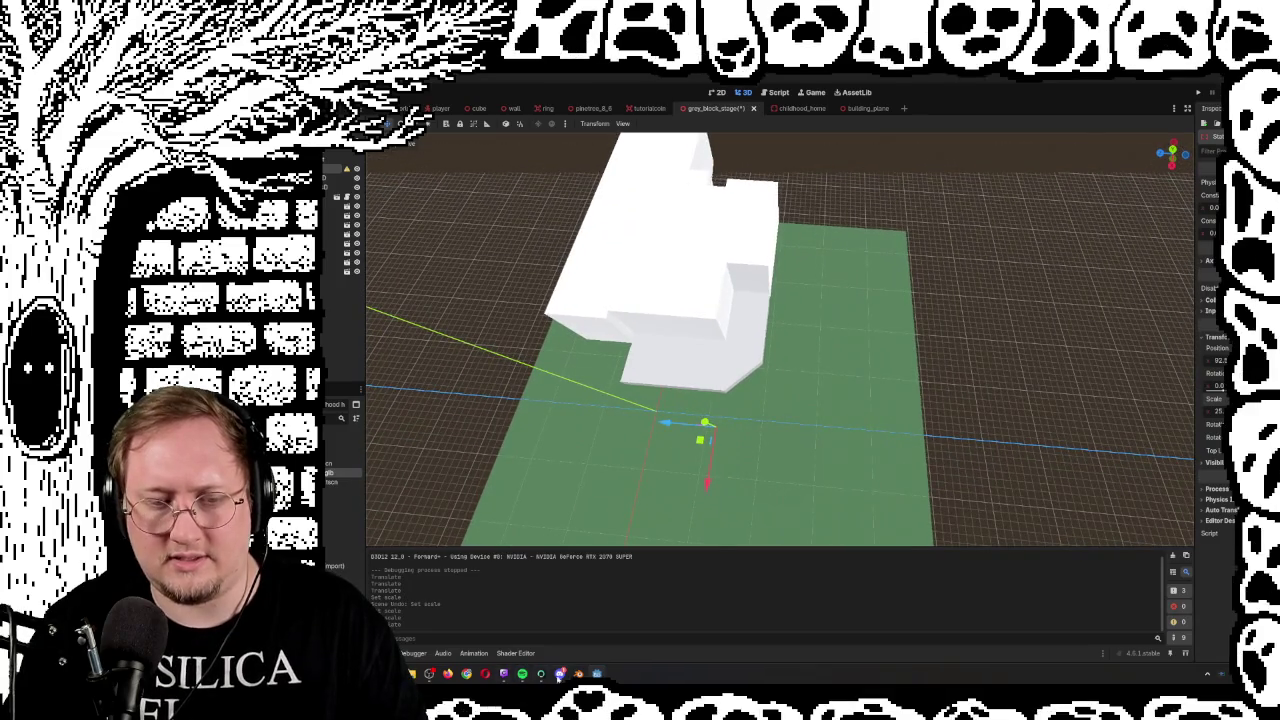
{"action": "mouse_move", "coordinate": [549, 683]}
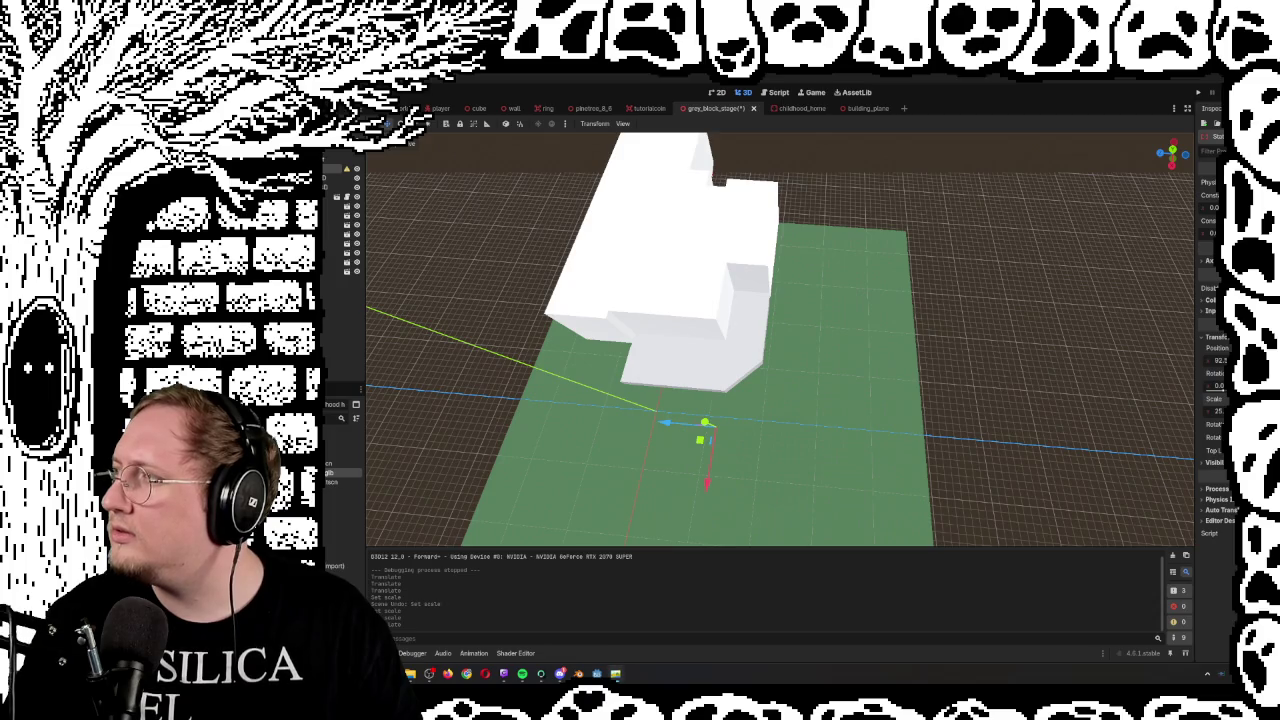
{"action": "mouse_move", "coordinate": [654, 327]}
{"action": "left_mouse_down"}
{"action": "mouse_move", "coordinate": [814, 253]}
{"action": "mouse_move", "coordinate": [828, 297]}
{"action": "mouse_move", "coordinate": [645, 490]}
{"action": "mouse_move", "coordinate": [796, 527]}
{"action": "mouse_move", "coordinate": [1153, 326]}
{"action": "left_mouse_up"}
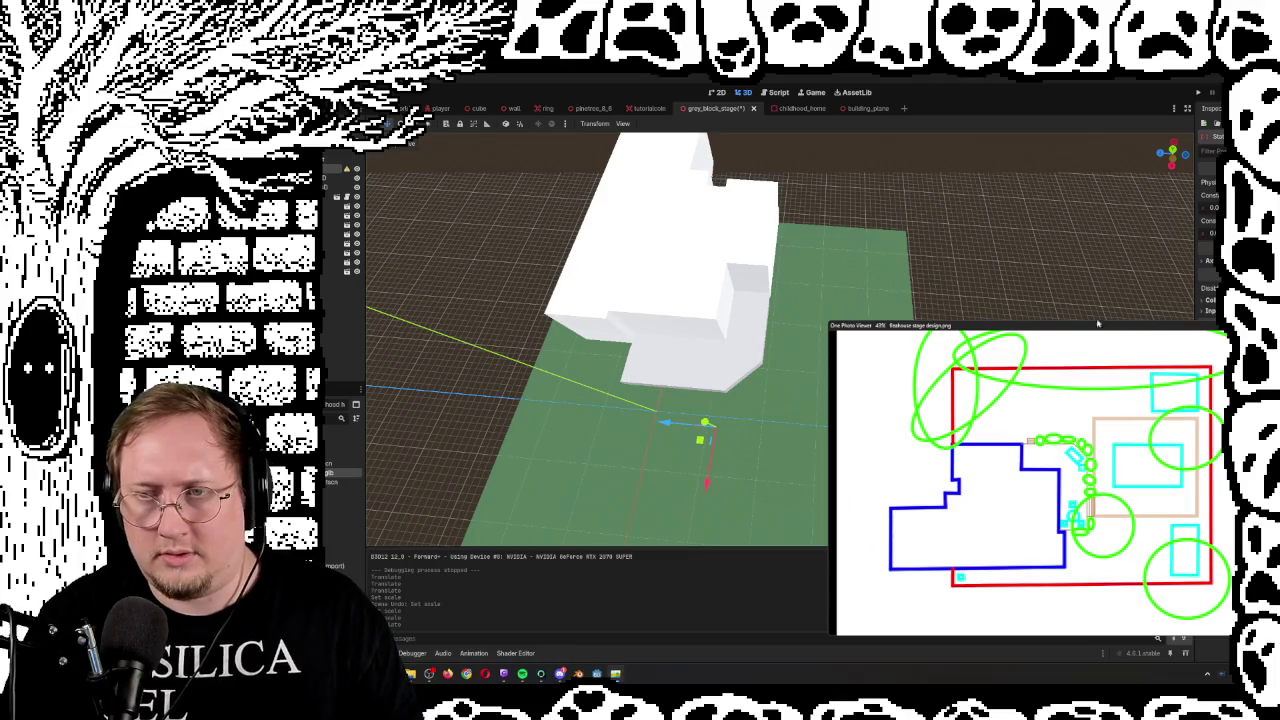
{"action": "left_click", "coordinate": [1097, 323]}
{"action": "key", "text": "KP_7"}
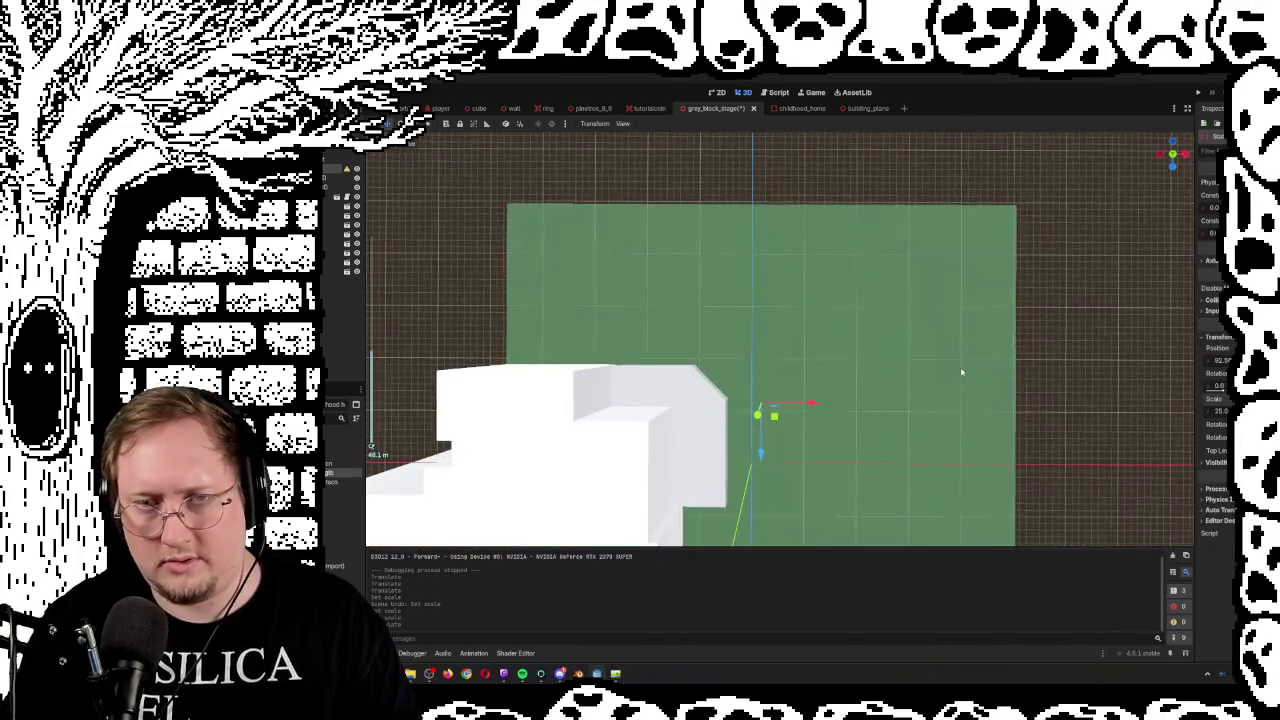
{"action": "key", "text": "KP_4"}
{"action": "key", "text": "KP_4"}
{"action": "key", "text": "KP_8"}
{"action": "key", "text": "KP_8"}
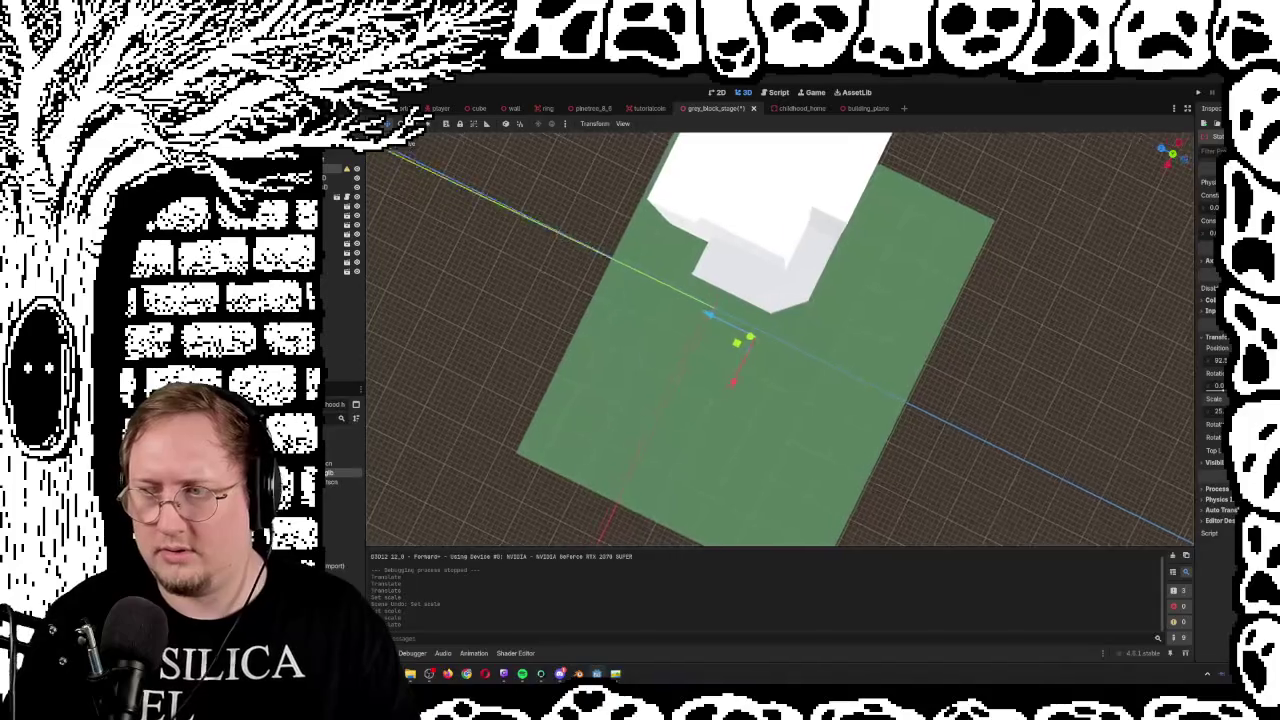
{"action": "key", "text": "KP_8"}
{"action": "key", "text": "KP_8"}
{"action": "key", "text": "KP_8"}
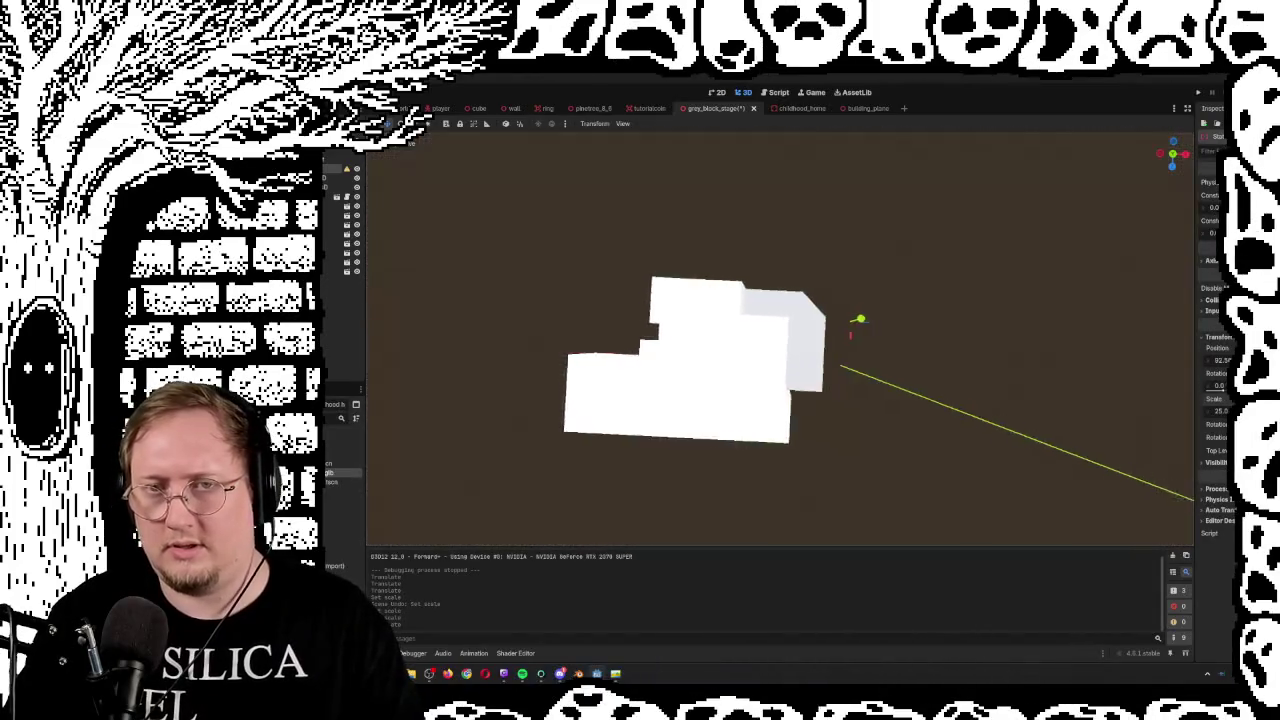
{"action": "key", "text": "KP_7"}
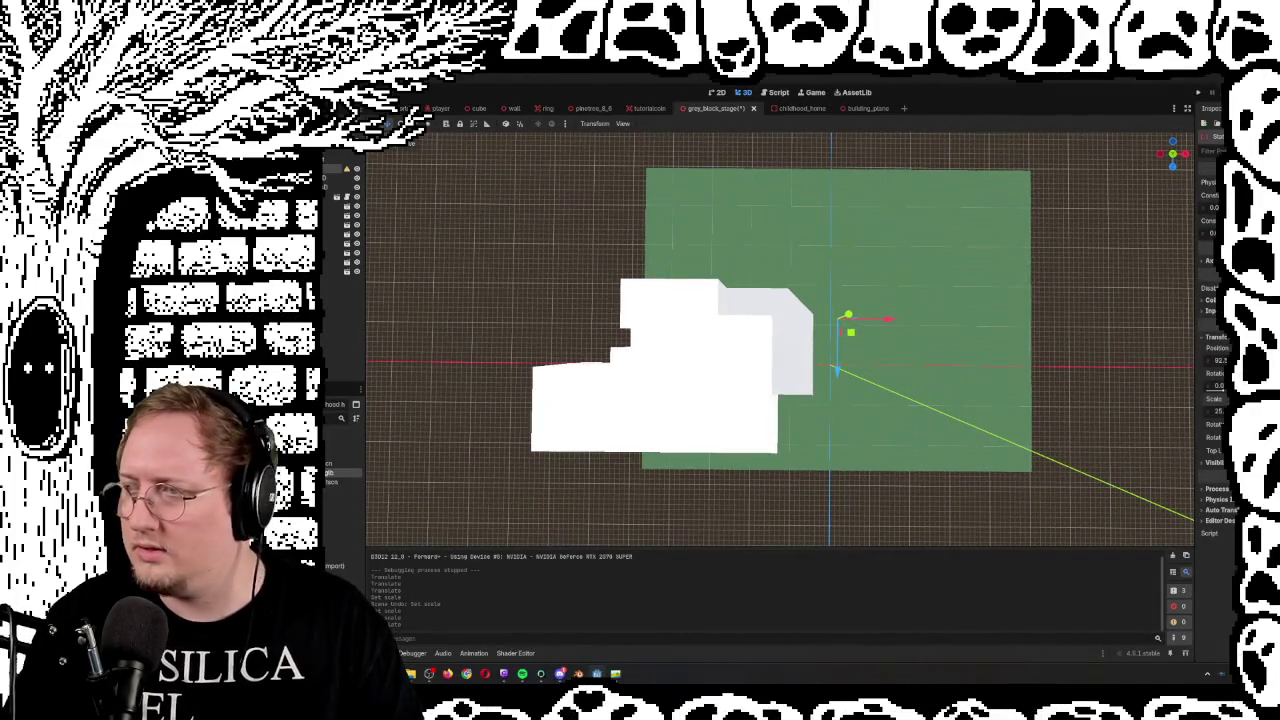
{"action": "left_click", "coordinate": [615, 673]}
{"action": "mouse_move", "coordinate": [1040, 325]}
{"action": "left_mouse_down"}
{"action": "mouse_move", "coordinate": [805, 313]}
{"action": "mouse_move", "coordinate": [631, 338]}
{"action": "mouse_move", "coordinate": [499, 213]}
{"action": "mouse_move", "coordinate": [270, 296]}
{"action": "mouse_move", "coordinate": [436, 279]}
{"action": "mouse_move", "coordinate": [493, 402]}
{"action": "mouse_move", "coordinate": [597, 440]}
{"action": "mouse_move", "coordinate": [688, 289]}
{"action": "mouse_move", "coordinate": [808, 249]}
{"action": "mouse_move", "coordinate": [819, 458]}
{"action": "mouse_move", "coordinate": [805, 505]}
{"action": "left_mouse_up"}
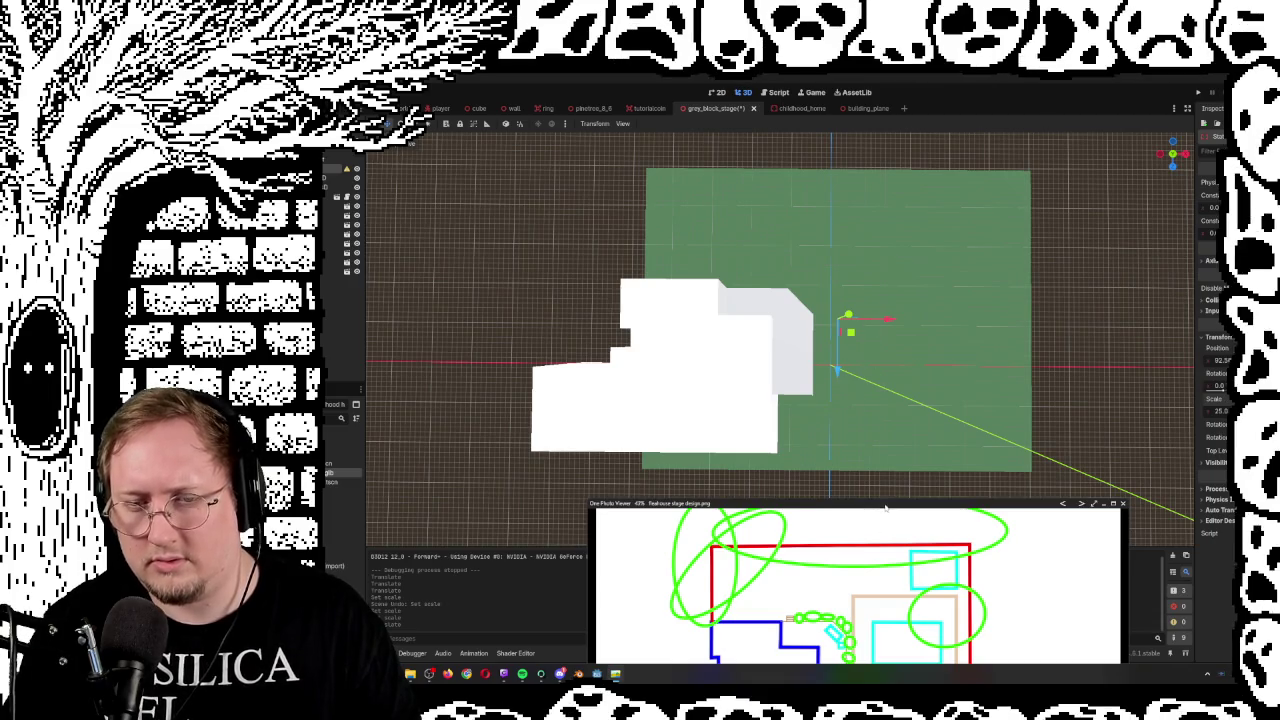
Raise the sketch window for comparison, then bring the Godot editor back in front
{"action": "mouse_move", "coordinate": [885, 508]}
{"action": "left_mouse_down"}
{"action": "mouse_move", "coordinate": [848, 354]}
{"action": "mouse_move", "coordinate": [828, 538]}
{"action": "mouse_move", "coordinate": [811, 327]}
{"action": "mouse_move", "coordinate": [826, 452]}
{"action": "mouse_move", "coordinate": [890, 261]}
{"action": "mouse_move", "coordinate": [925, 475]}
{"action": "mouse_move", "coordinate": [988, 368]}
{"action": "mouse_move", "coordinate": [639, 394]}
{"action": "mouse_move", "coordinate": [611, 429]}
{"action": "mouse_move", "coordinate": [1093, 437]}
{"action": "mouse_move", "coordinate": [1101, 373]}
{"action": "mouse_move", "coordinate": [1227, 350]}
{"action": "mouse_move", "coordinate": [664, 330]}
{"action": "mouse_move", "coordinate": [823, 292]}
{"action": "mouse_move", "coordinate": [806, 381]}
{"action": "mouse_move", "coordinate": [858, 567]}
{"action": "mouse_move", "coordinate": [755, 289]}
{"action": "left_mouse_up"}
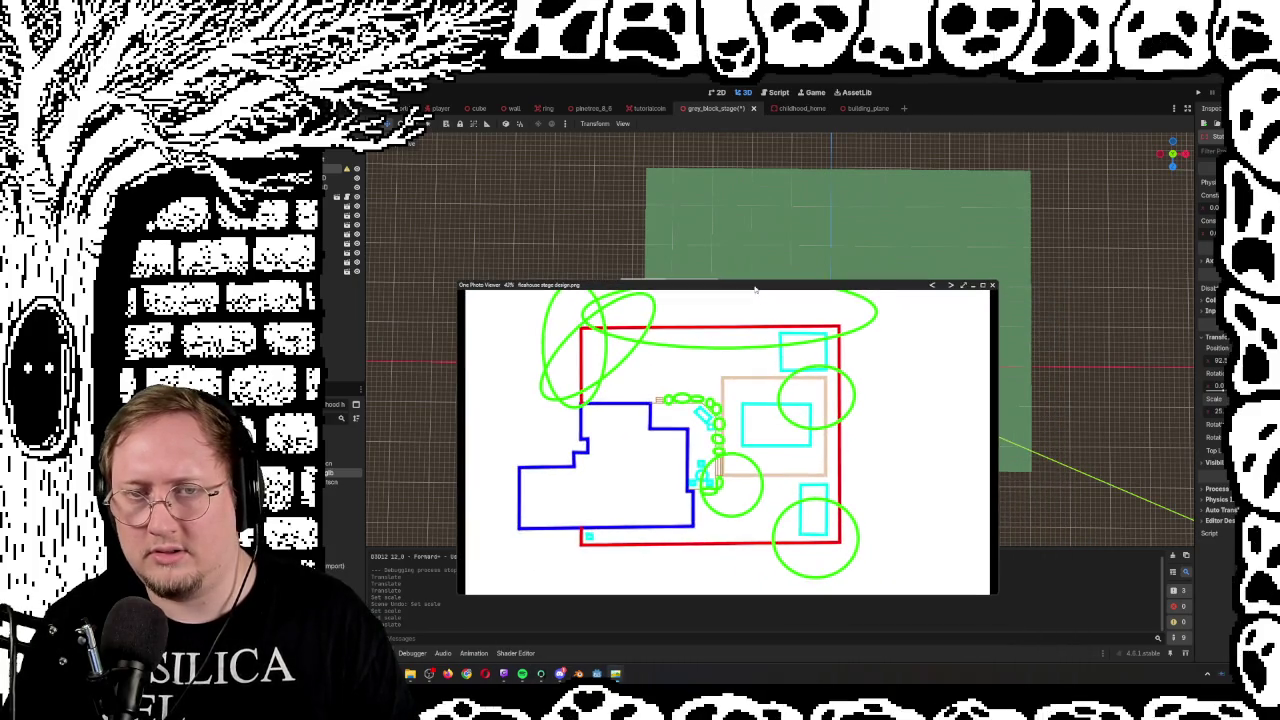
{"action": "left_click", "coordinate": [947, 104]}
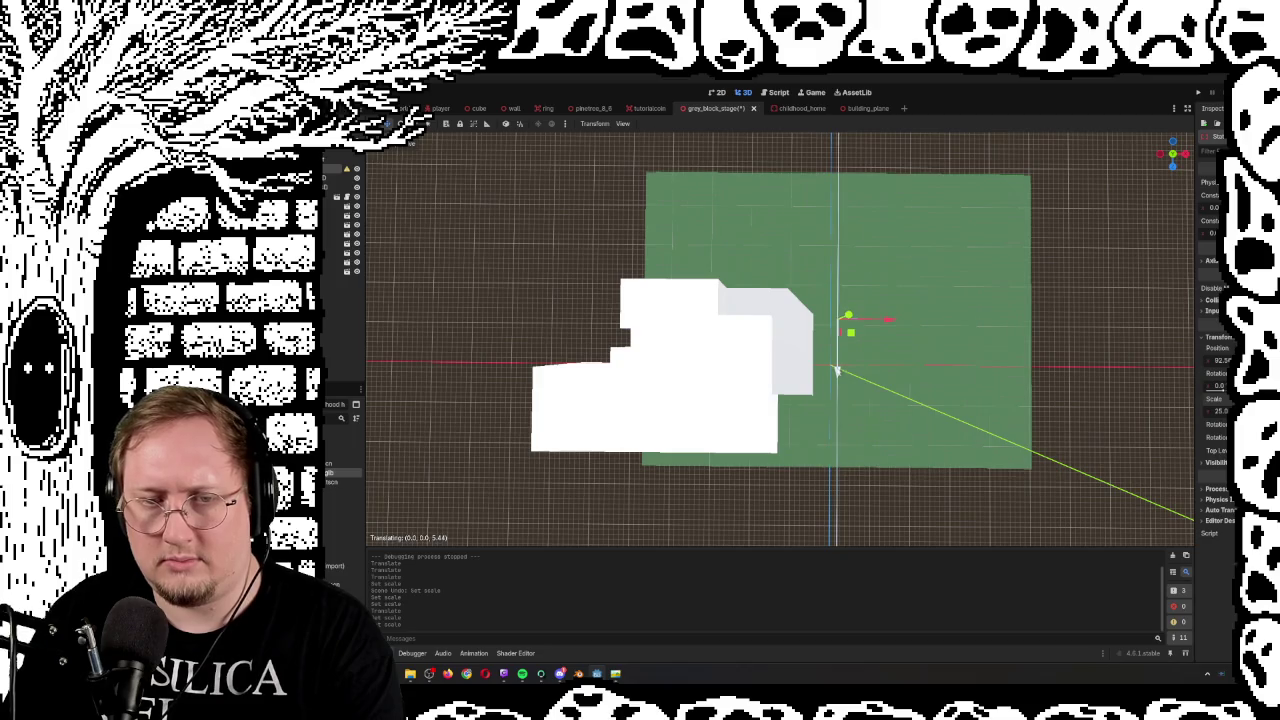
Fly the camera around the white block, then run the project with F5
{"action": "left_click_drag", "start_coordinate": [845, 367], "coordinate": [855, 315]}
{"action": "key", "text": "w"}
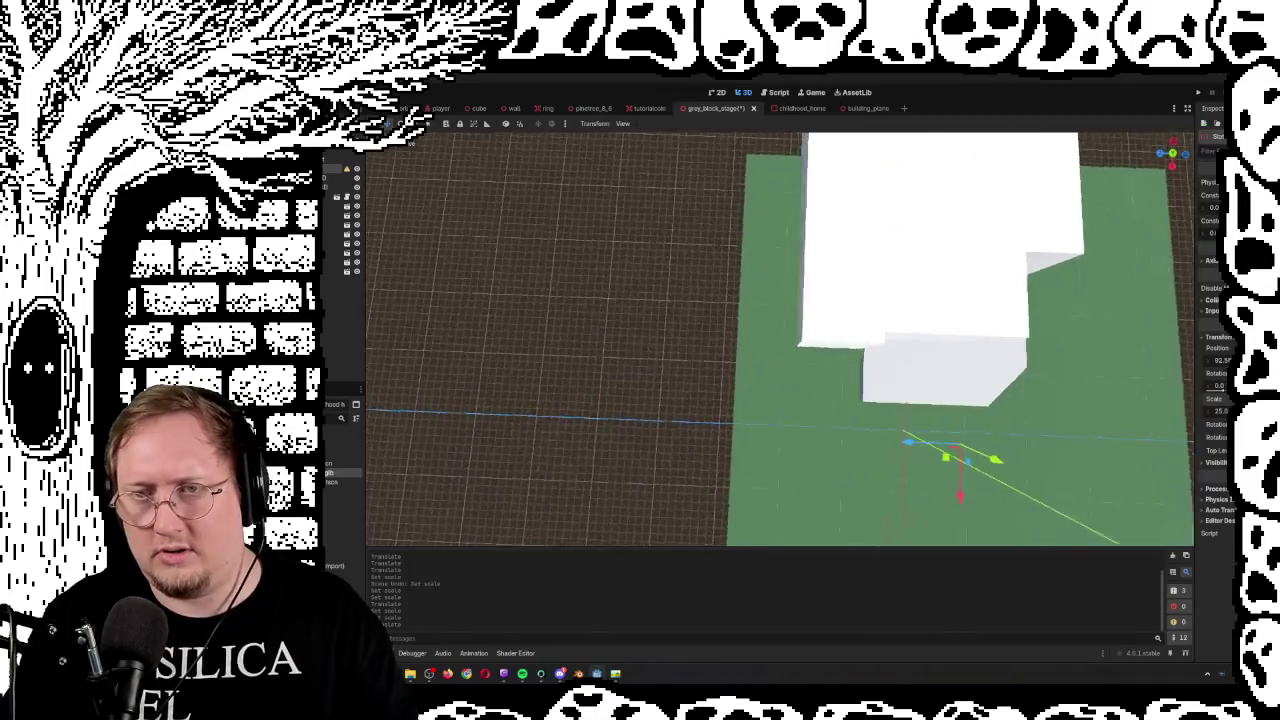
{"action": "key", "text": "e"}
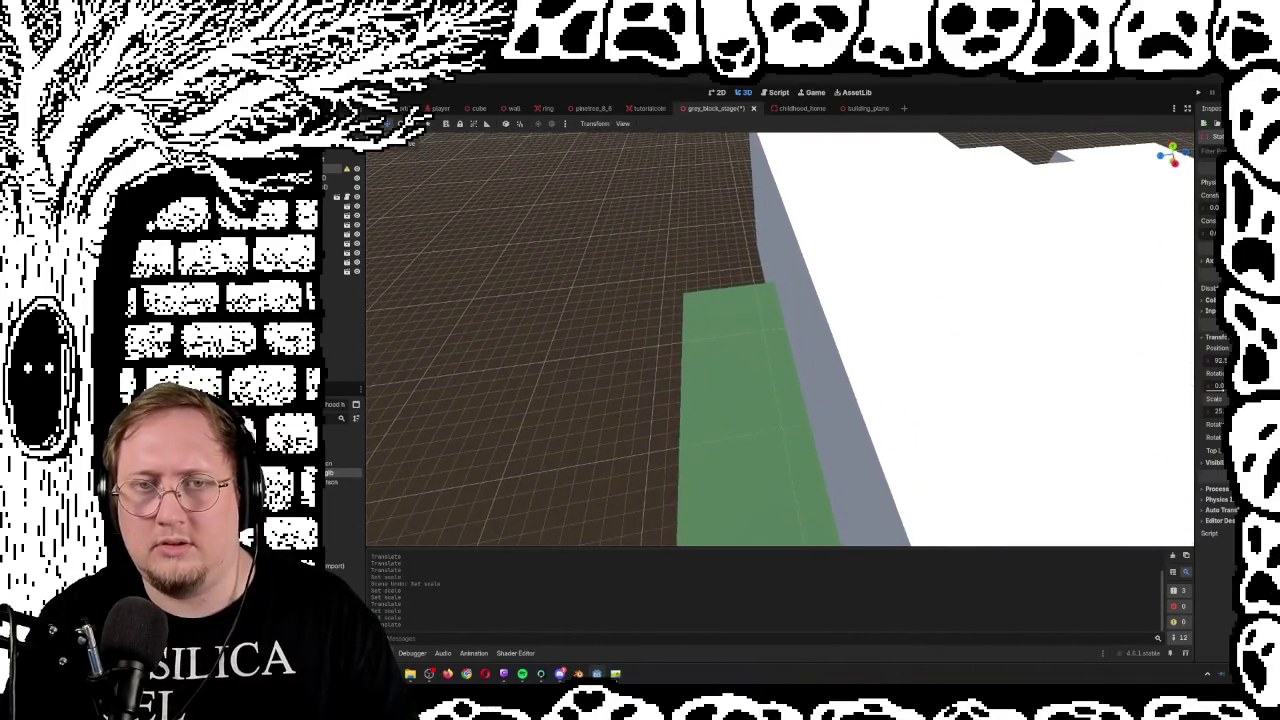
{"action": "key", "text": "q"}
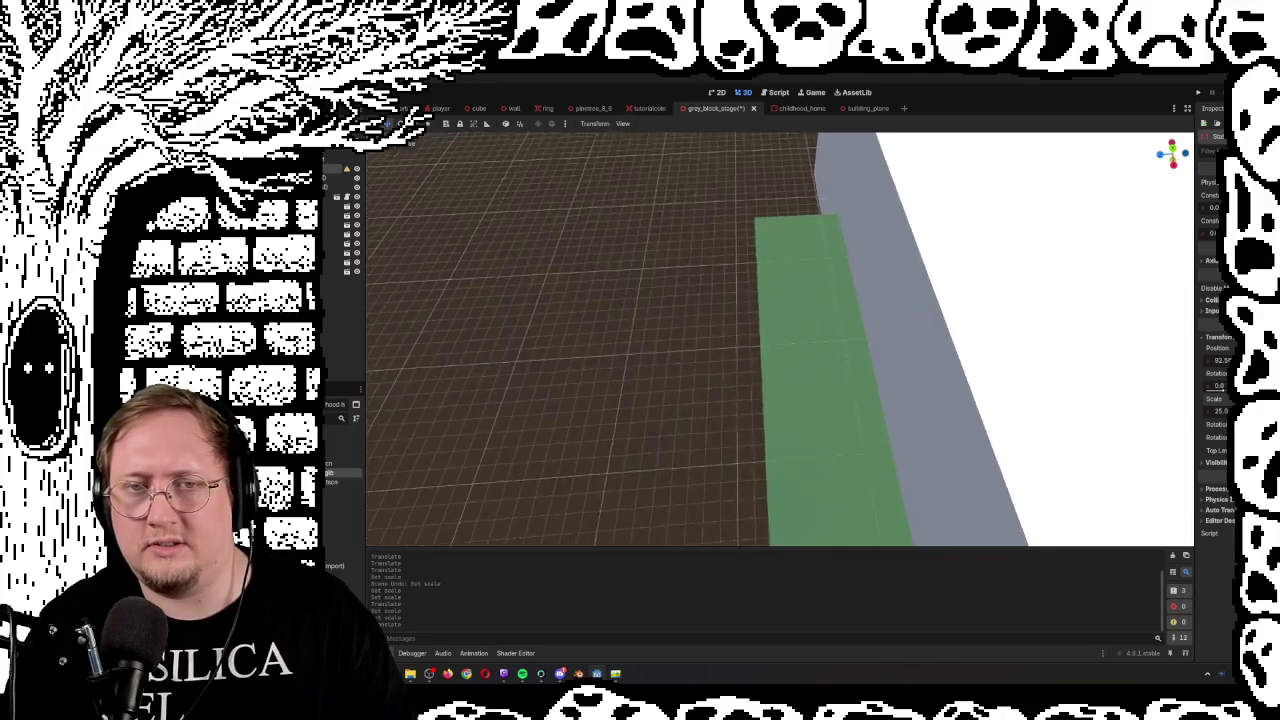
{"action": "key", "text": "w"}
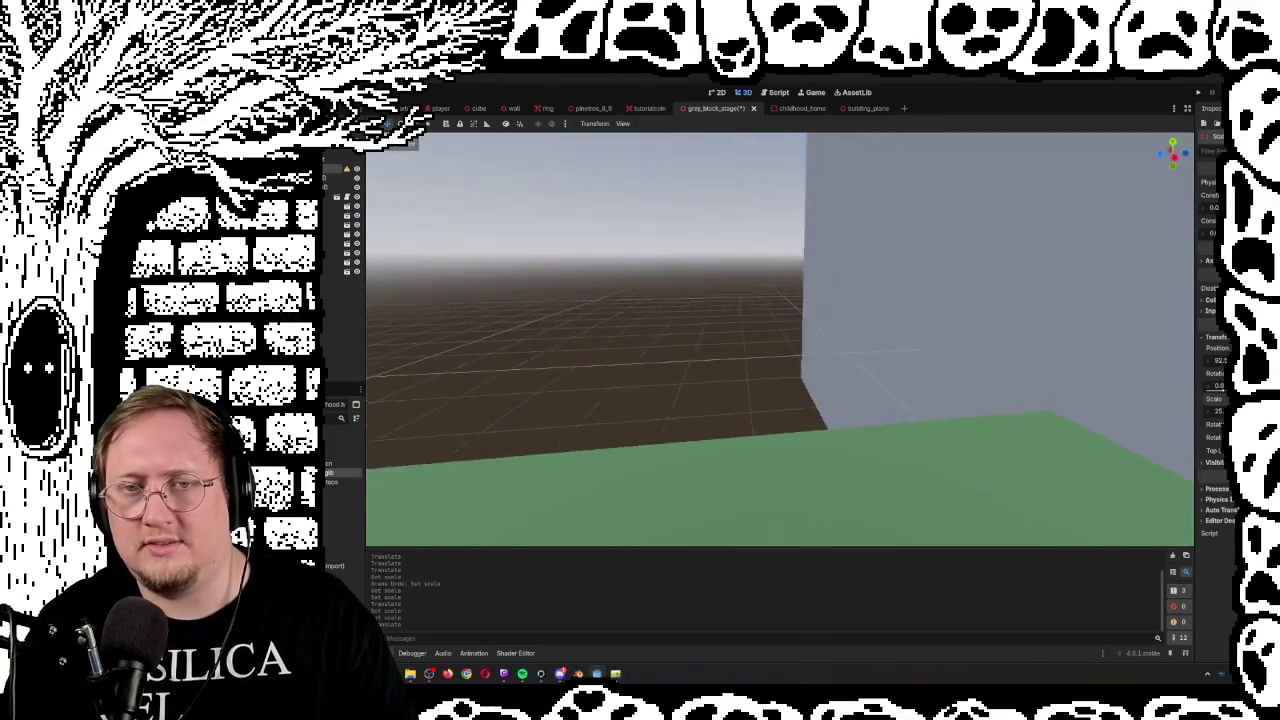
{"action": "key", "text": "w"}
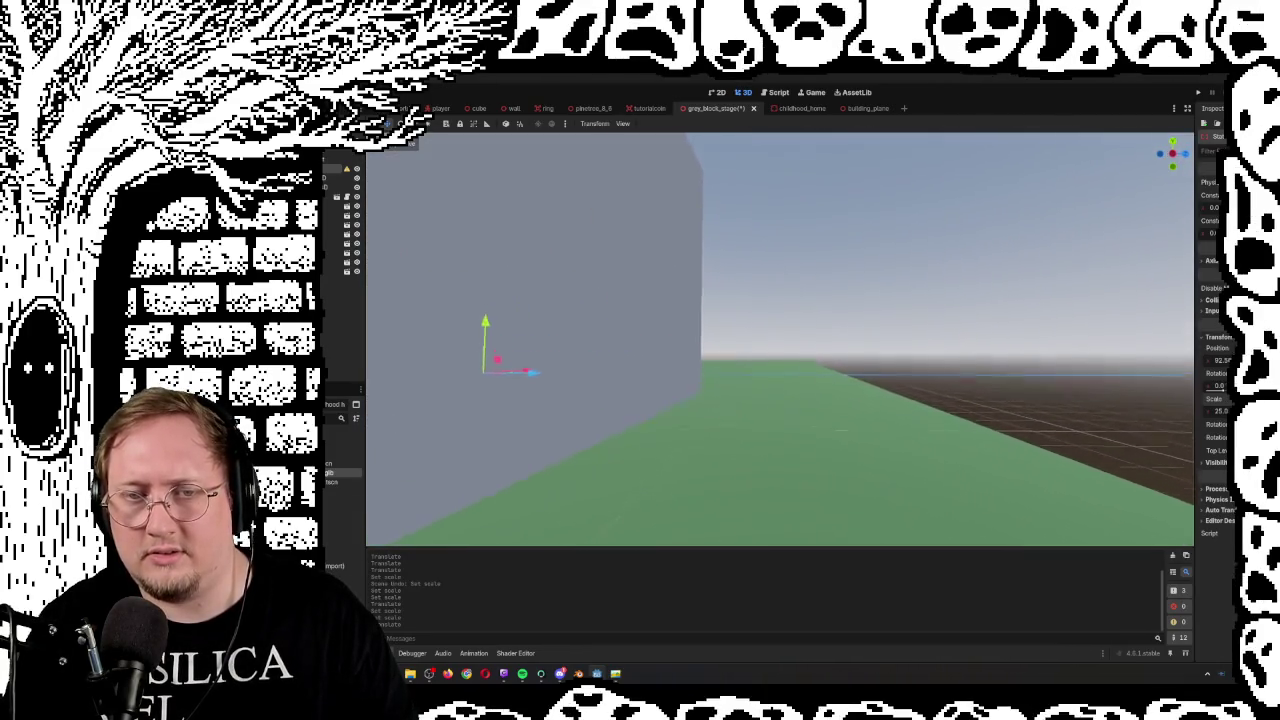
{"action": "key", "text": "F5"}
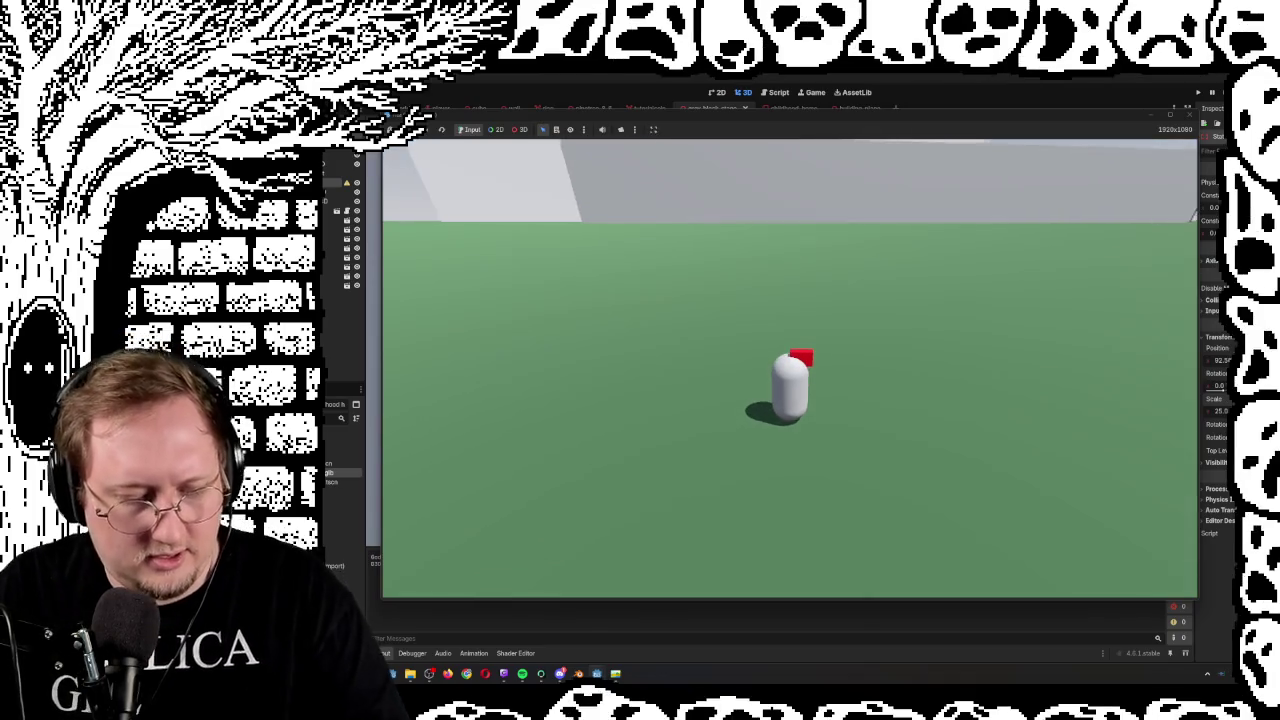
Stop the running game with Escape and orbit the view across the green floor
{"action": "key", "text": "Escape"}
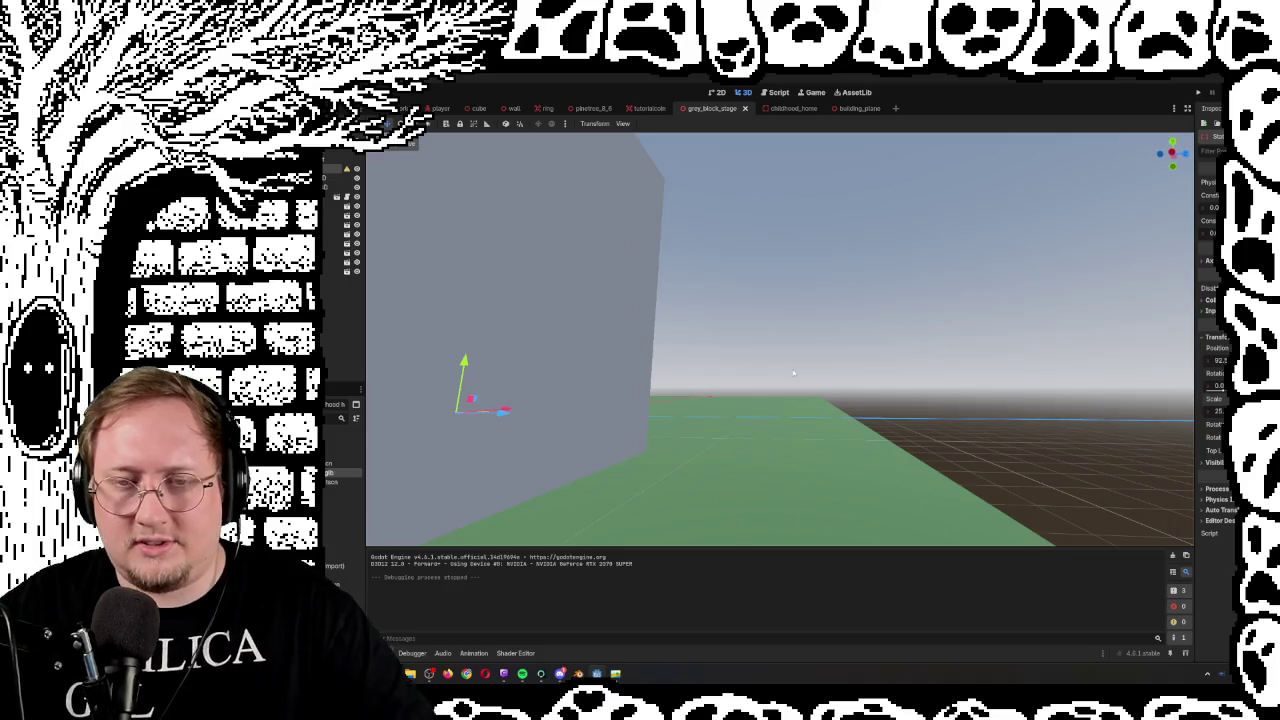
{"action": "left_click_drag", "start_coordinate": [793, 373], "coordinate": [712, 254]}
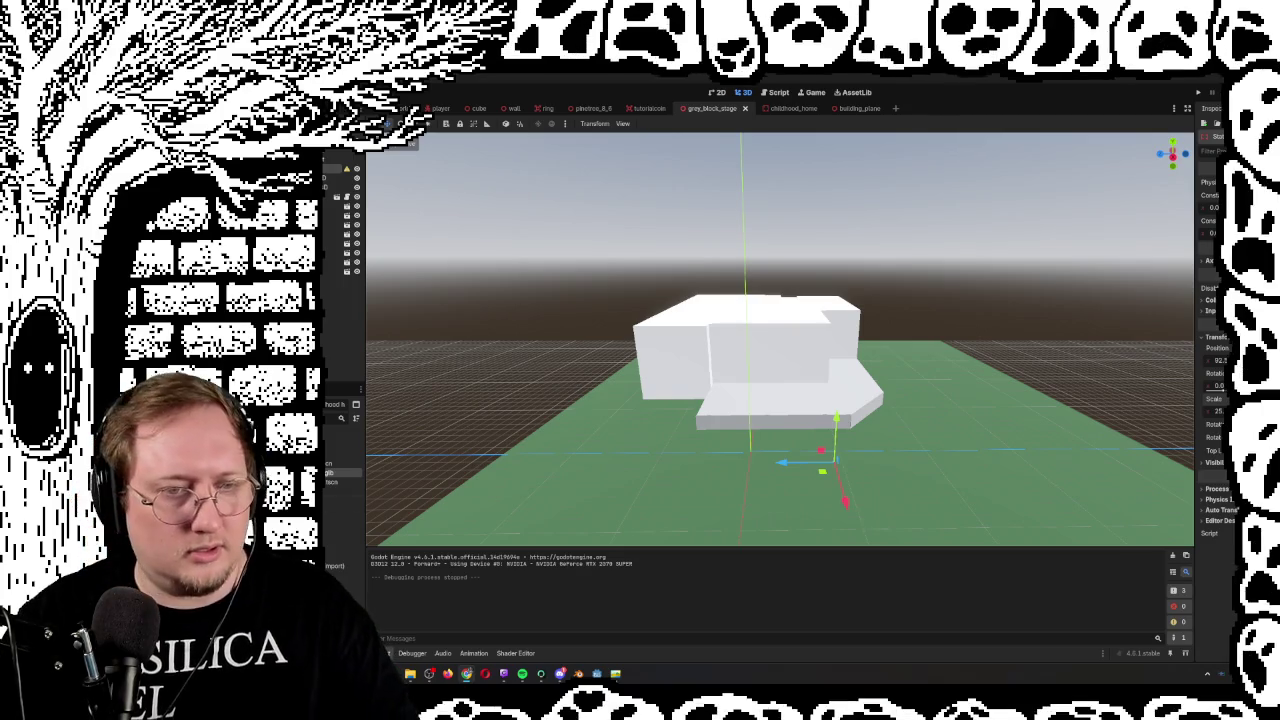
Open the project folder from the FileSystem dock and copy in the Barbeque model files
{"action": "right_click", "coordinate": [326, 457]}
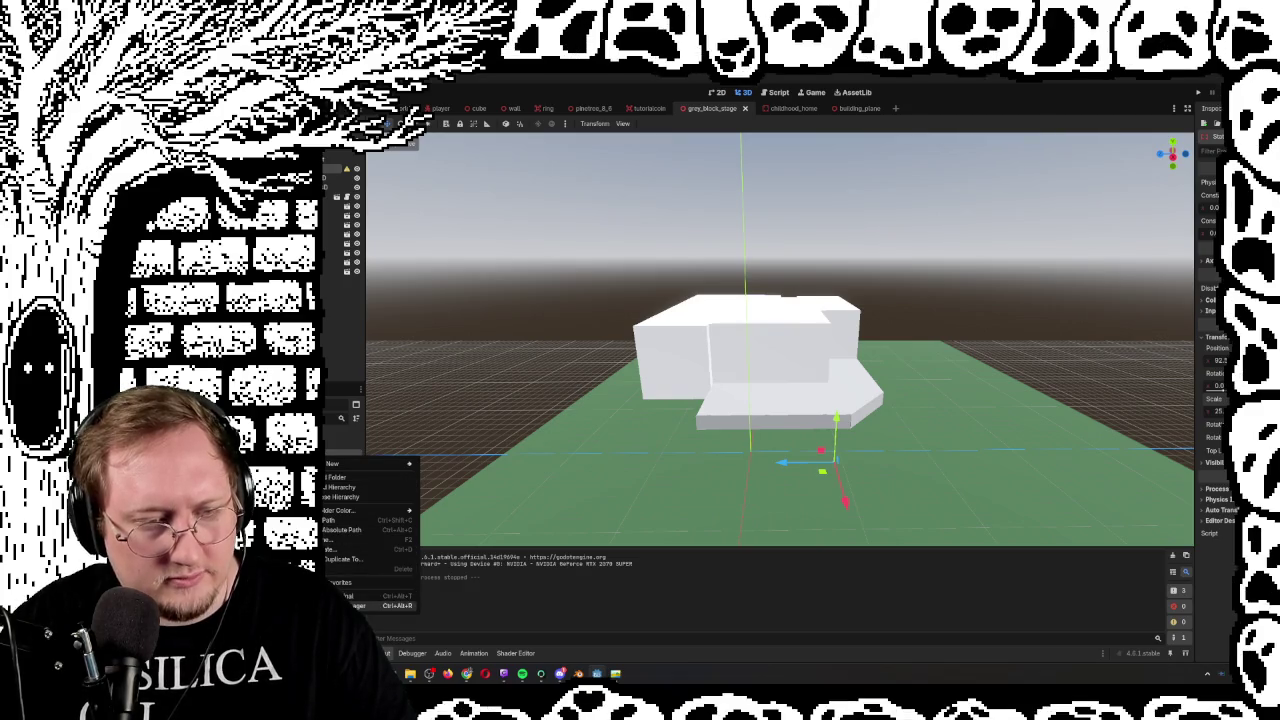
{"action": "left_click", "coordinate": [355, 605]}
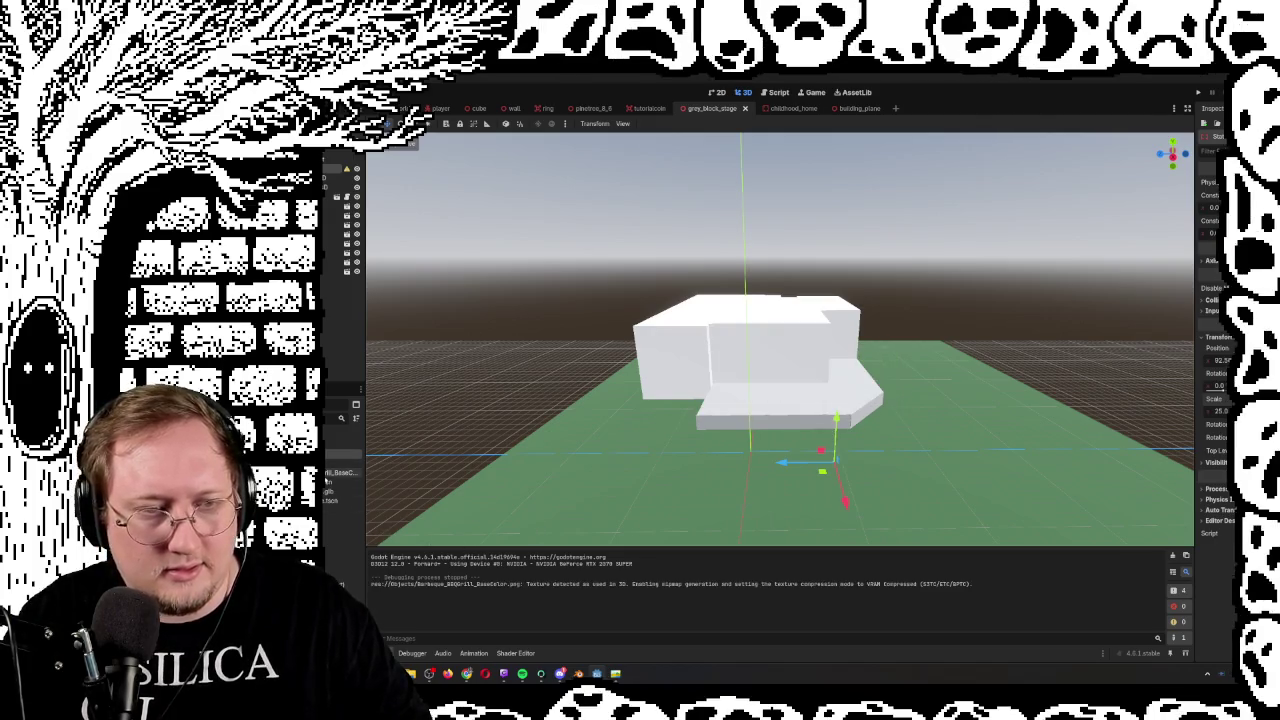
{"action": "mouse_move", "coordinate": [327, 480]}
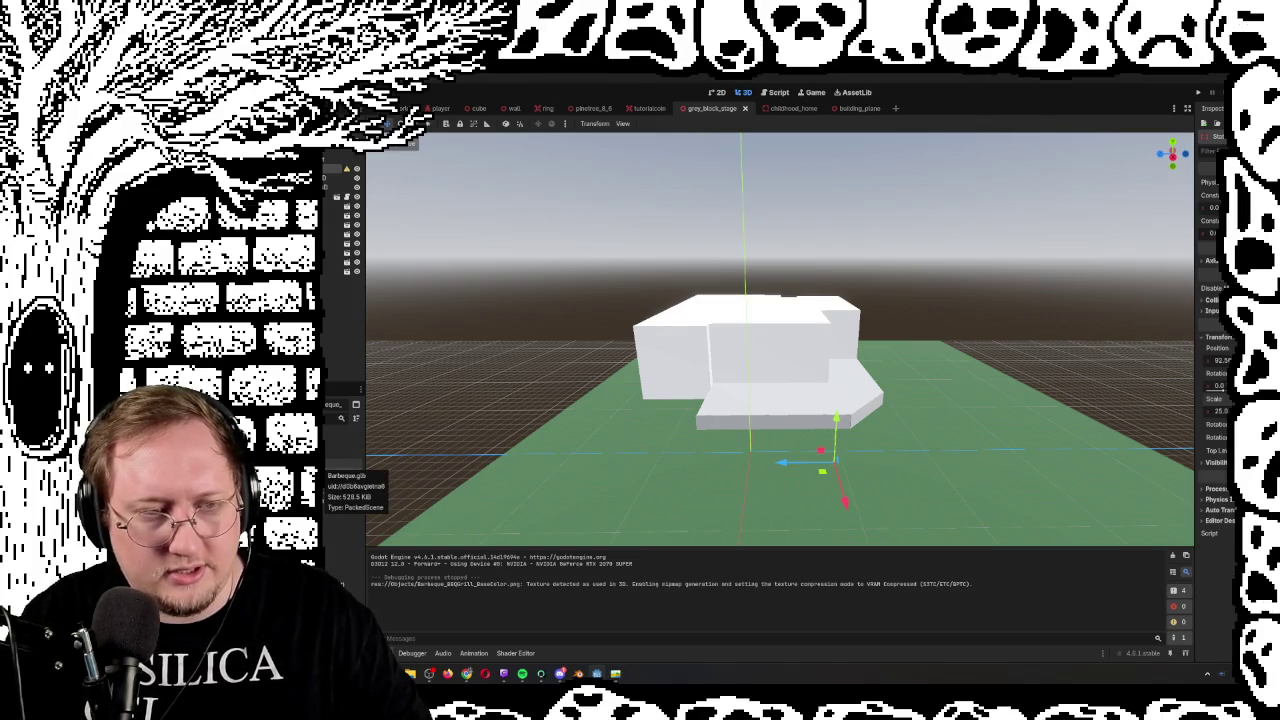
Drag the Barbeque.glb model into the level and raise it into place
{"action": "double_click", "coordinate": [326, 466]}
{"action": "key", "text": "Escape"}
{"action": "left_click_drag", "start_coordinate": [340, 470], "coordinate": [777, 411]}
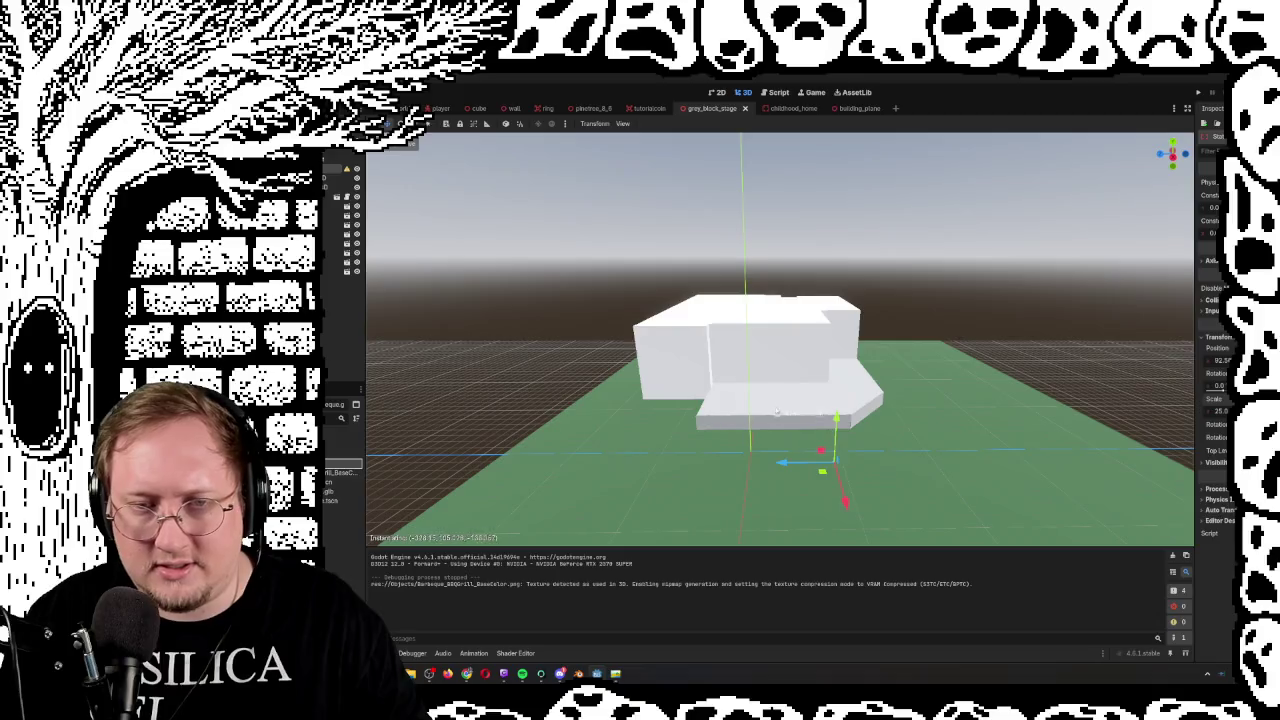
{"action": "left_click_drag", "start_coordinate": [627, 471], "coordinate": [653, 438]}
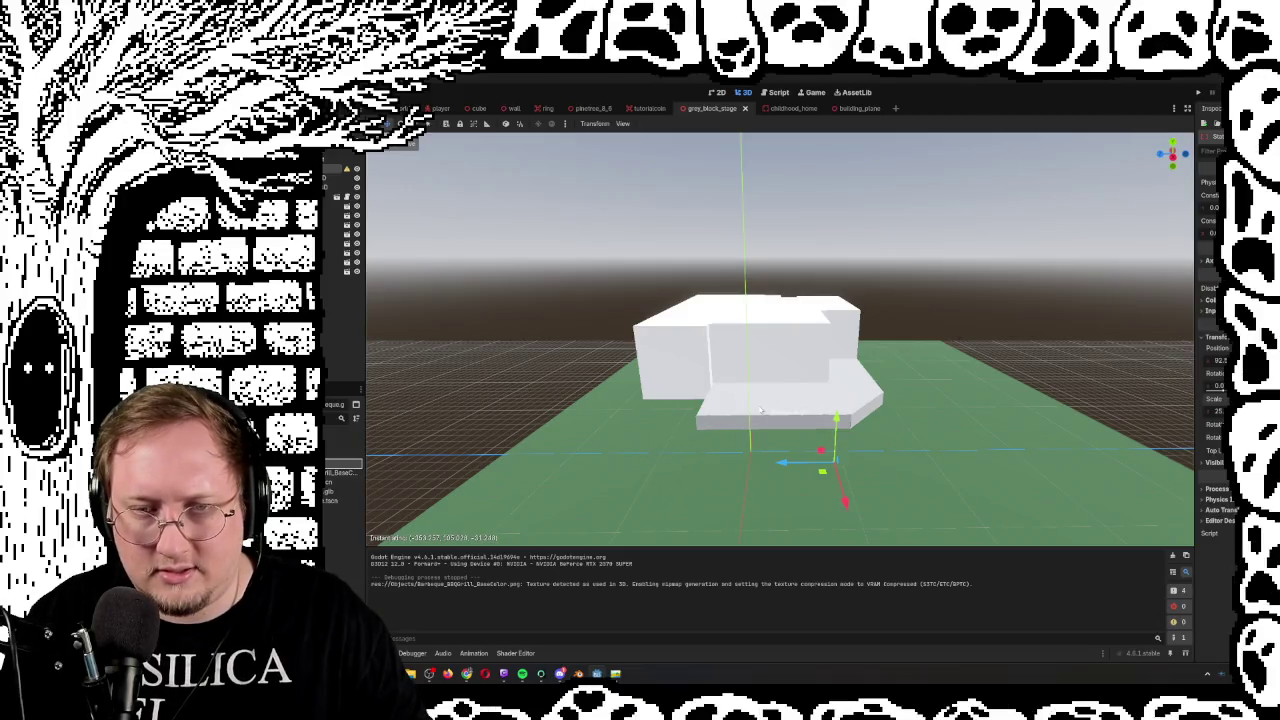
{"action": "left_click_drag", "start_coordinate": [760, 410], "coordinate": [760, 411]}
{"action": "left_click_drag", "start_coordinate": [799, 457], "coordinate": [799, 420]}
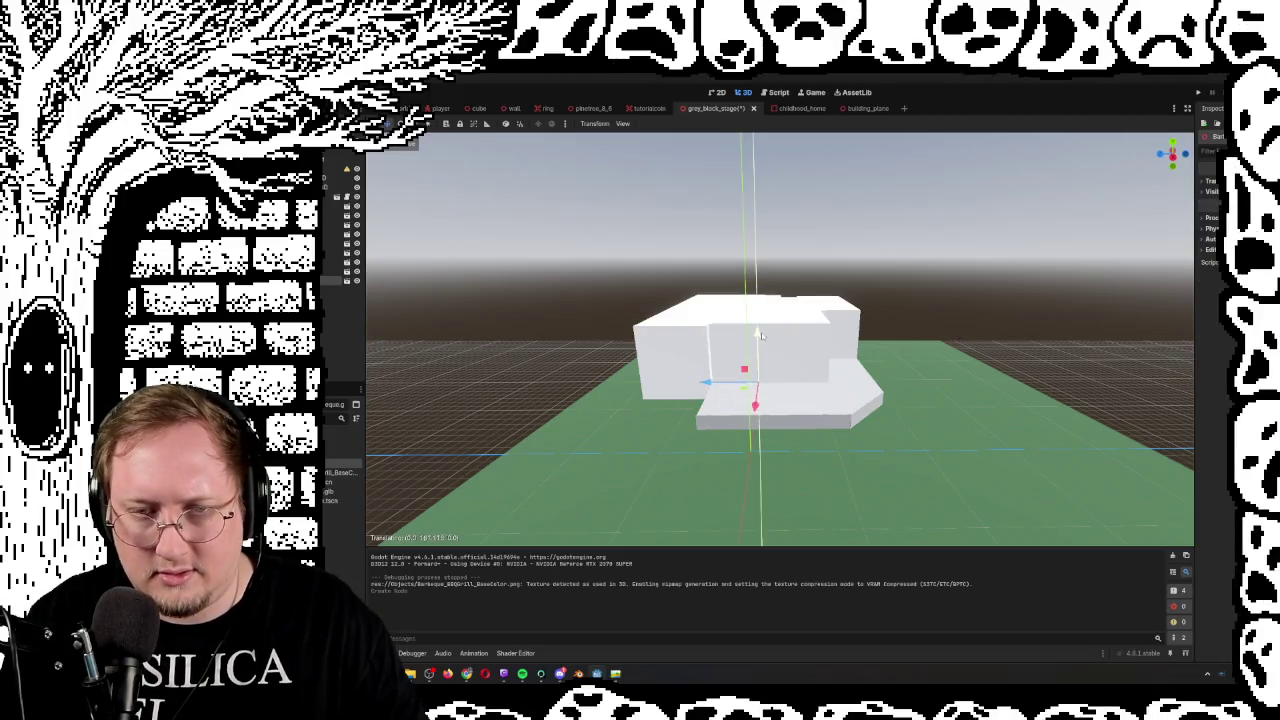
{"action": "scroll", "coordinate": [780, 400], "scroll_direction": "up", "scroll_amount": 1}
{"action": "scroll", "coordinate": [780, 340], "scroll_direction": "up", "scroll_amount": 6}
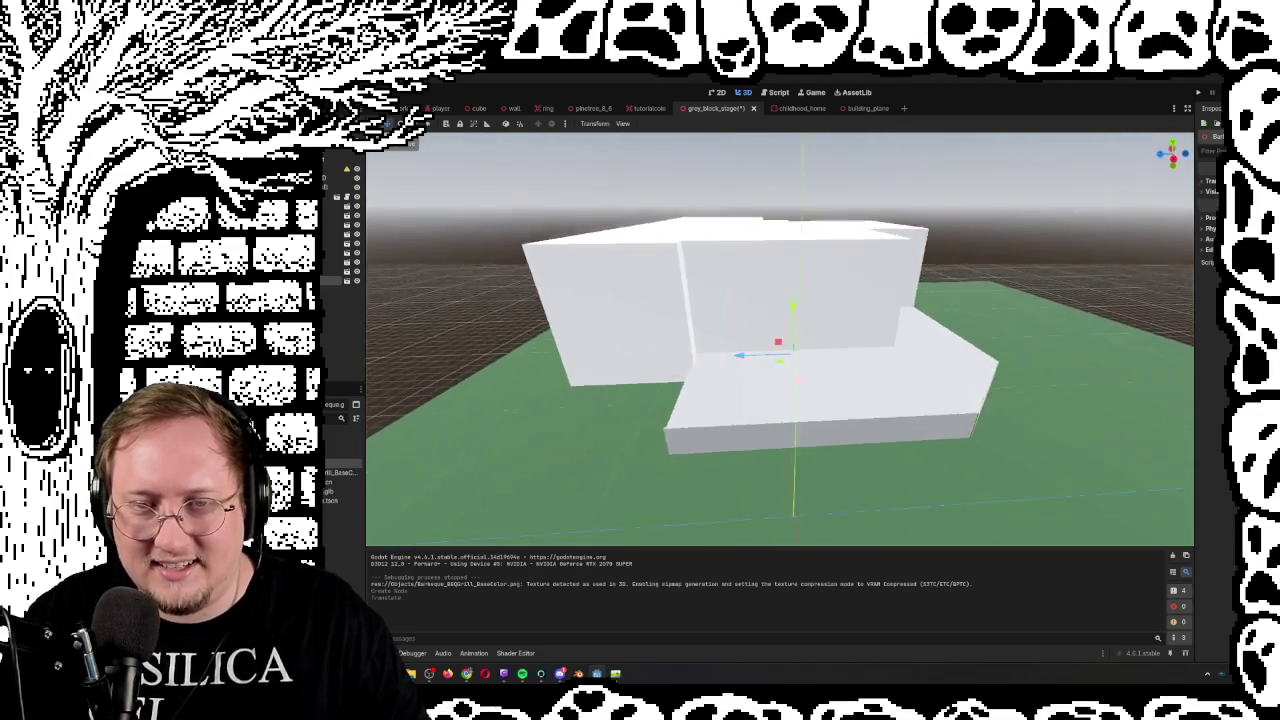
{"action": "key", "text": "w"}
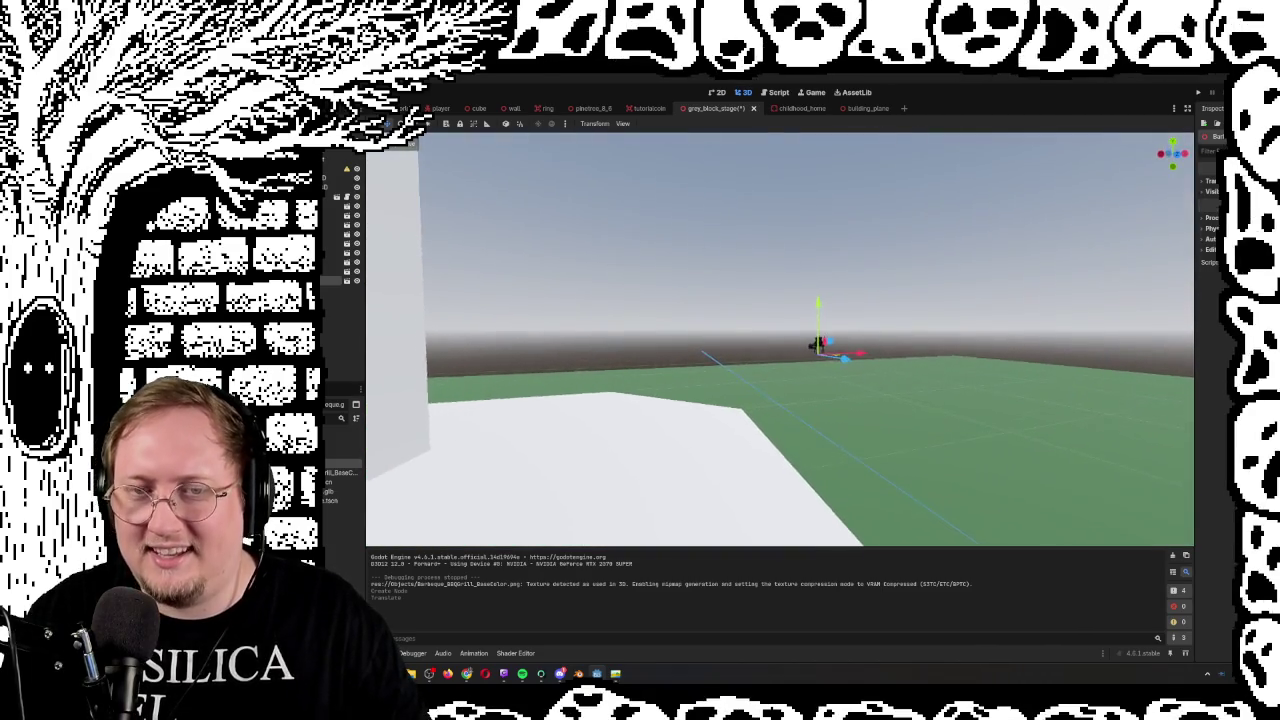
{"action": "key", "text": "s"}
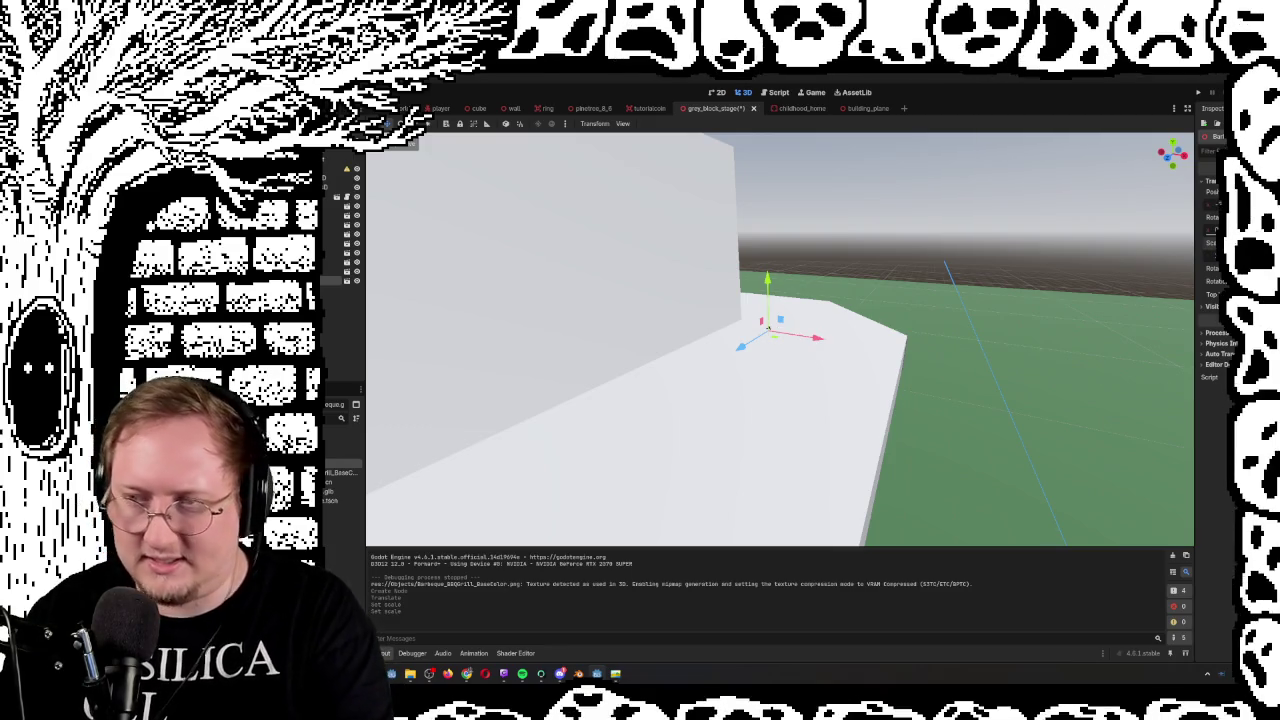
Shrink the grill in several steps, checking its size from different angles
{"action": "key", "text": "Return"}
{"action": "mouse_move", "coordinate": [947, 335]}
{"action": "left_mouse_down"}
{"action": "mouse_move", "coordinate": [957, 314]}
{"action": "mouse_move", "coordinate": [371, 447]}
{"action": "mouse_move", "coordinate": [600, 360]}
{"action": "left_mouse_up"}
{"action": "scroll", "coordinate": [1191, 292], "scroll_direction": "up", "scroll_amount": 3}
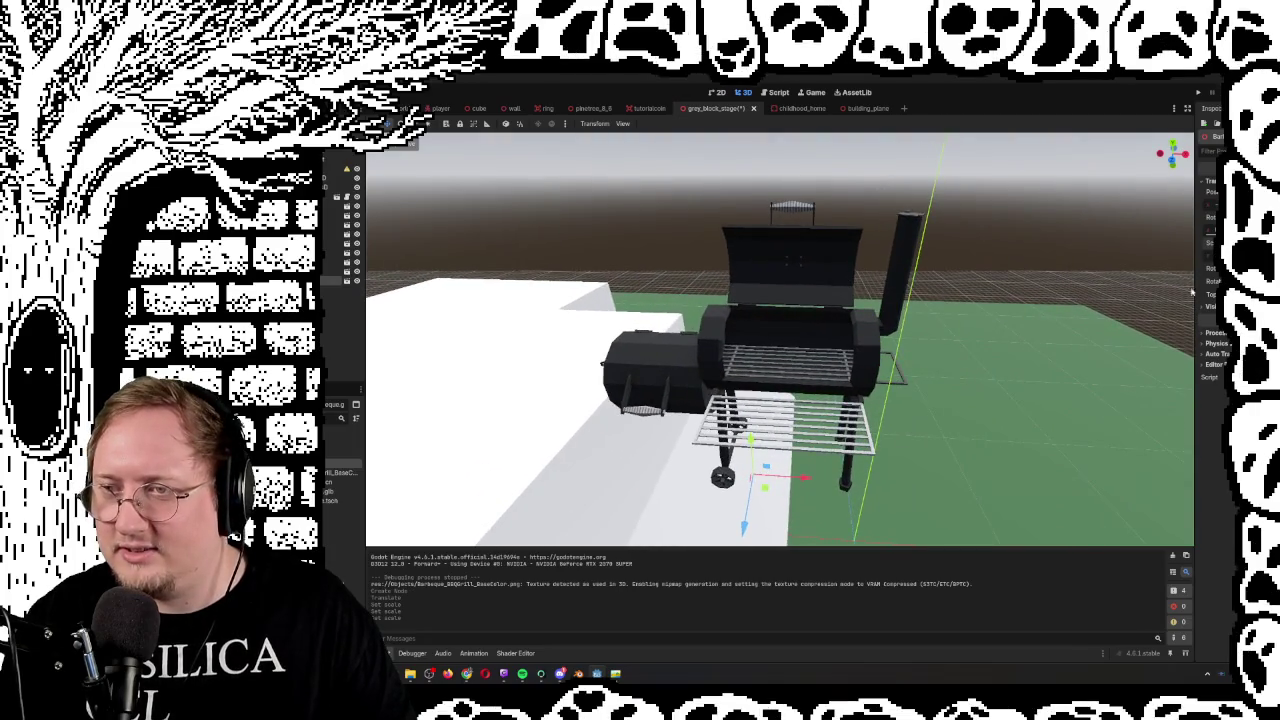
{"action": "key", "text": "Return"}
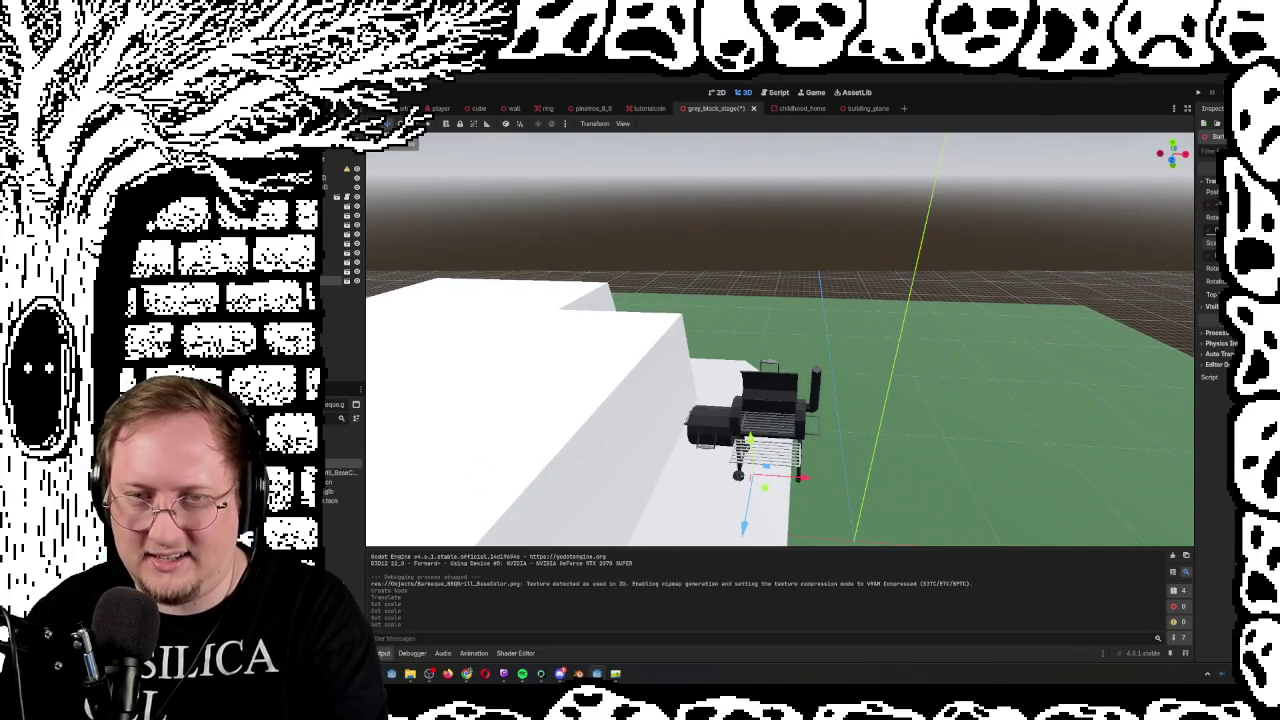
{"action": "left_click_drag", "start_coordinate": [895, 391], "coordinate": [660, 360]}
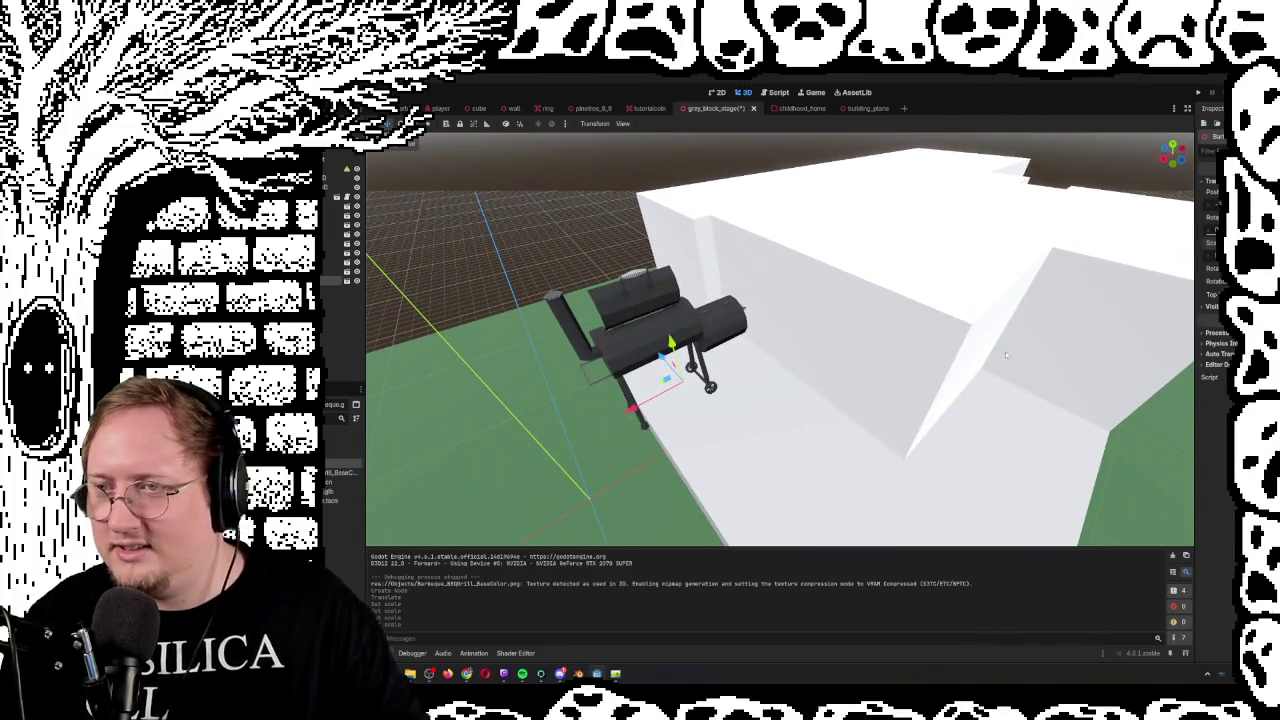
{"action": "key", "text": "Return"}
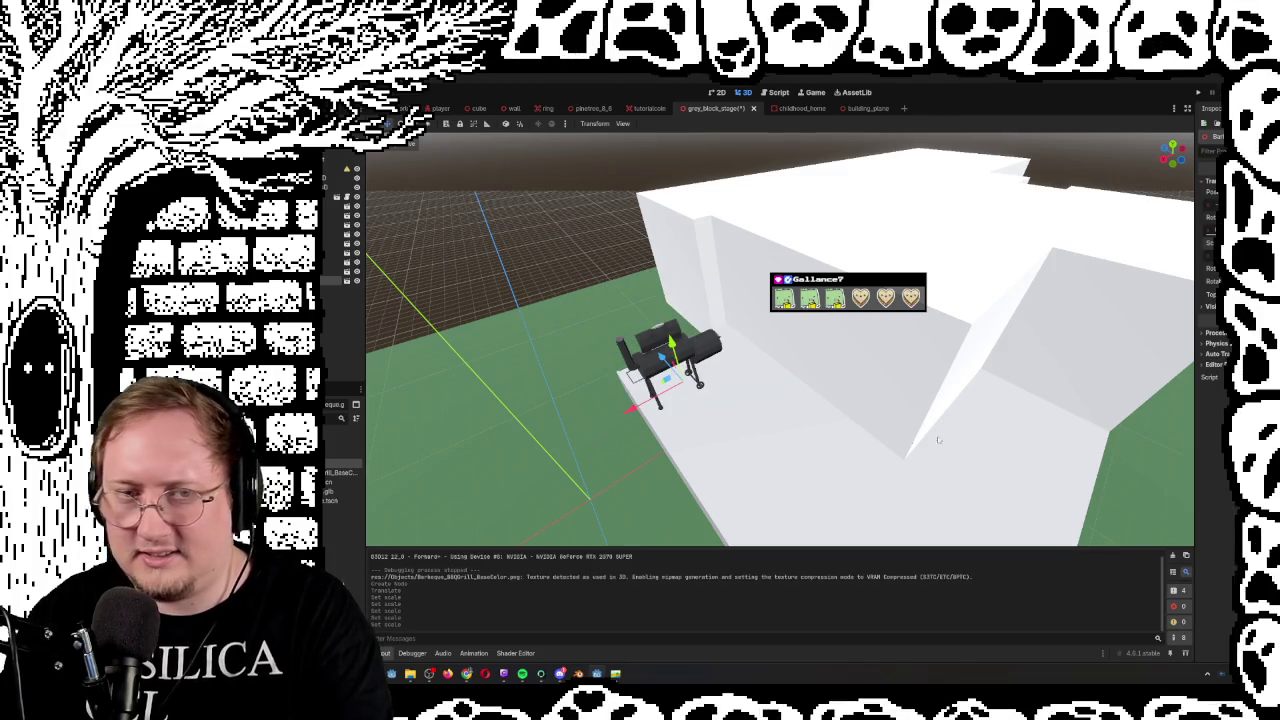
{"action": "scroll", "coordinate": [670, 360], "scroll_direction": "up", "scroll_amount": 5}
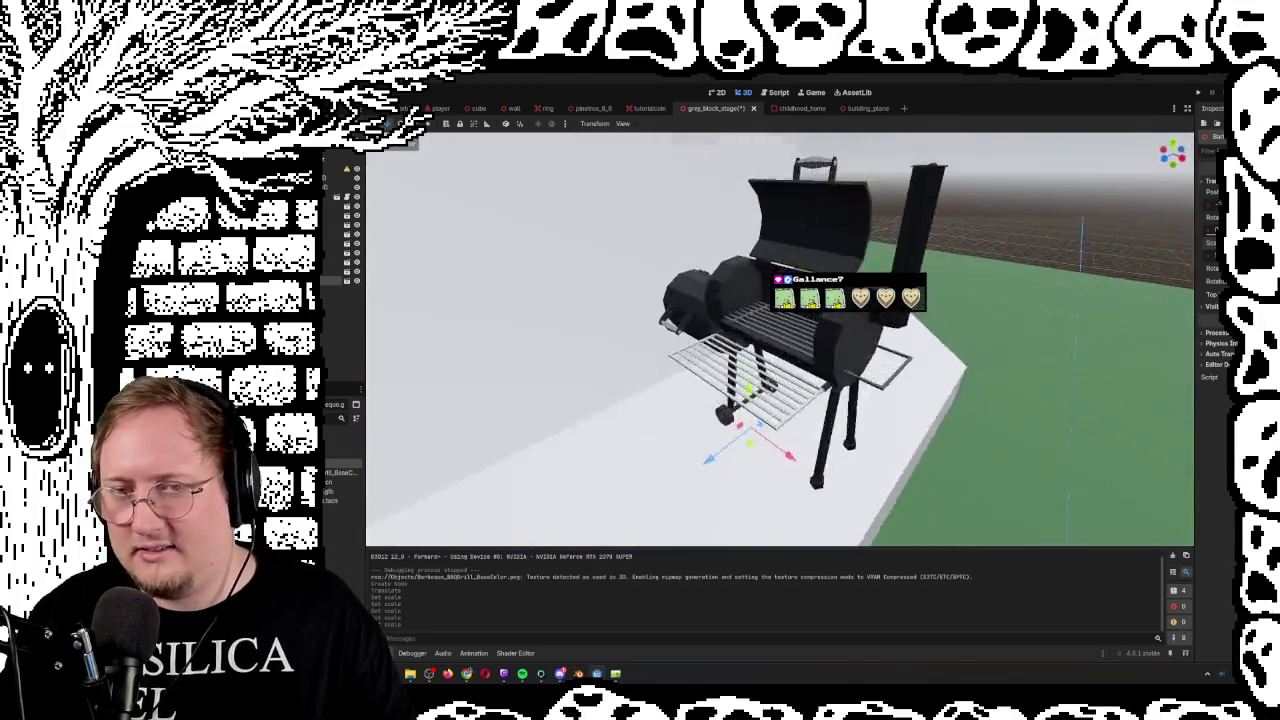
{"action": "scroll", "coordinate": [793, 467], "scroll_direction": "down", "scroll_amount": 3}
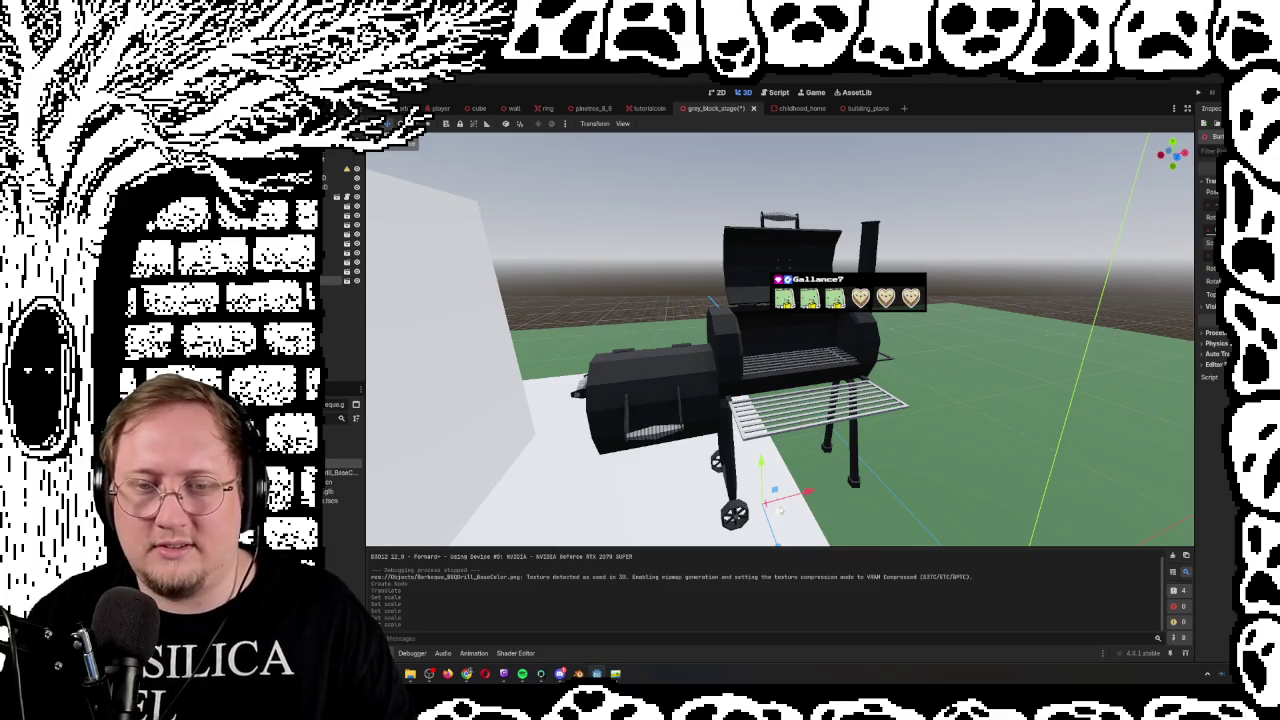
{"action": "mouse_move", "coordinate": [1008, 383]}
{"action": "left_mouse_down"}
{"action": "mouse_move", "coordinate": [900, 400]}
{"action": "mouse_move", "coordinate": [770, 390]}
{"action": "mouse_move", "coordinate": [926, 401]}
{"action": "left_mouse_up"}
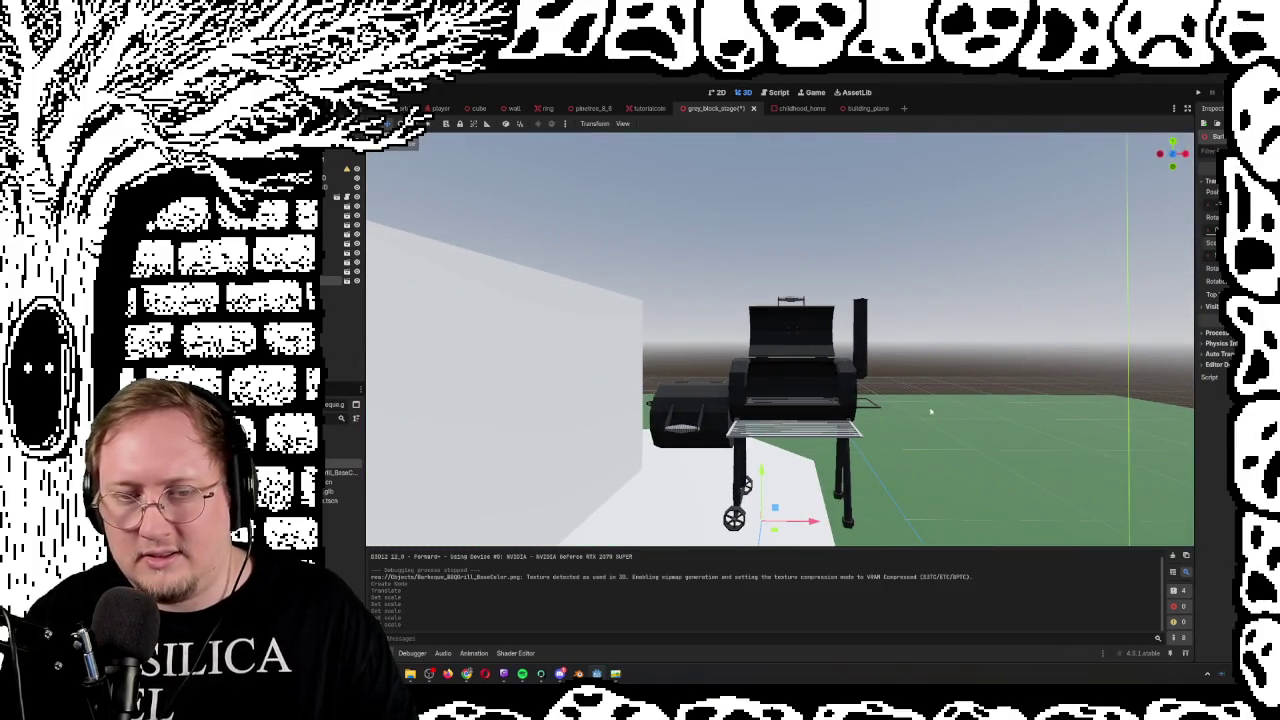
Stand the grill upright on the platform edge and lower it onto the surface
{"action": "key", "text": "e"}
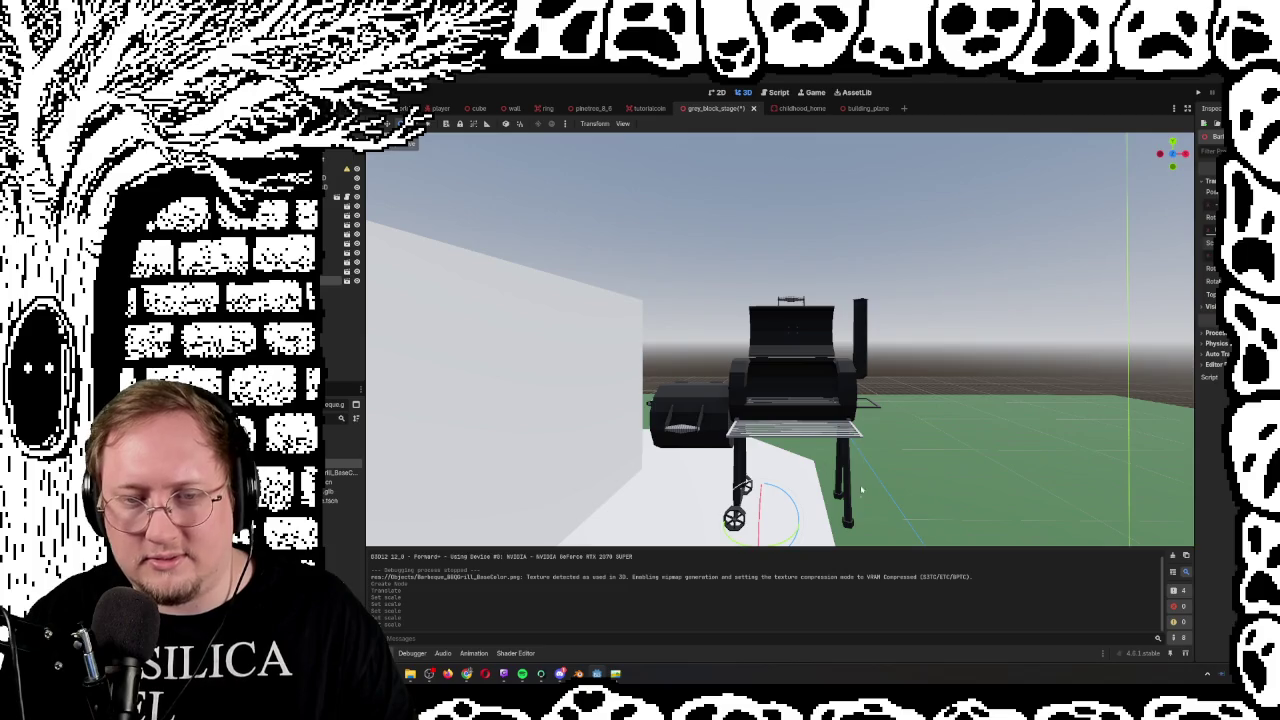
{"action": "left_click_drag", "start_coordinate": [861, 489], "coordinate": [764, 371]}
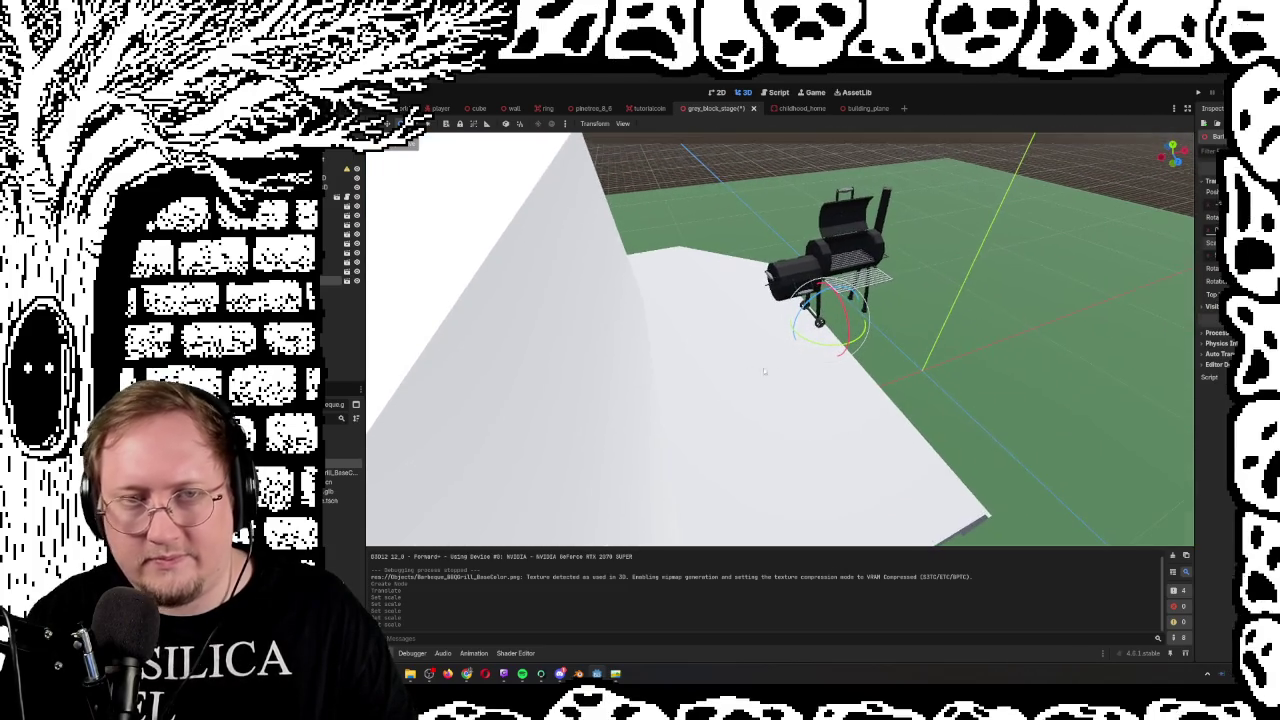
{"action": "key", "text": "q"}
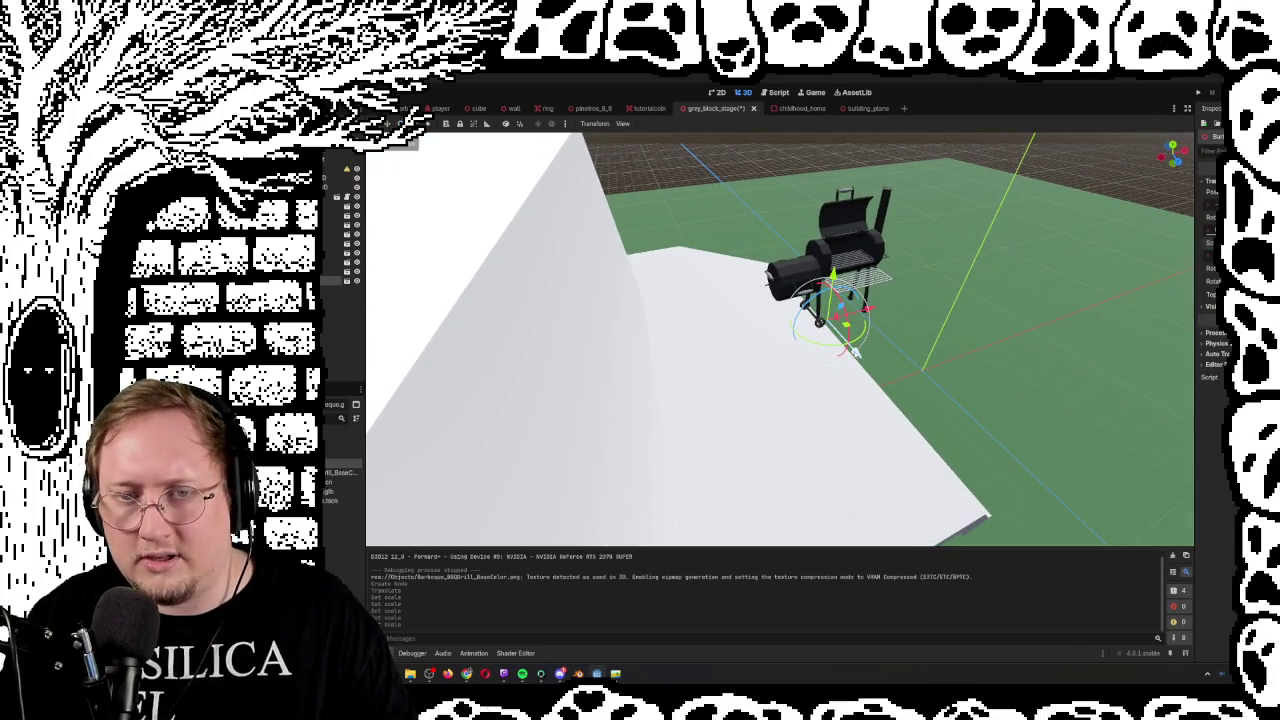
{"action": "mouse_move", "coordinate": [855, 351]}
{"action": "left_mouse_down"}
{"action": "mouse_move", "coordinate": [855, 290]}
{"action": "mouse_move", "coordinate": [809, 332]}
{"action": "mouse_move", "coordinate": [809, 354]}
{"action": "left_mouse_up"}
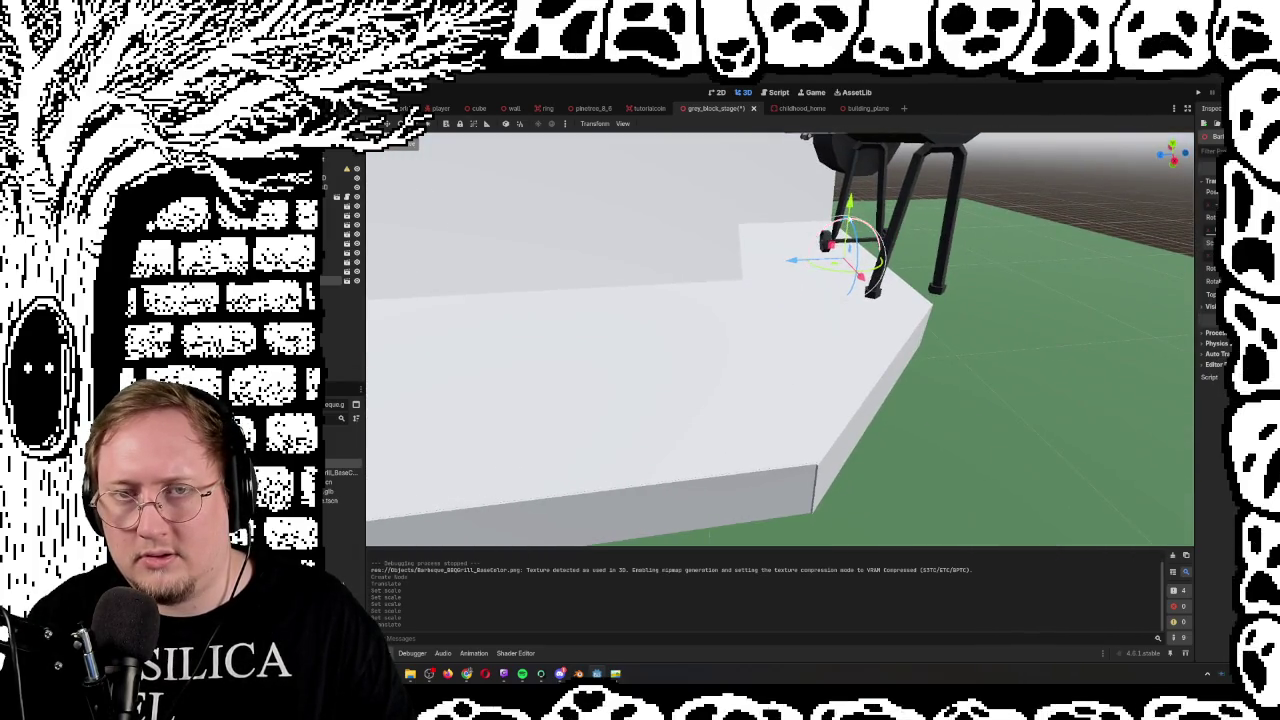
{"action": "mouse_move", "coordinate": [850, 265]}
{"action": "left_mouse_down"}
{"action": "mouse_move", "coordinate": [806, 371]}
{"action": "mouse_move", "coordinate": [820, 395]}
{"action": "left_mouse_up"}
{"action": "scroll", "coordinate": [780, 340], "scroll_direction": "up", "scroll_amount": 5}
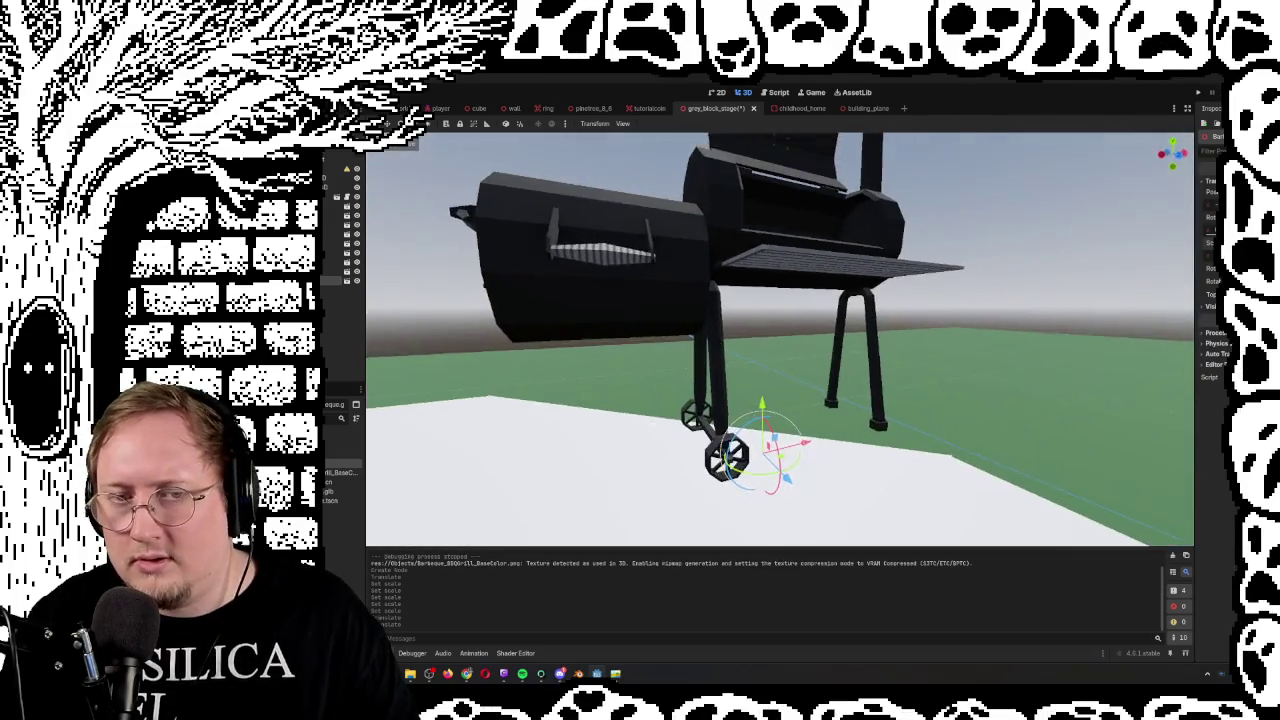
{"action": "mouse_move", "coordinate": [780, 340]}
{"action": "left_mouse_down"}
{"action": "mouse_move", "coordinate": [780, 400]}
{"action": "mouse_move", "coordinate": [780, 345]}
{"action": "mouse_move", "coordinate": [829, 370]}
{"action": "left_mouse_up"}
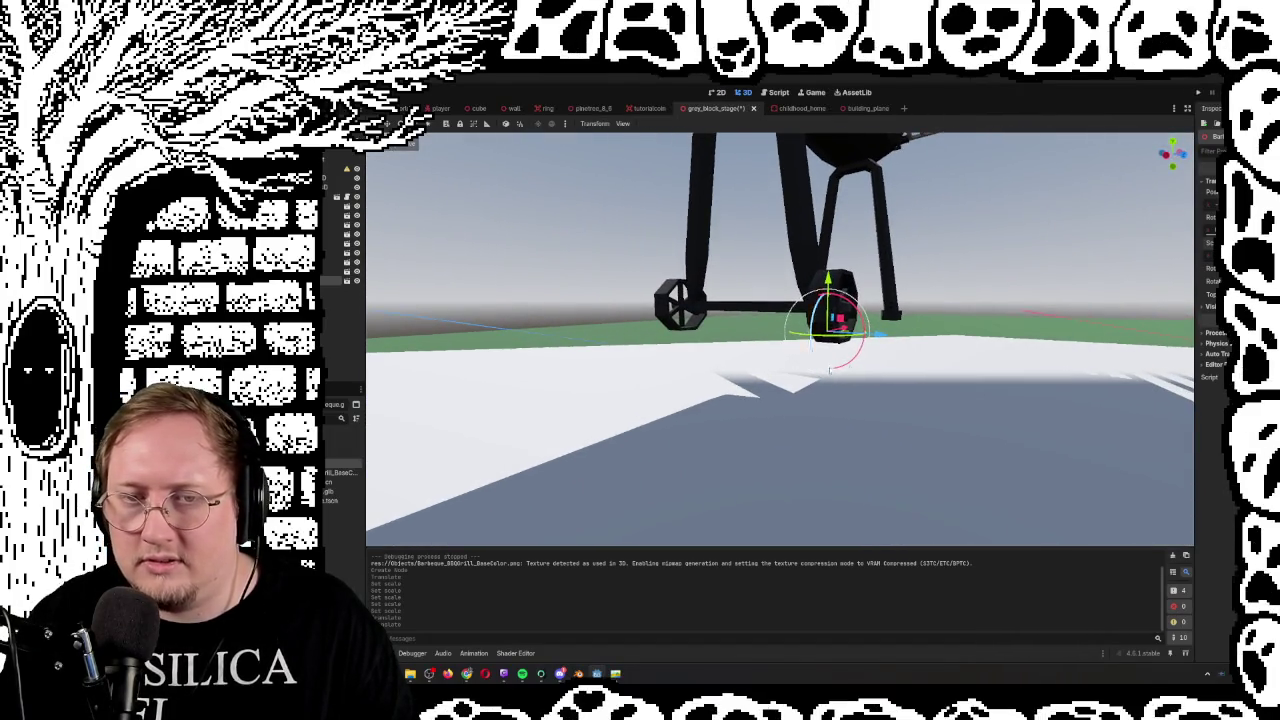
{"action": "mouse_move", "coordinate": [829, 278]}
{"action": "left_mouse_down"}
{"action": "mouse_move", "coordinate": [829, 340]}
{"action": "mouse_move", "coordinate": [800, 360]}
{"action": "mouse_move", "coordinate": [760, 360]}
{"action": "mouse_move", "coordinate": [740, 400]}
{"action": "mouse_move", "coordinate": [640, 320]}
{"action": "mouse_move", "coordinate": [580, 292]}
{"action": "left_mouse_up"}
Turn the grill about 90 degrees and slide it sideways to its final spot
{"action": "key", "text": "s"}
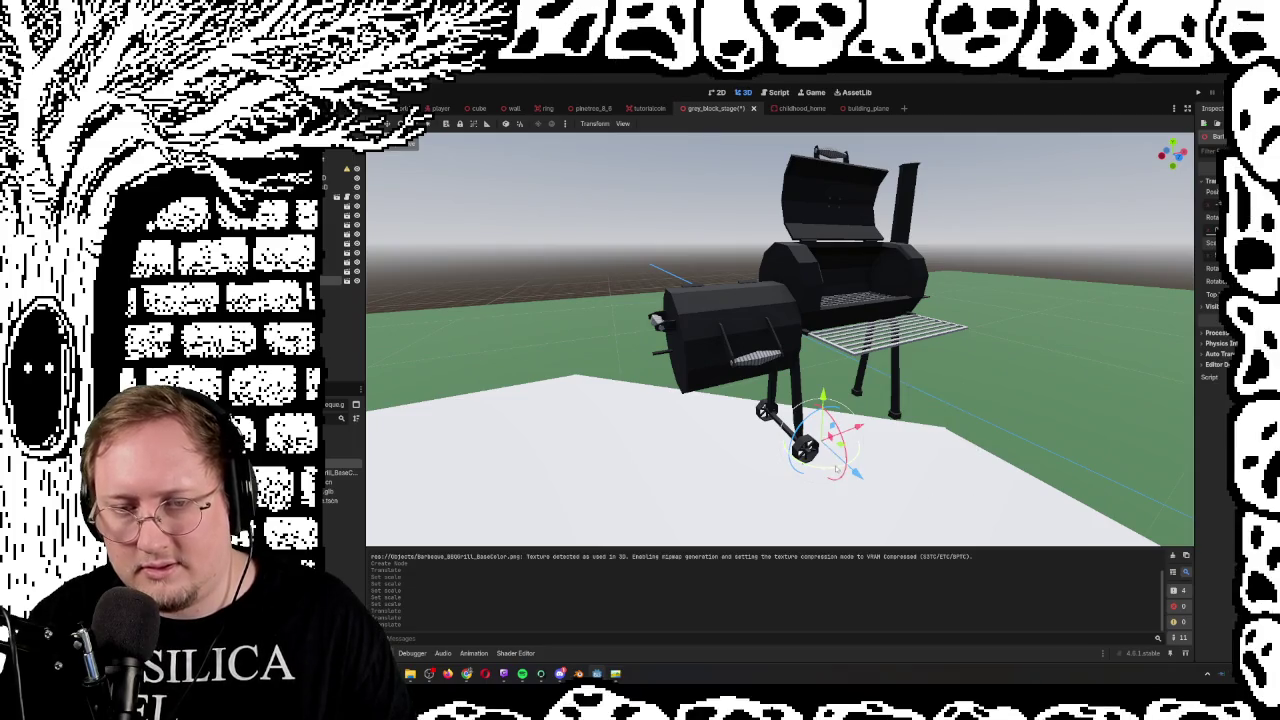
{"action": "left_click_drag", "start_coordinate": [830, 470], "coordinate": [807, 474]}
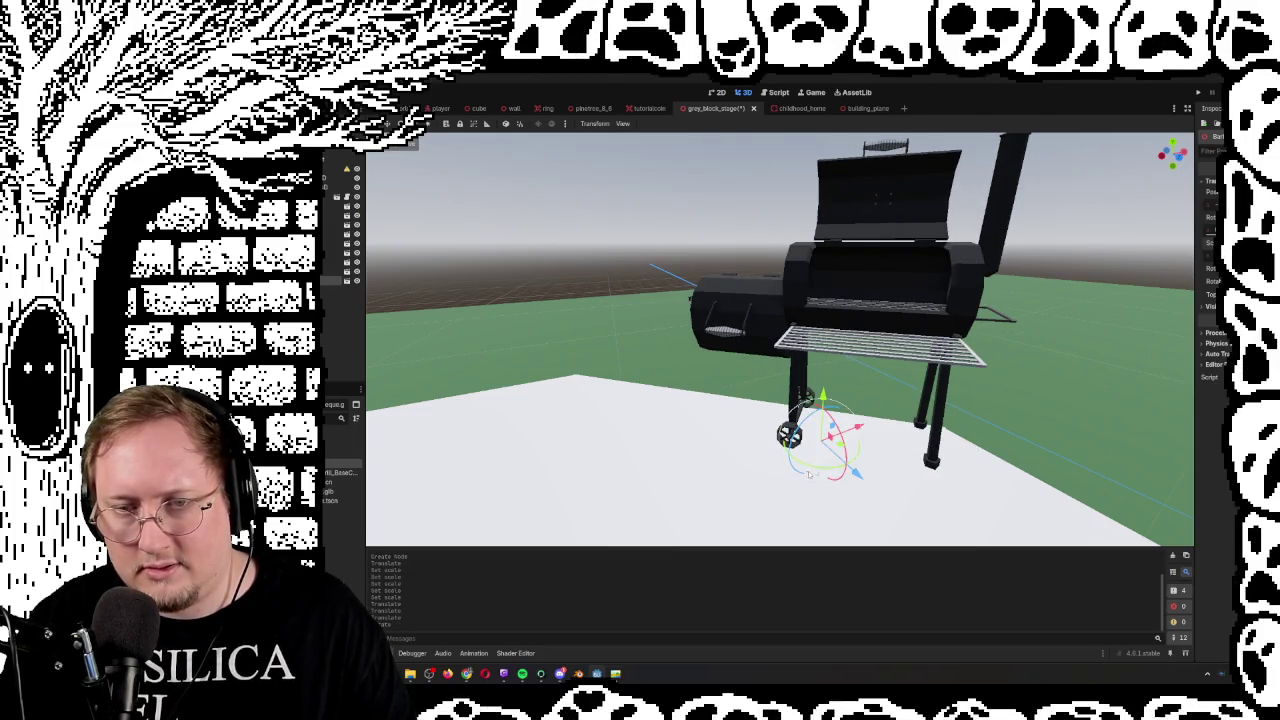
{"action": "key", "text": "g"}
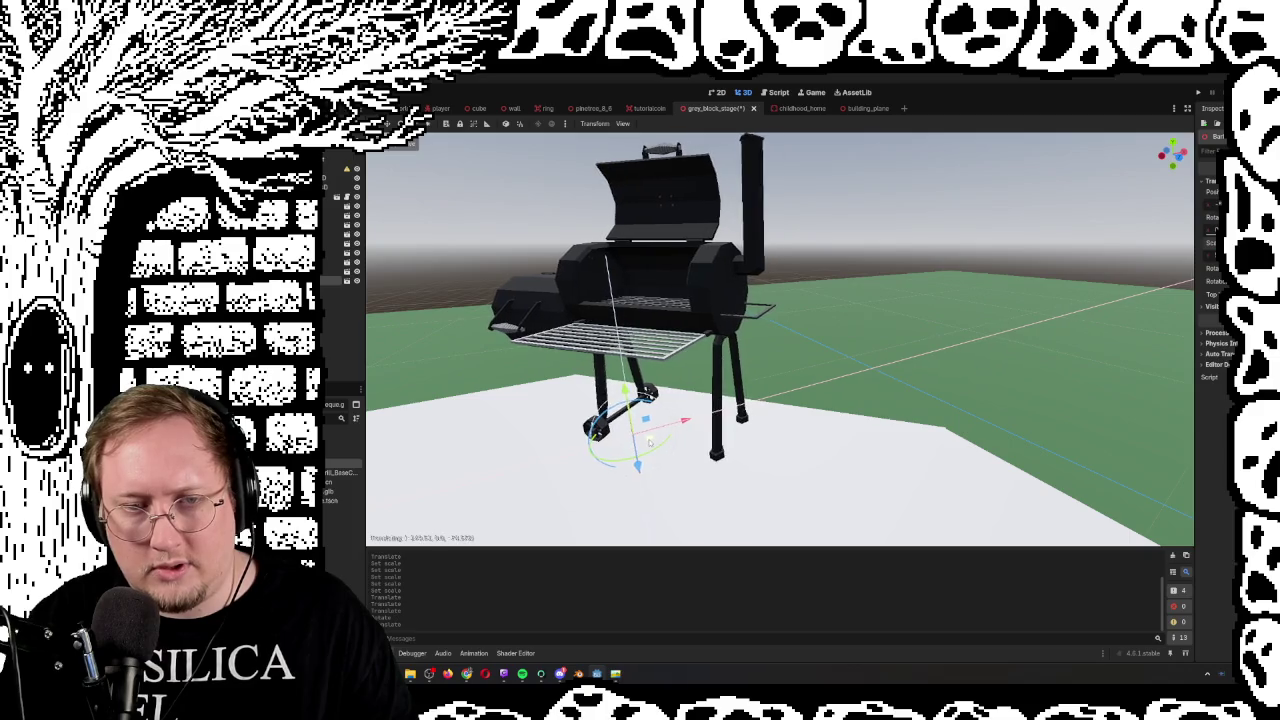
{"action": "left_click", "coordinate": [628, 455]}
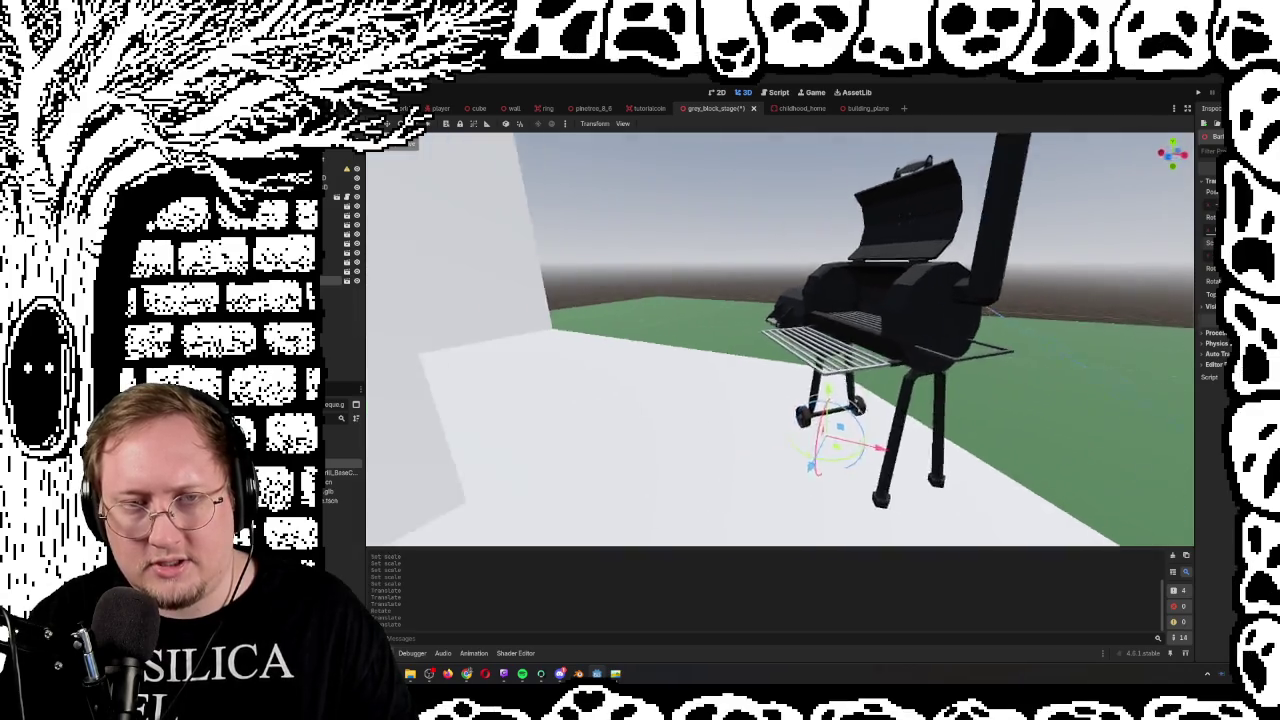
{"action": "key", "text": "s"}
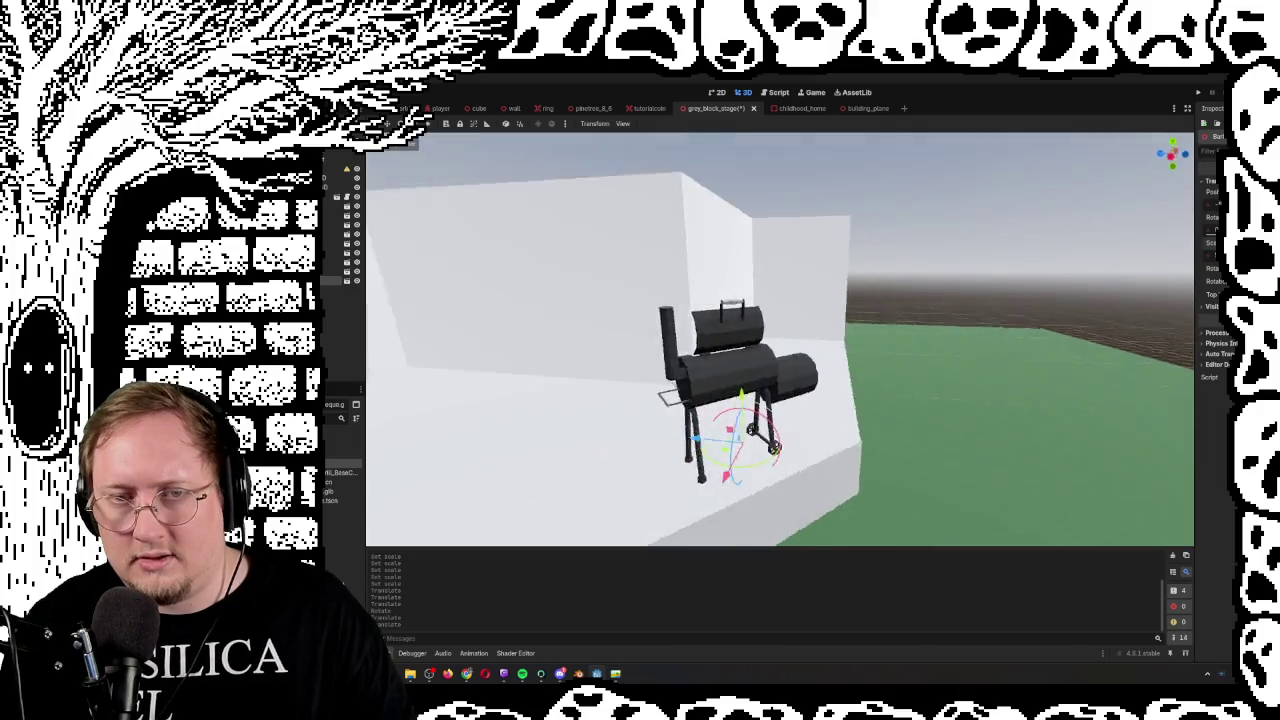
{"action": "key", "text": "a"}
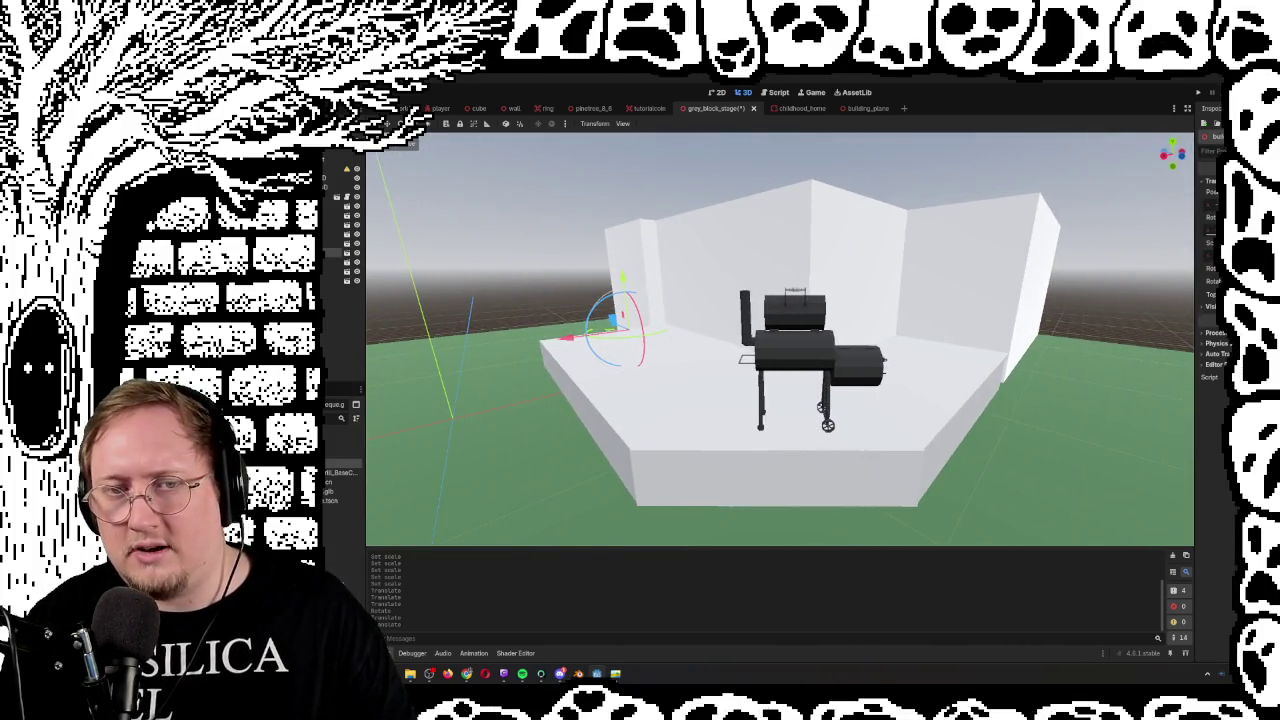
{"action": "key", "text": "d"}
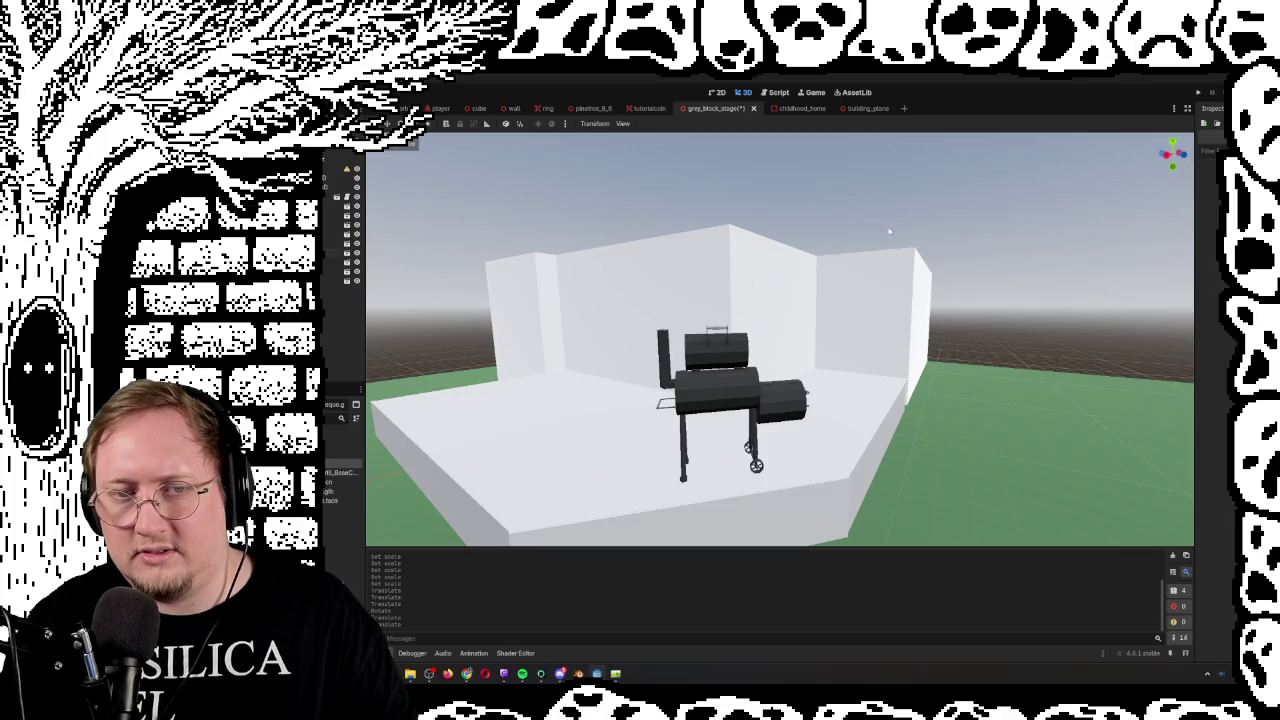
{"action": "key", "text": "a"}
{"action": "key", "text": "w"}
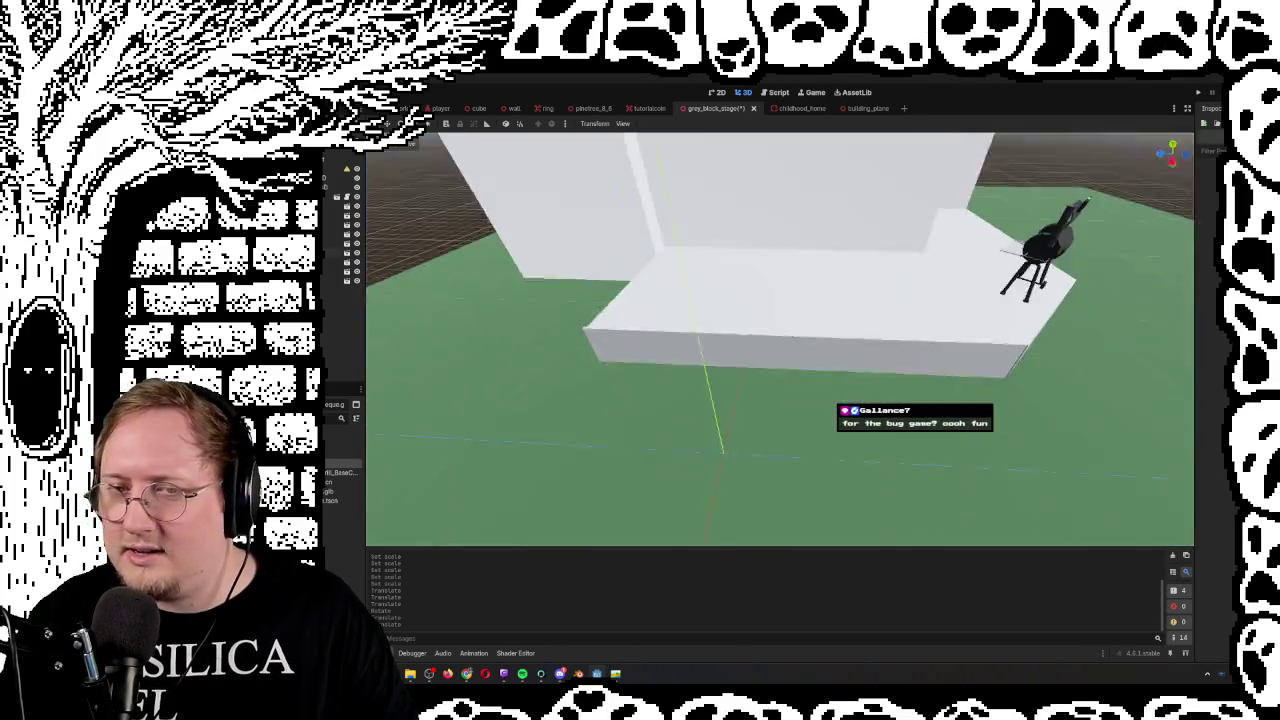
{"action": "key", "text": "s"}
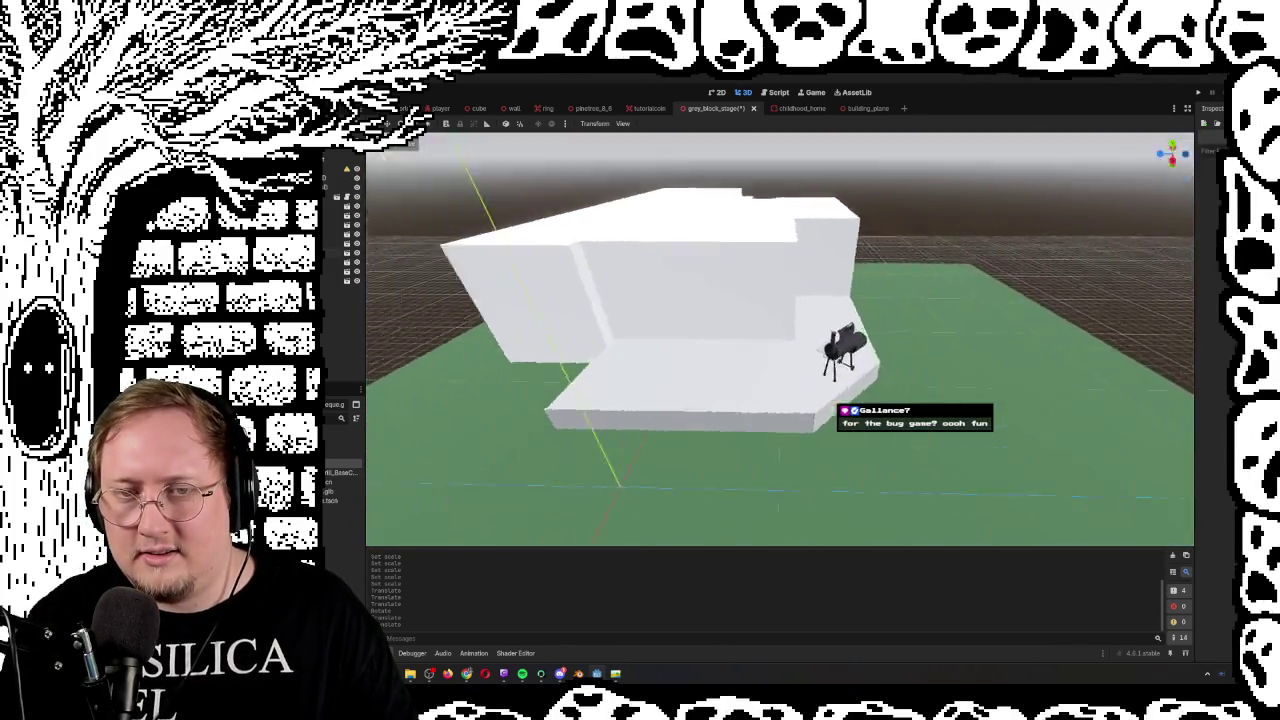
{"action": "key", "text": "w"}
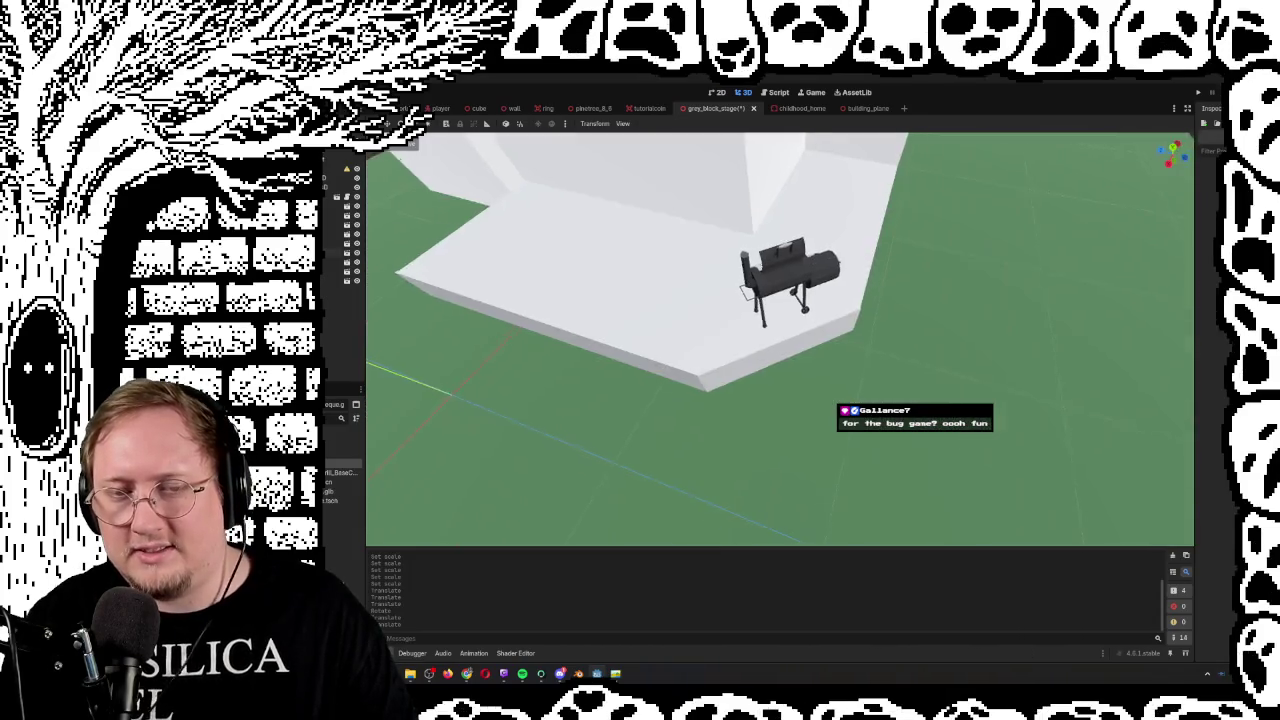
{"action": "key", "text": "w"}
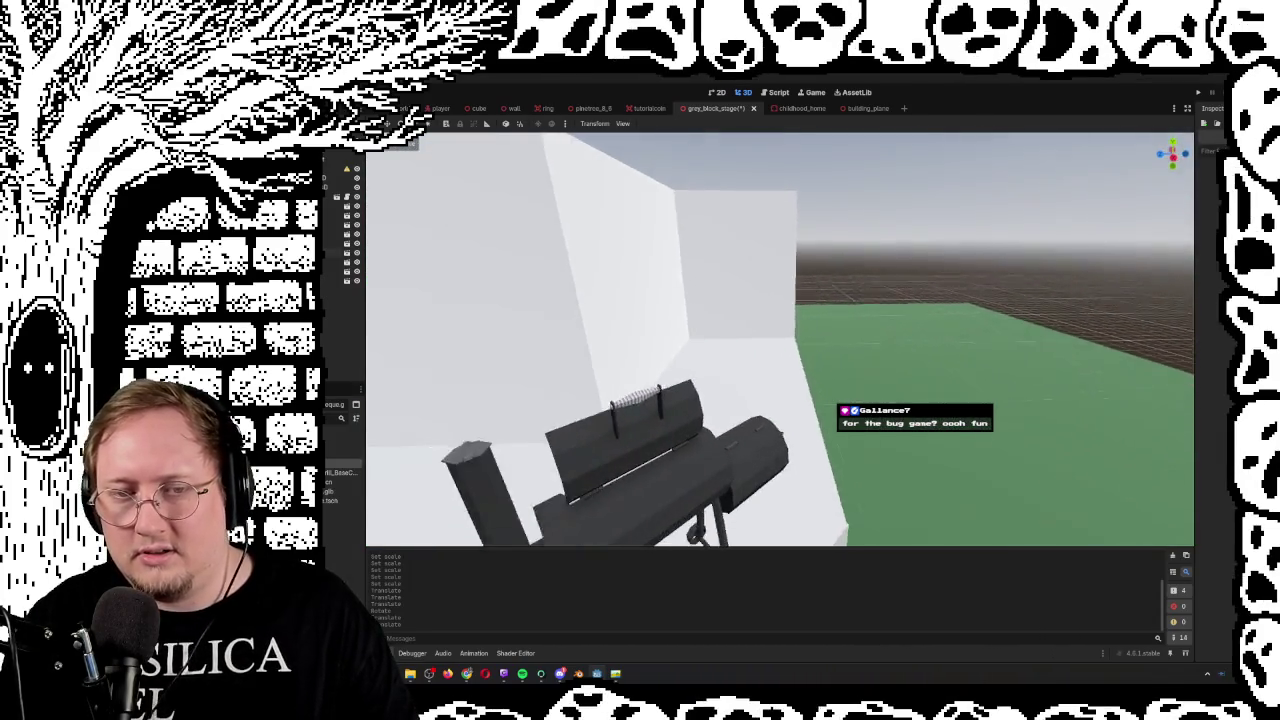
{"action": "key", "text": "s"}
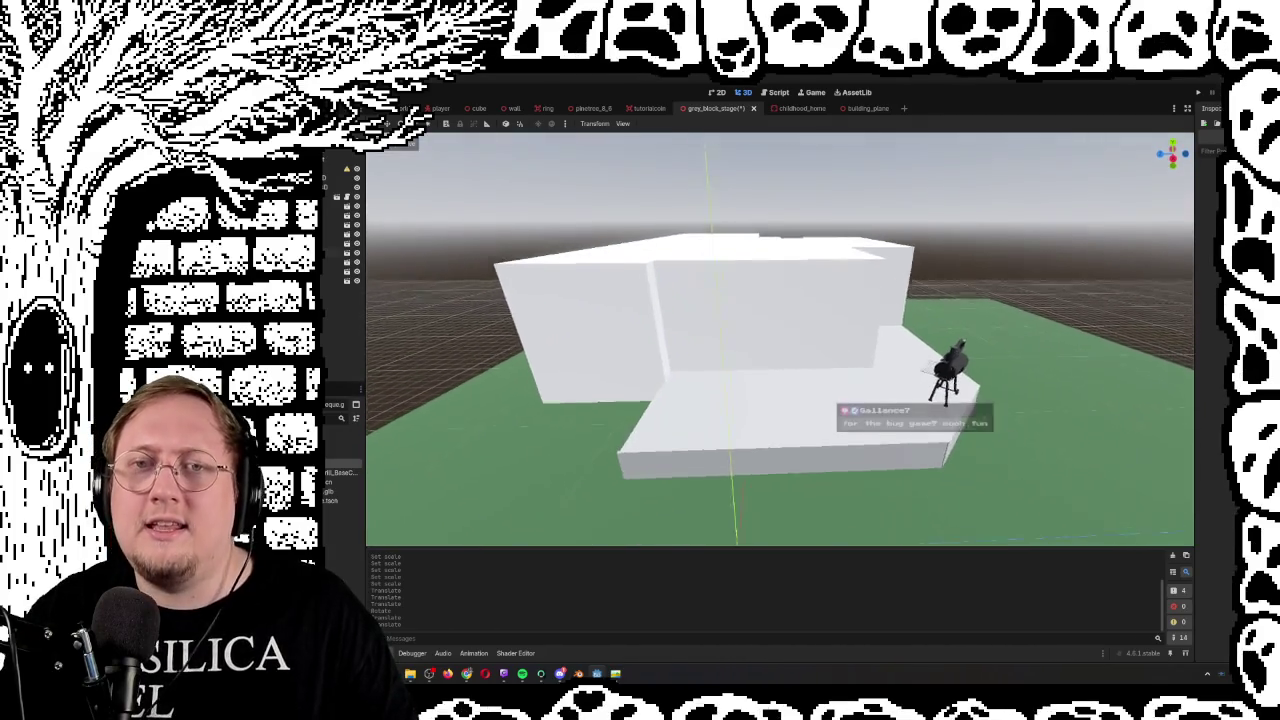
{"action": "key", "text": "s"}
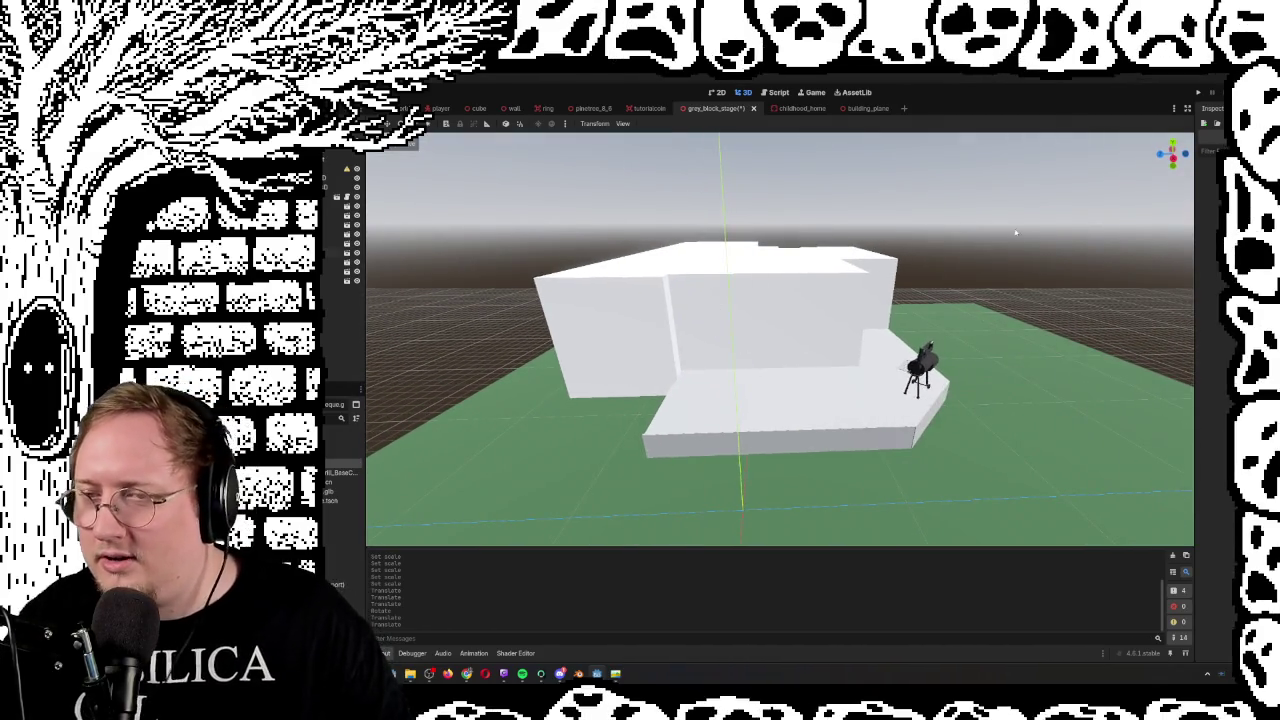
{"action": "key", "text": "w"}
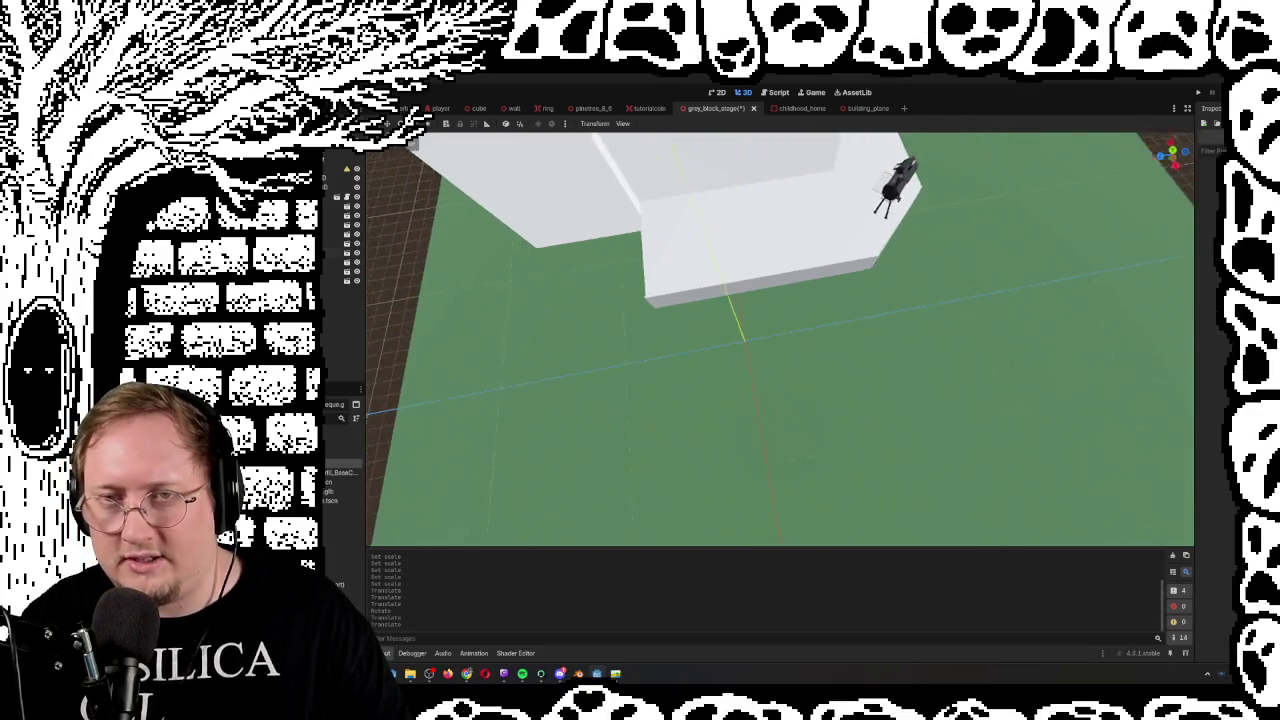
{"action": "key", "text": "s"}
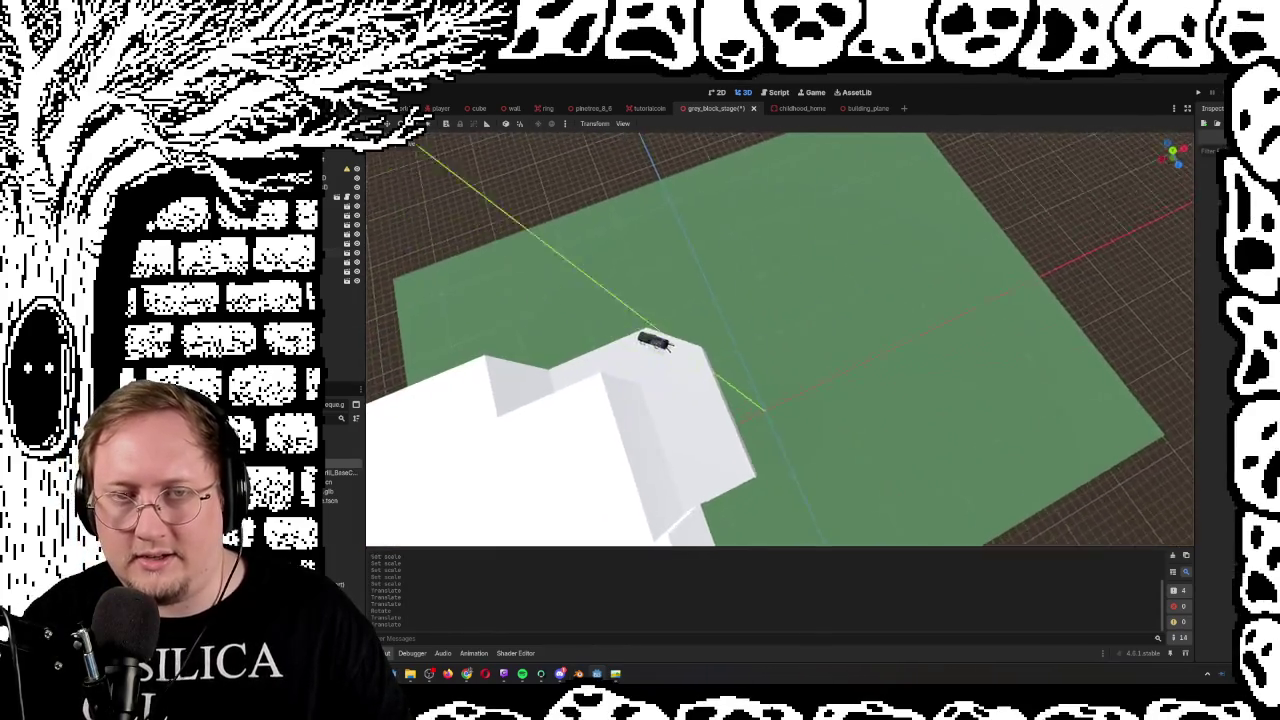
{"action": "key", "text": "w"}
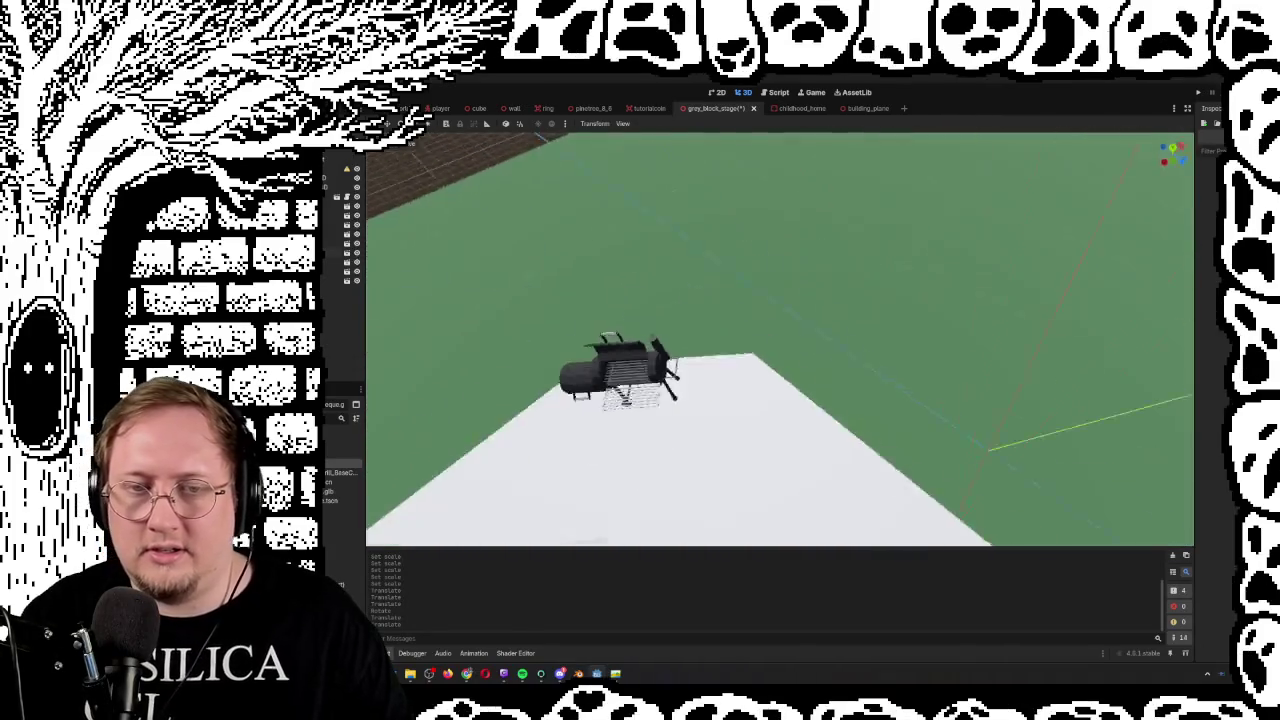
{"action": "key", "text": "w"}
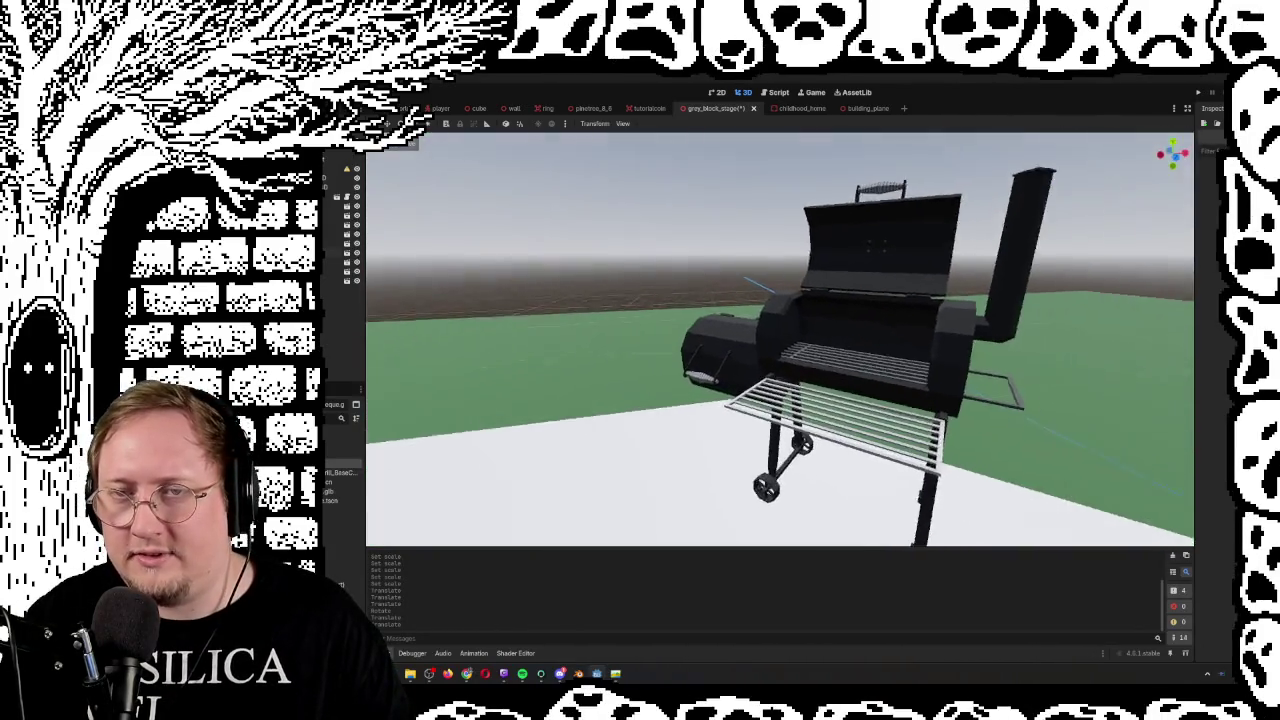
{"action": "key", "text": "d"}
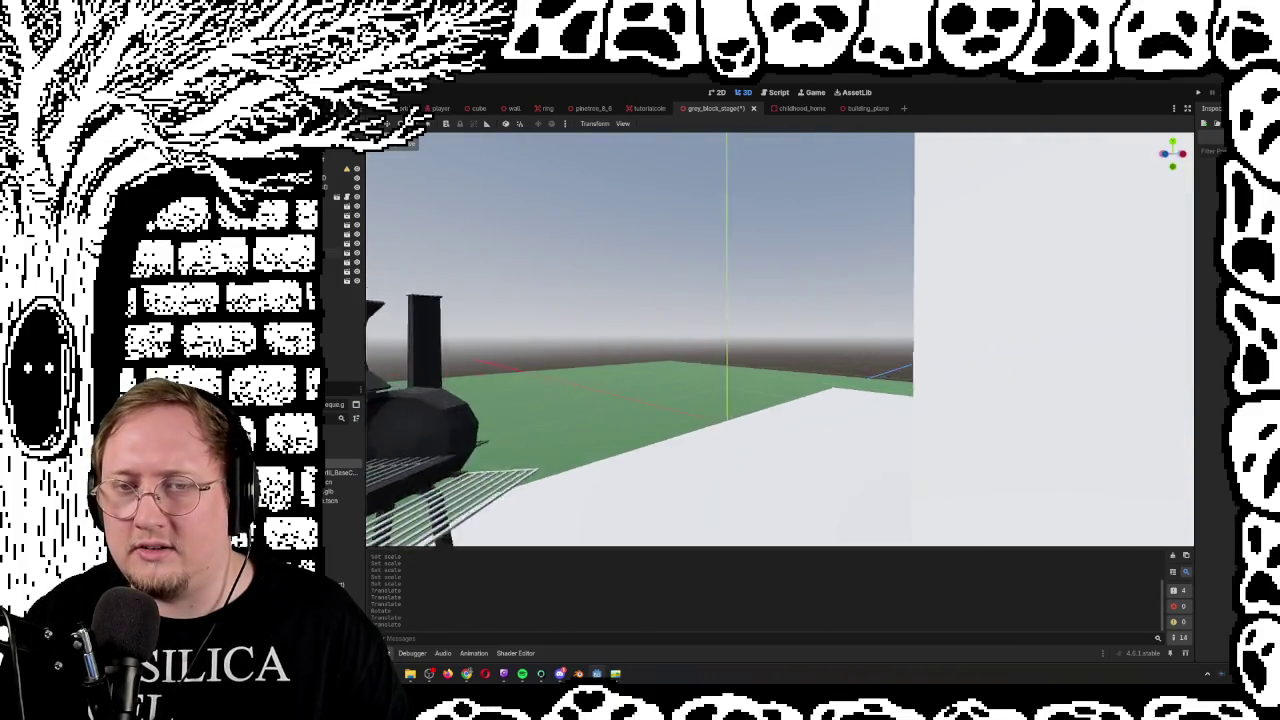
{"action": "key", "text": "s"}
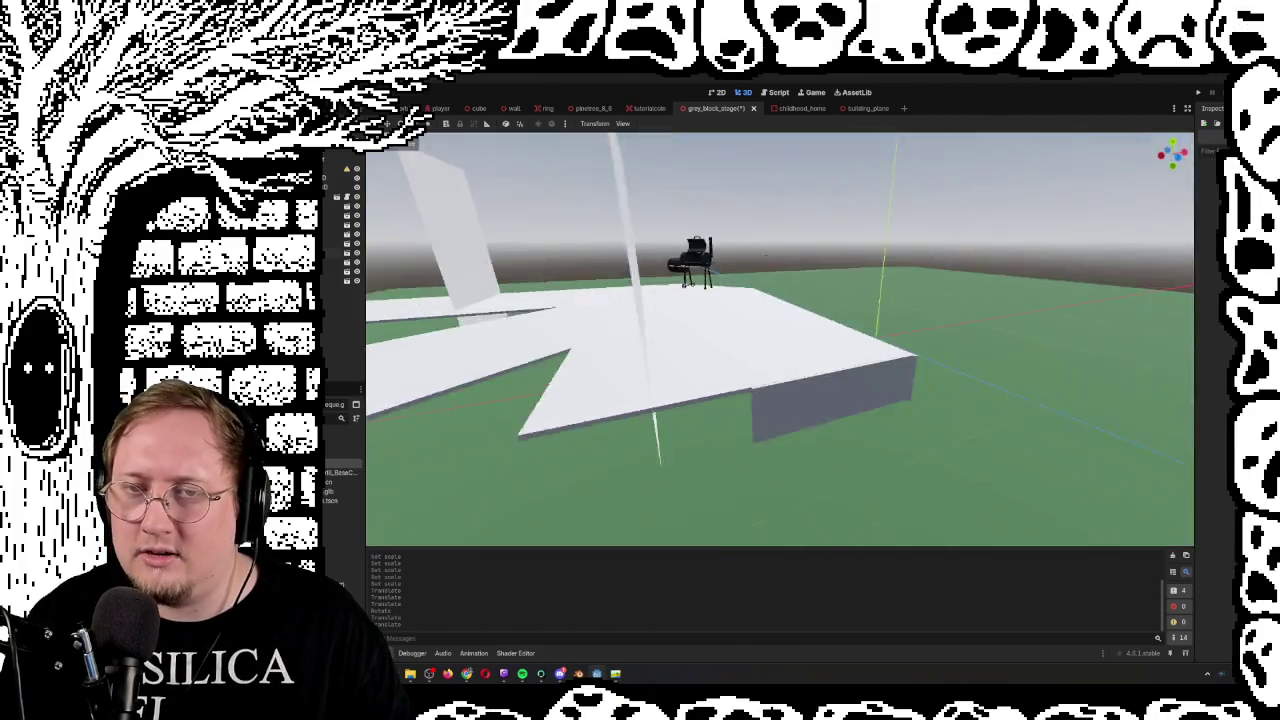
{"action": "key", "text": "w"}
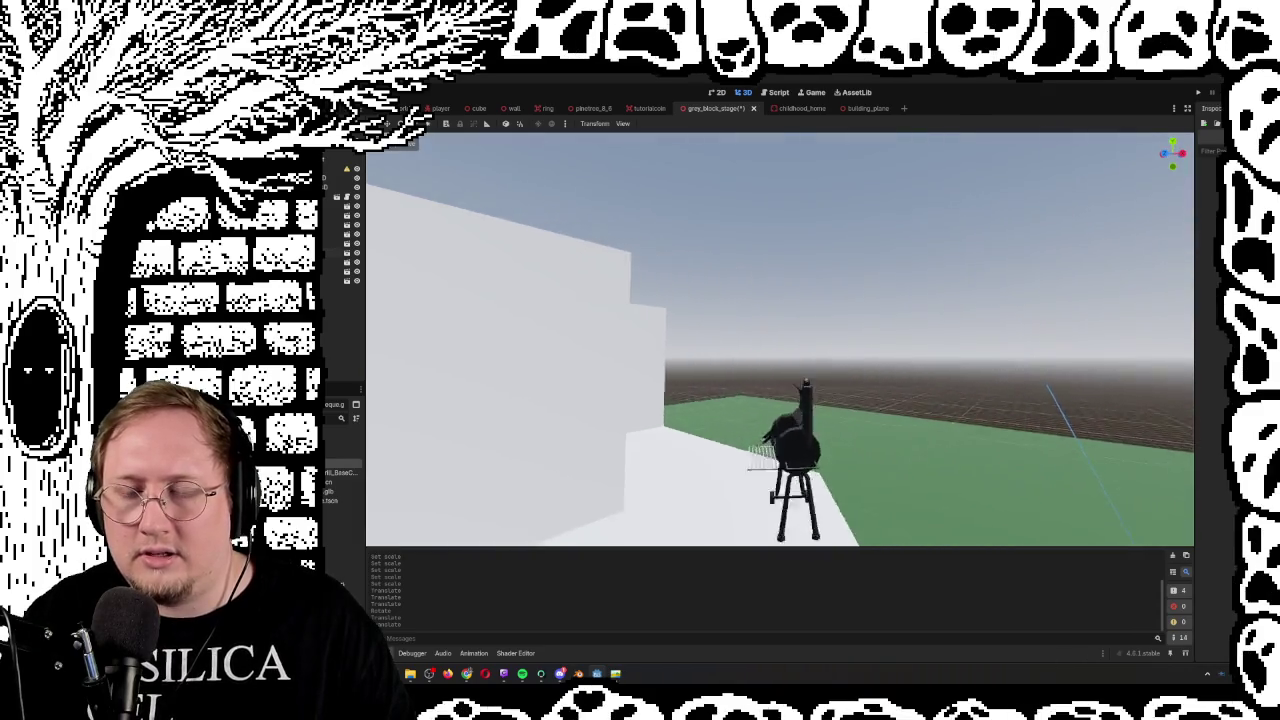
{"action": "key", "text": "d"}
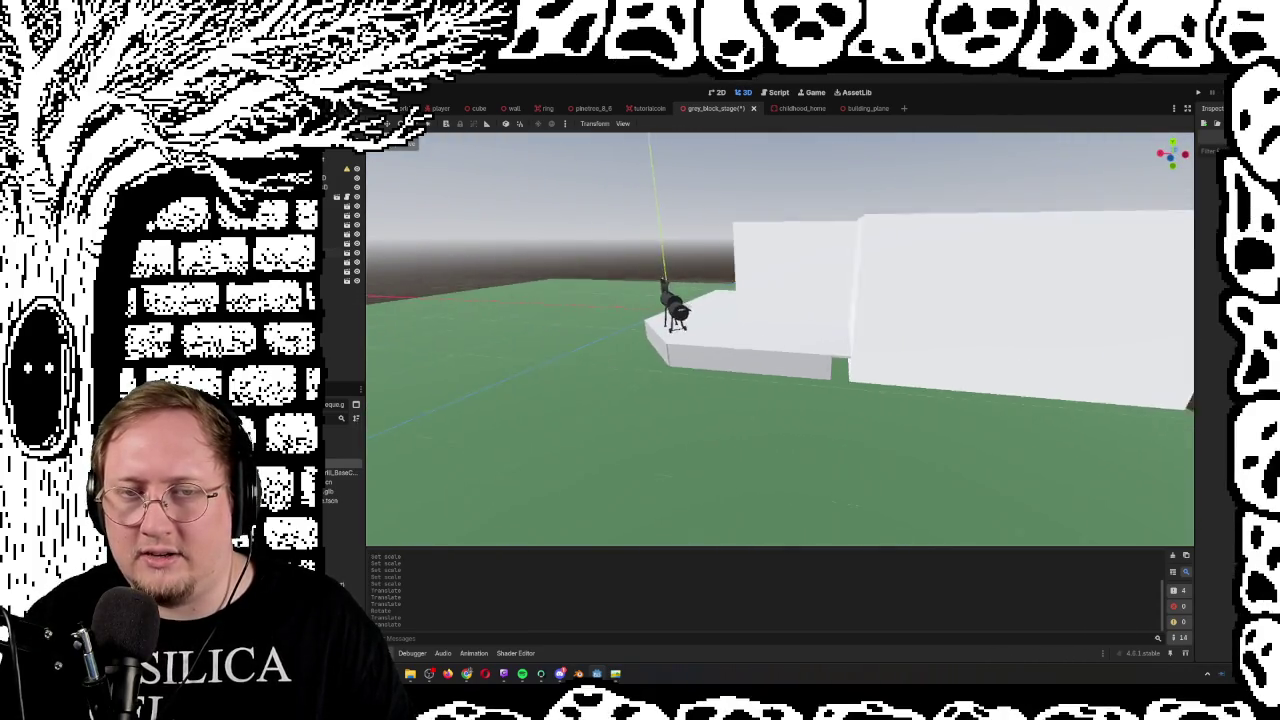
{"action": "key", "text": "w"}
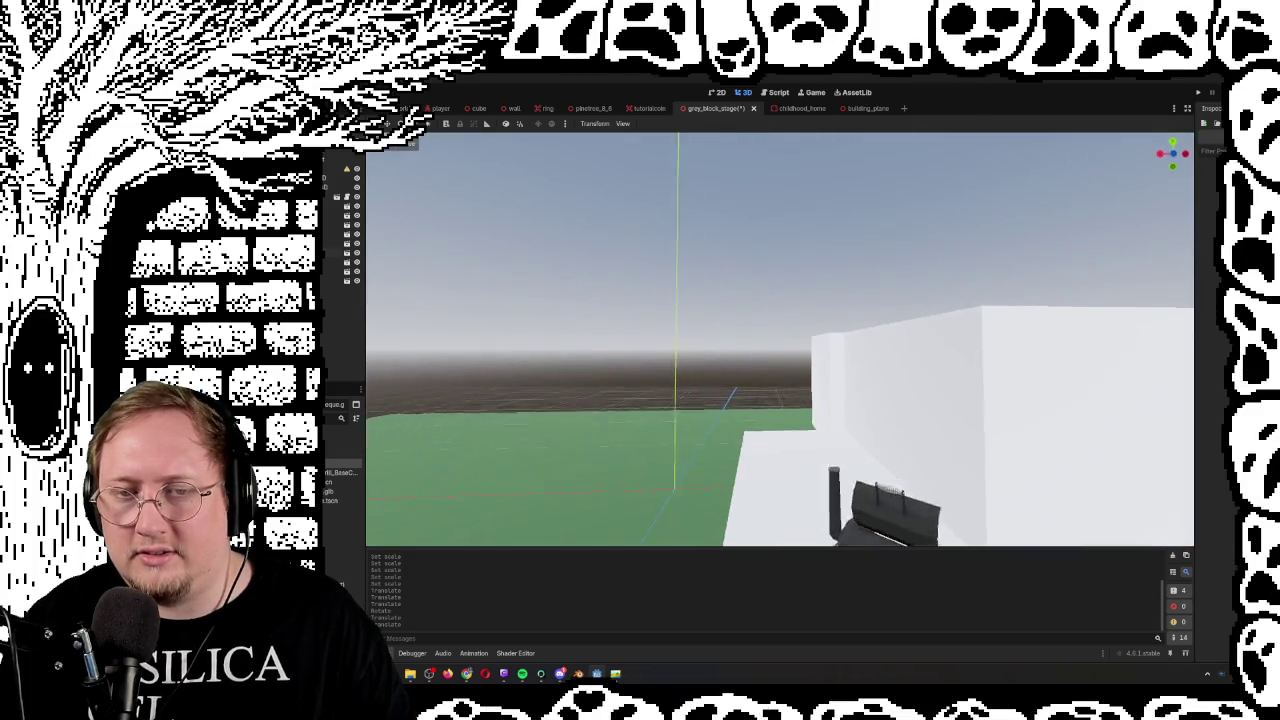
{"action": "key", "text": "s"}
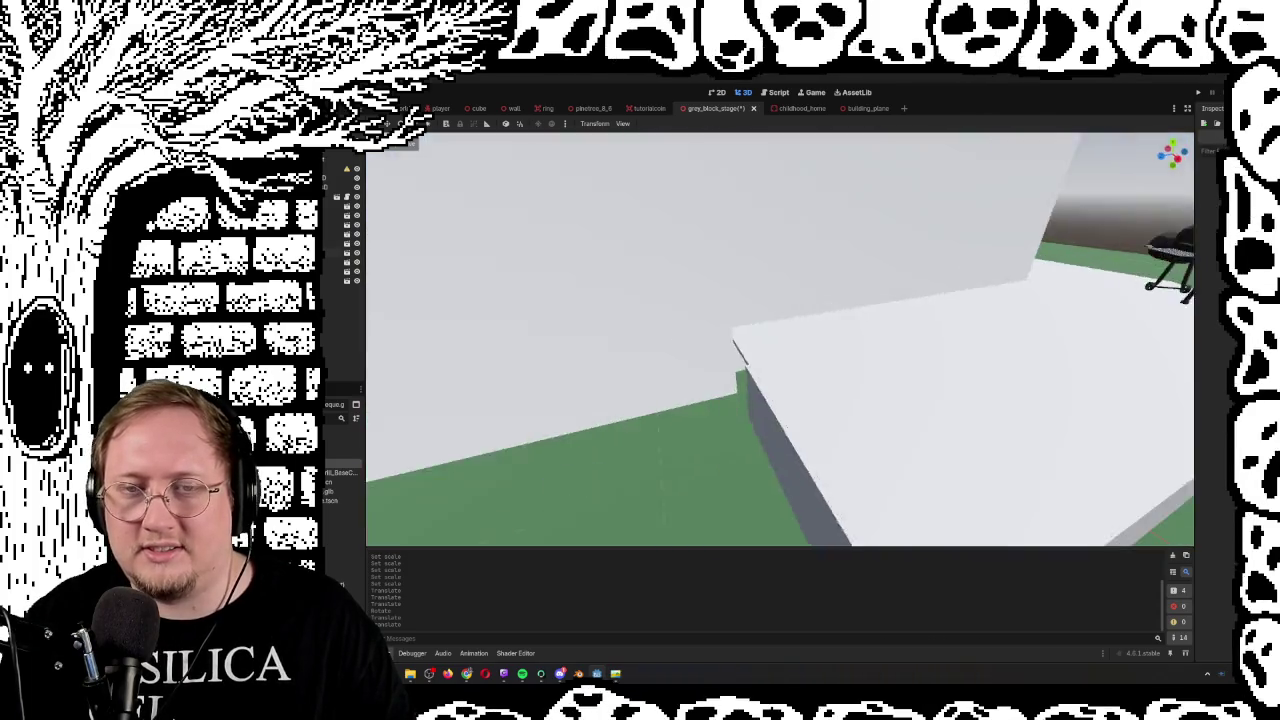
{"action": "key", "text": "a"}
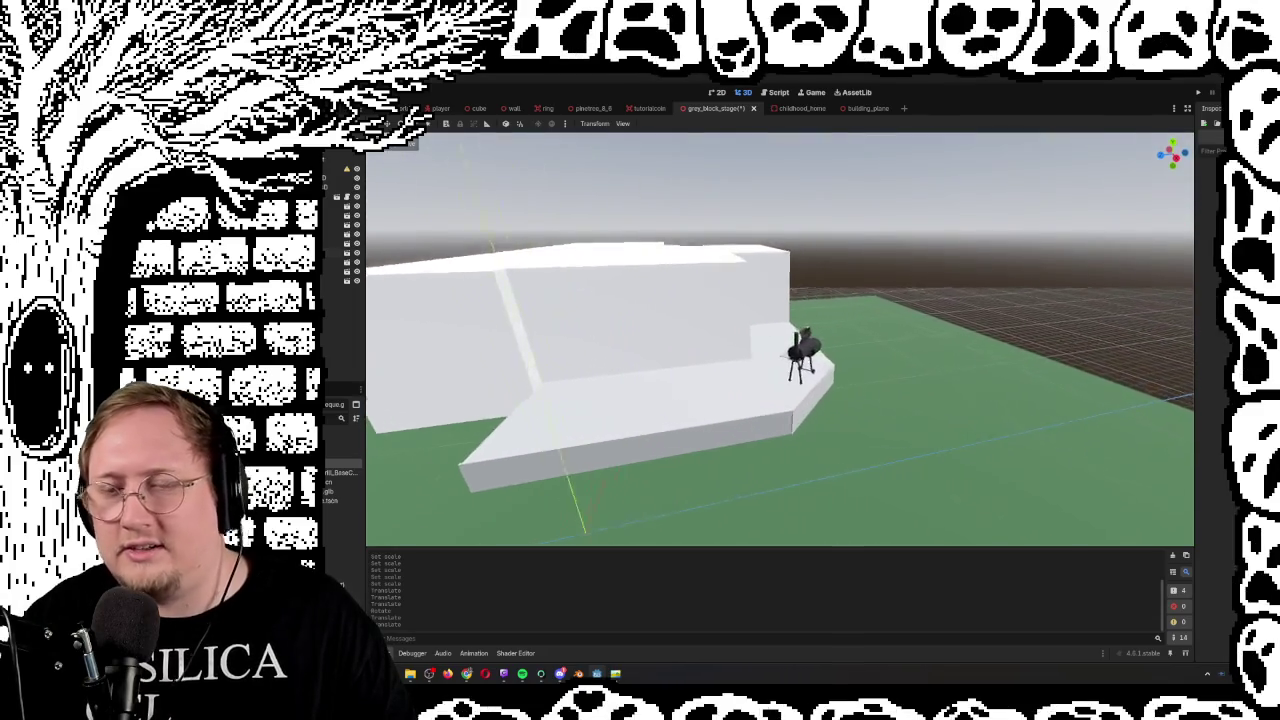
{"action": "key", "text": "w"}
{"action": "key", "text": "s"}
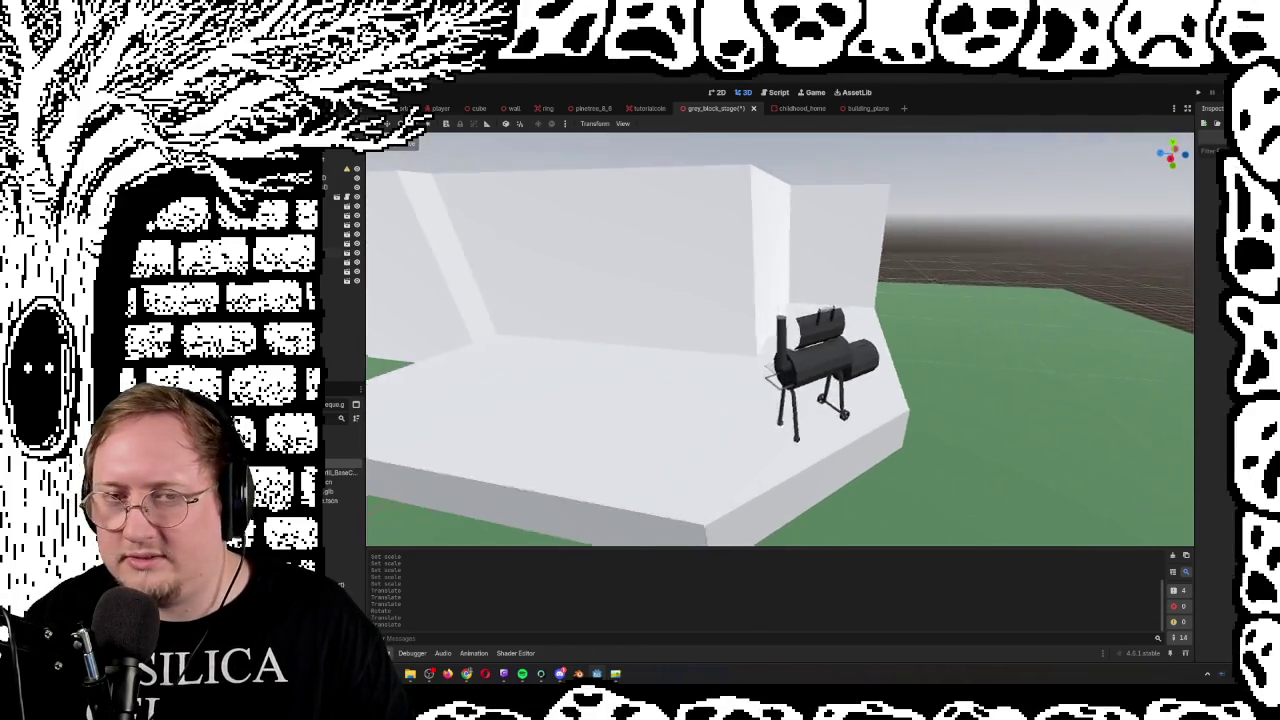
{"action": "key", "text": "s"}
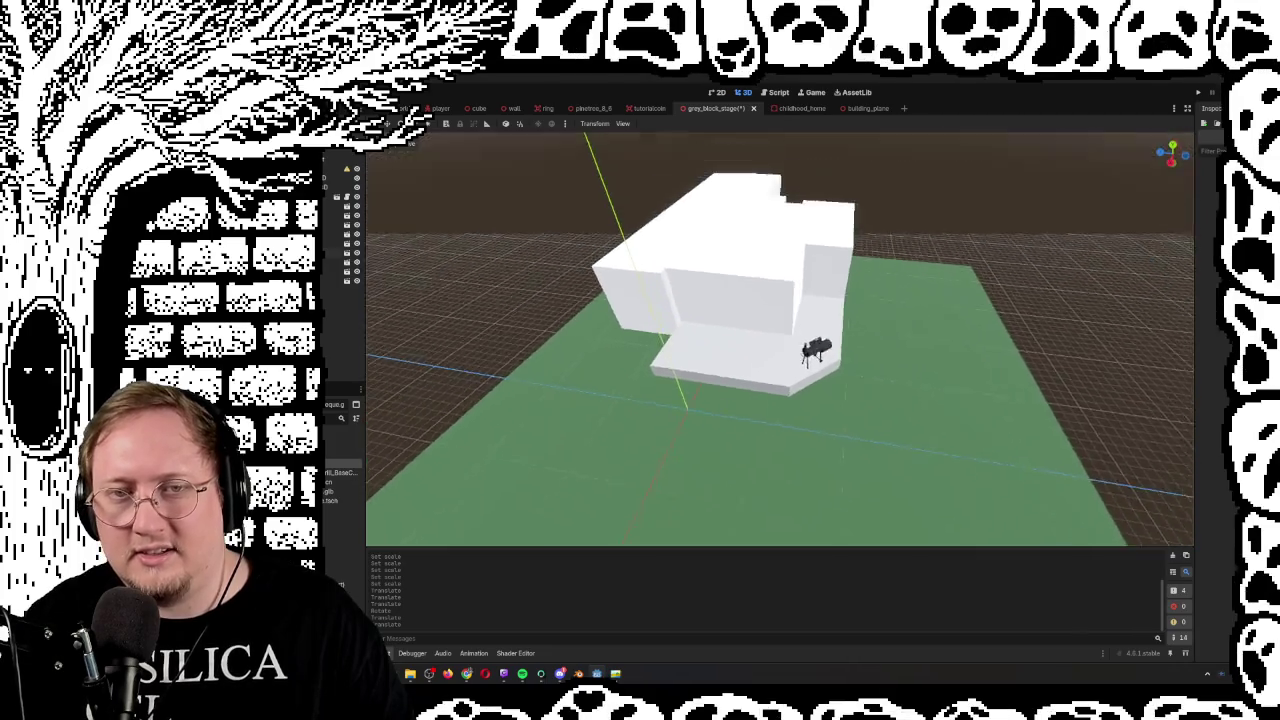
{"action": "key", "text": "w"}
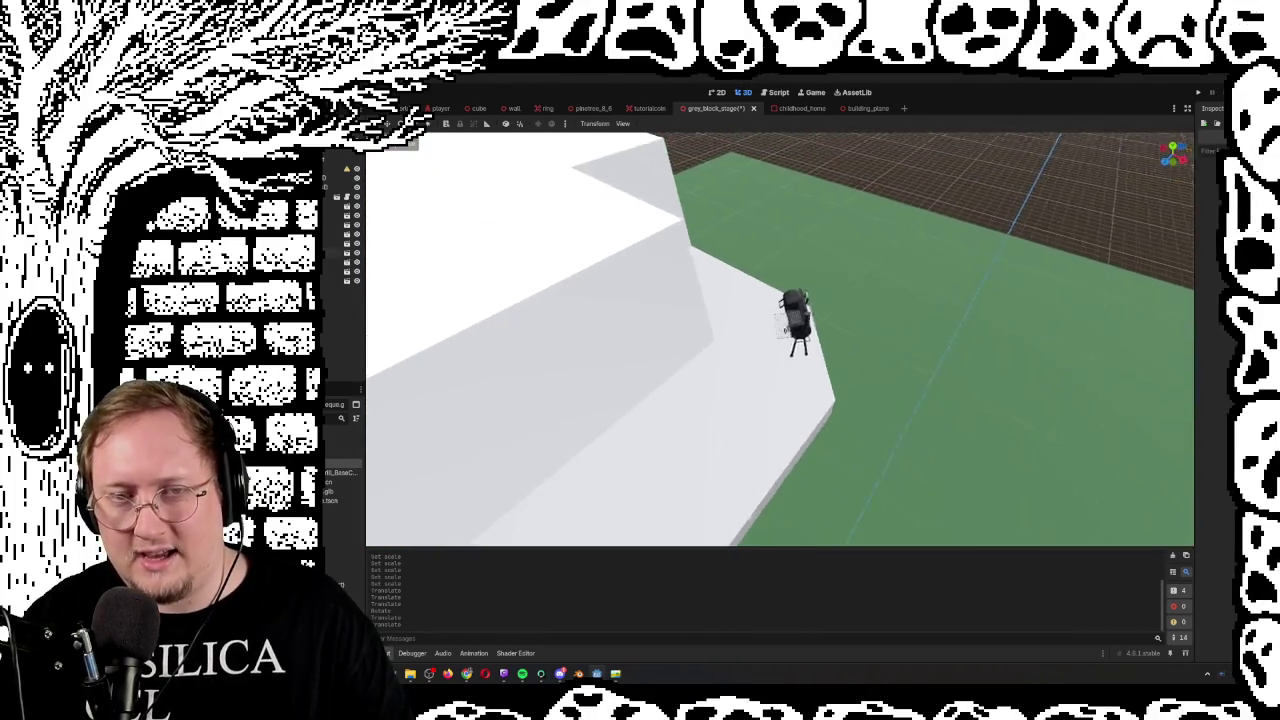
{"action": "key", "text": "s"}
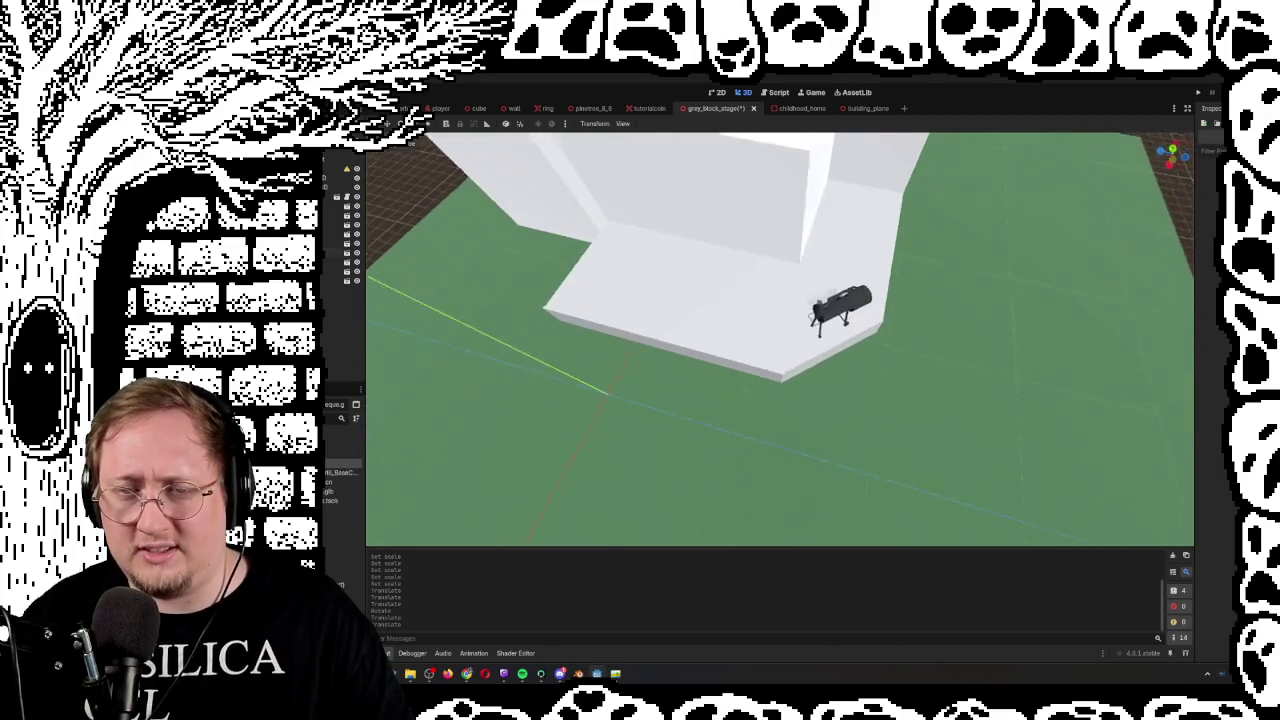
{"action": "key", "text": "w"}
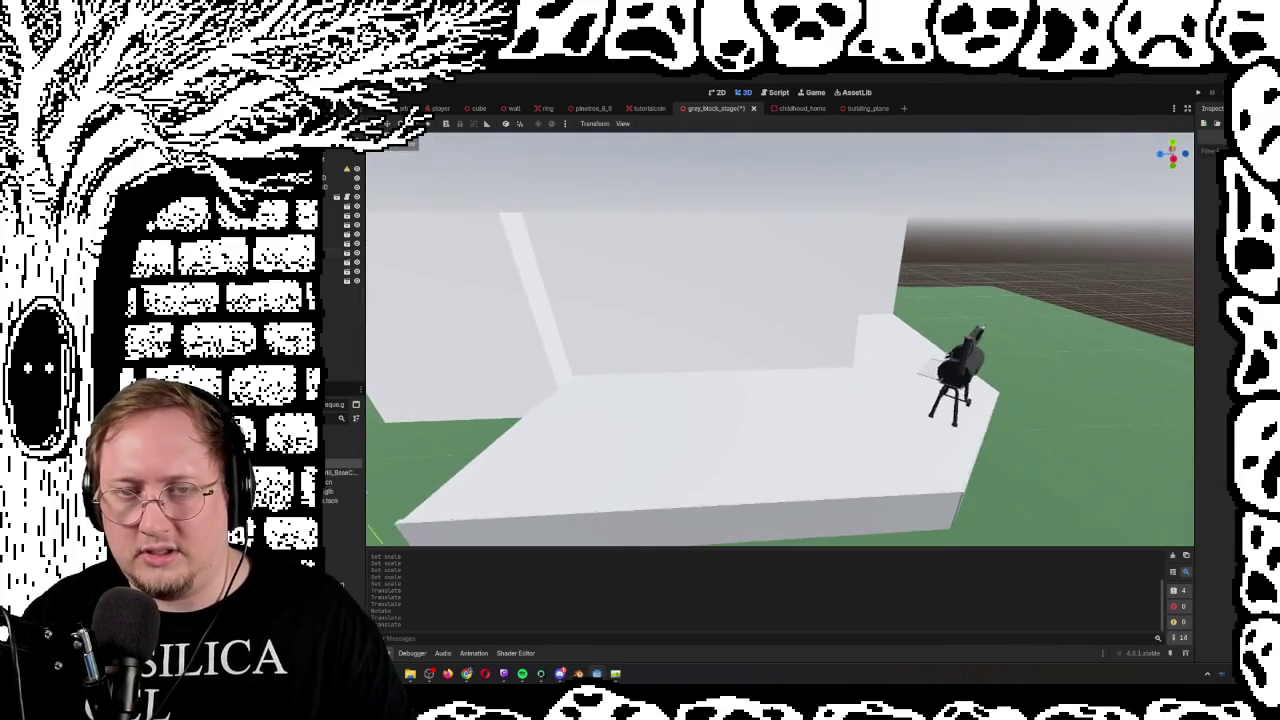
{"action": "key", "text": "s"}
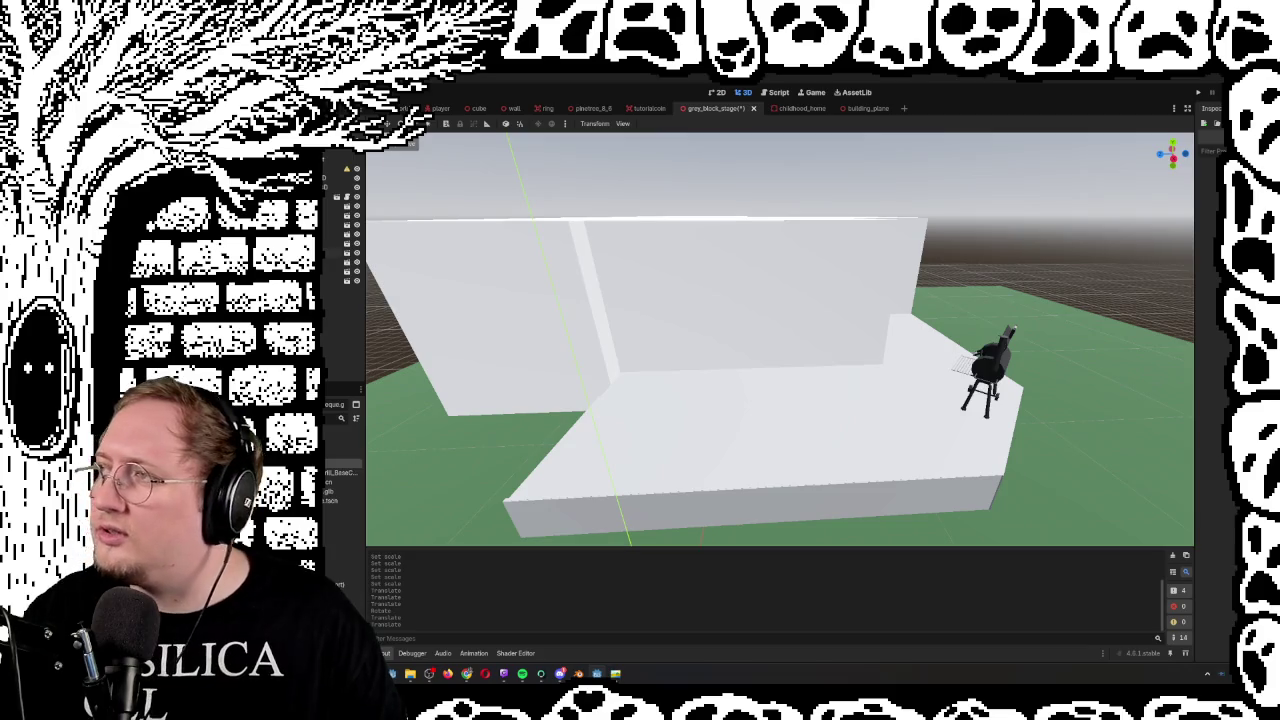
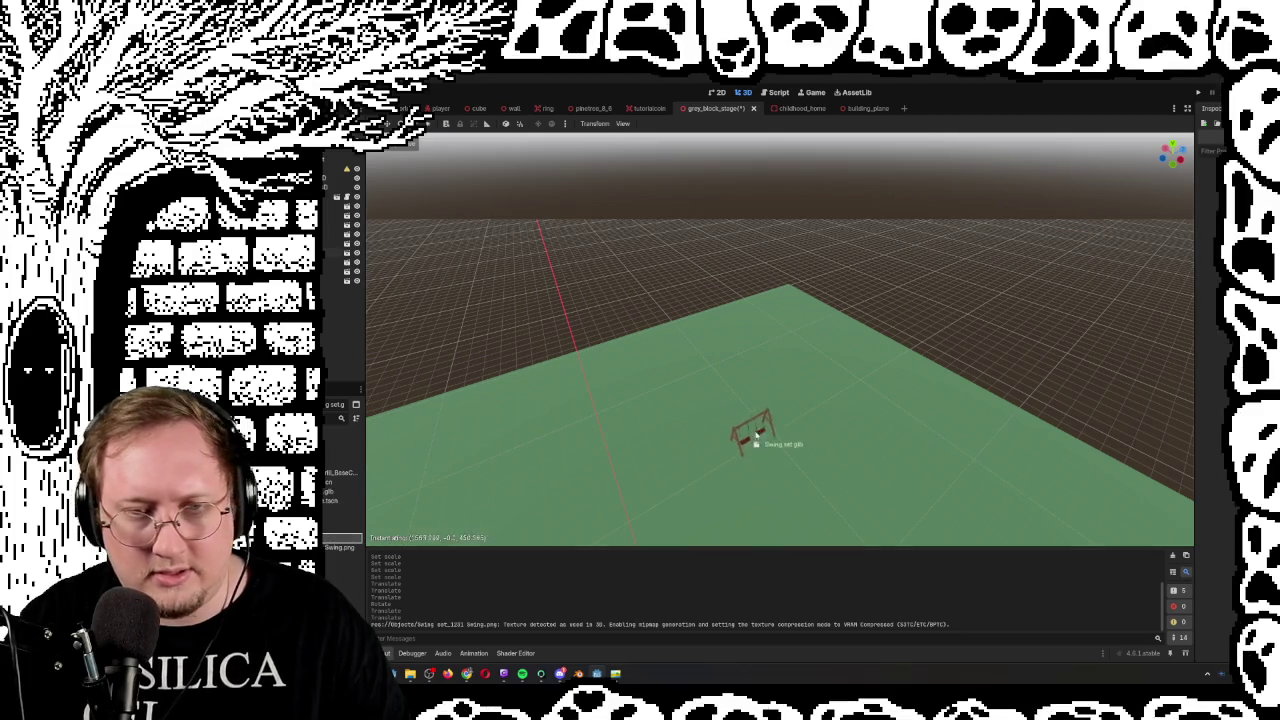
Drag Swing set.glb into the stage scene and frame it in the viewport
{"action": "left_click_drag", "start_coordinate": [762, 413], "coordinate": [762, 413]}
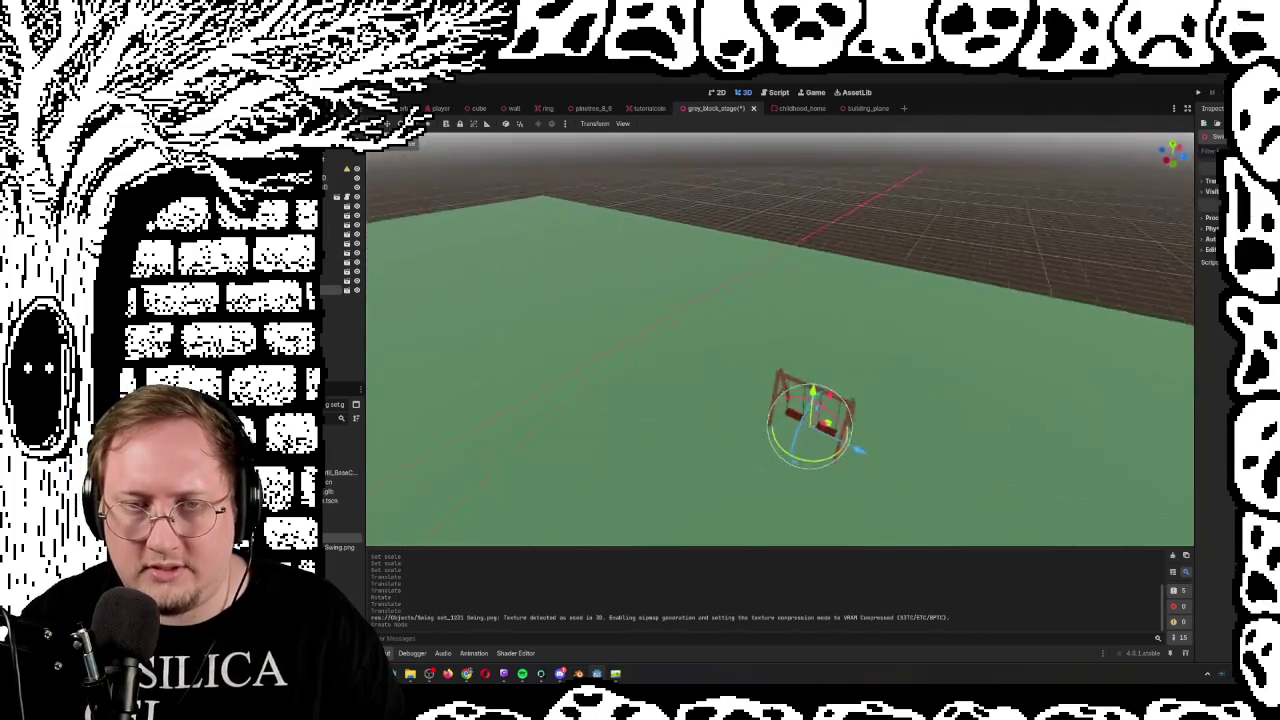
{"action": "key", "text": "s"}
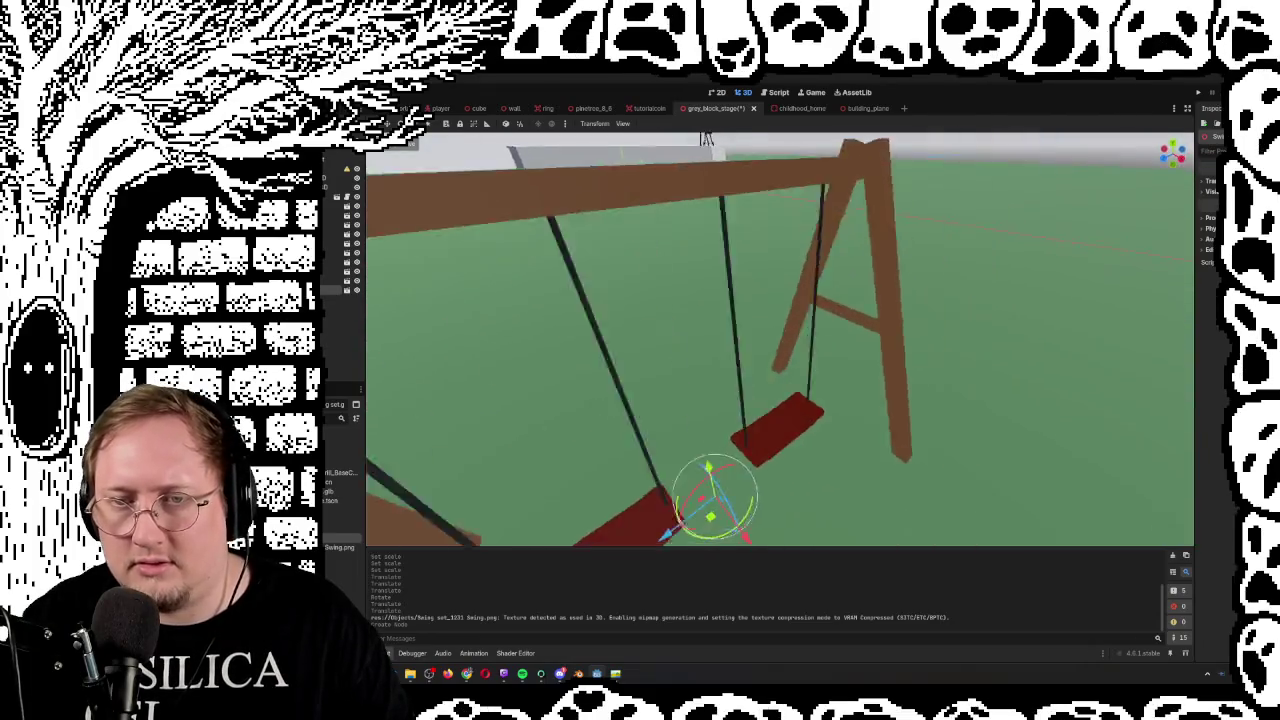
{"action": "key", "text": "s"}
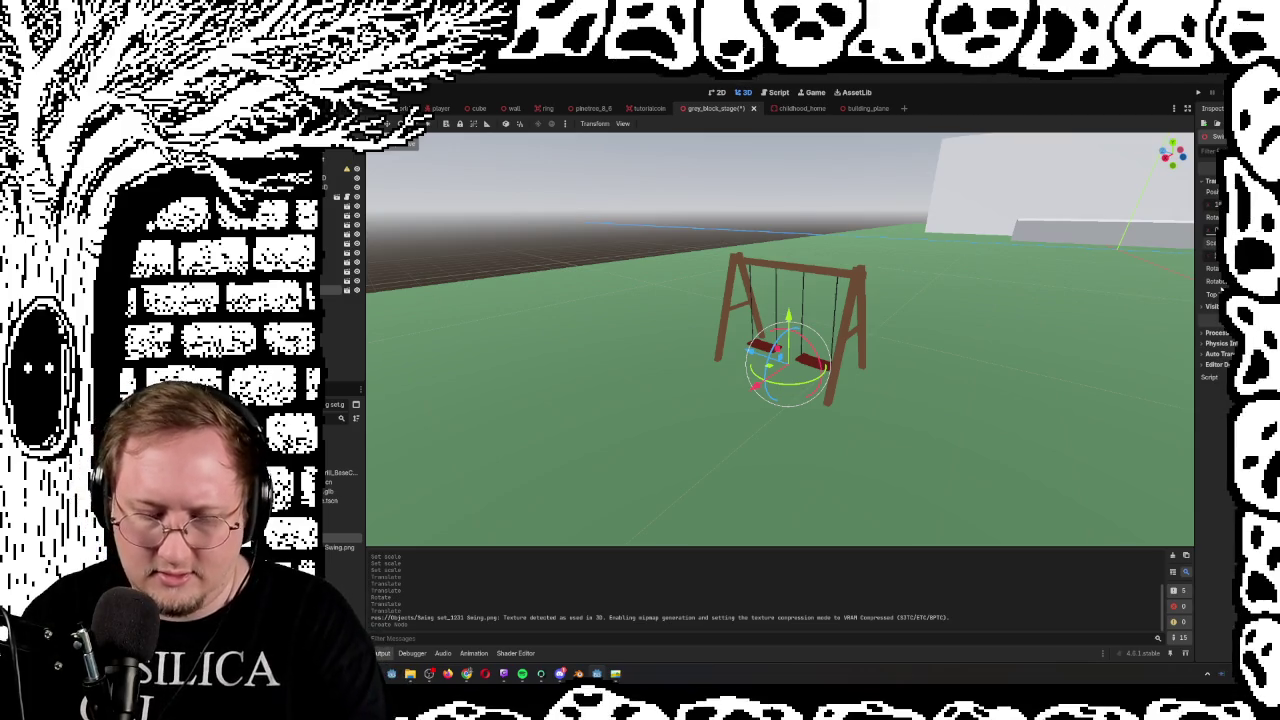
{"action": "key", "text": "w"}
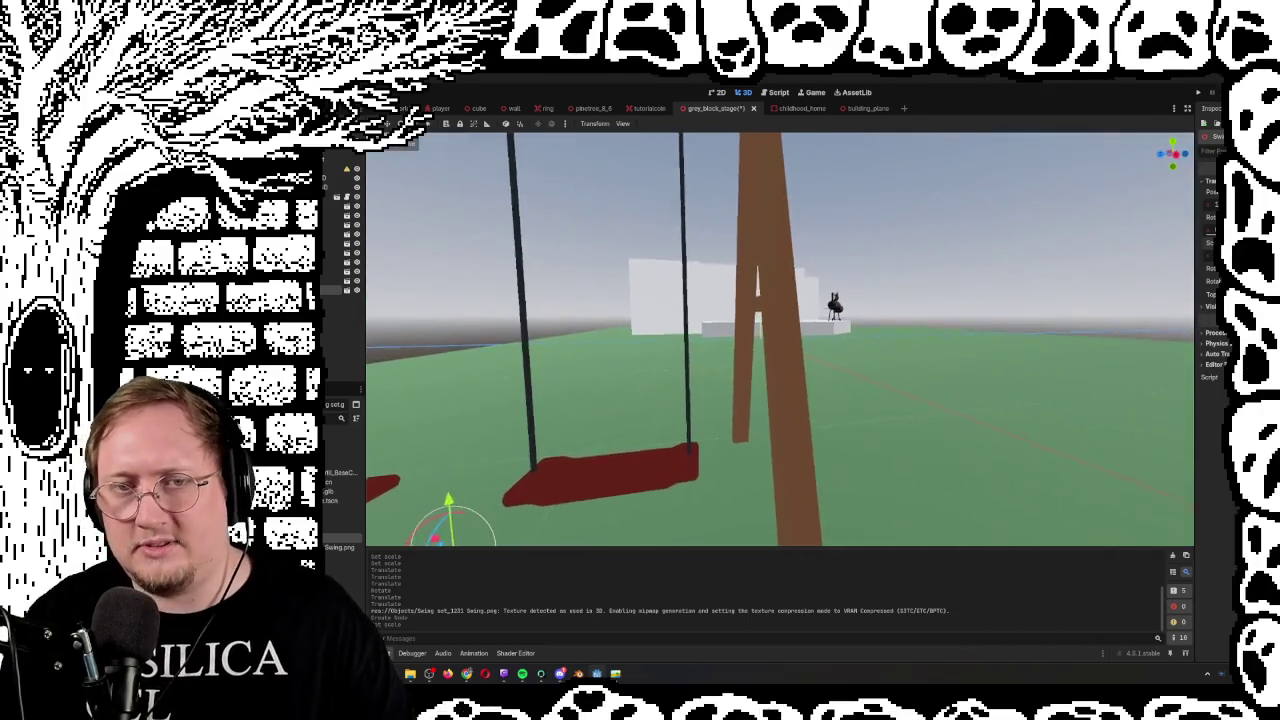
{"action": "key", "text": "s"}
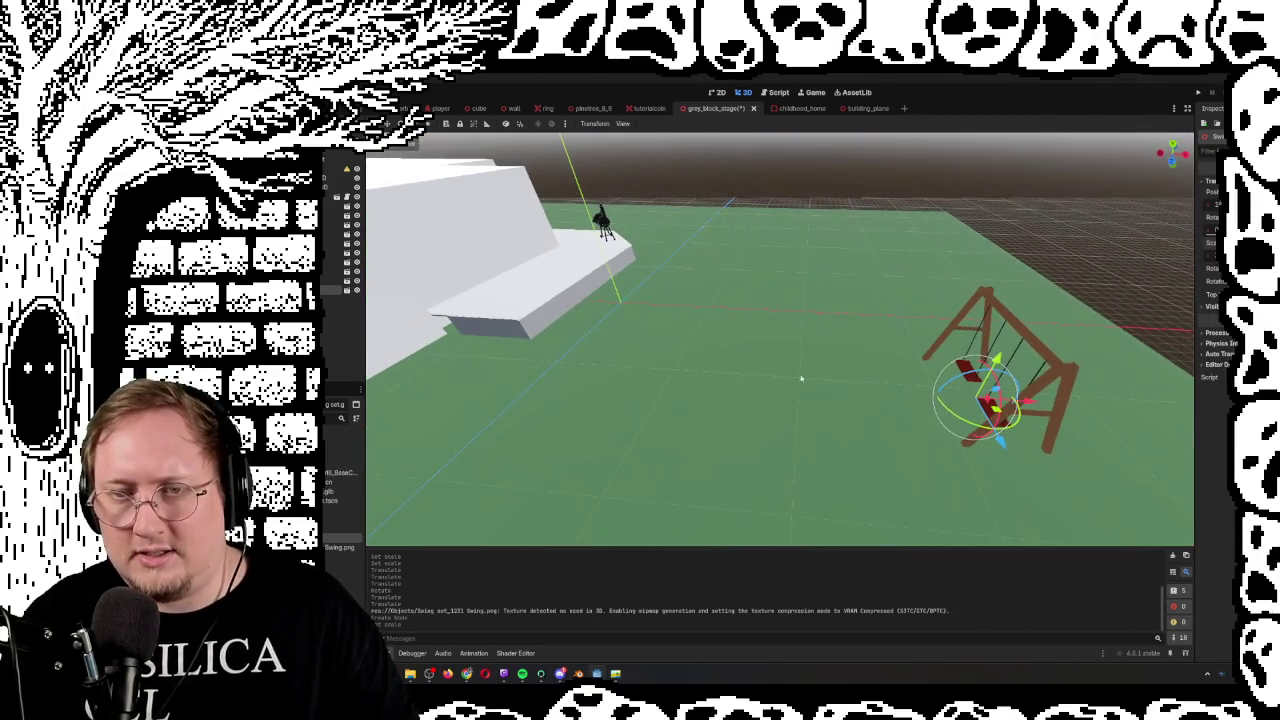
Move the swing set next to the white platform
{"action": "left_click_drag", "start_coordinate": [1028, 400], "coordinate": [563, 380]}
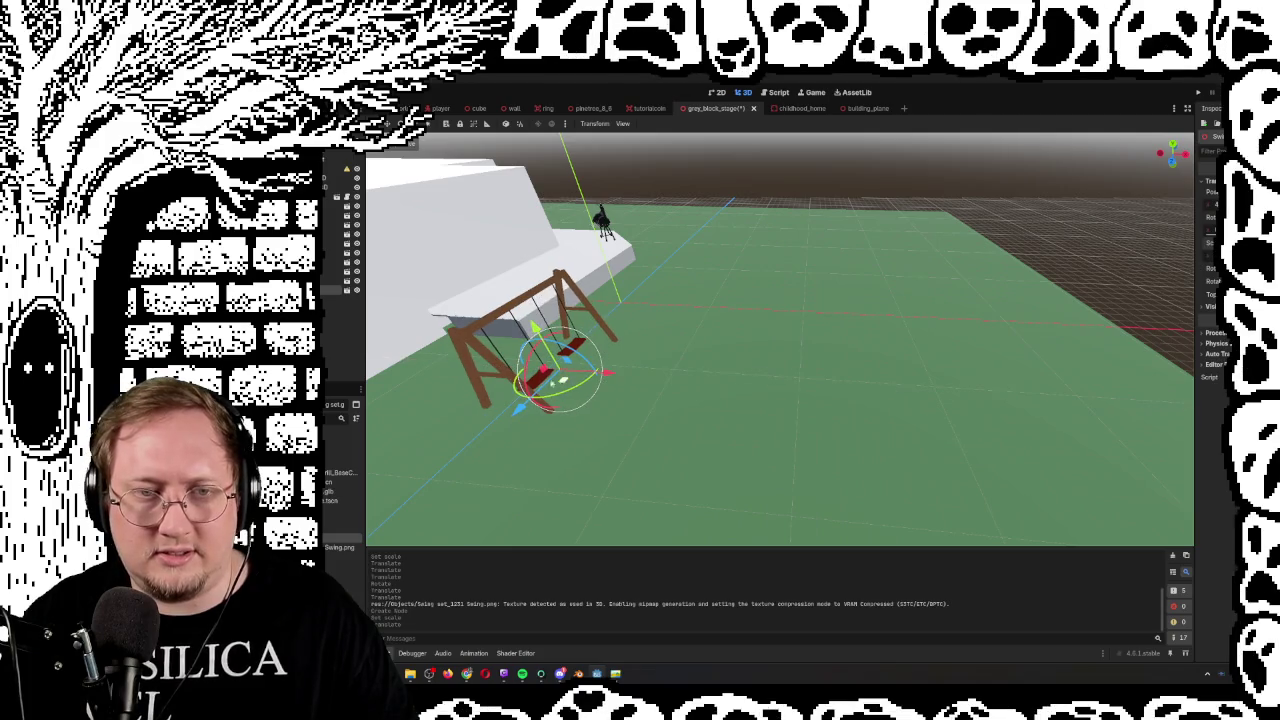
{"action": "key", "text": "f"}
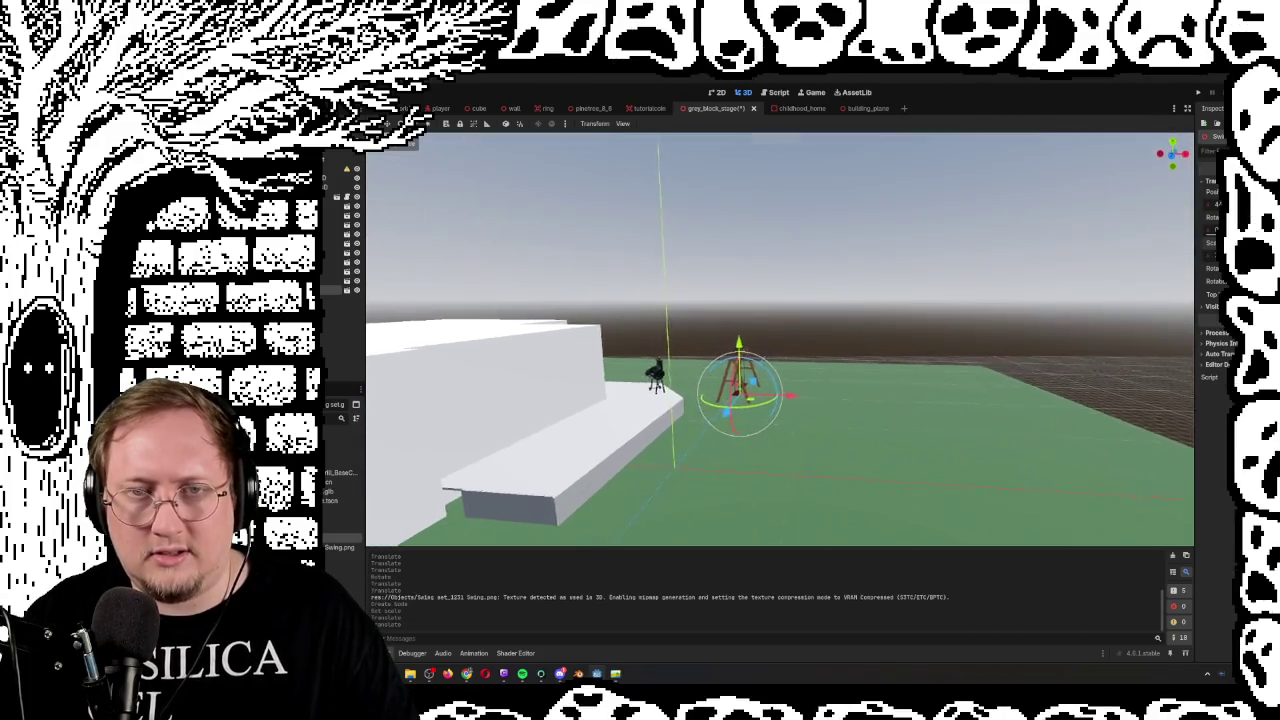
{"action": "scroll", "coordinate": [780, 340], "scroll_direction": "up", "scroll_amount": 5}
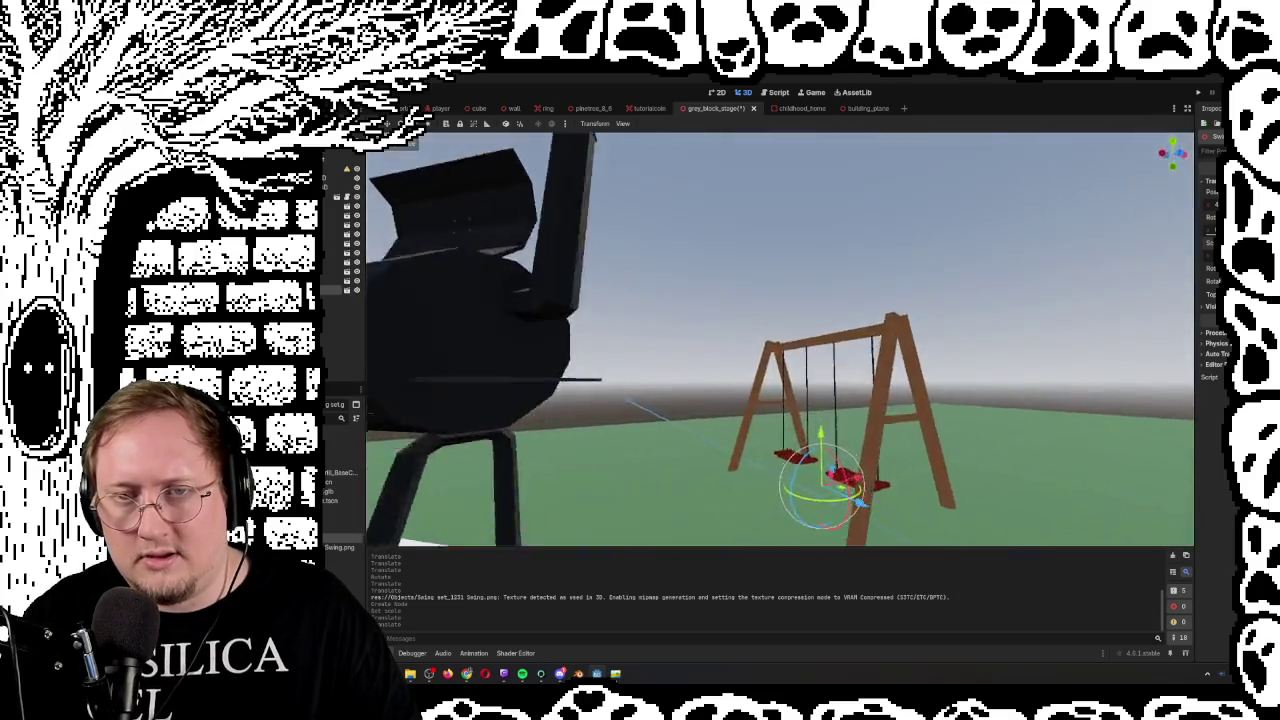
{"action": "scroll", "coordinate": [673, 219], "scroll_direction": "down", "scroll_amount": 5}
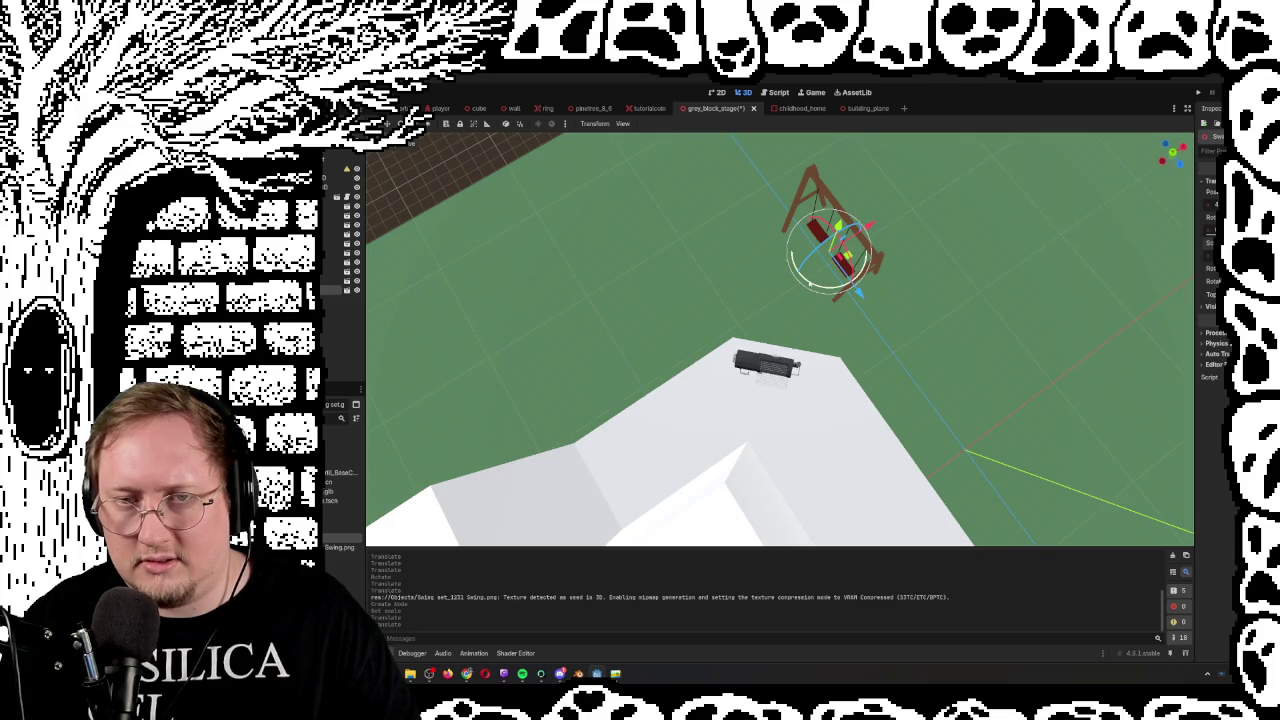
Rotate the swing set, shift it closer to the white block and shrink it slightly
{"action": "left_click_drag", "start_coordinate": [810, 283], "coordinate": [839, 278]}
{"action": "mouse_move", "coordinate": [868, 226]}
{"action": "left_mouse_down"}
{"action": "mouse_move", "coordinate": [781, 300]}
{"action": "mouse_move", "coordinate": [805, 364]}
{"action": "mouse_move", "coordinate": [839, 400]}
{"action": "mouse_move", "coordinate": [826, 389]}
{"action": "left_mouse_up"}
{"action": "left_click_drag", "start_coordinate": [1213, 243], "coordinate": [1216, 229]}
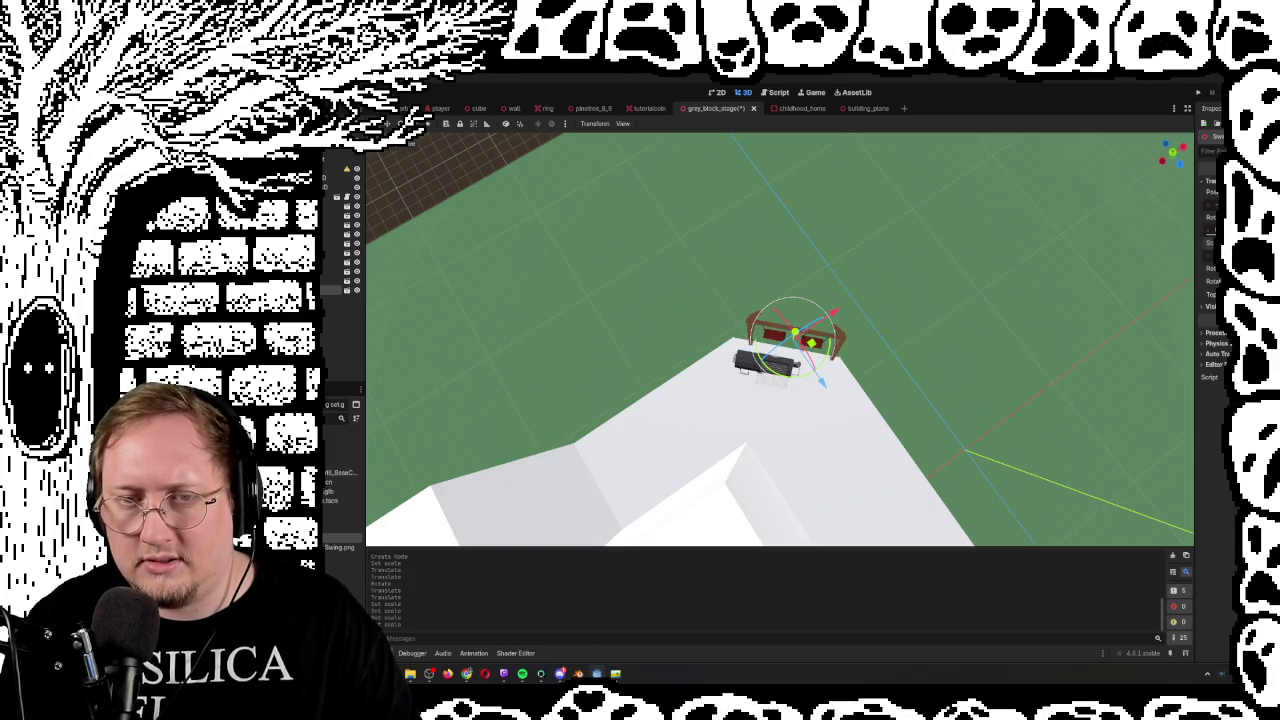
{"action": "scroll", "coordinate": [780, 340], "scroll_direction": "up", "scroll_amount": 5}
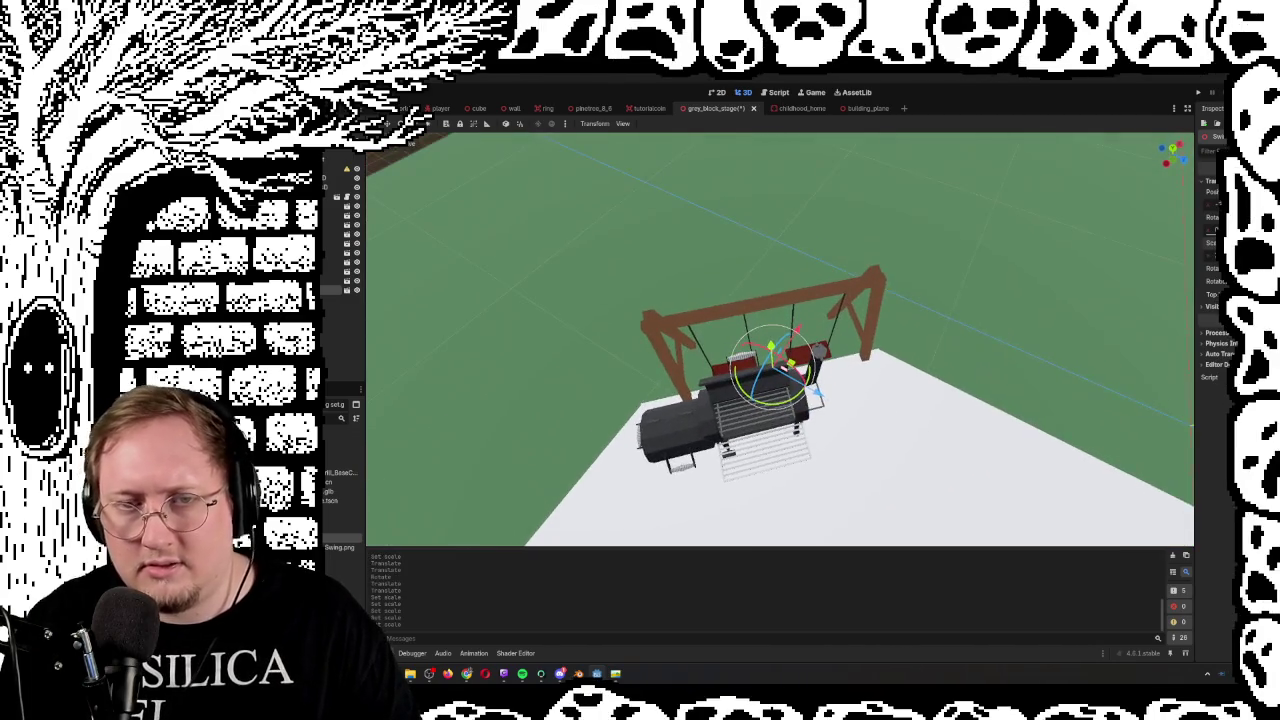
{"action": "mouse_move", "coordinate": [780, 400]}
{"action": "left_mouse_down"}
{"action": "mouse_move", "coordinate": [540, 400]}
{"action": "mouse_move", "coordinate": [540, 360]}
{"action": "mouse_move", "coordinate": [510, 355]}
{"action": "mouse_move", "coordinate": [620, 290]}
{"action": "left_mouse_up"}
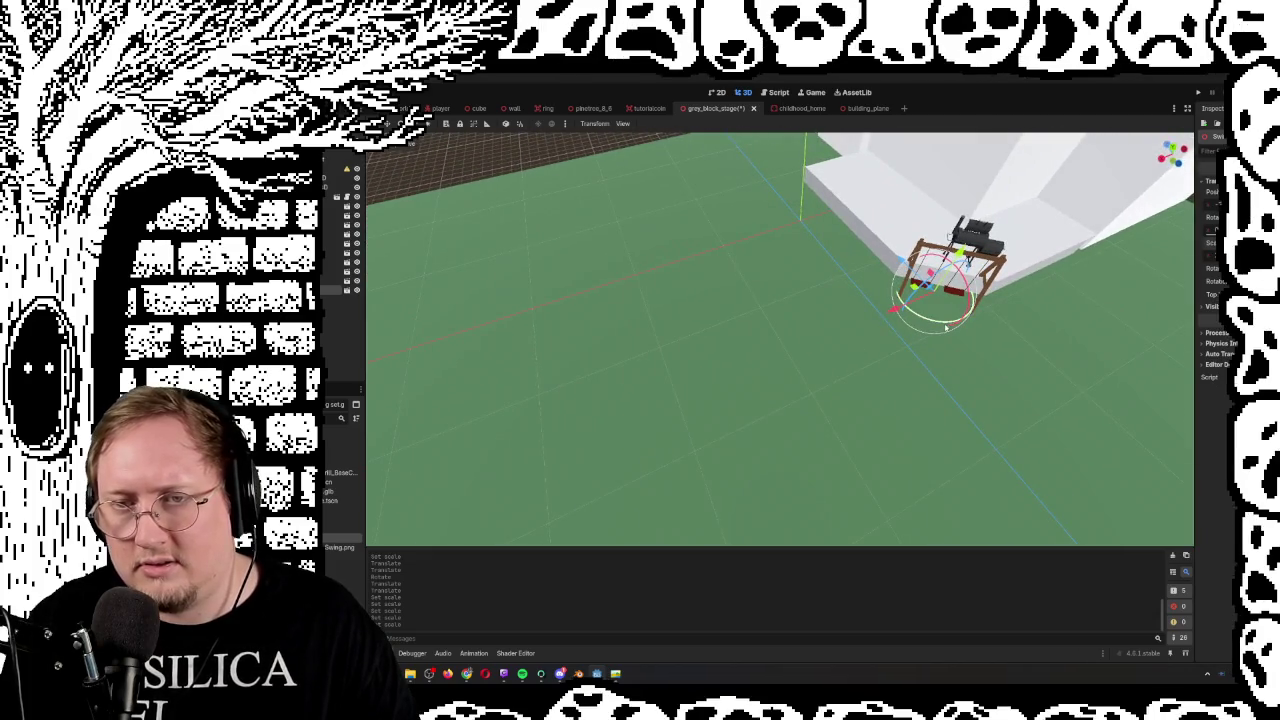
{"action": "left_click", "coordinate": [913, 326]}
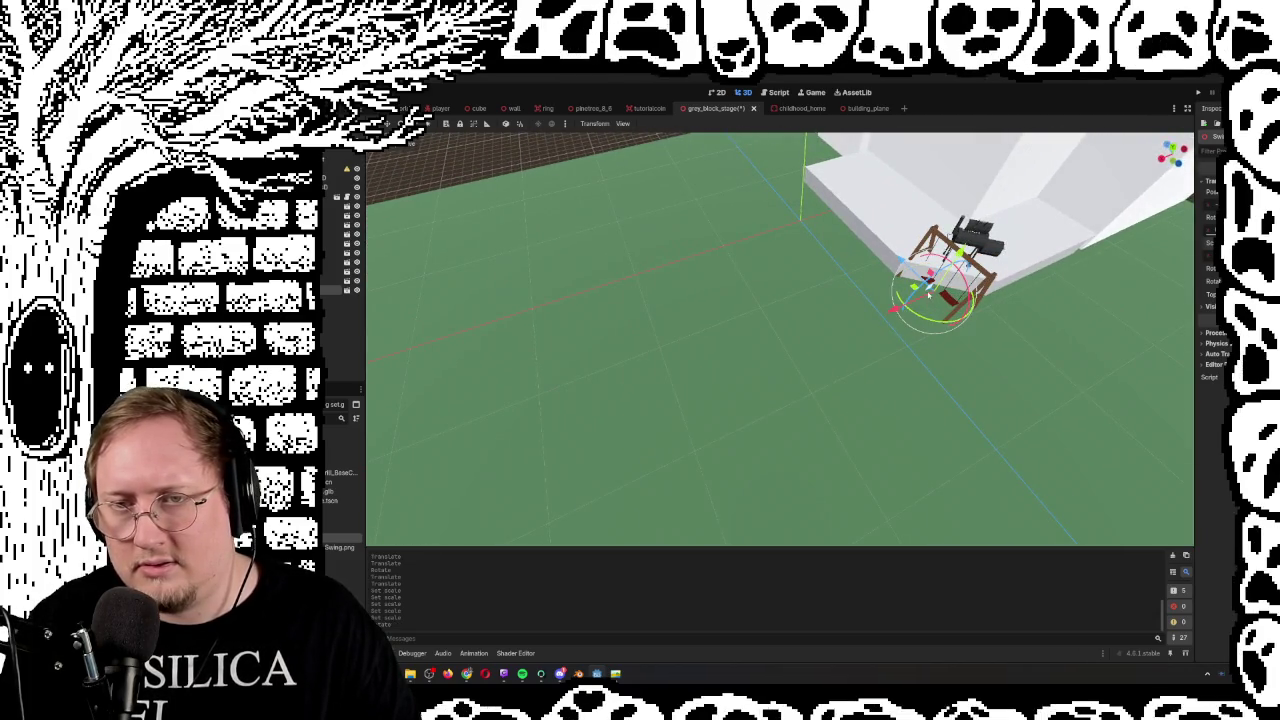
Reposition the swing set further left onto open grass away from the platform
{"action": "key", "text": "g"}
{"action": "left_click", "coordinate": [428, 243]}
{"action": "mouse_move", "coordinate": [428, 243]}
{"action": "left_mouse_down"}
{"action": "mouse_move", "coordinate": [705, 330]}
{"action": "mouse_move", "coordinate": [830, 290]}
{"action": "mouse_move", "coordinate": [870, 370]}
{"action": "mouse_move", "coordinate": [878, 300]}
{"action": "mouse_move", "coordinate": [892, 300]}
{"action": "mouse_move", "coordinate": [784, 375]}
{"action": "left_mouse_up"}
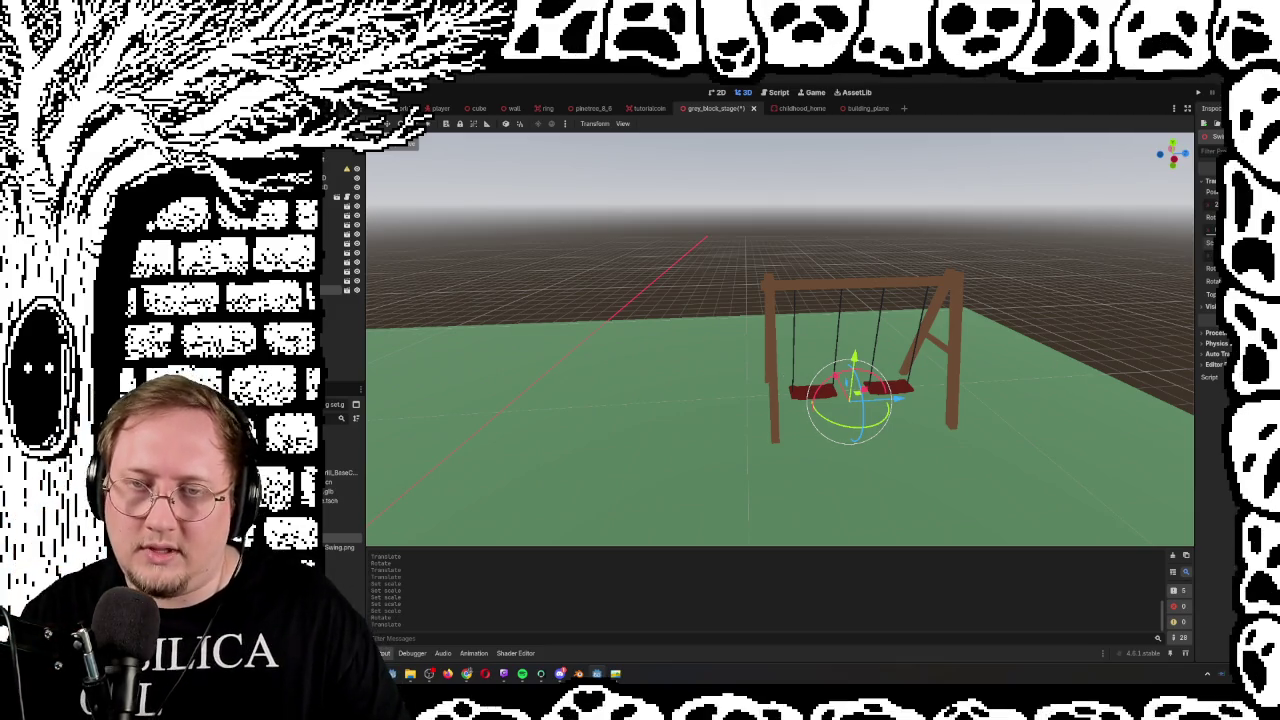
{"action": "mouse_move", "coordinate": [780, 340]}
{"action": "left_mouse_down"}
{"action": "mouse_move", "coordinate": [800, 345]}
{"action": "mouse_move", "coordinate": [730, 330]}
{"action": "mouse_move", "coordinate": [790, 350]}
{"action": "left_mouse_up"}
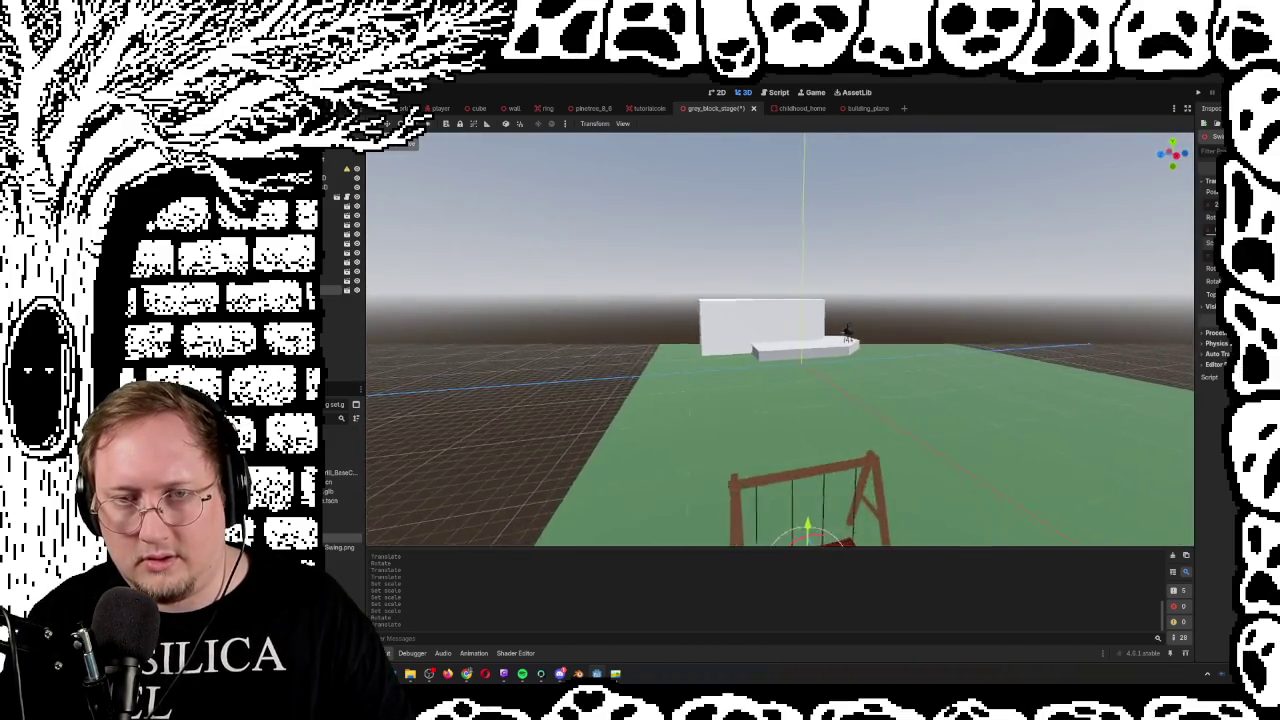
{"action": "key", "text": "w"}
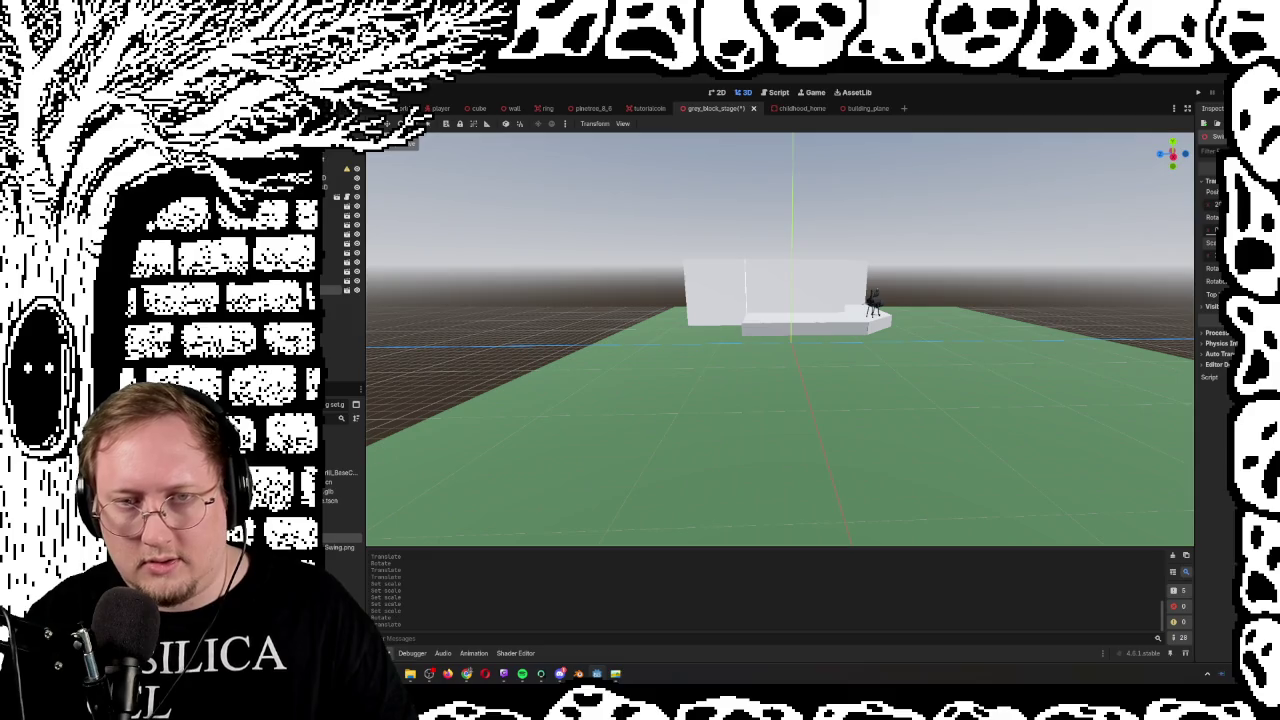
{"action": "key", "text": "s"}
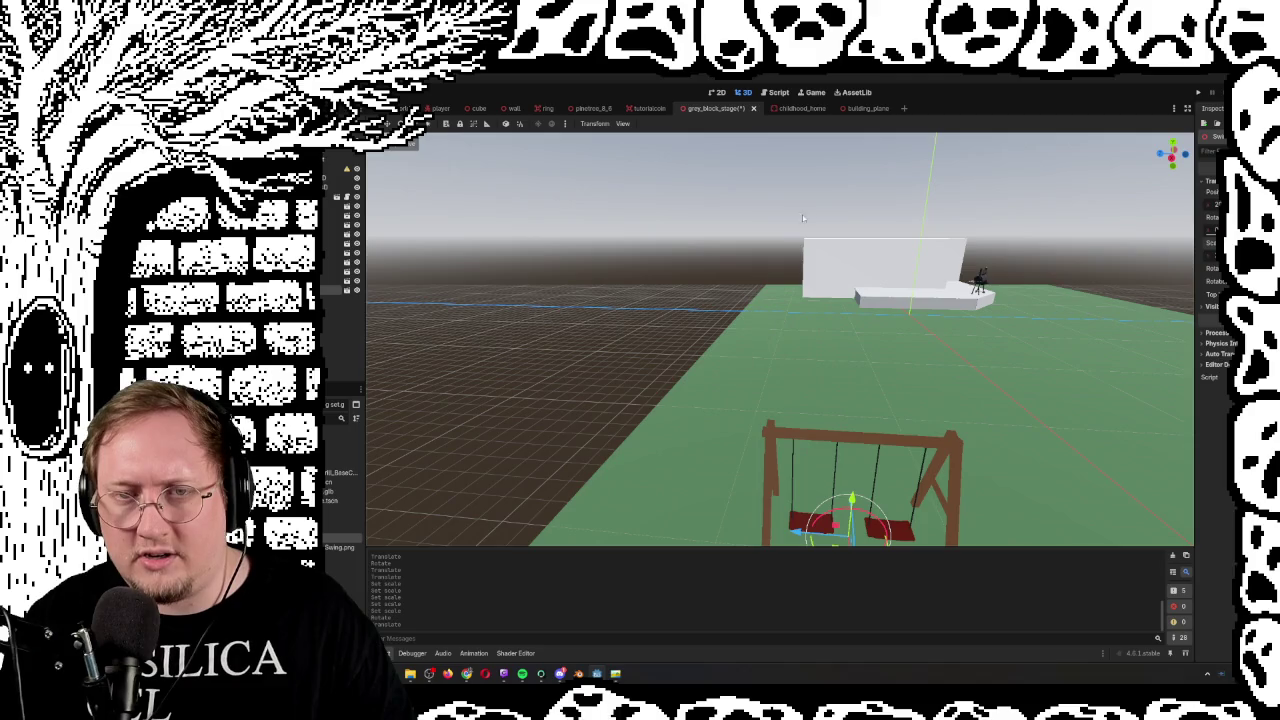
Run the project with F5 to test the stage
{"action": "mouse_move", "coordinate": [810, 543]}
{"action": "left_mouse_down"}
{"action": "mouse_move", "coordinate": [760, 490]}
{"action": "mouse_move", "coordinate": [700, 470]}
{"action": "mouse_move", "coordinate": [870, 400]}
{"action": "mouse_move", "coordinate": [820, 370]}
{"action": "mouse_move", "coordinate": [830, 340]}
{"action": "mouse_move", "coordinate": [850, 350]}
{"action": "left_mouse_up"}
{"action": "scroll", "coordinate": [780, 340], "scroll_direction": "down", "scroll_amount": 5}
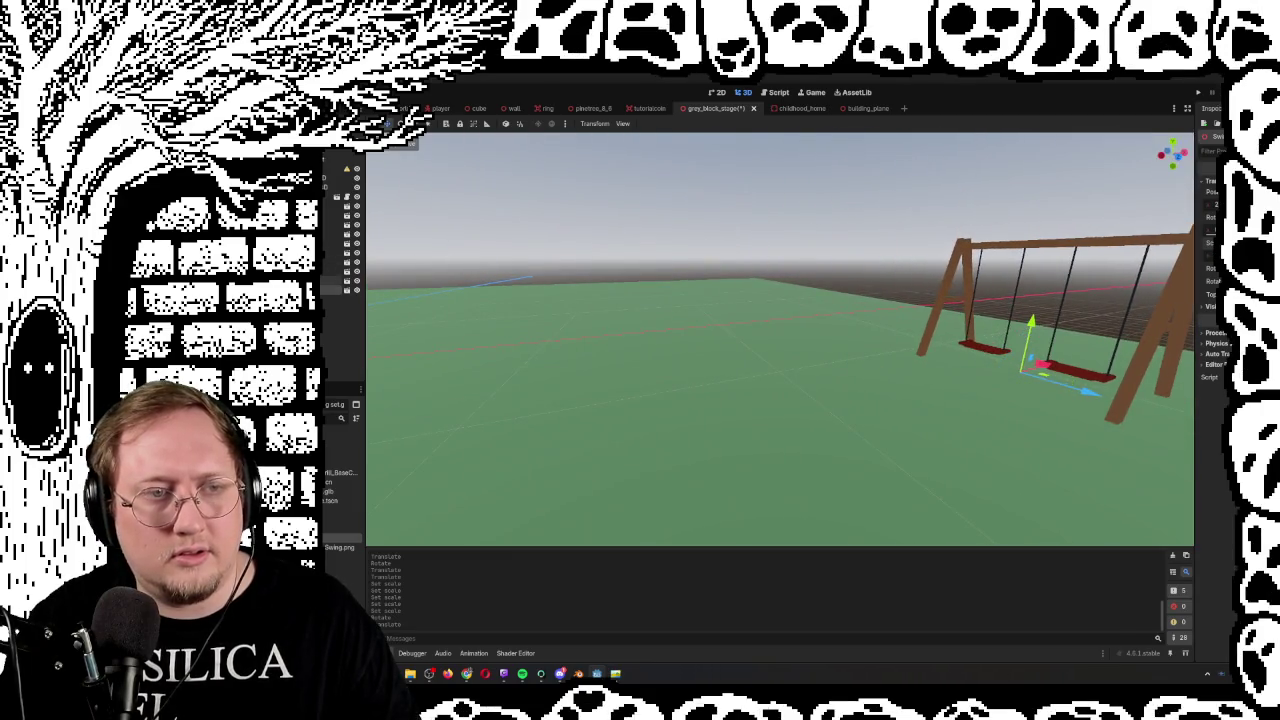
{"action": "key", "text": "F5"}
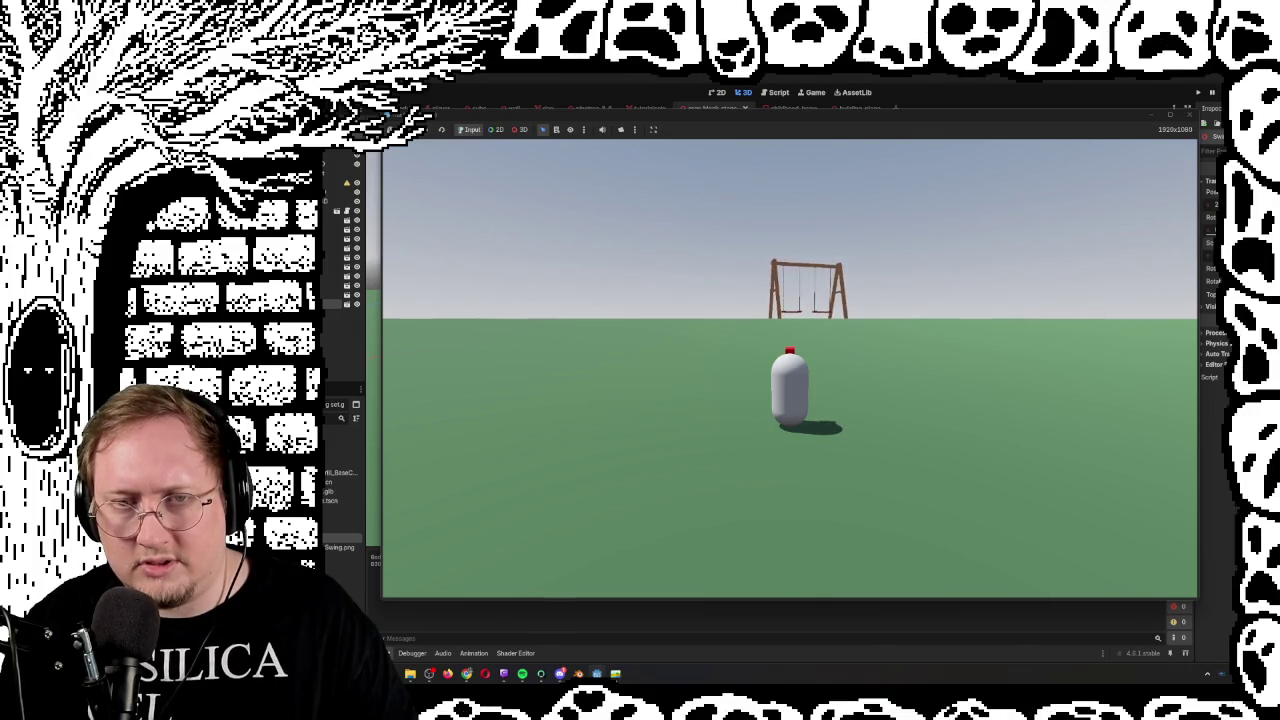
Jump and walk the player capsule around the swing set, then stop the game with F8
{"action": "key", "text": "space"}
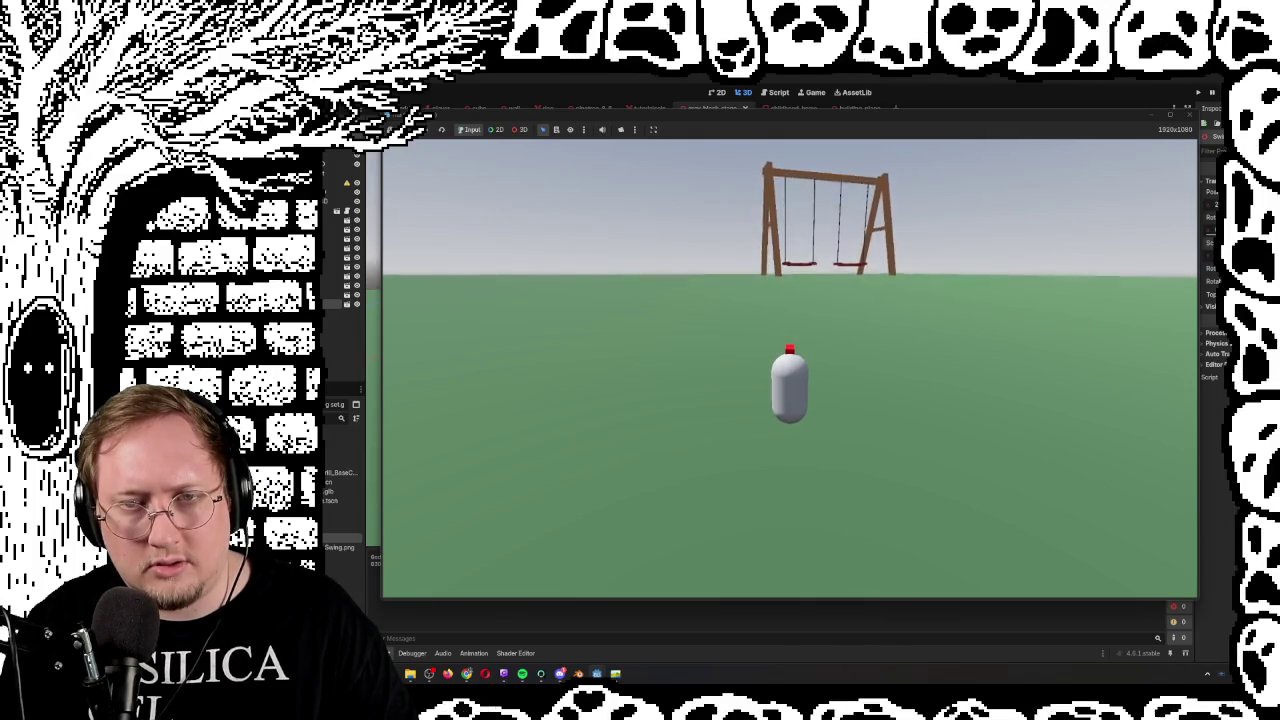
{"action": "key", "text": "w"}
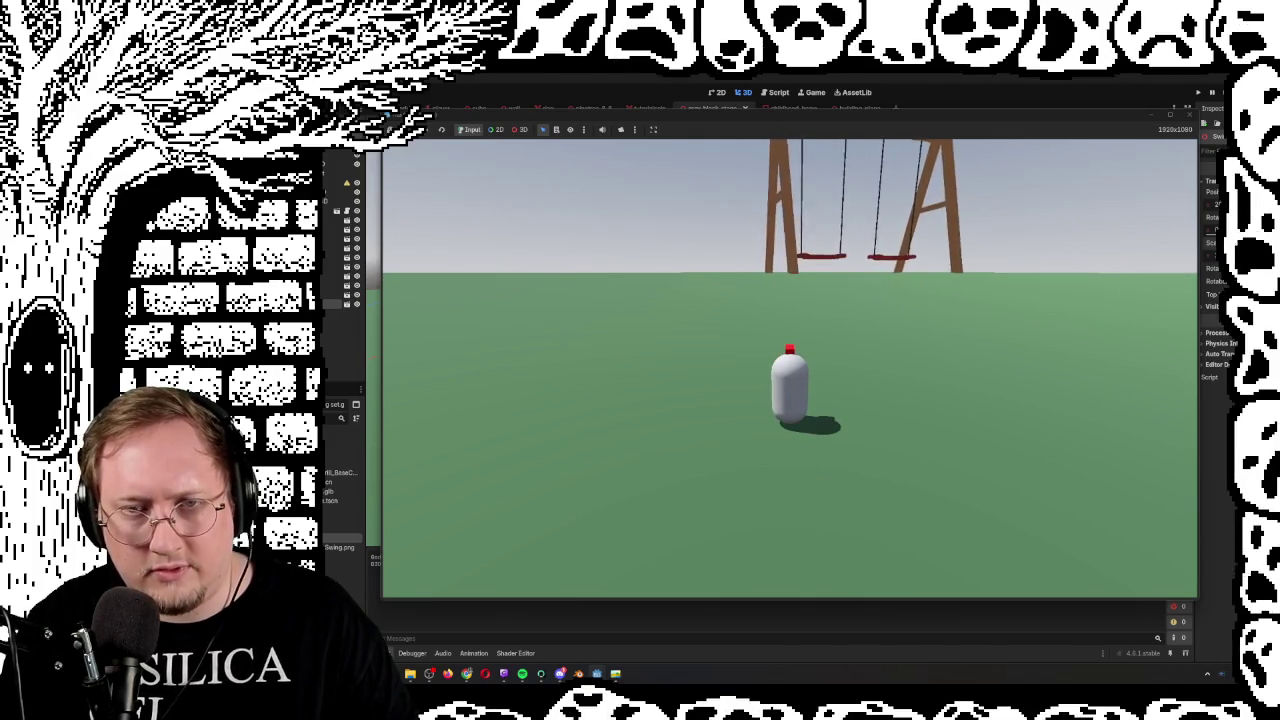
{"action": "key", "text": "a"}
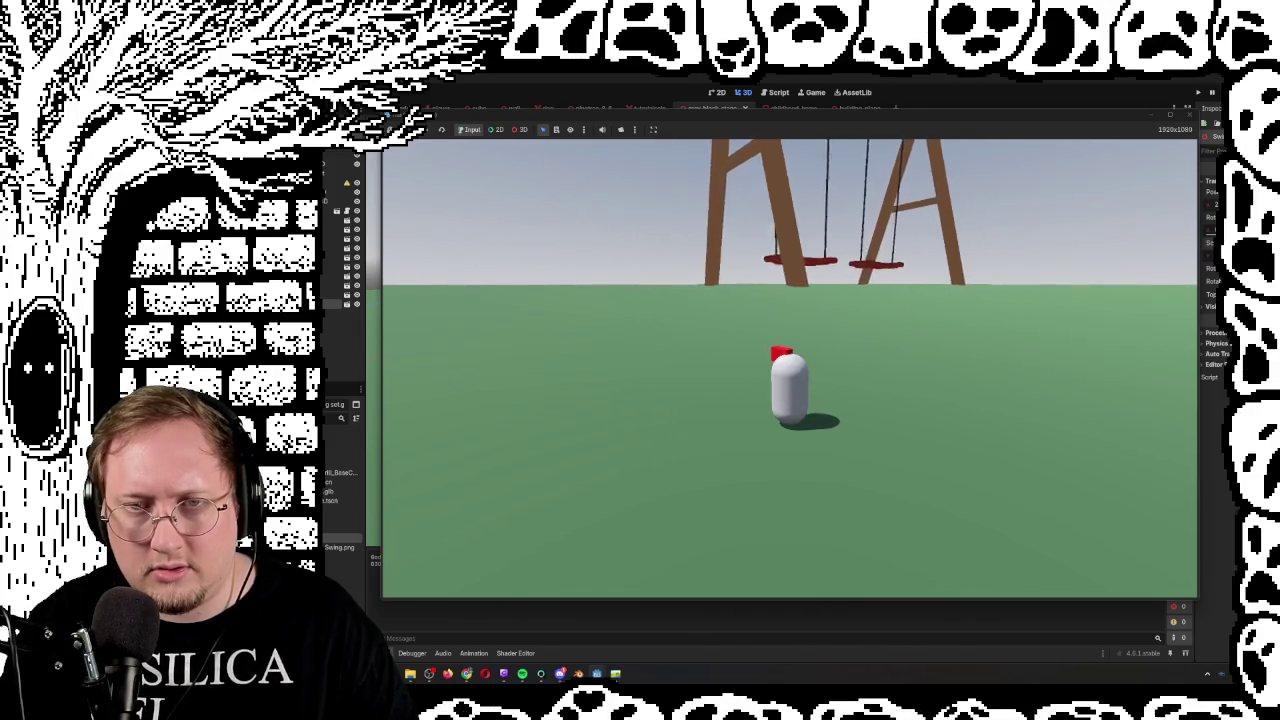
{"action": "key", "text": "w"}
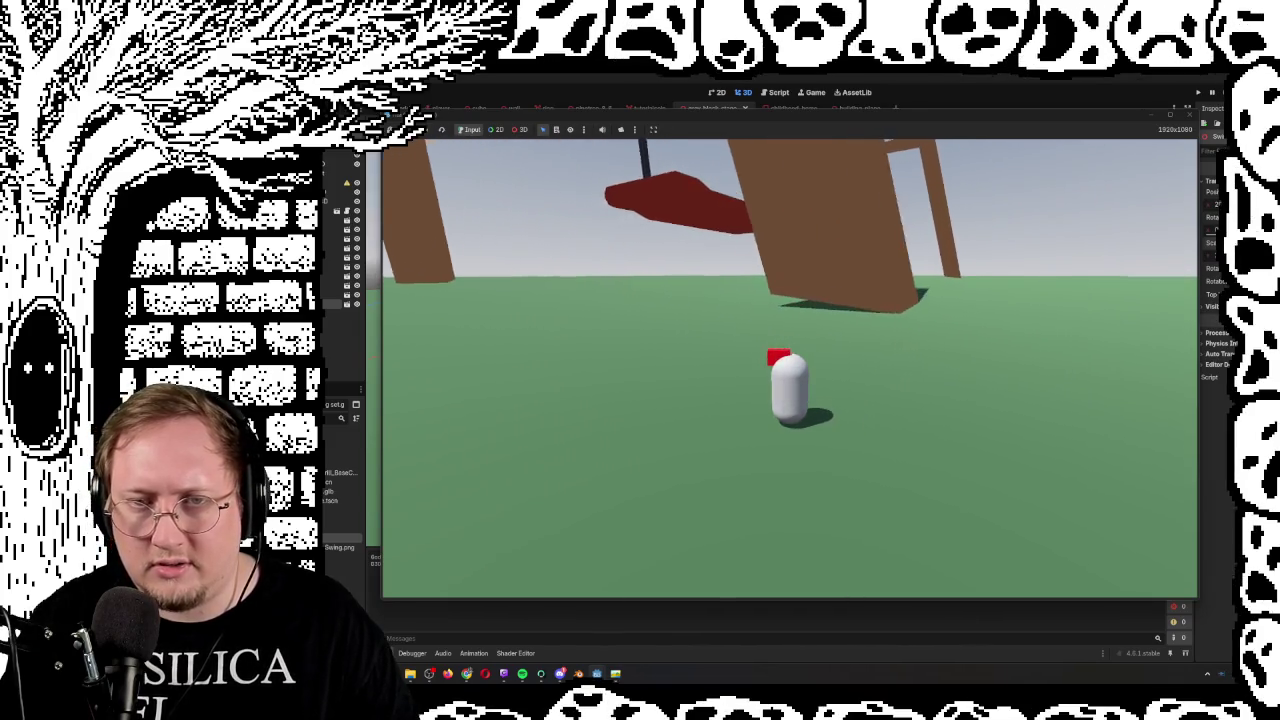
{"action": "key", "text": "d"}
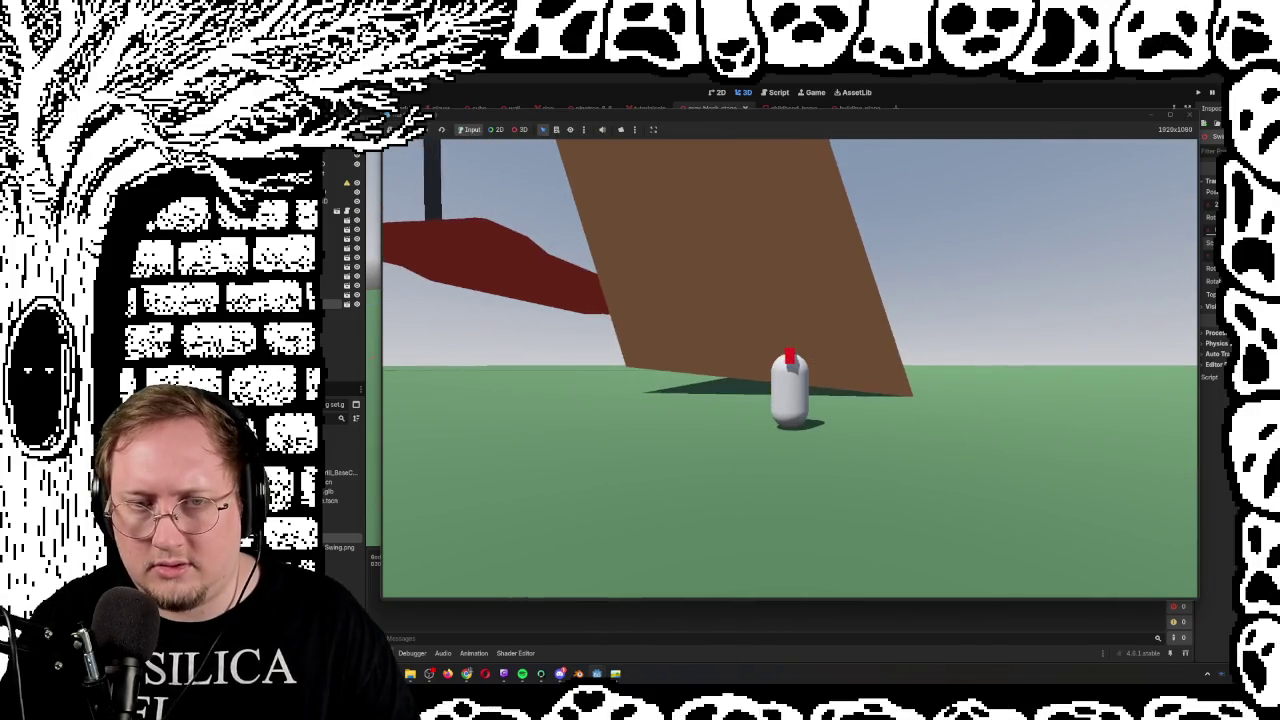
{"action": "key", "text": "a"}
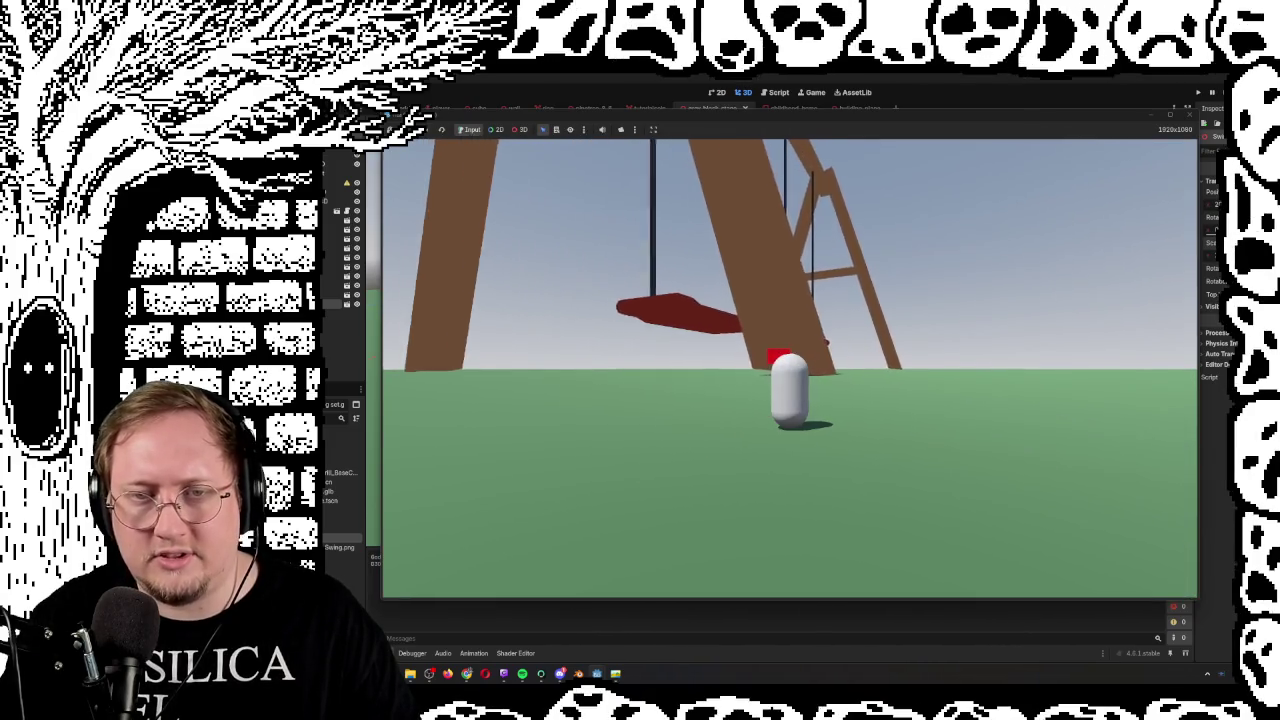
{"action": "key", "text": "a"}
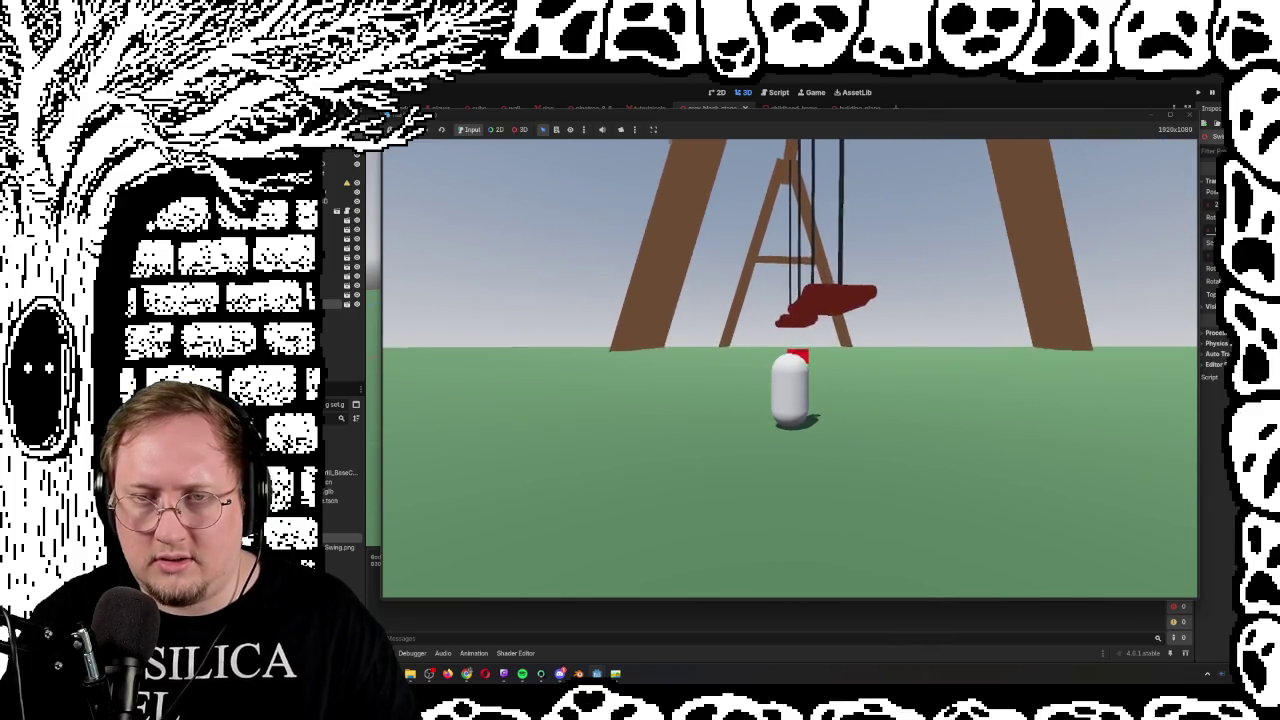
{"action": "key", "text": "F8"}
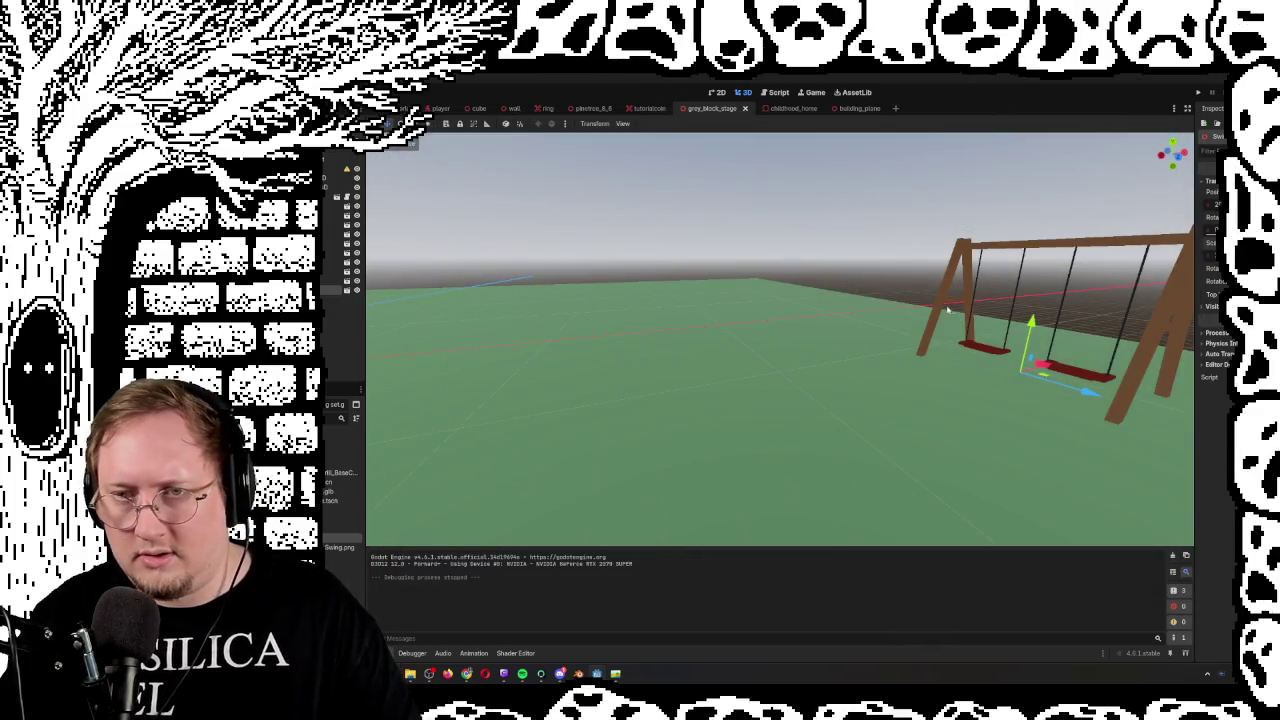
Open the Swing set node's scene and create a new inherited scene from Swing set.glb
{"action": "key", "text": "w"}
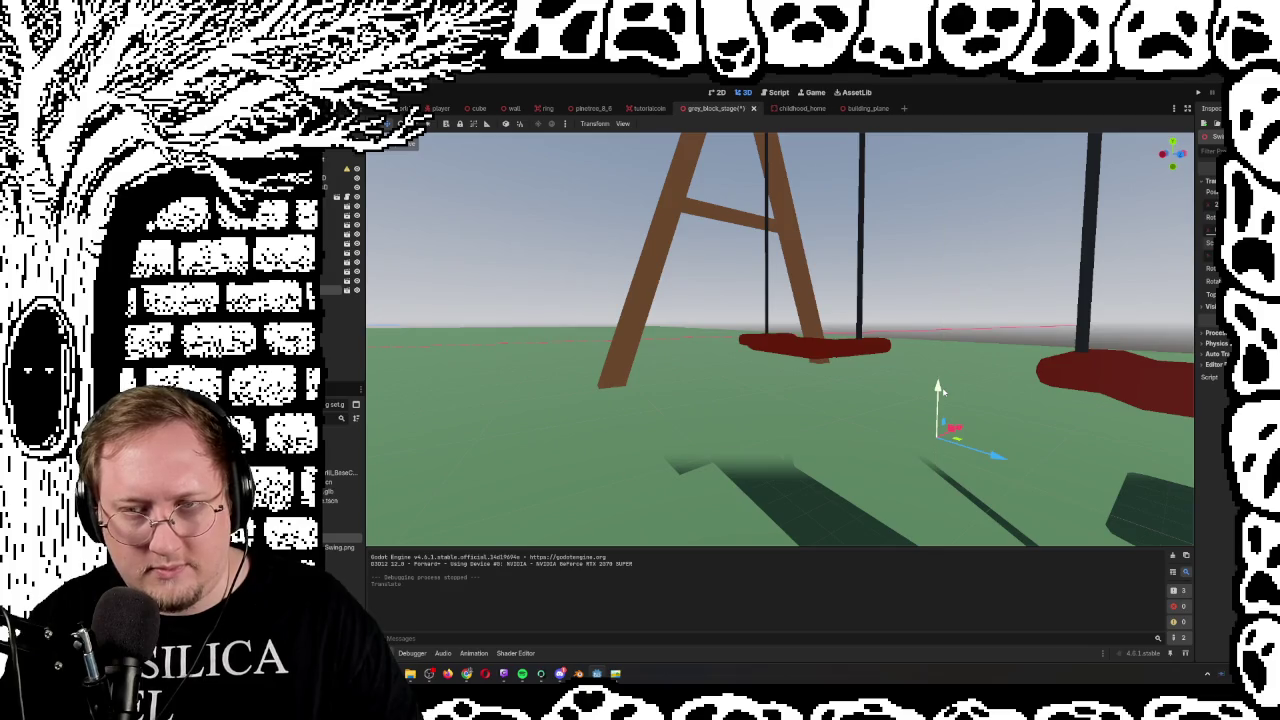
{"action": "key", "text": "s"}
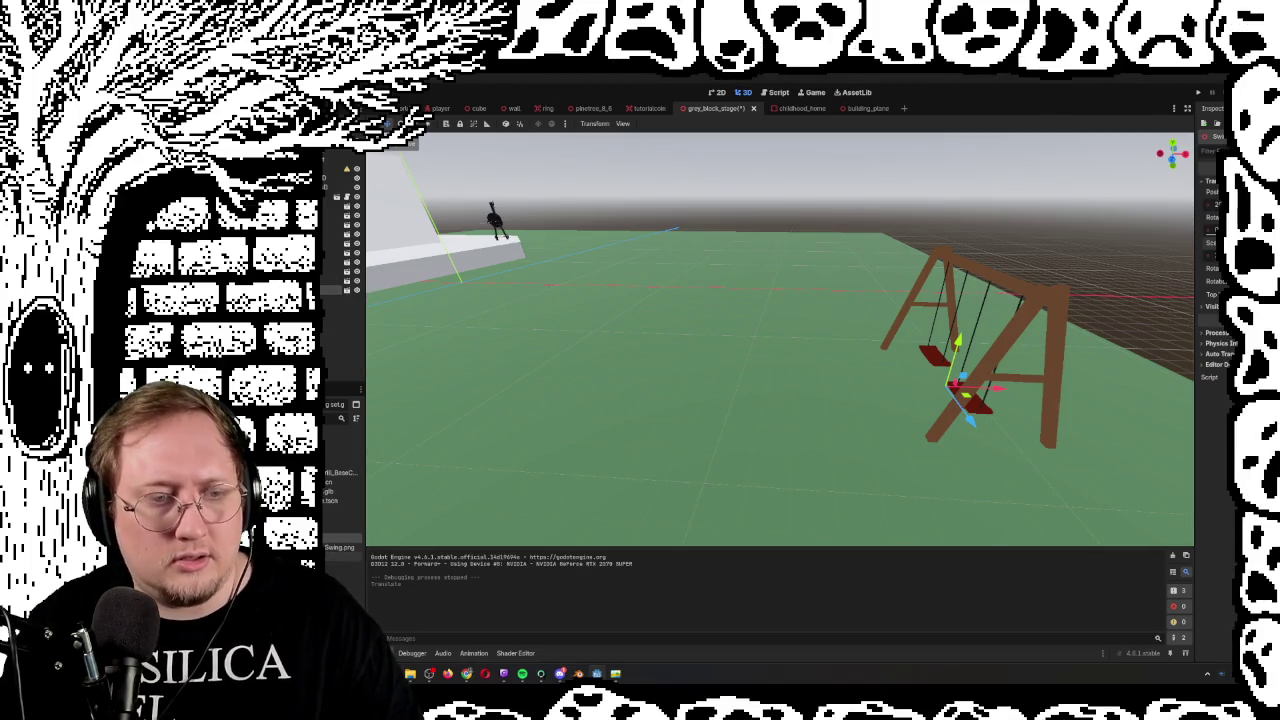
{"action": "left_click", "coordinate": [347, 289]}
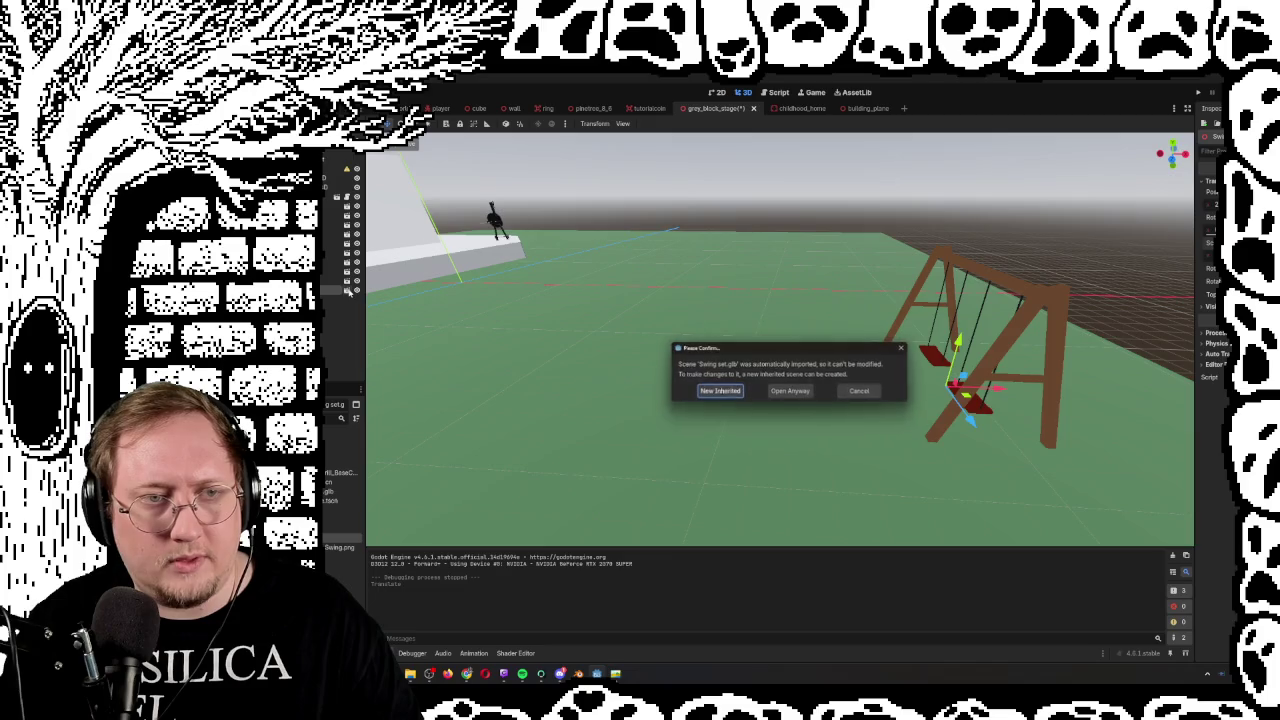
{"action": "left_click", "coordinate": [743, 394]}
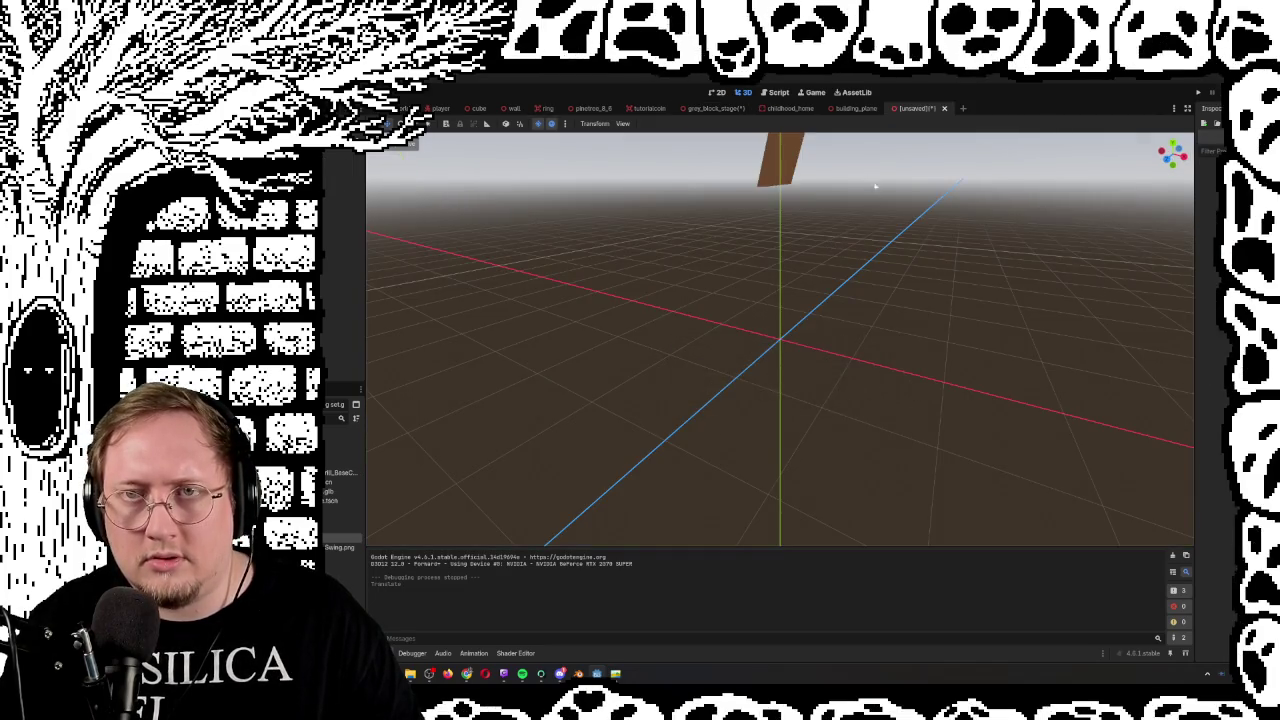
Generate a trial trimesh collision shape from the selected swing mesh
{"action": "key", "text": "f"}
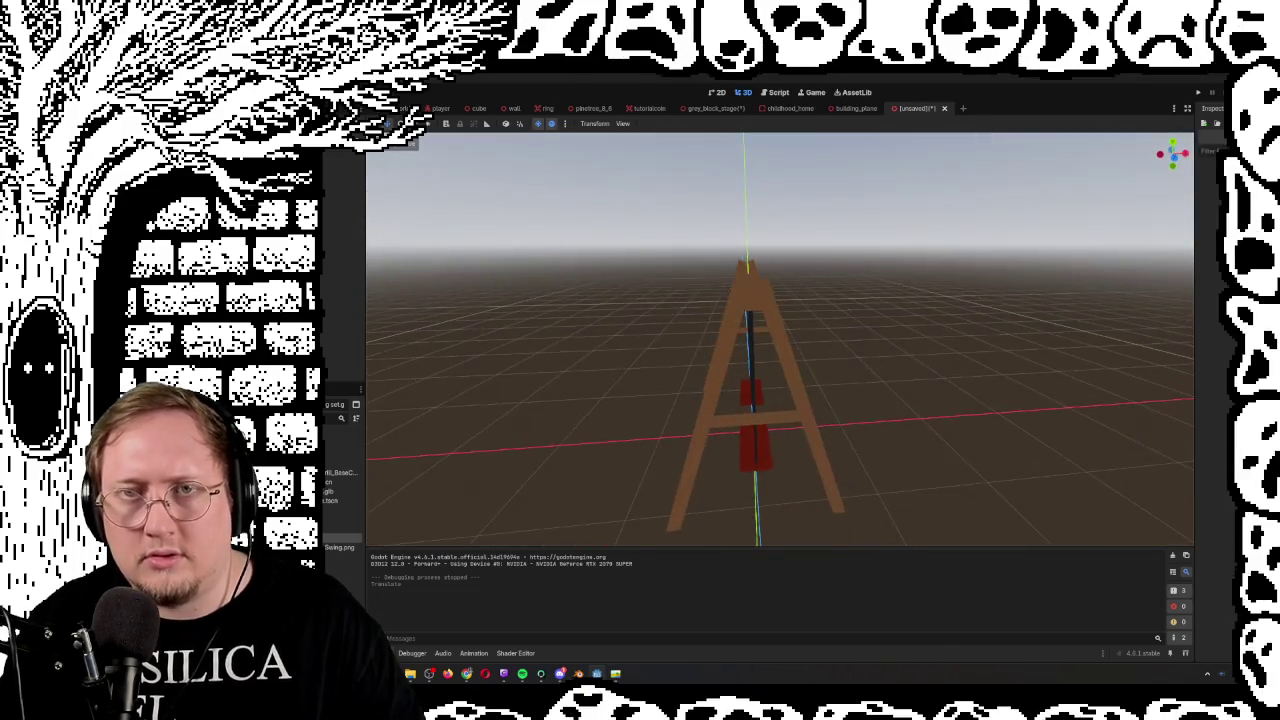
{"action": "left_click", "coordinate": [338, 152]}
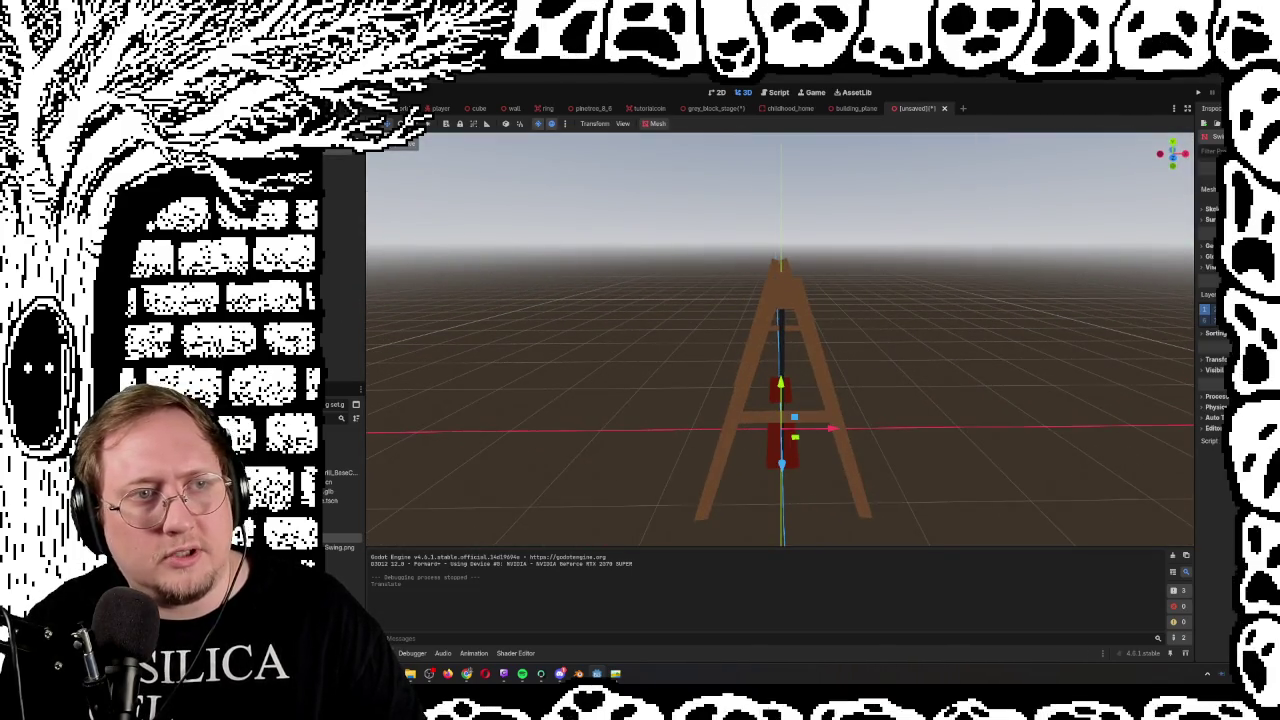
{"action": "left_click", "coordinate": [655, 124]}
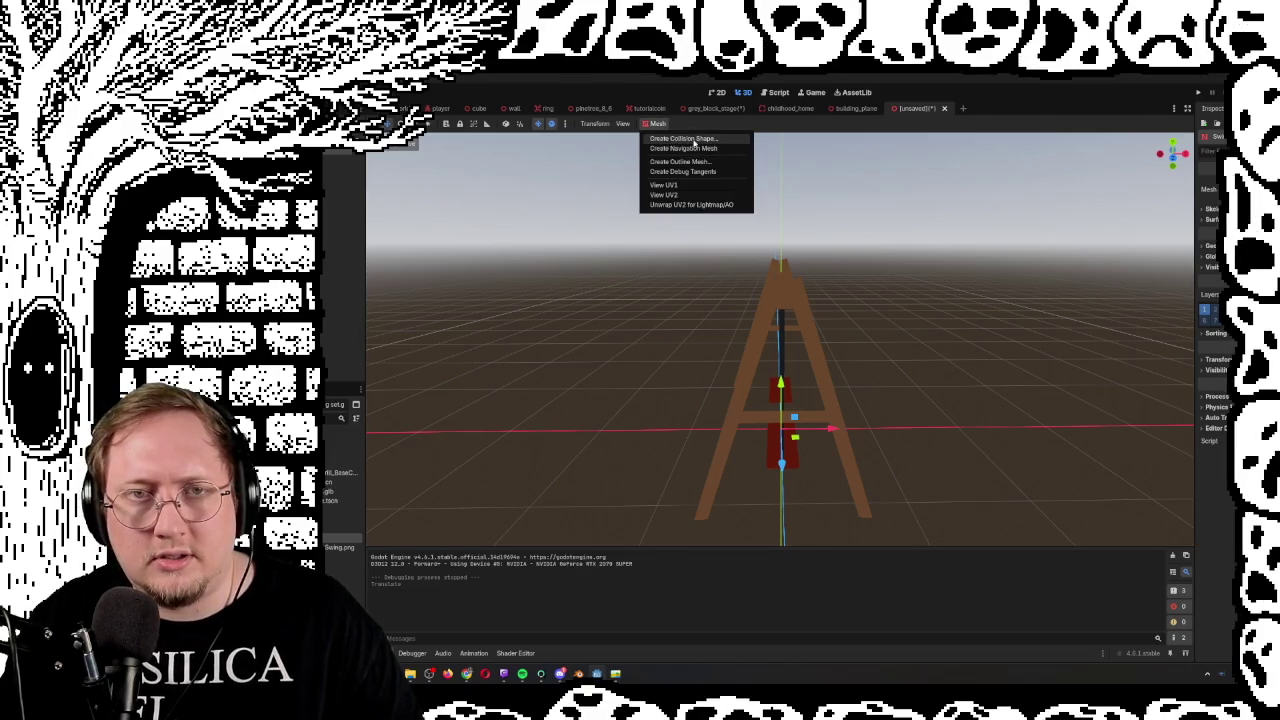
{"action": "left_click", "coordinate": [694, 139]}
{"action": "left_click", "coordinate": [766, 424]}
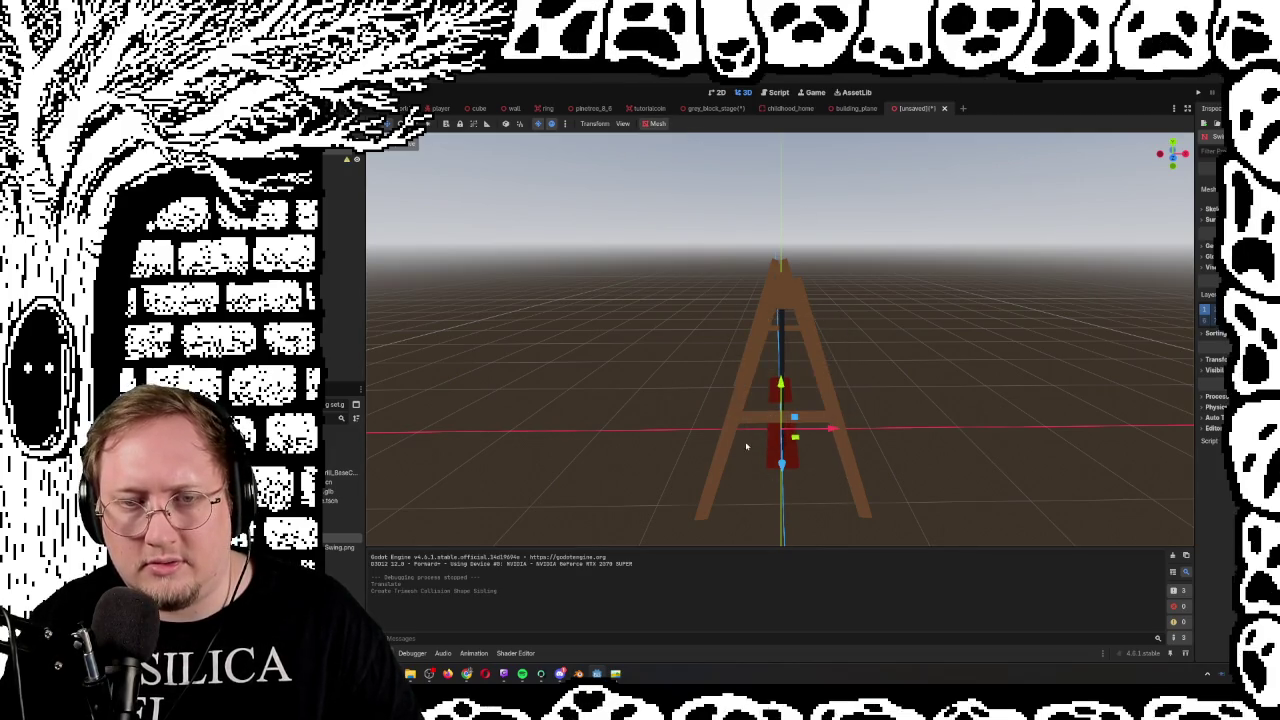
{"action": "scroll", "coordinate": [745, 446], "scroll_direction": "up", "scroll_amount": 5}
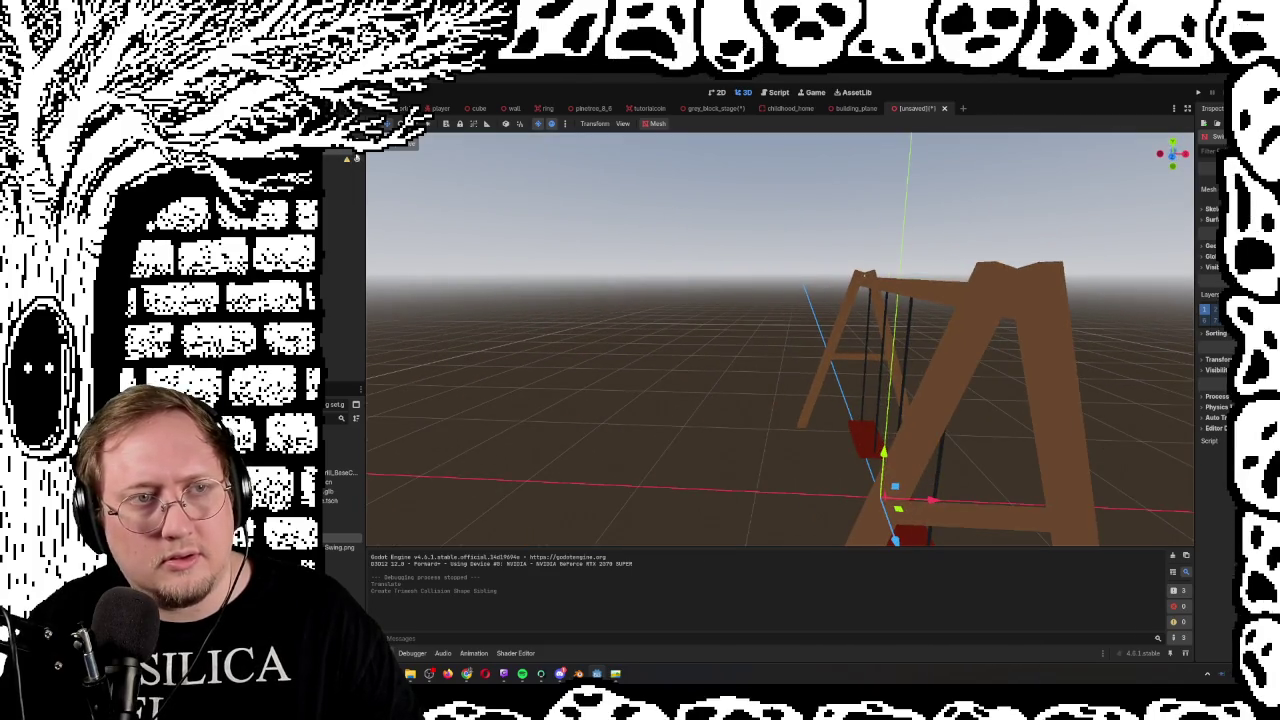
Toggle the swing's visibility to inspect the new collision shape from several angles
{"action": "left_click", "coordinate": [356, 158]}
{"action": "left_click", "coordinate": [358, 160]}
{"action": "key", "text": "f"}
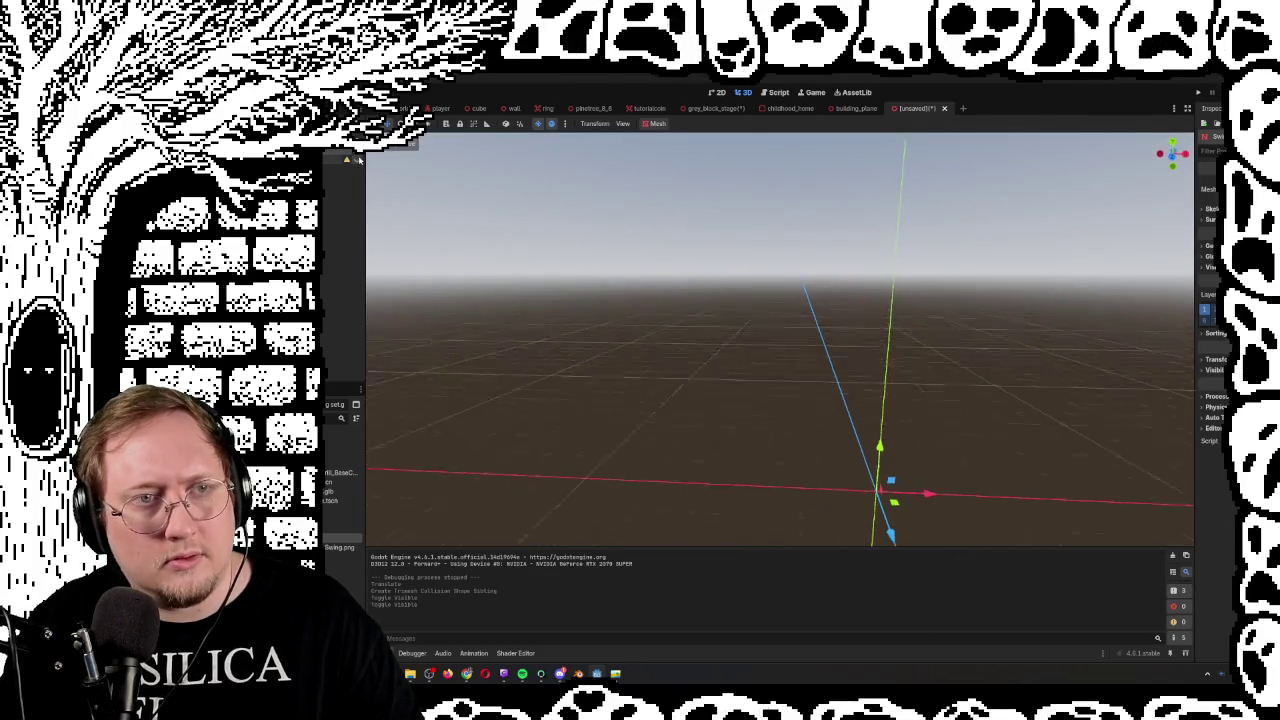
{"action": "left_click_drag", "start_coordinate": [432, 222], "coordinate": [432, 262]}
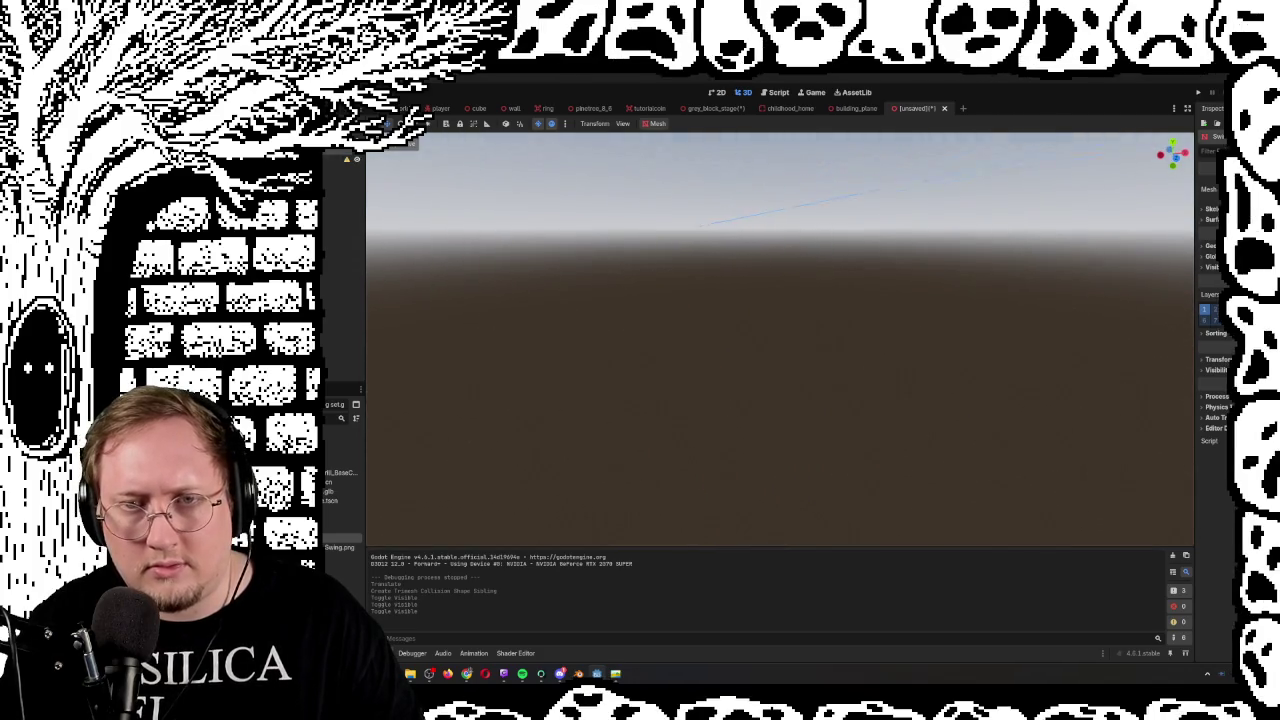
{"action": "mouse_move", "coordinate": [780, 340]}
{"action": "left_mouse_down"}
{"action": "mouse_move", "coordinate": [745, 310]}
{"action": "mouse_move", "coordinate": [522, 298]}
{"action": "left_mouse_up"}
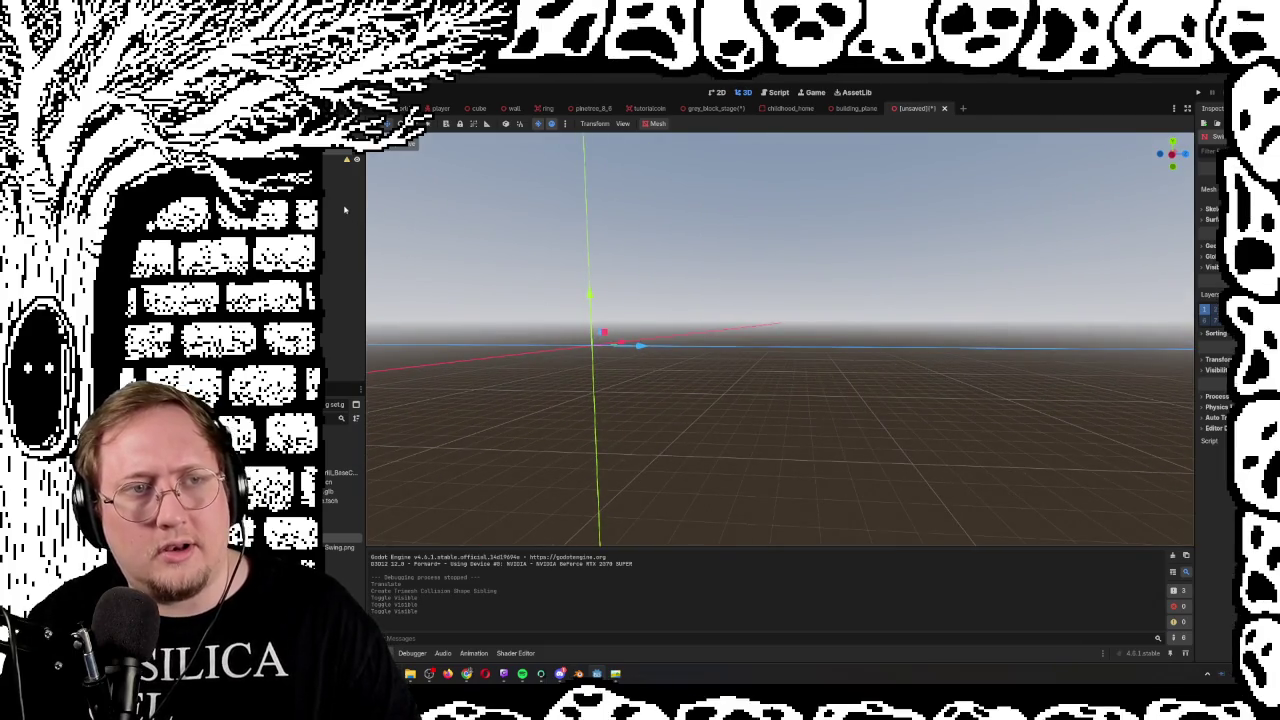
{"action": "key", "text": "ctrl+z"}
{"action": "key", "text": "ctrl+z"}
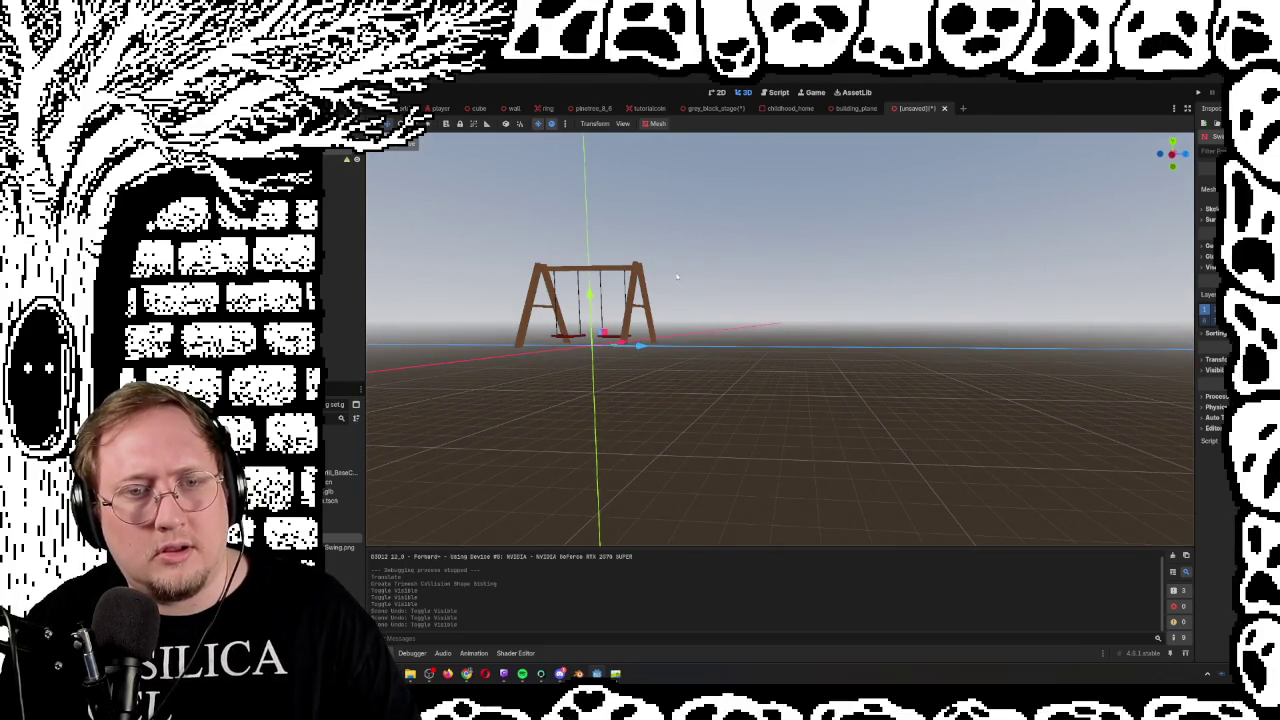
{"action": "left_click_drag", "start_coordinate": [677, 277], "coordinate": [655, 288]}
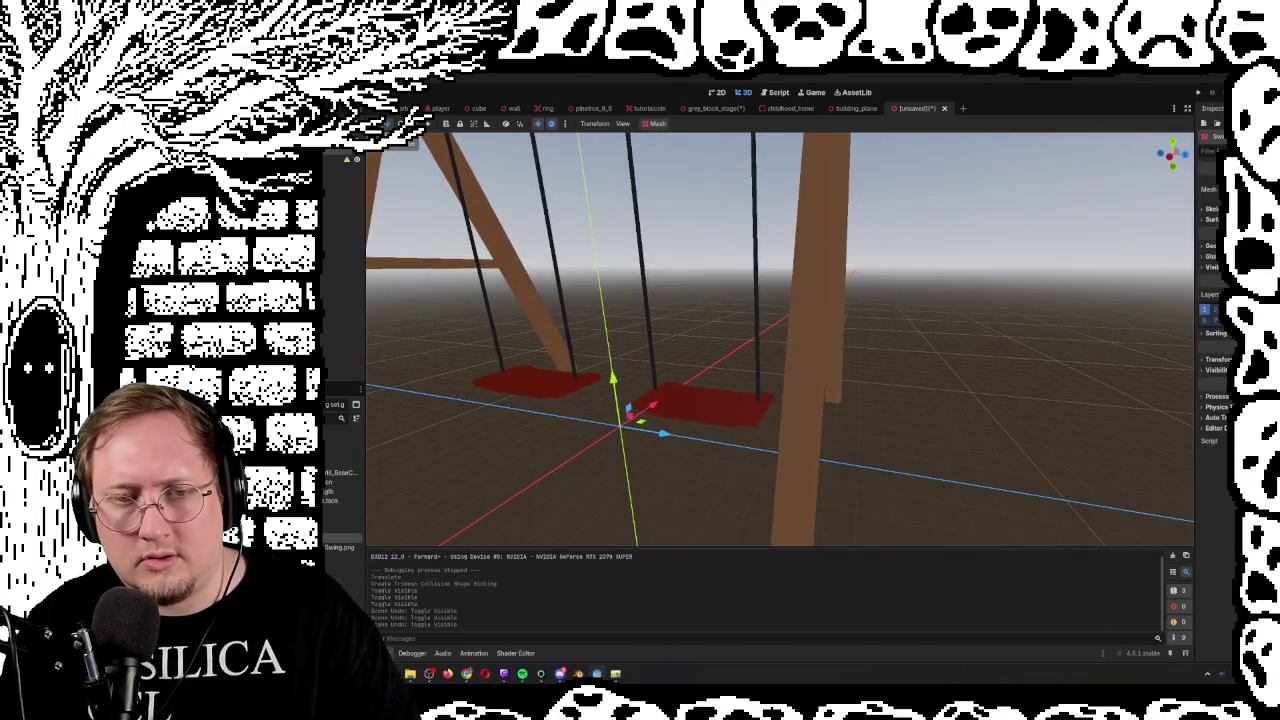
{"action": "left_click", "coordinate": [350, 160]}
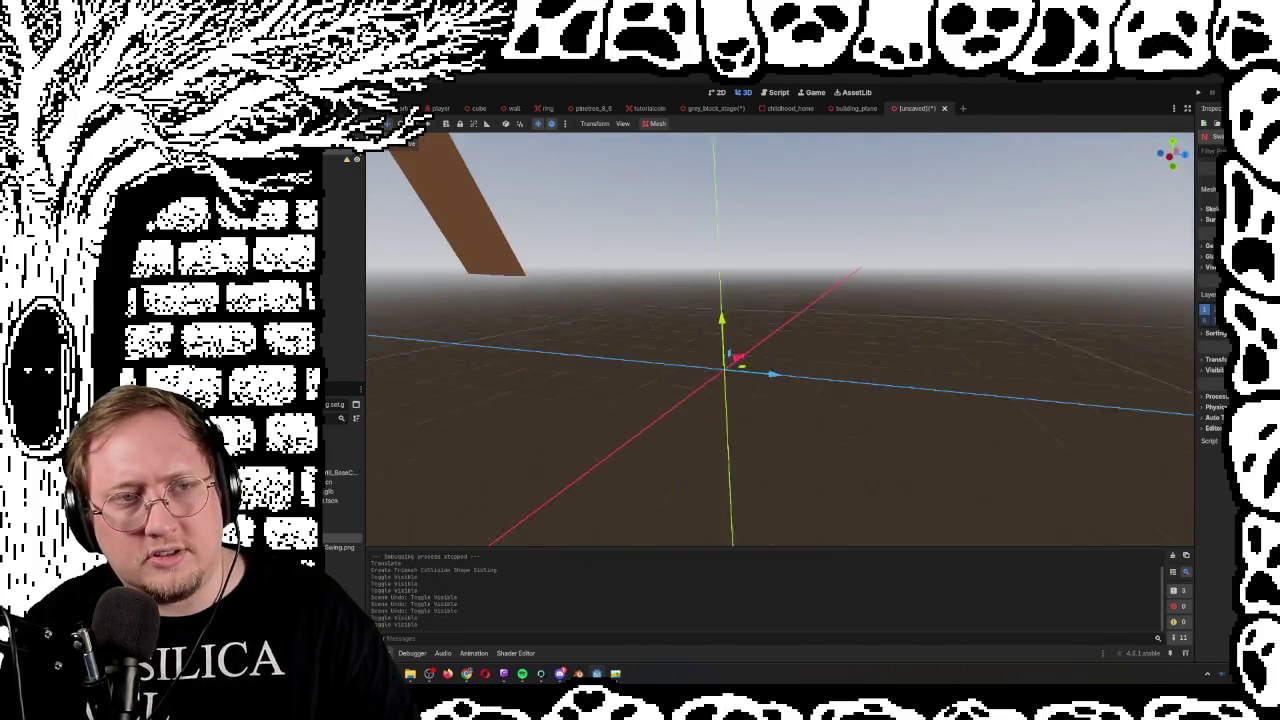
{"action": "left_click", "coordinate": [345, 163]}
{"action": "scroll", "coordinate": [627, 237], "scroll_direction": "down", "scroll_amount": 3}
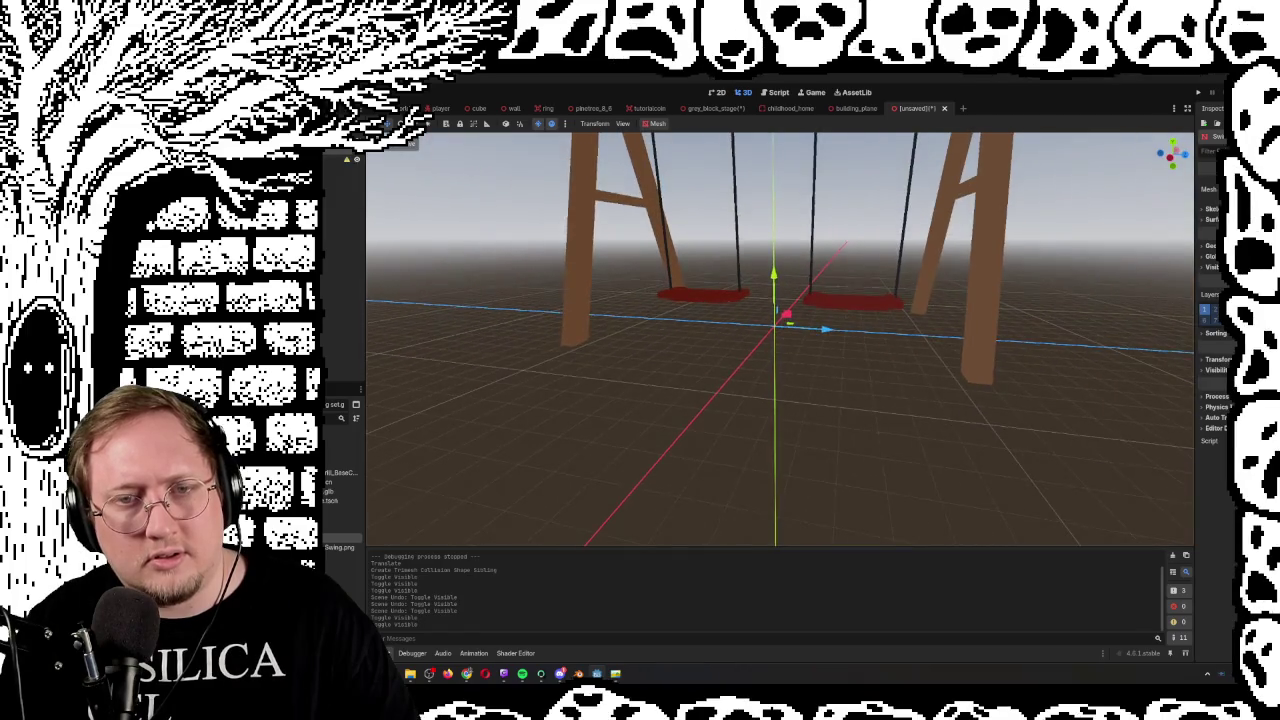
{"action": "left_click", "coordinate": [357, 160]}
Delete the trial CollisionShape3D node and reframe the swing set
{"action": "left_click", "coordinate": [340, 180]}
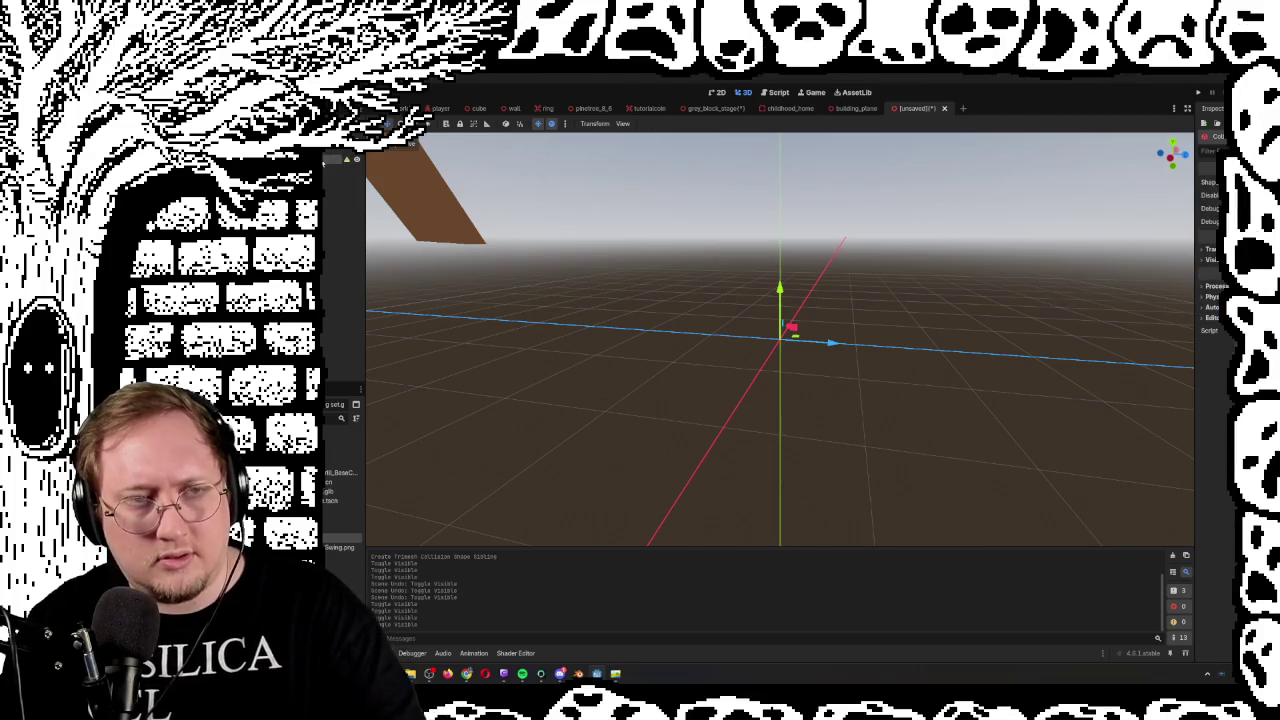
{"action": "key", "text": "Delete"}
{"action": "left_click", "coordinate": [764, 387]}
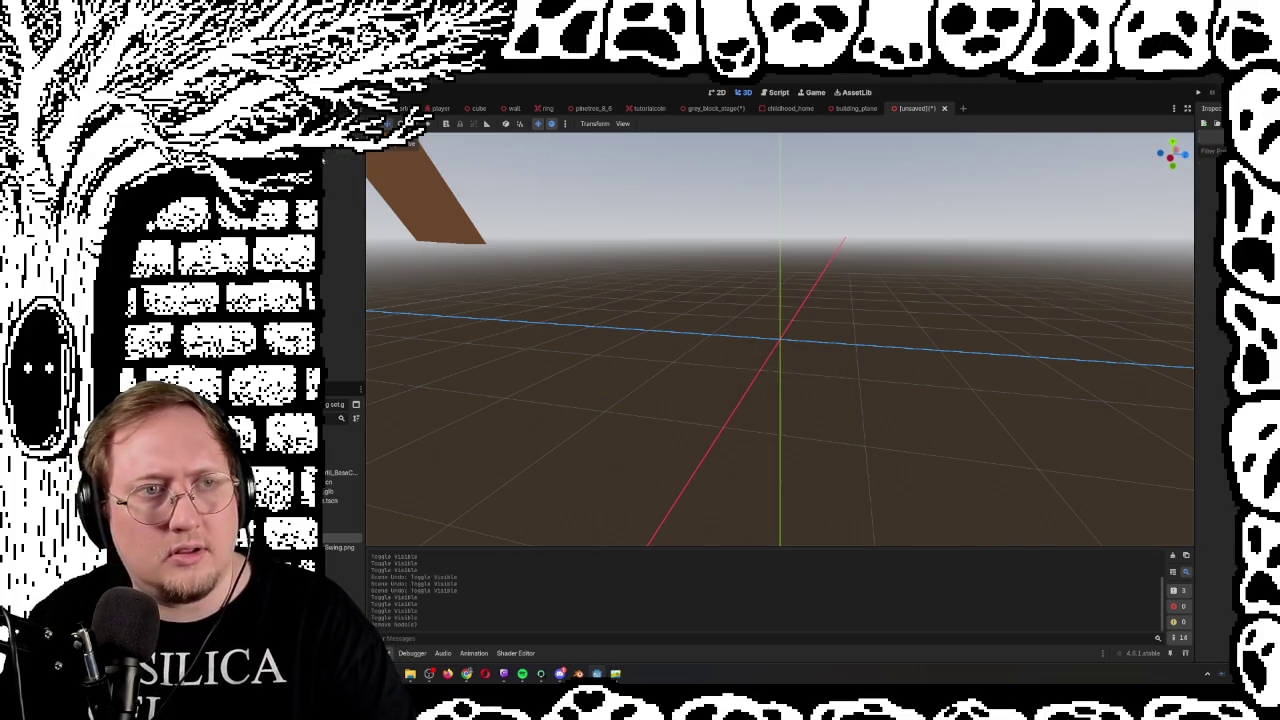
{"action": "key", "text": "f"}
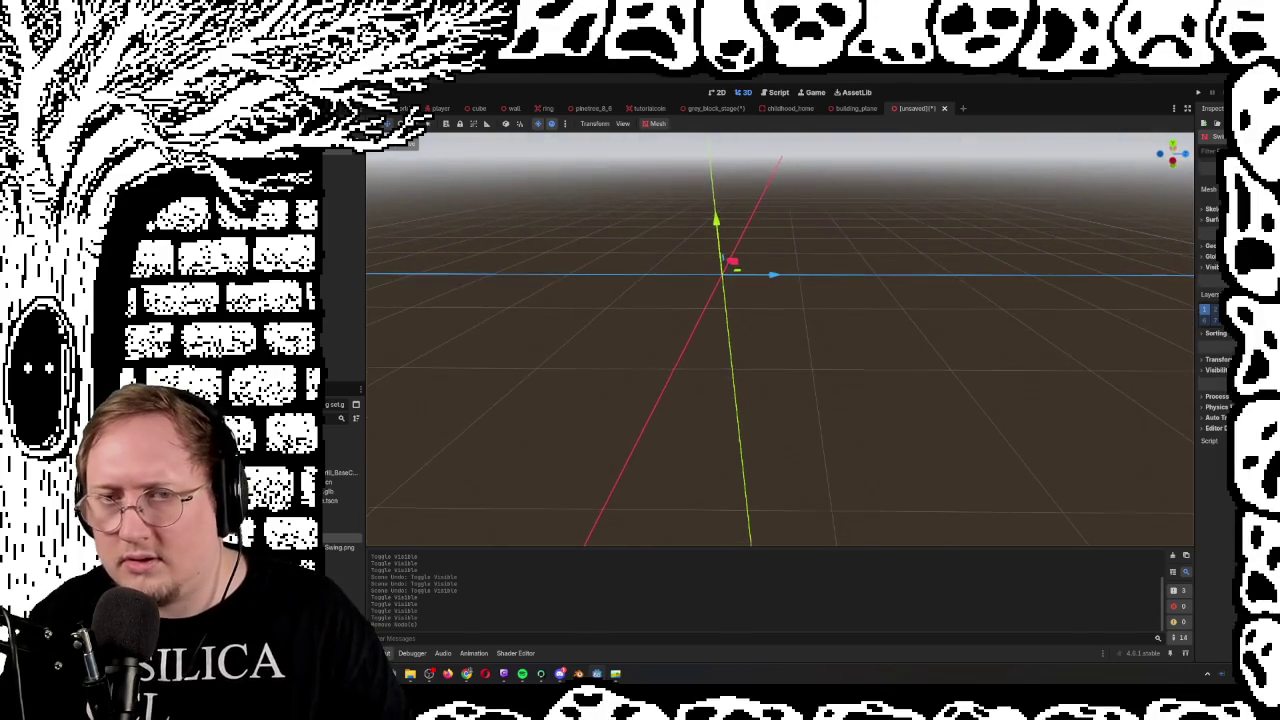
{"action": "left_click", "coordinate": [652, 123]}
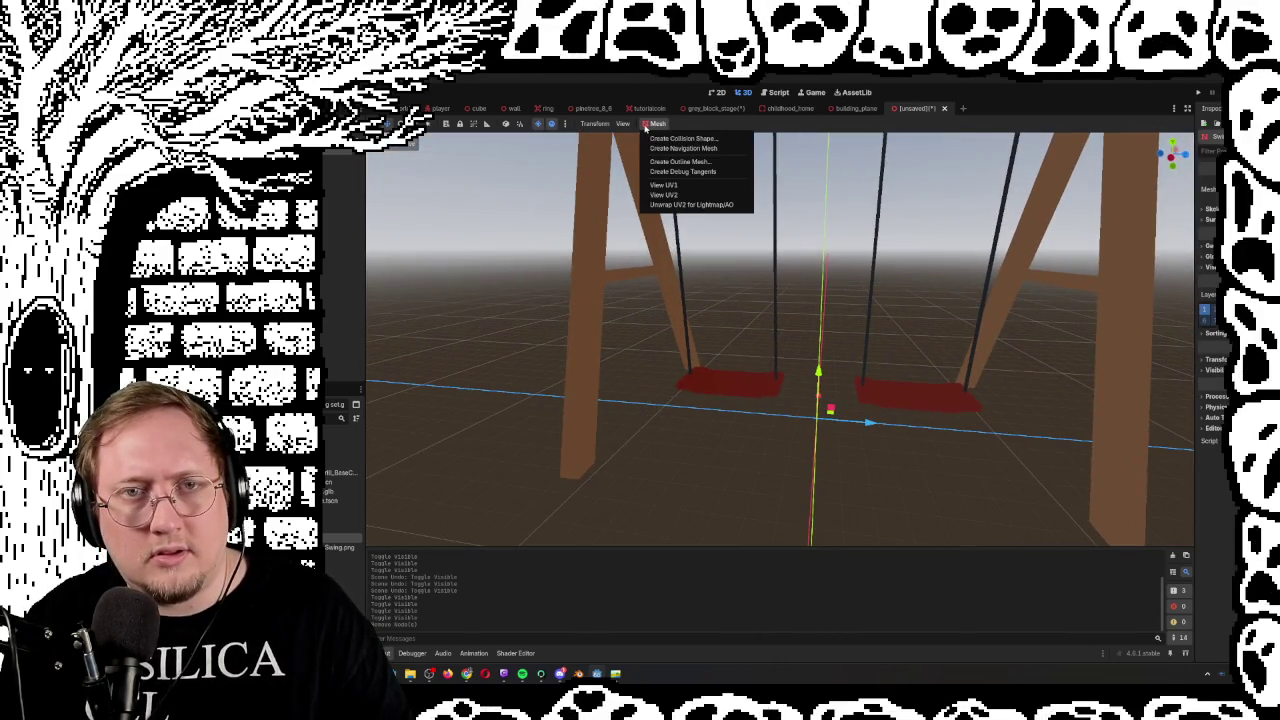
Create a Trimesh collision shape as a sibling of the swing mesh
{"action": "left_click", "coordinate": [673, 139]}
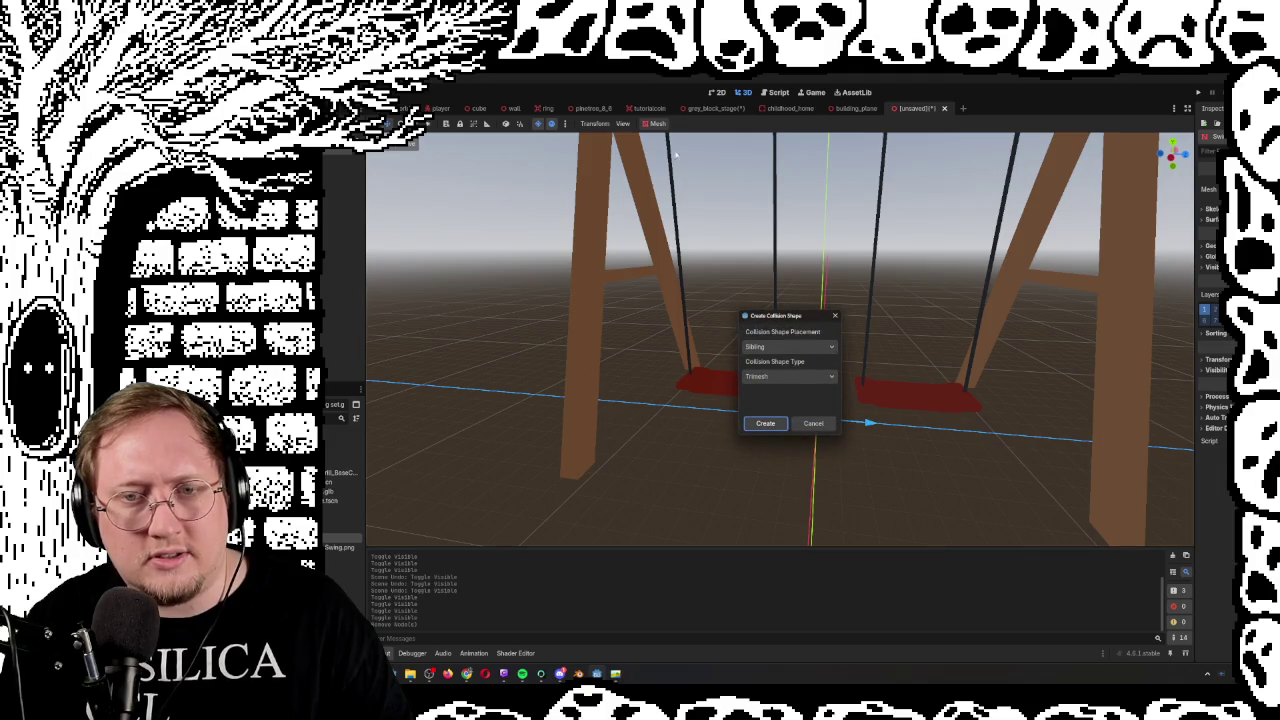
{"action": "left_click", "coordinate": [796, 379]}
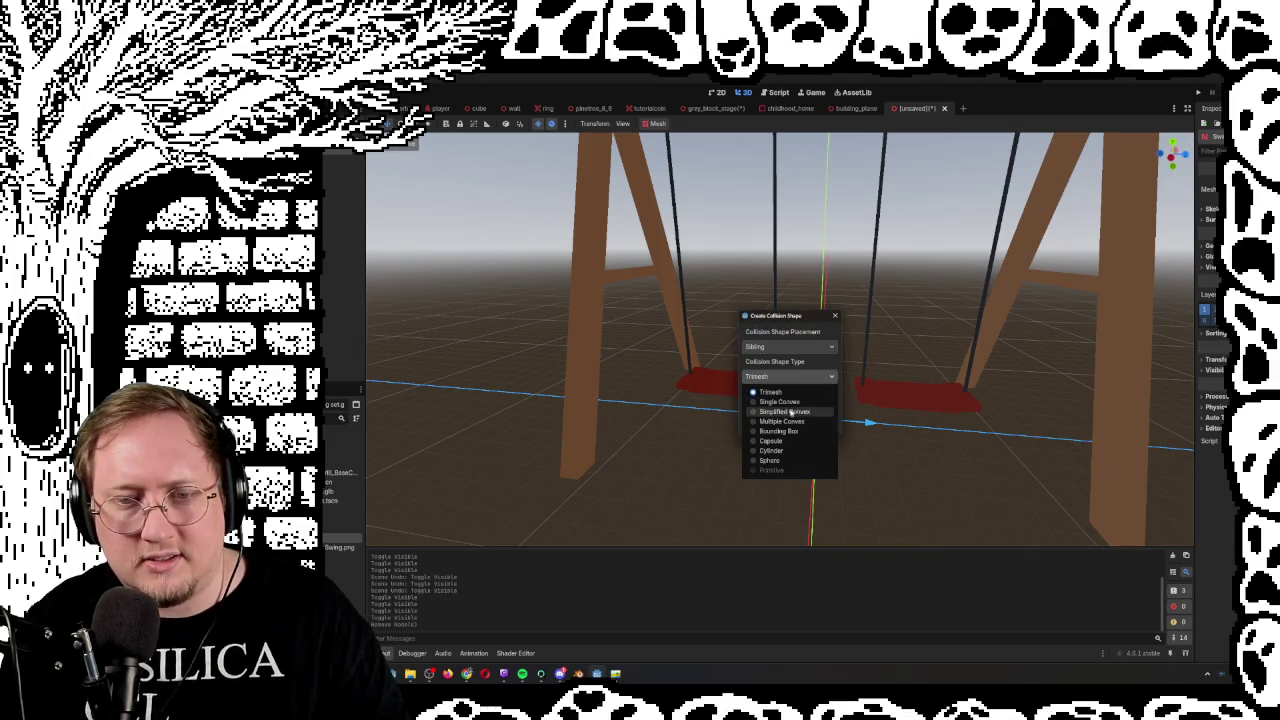
{"action": "left_click", "coordinate": [789, 355]}
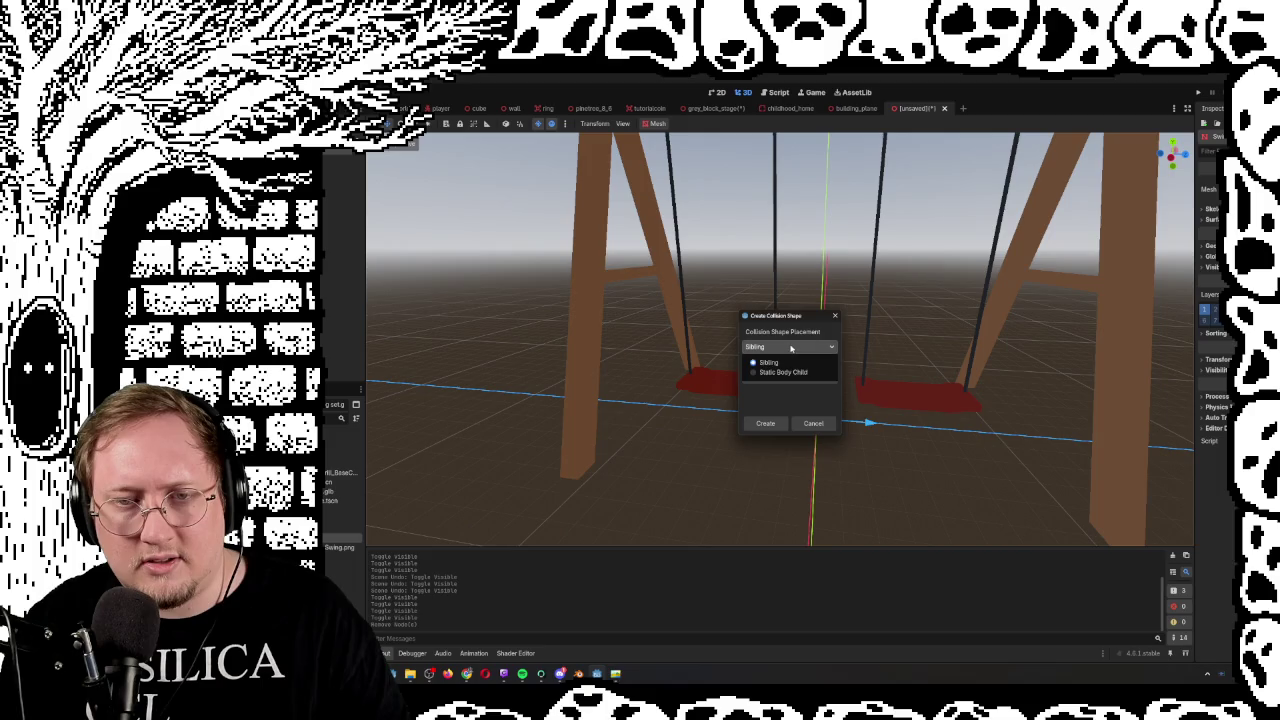
{"action": "left_click", "coordinate": [766, 424]}
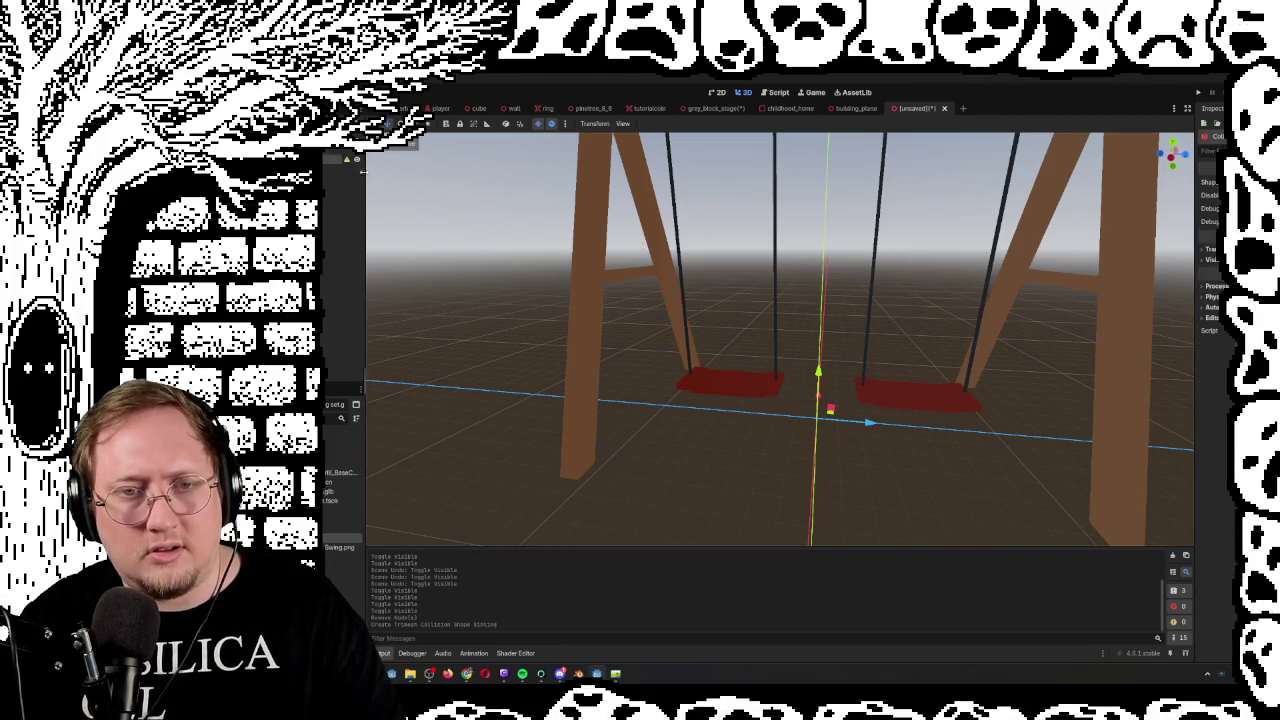
Hide the swing set model and center the view on the selected node
{"action": "key", "text": "h"}
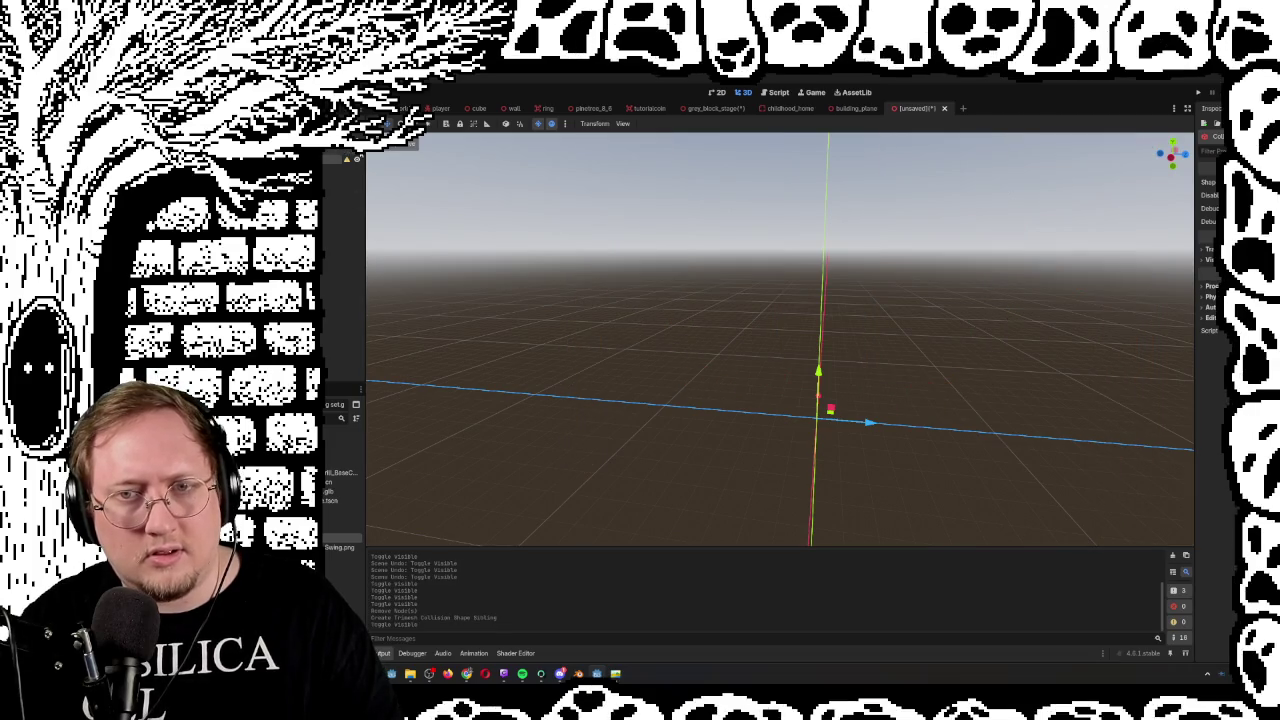
{"action": "left_click", "coordinate": [357, 159]}
{"action": "left_click", "coordinate": [357, 159]}
{"action": "key", "text": "f"}
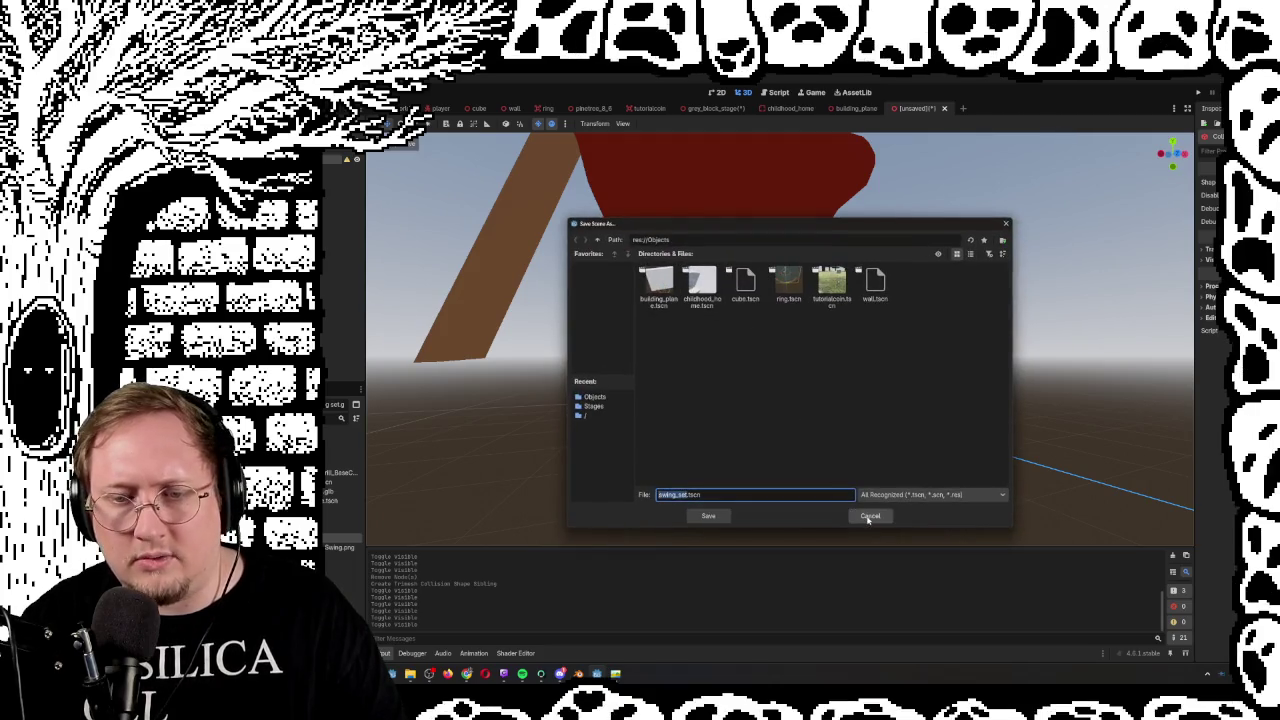
Cancel Save Scene As, paste the copied node under Swing and dismiss the inherited-node warning
{"action": "left_click", "coordinate": [866, 516]}
{"action": "key", "text": "ctrl+v"}
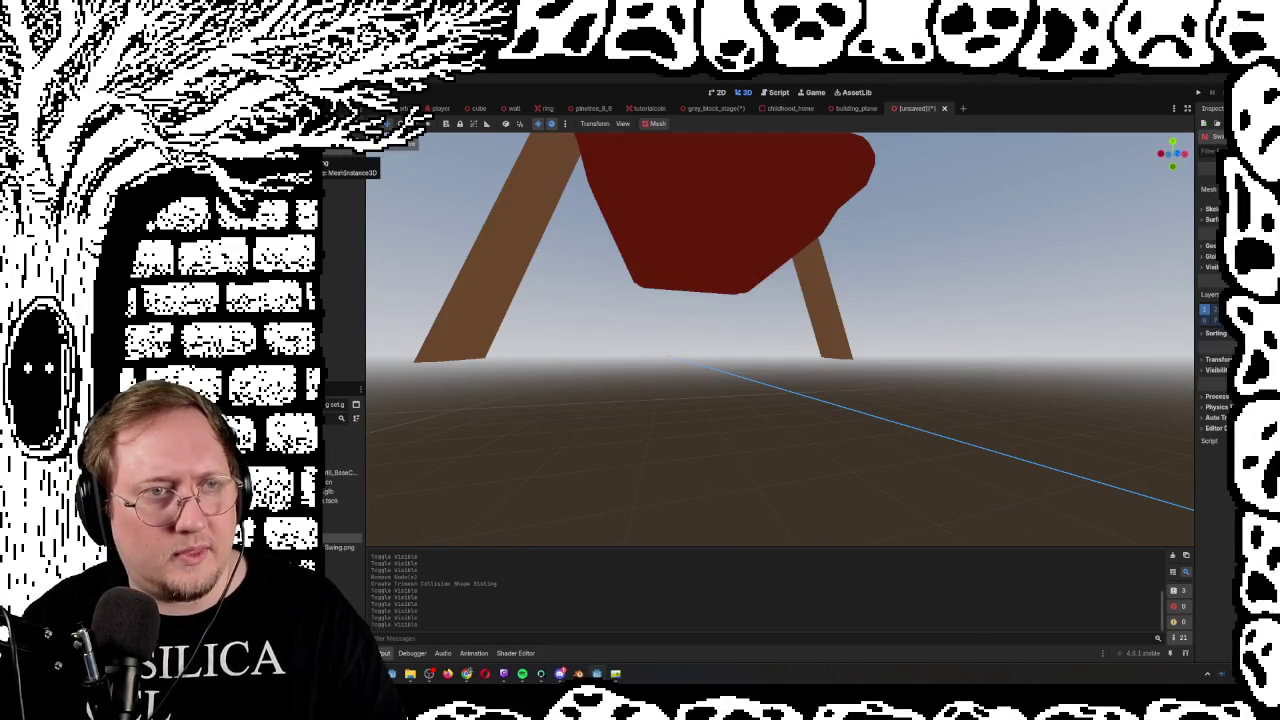
{"action": "key", "text": "Delete"}
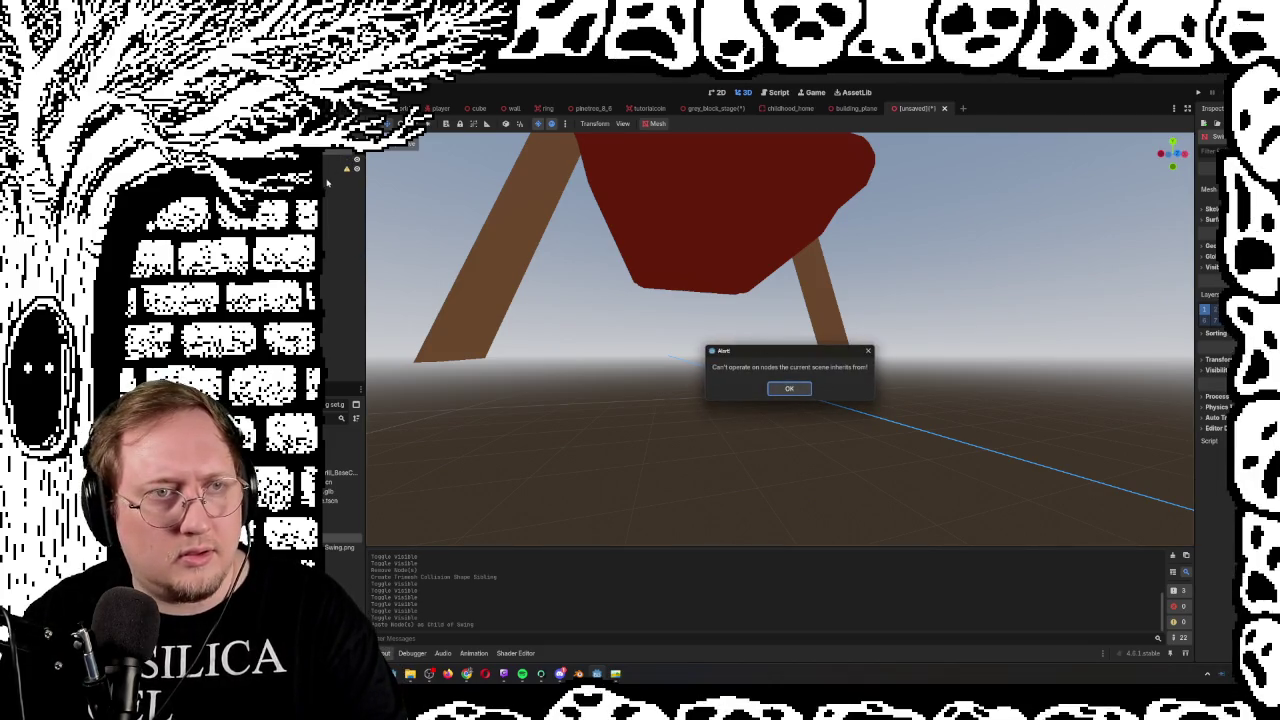
{"action": "left_click", "coordinate": [789, 388]}
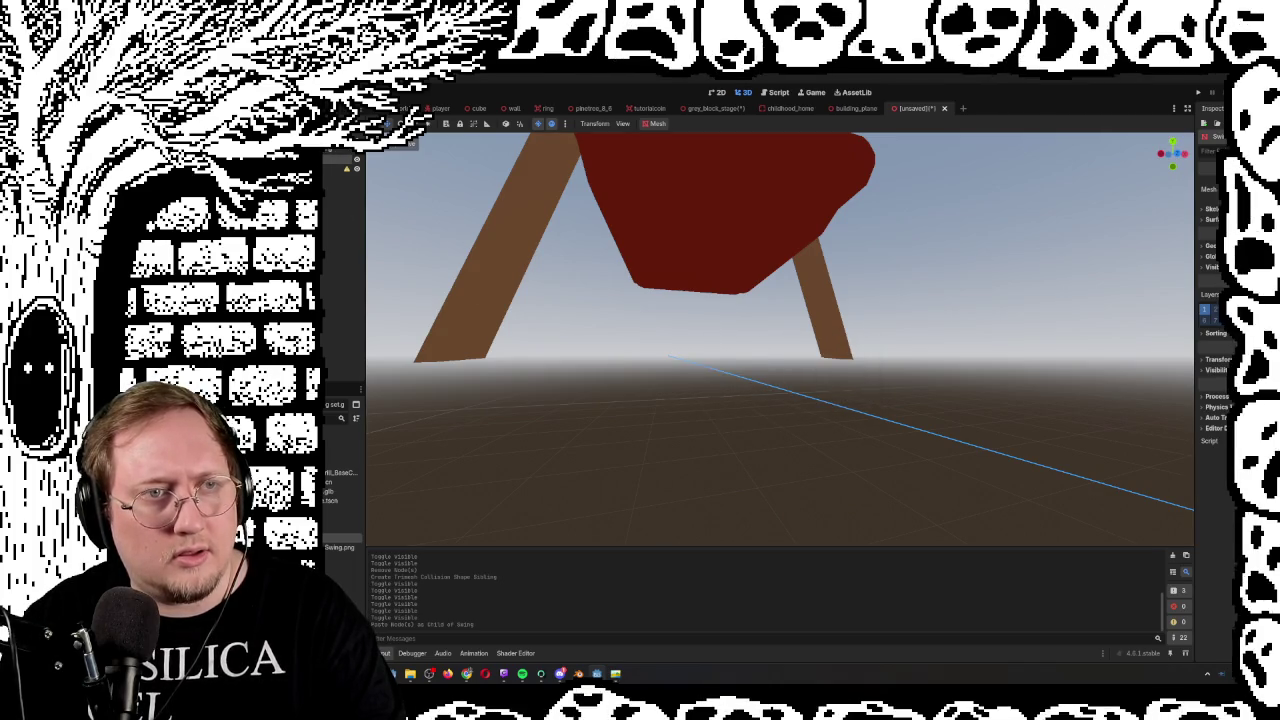
Drag the pasted node to a new parent and dismiss the inherited-node warning again
{"action": "left_click_drag", "start_coordinate": [340, 168], "coordinate": [340, 152]}
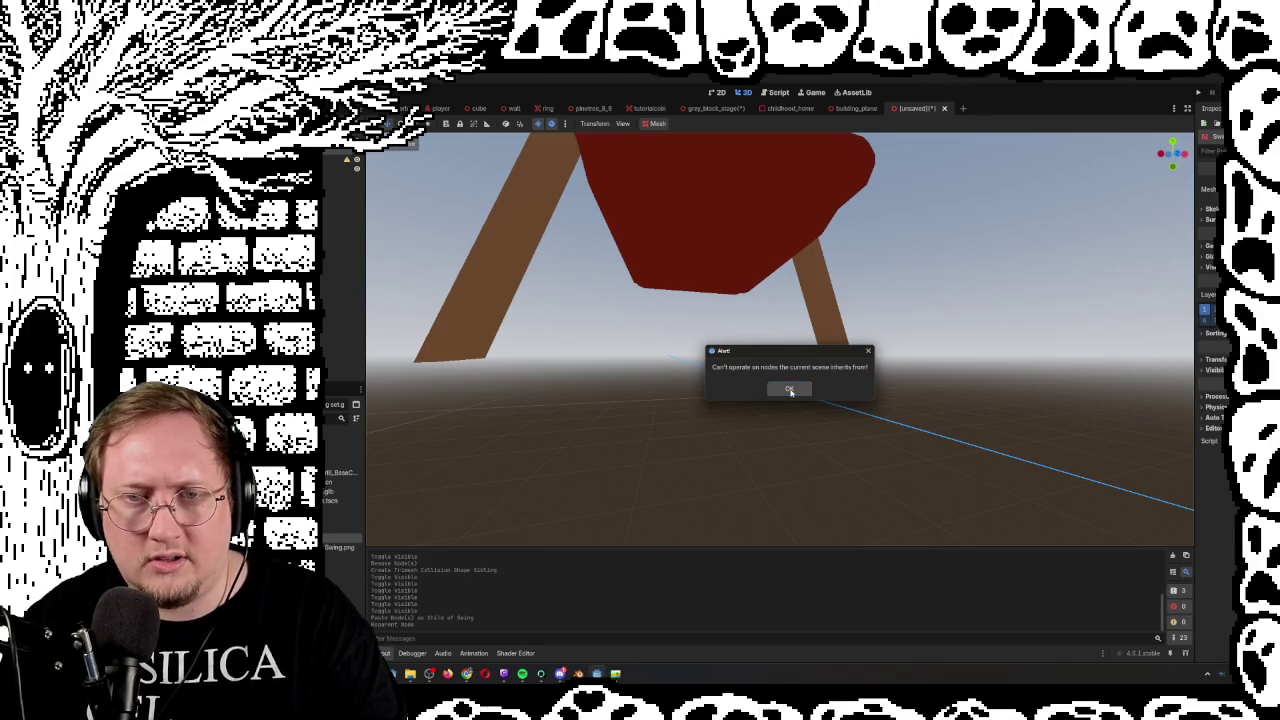
{"action": "left_click", "coordinate": [790, 390]}
{"action": "scroll", "coordinate": [766, 383], "scroll_direction": "down", "scroll_amount": 5}
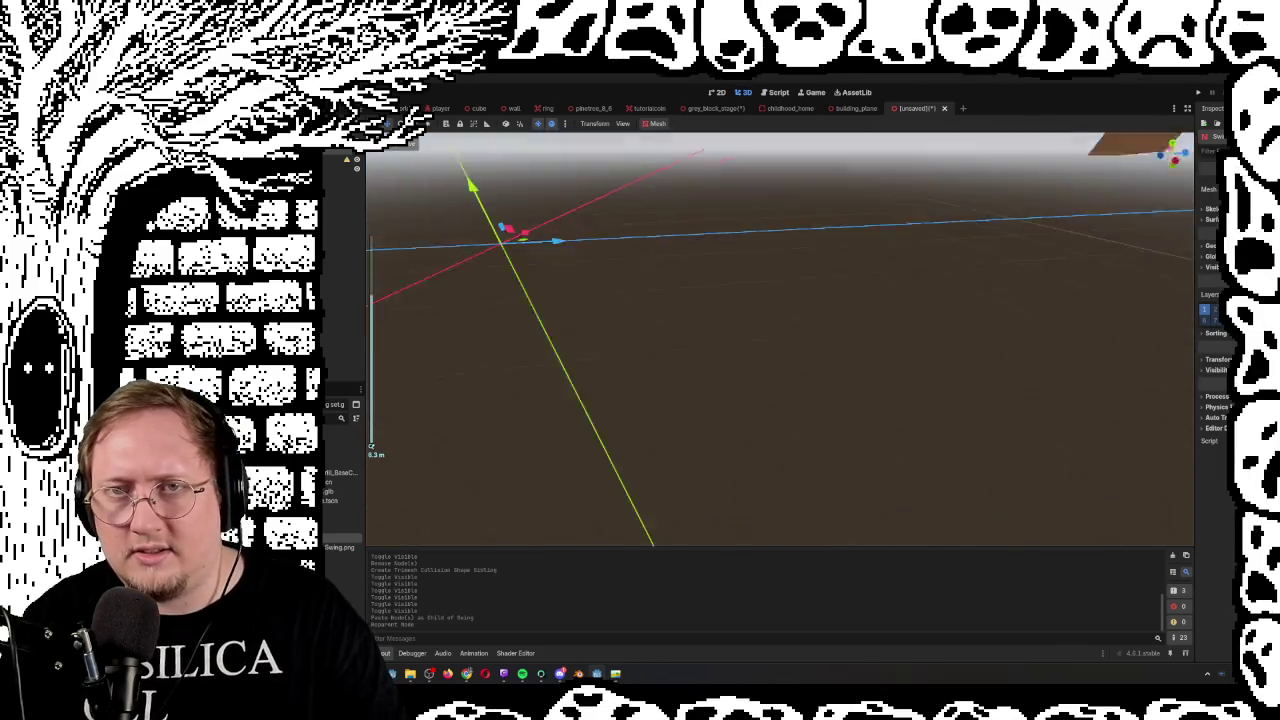
{"action": "scroll", "coordinate": [750, 315], "scroll_direction": "down", "scroll_amount": 5}
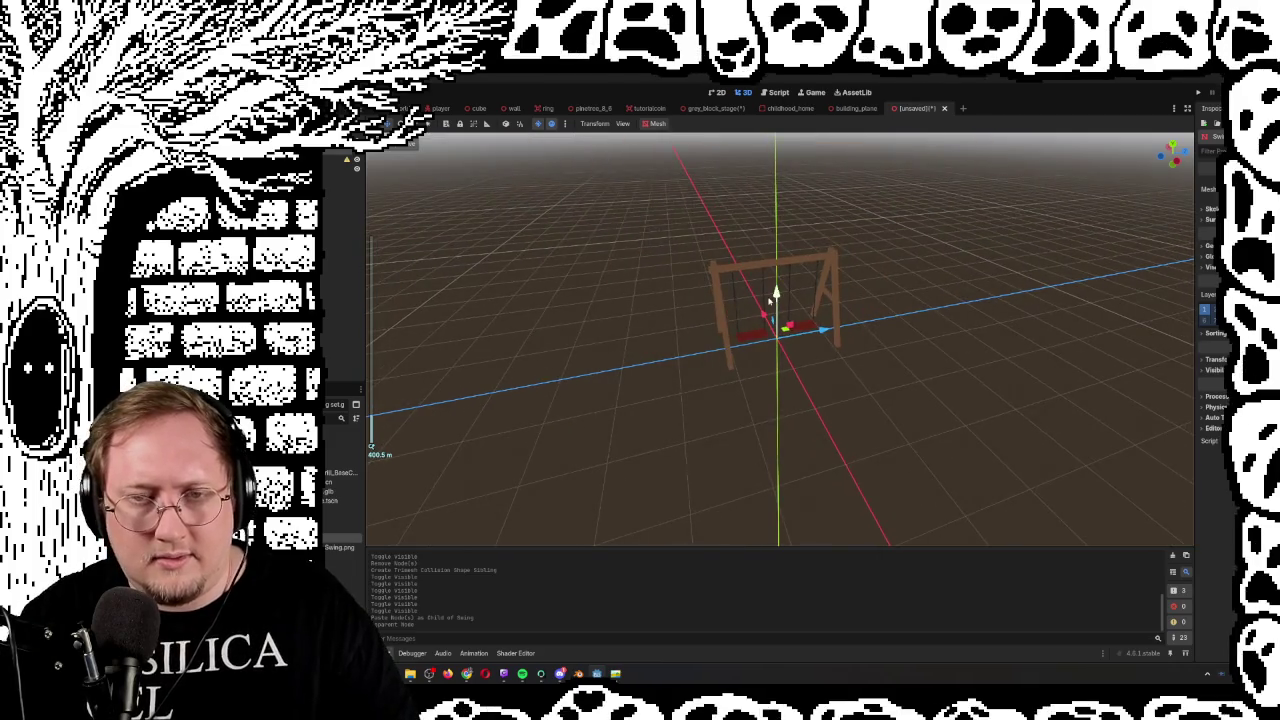
{"action": "scroll", "coordinate": [776, 315], "scroll_direction": "up", "scroll_amount": 4}
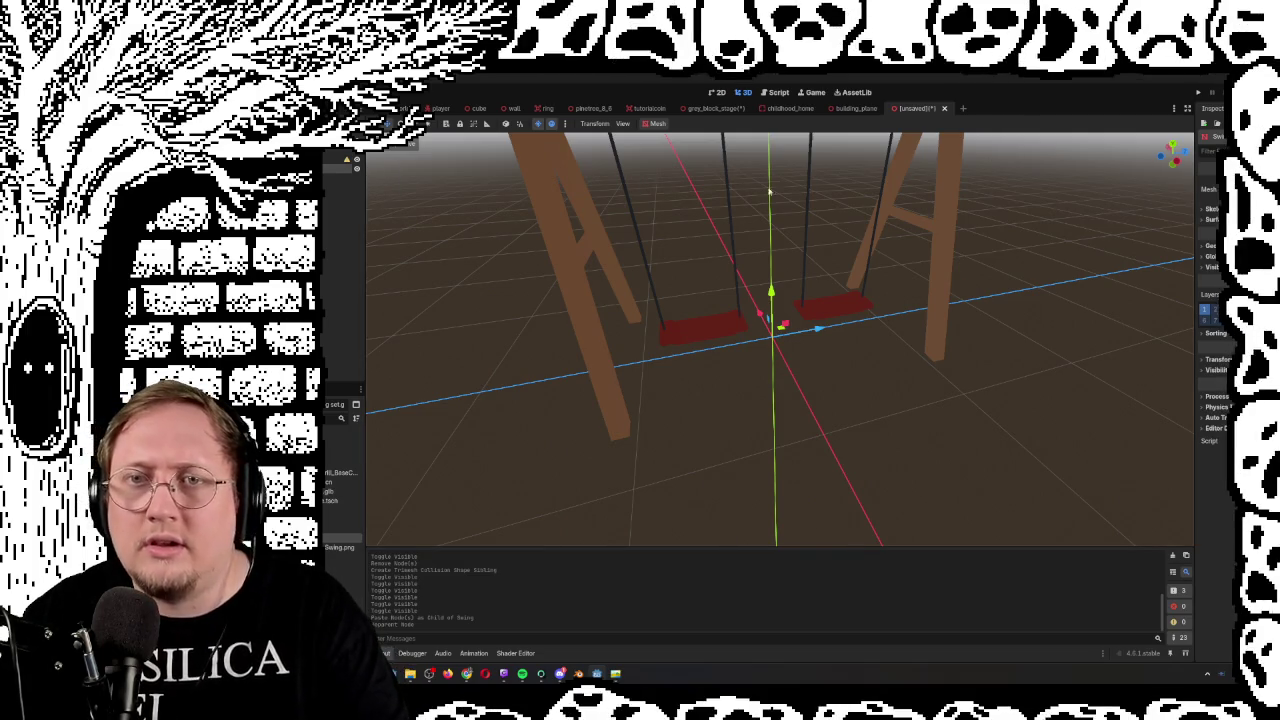
{"action": "left_click", "coordinate": [657, 123]}
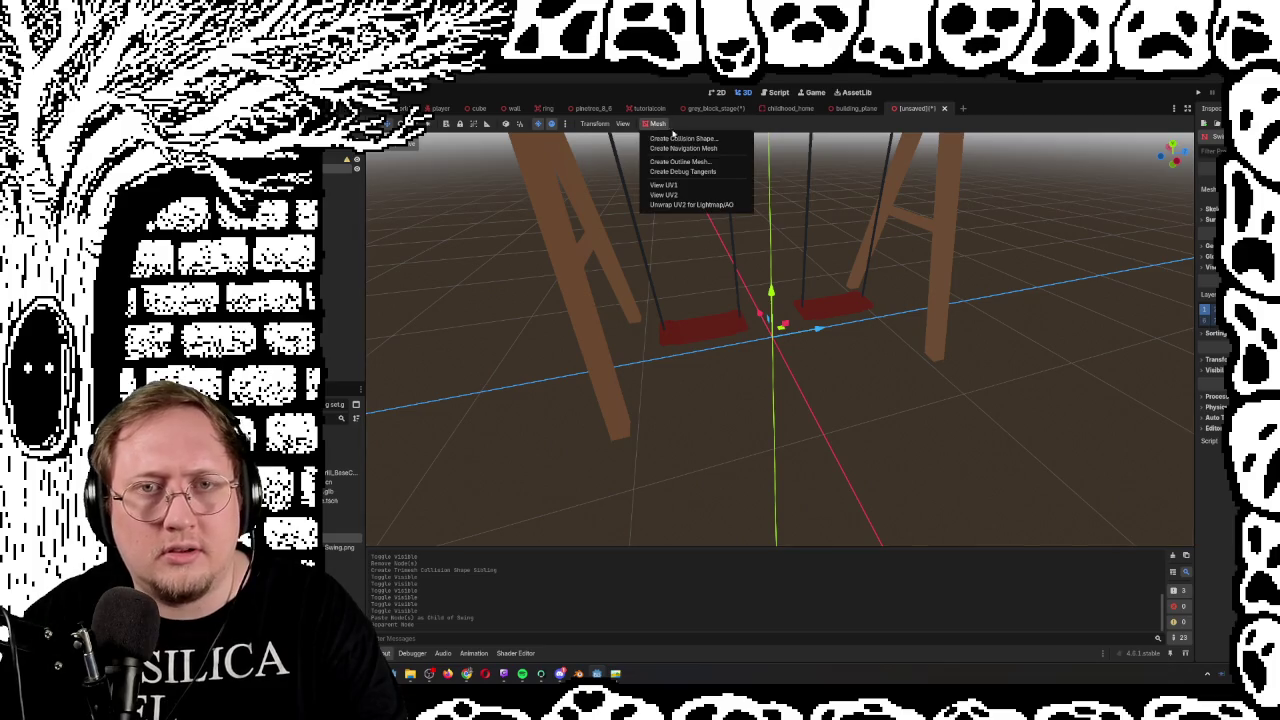
Generate a sibling trimesh collision shape for the swing and hide the mesh to check it
{"action": "left_click", "coordinate": [680, 138]}
{"action": "left_click", "coordinate": [764, 423]}
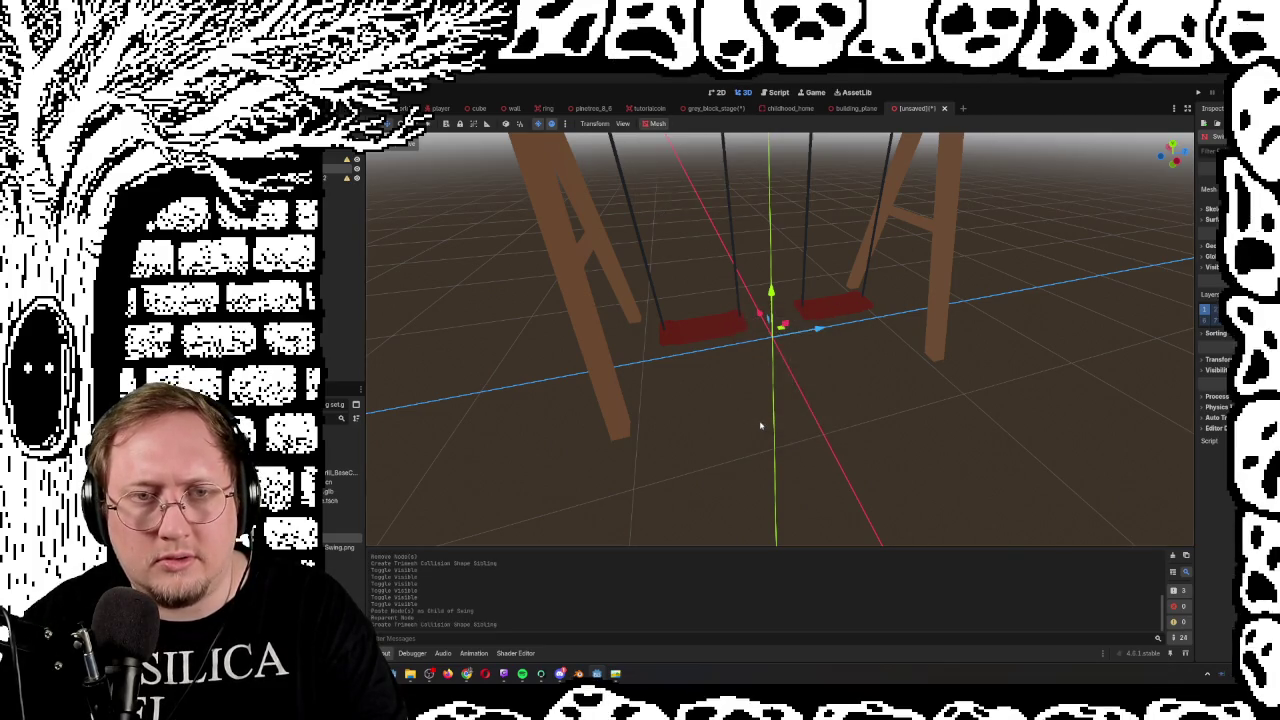
{"action": "left_click", "coordinate": [356, 160]}
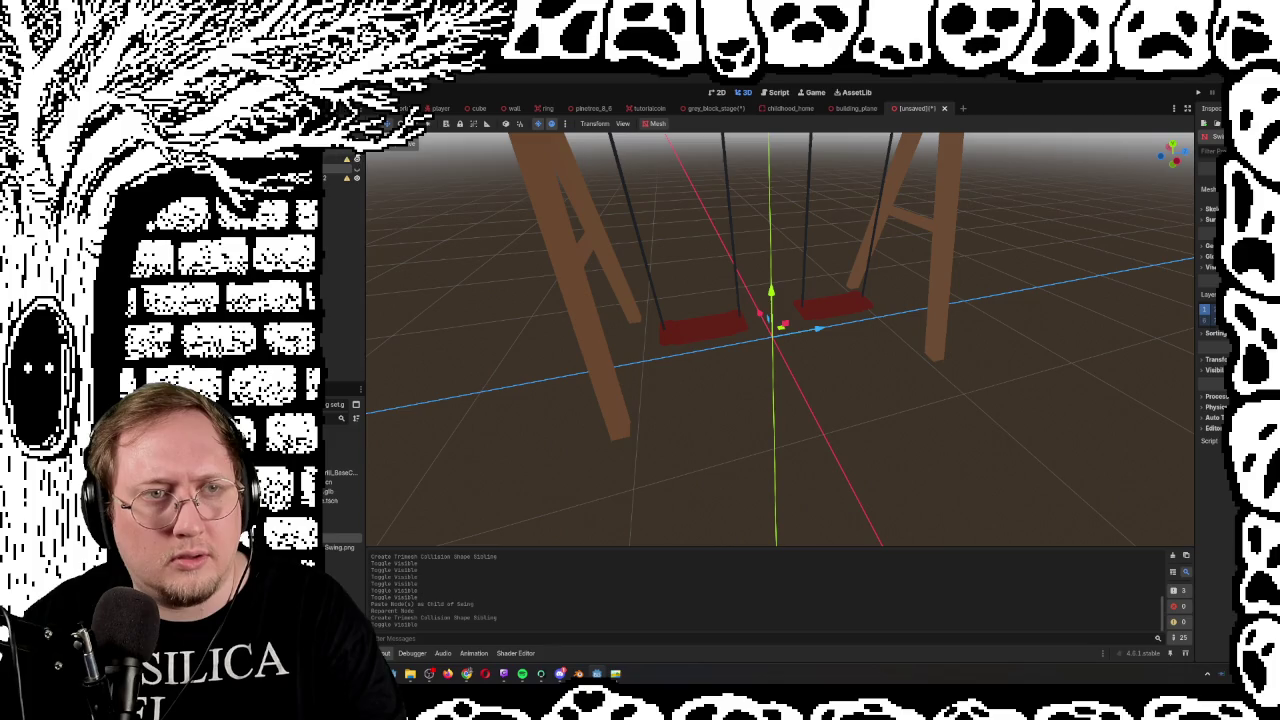
{"action": "left_click", "coordinate": [356, 160]}
{"action": "left_click", "coordinate": [356, 160]}
{"action": "left_click", "coordinate": [347, 180]}
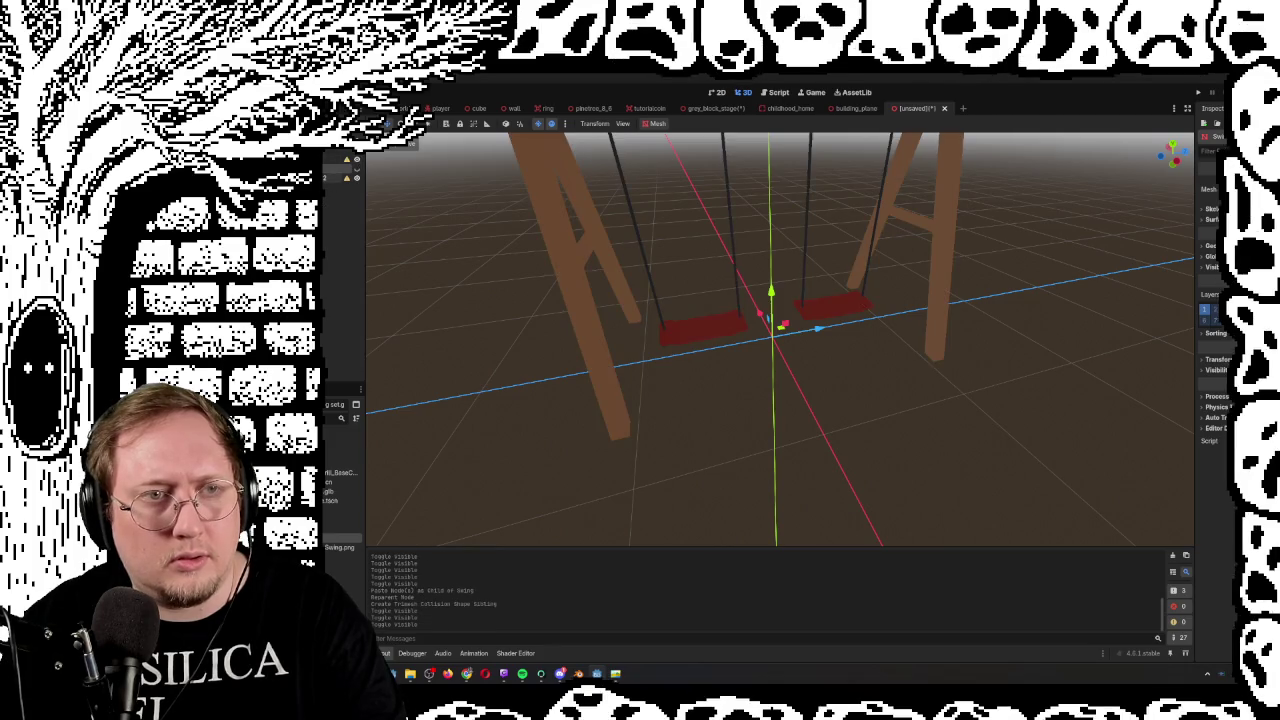
{"action": "left_click", "coordinate": [358, 183]}
{"action": "double_click", "coordinate": [358, 183]}
{"action": "double_click", "coordinate": [358, 183]}
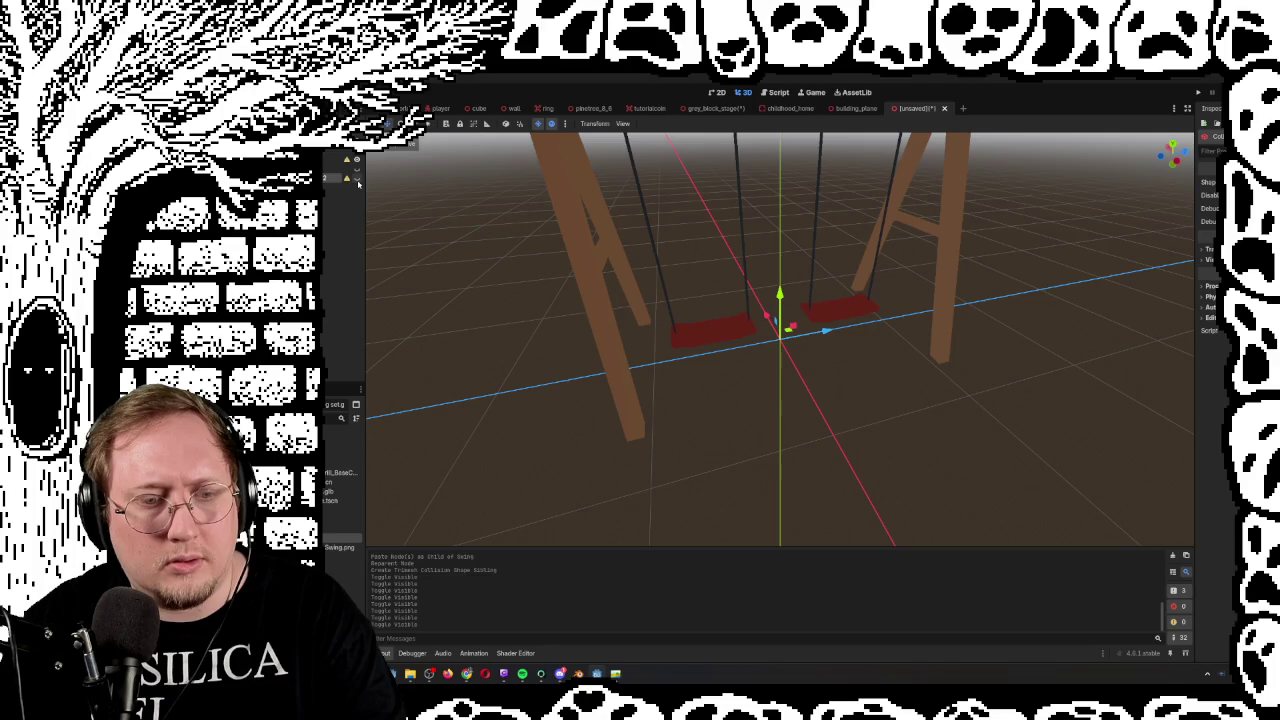
Toggle the swing parts' visibility to compare them with the collision shape
{"action": "left_click", "coordinate": [358, 183]}
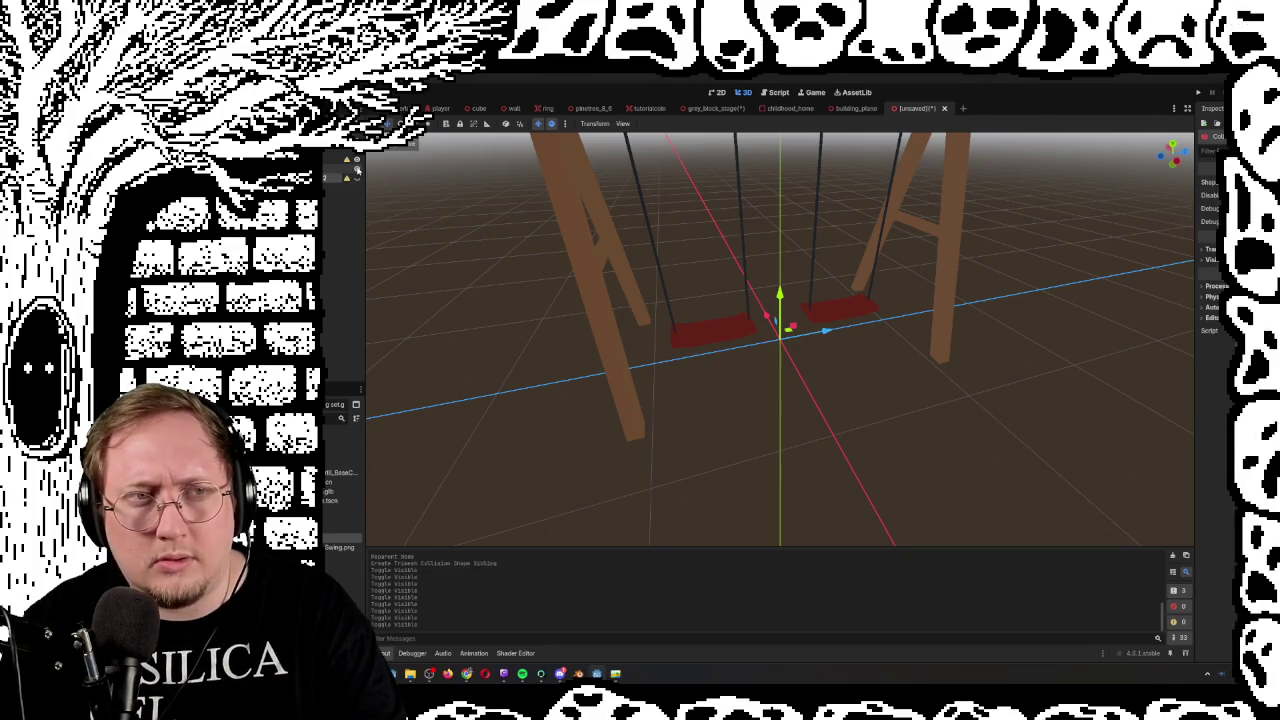
{"action": "left_click", "coordinate": [357, 160]}
{"action": "left_click", "coordinate": [357, 160]}
{"action": "left_click", "coordinate": [357, 160]}
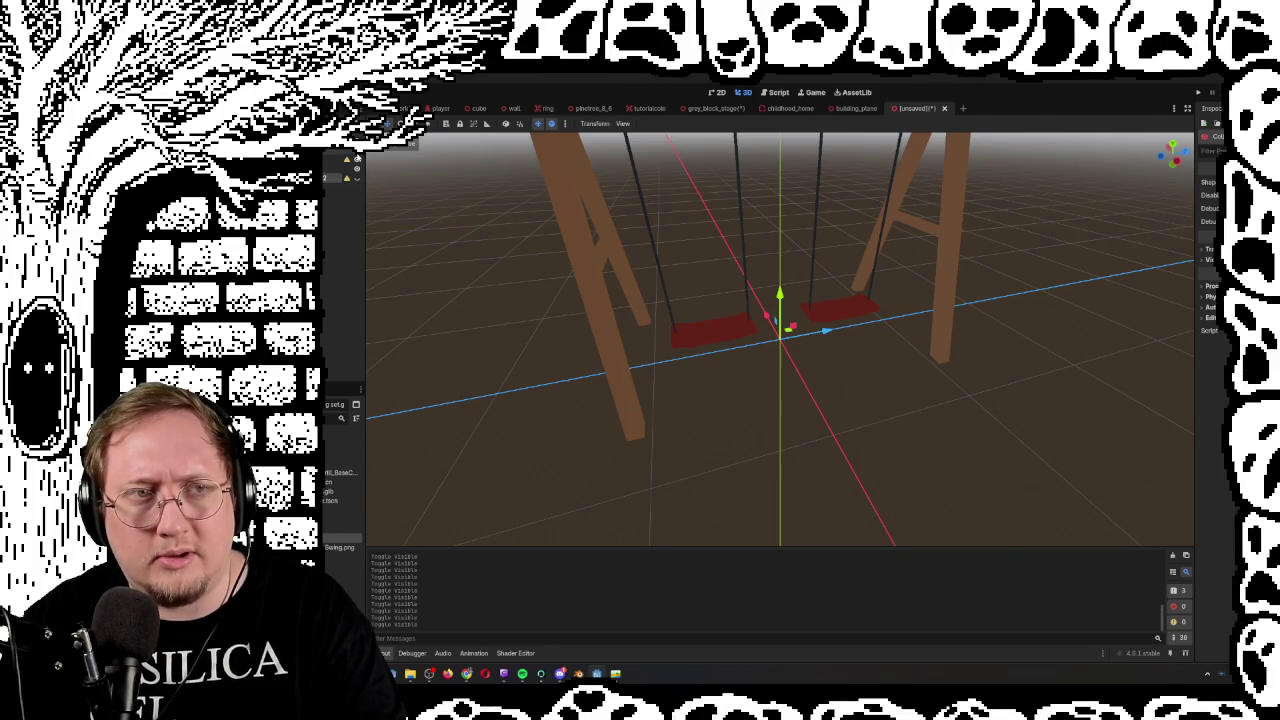
{"action": "left_click", "coordinate": [357, 168]}
{"action": "left_click", "coordinate": [357, 168]}
{"action": "double_click", "coordinate": [357, 169]}
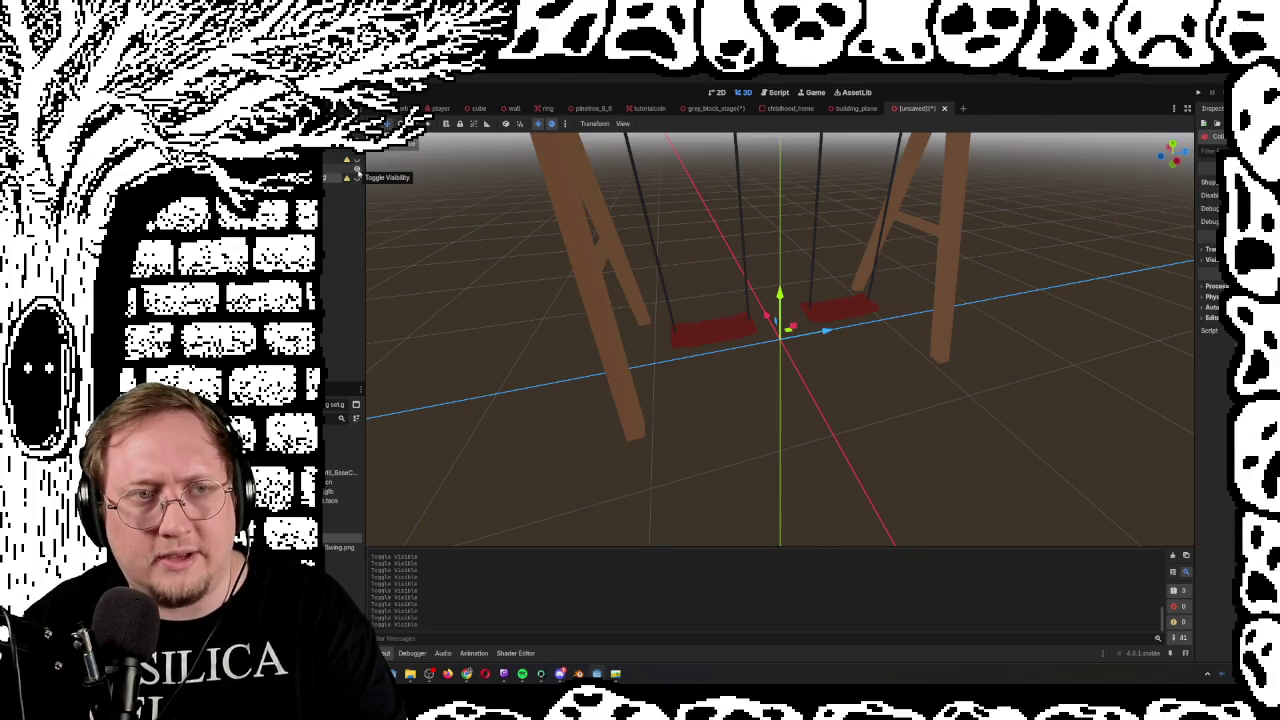
{"action": "left_click", "coordinate": [358, 178]}
{"action": "double_click", "coordinate": [356, 167]}
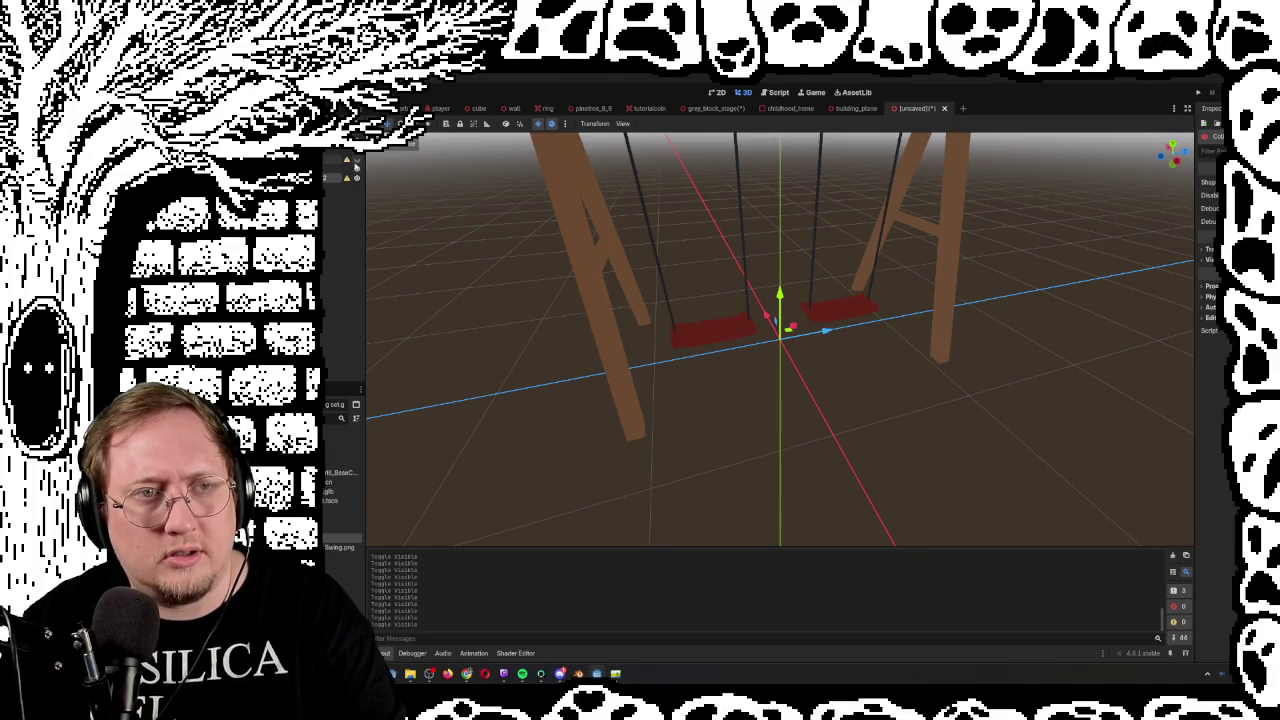
{"action": "left_click", "coordinate": [357, 160]}
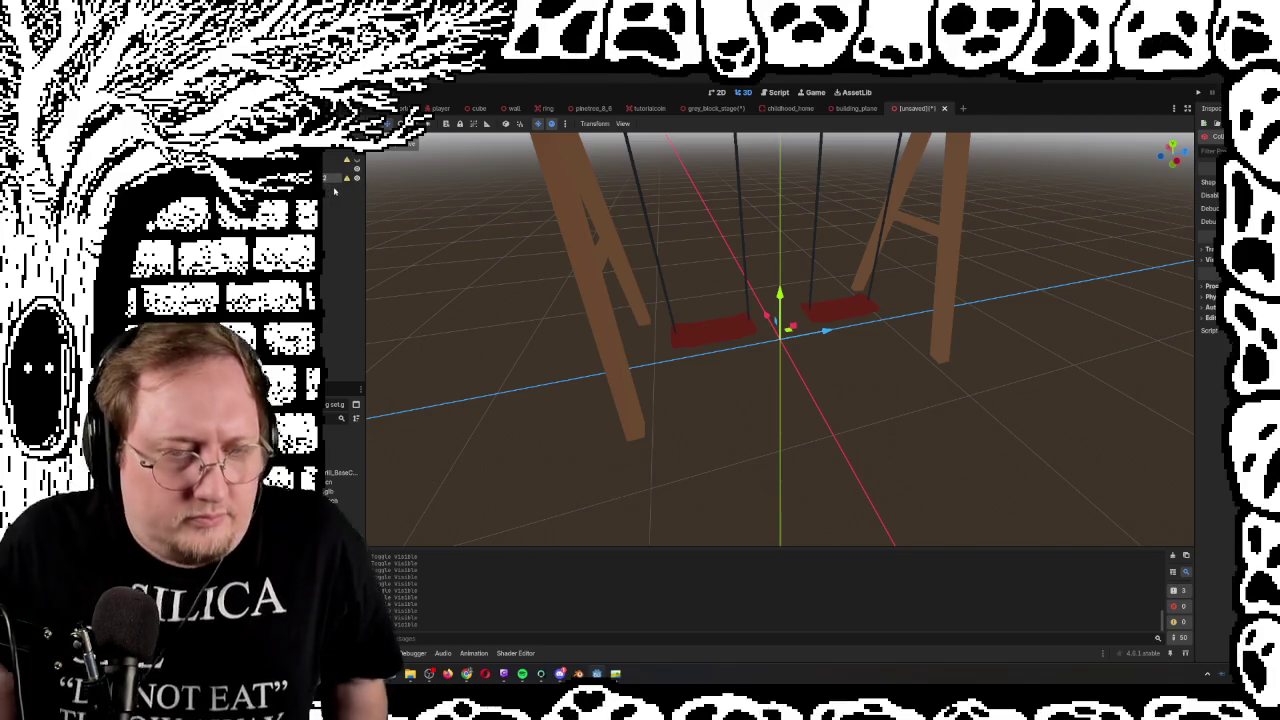
Cancel saving the swing scene and select the swing mesh
{"action": "key", "text": "ctrl+s"}
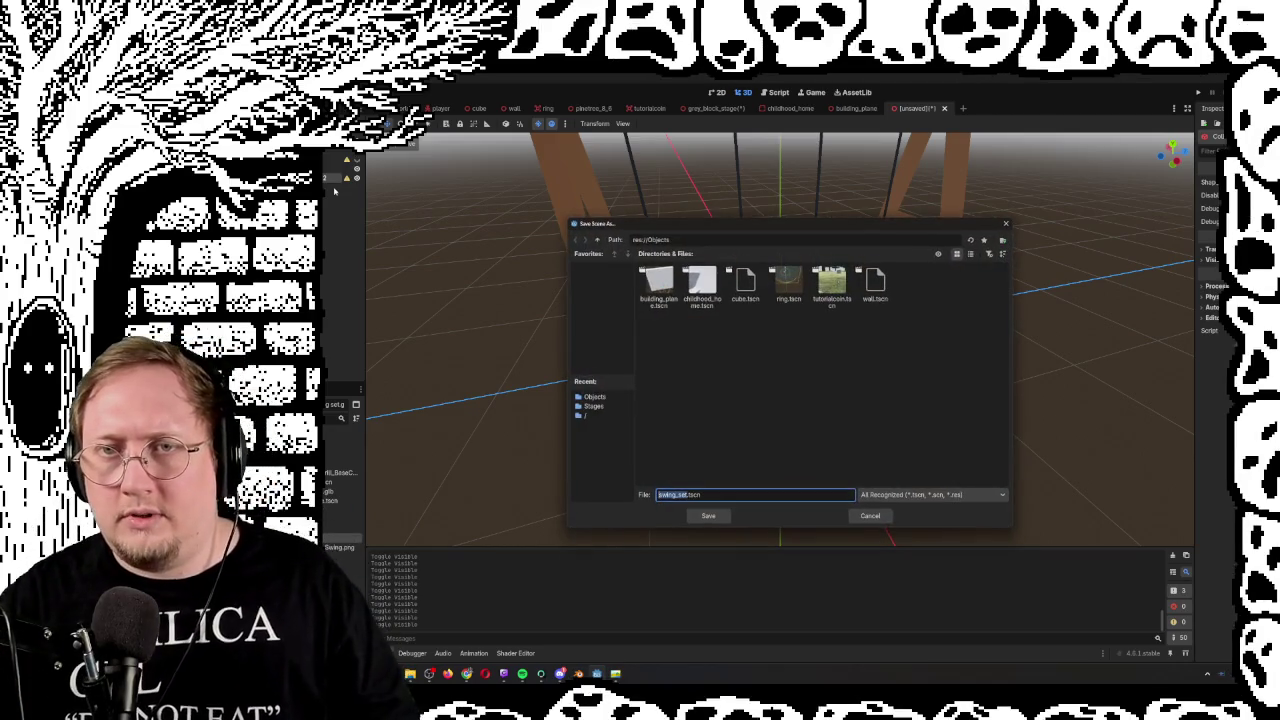
{"action": "left_click", "coordinate": [878, 517]}
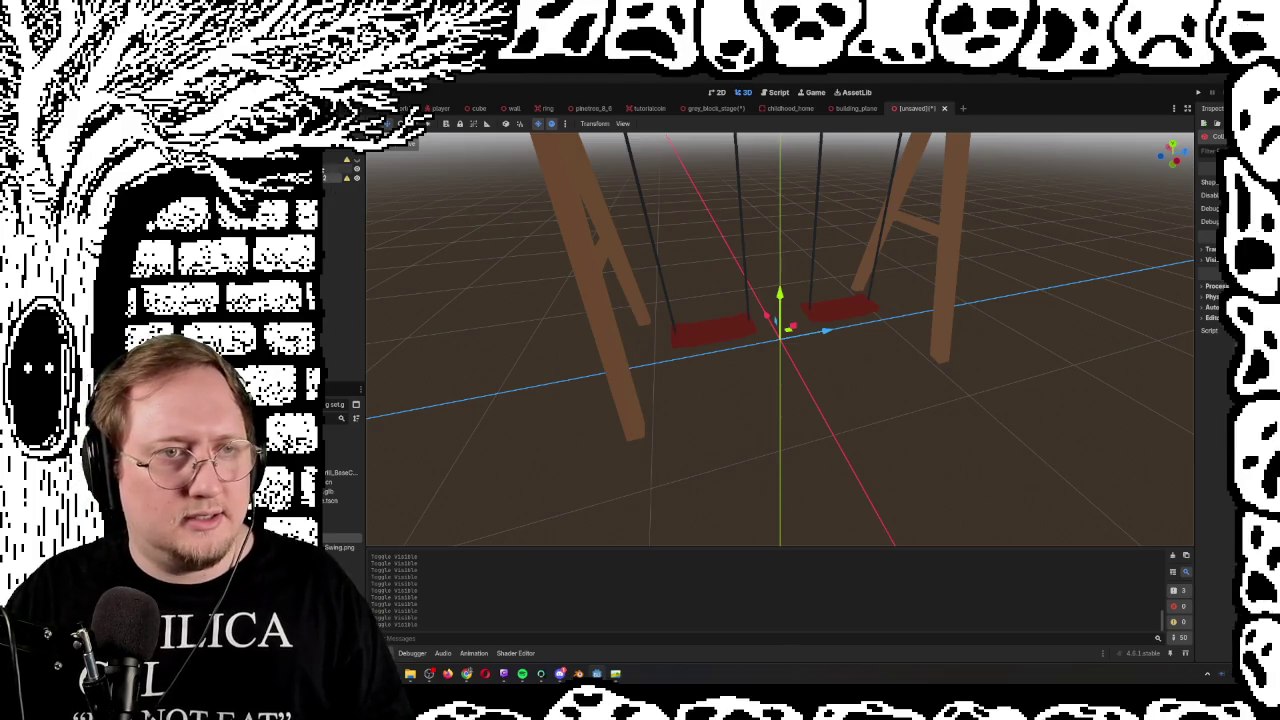
{"action": "left_click", "coordinate": [325, 177]}
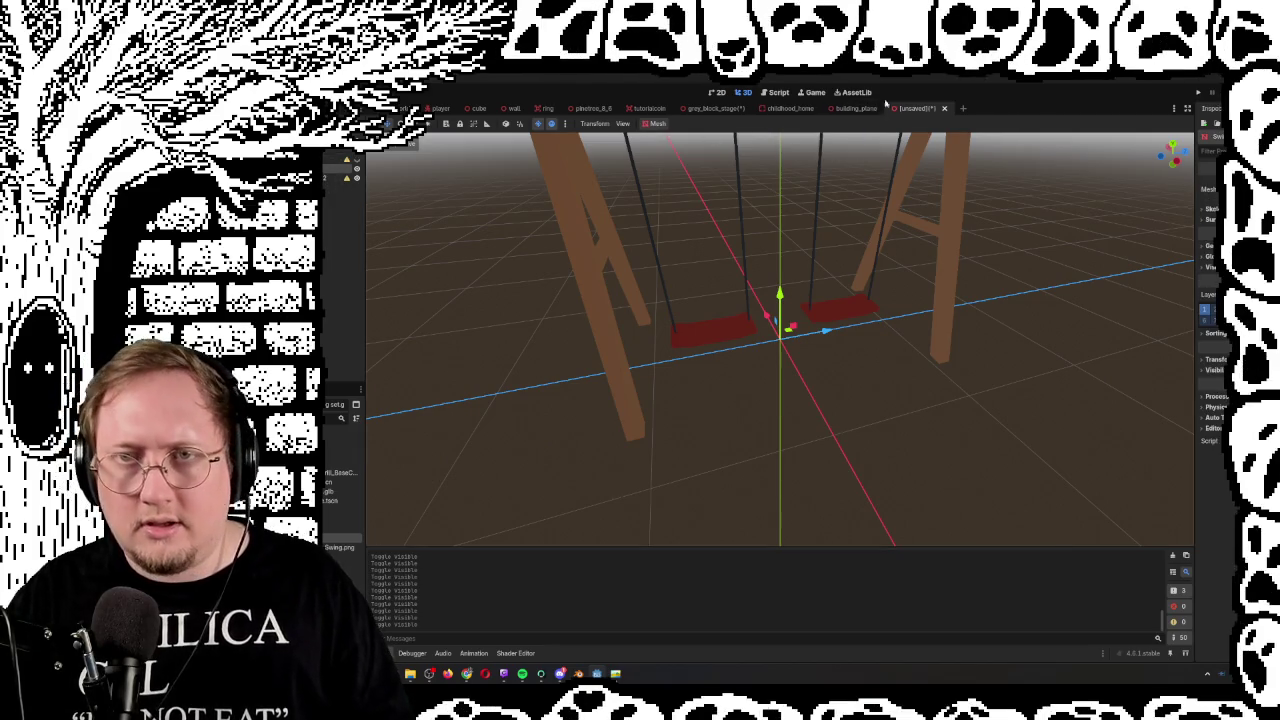
{"action": "left_click", "coordinate": [964, 108]}
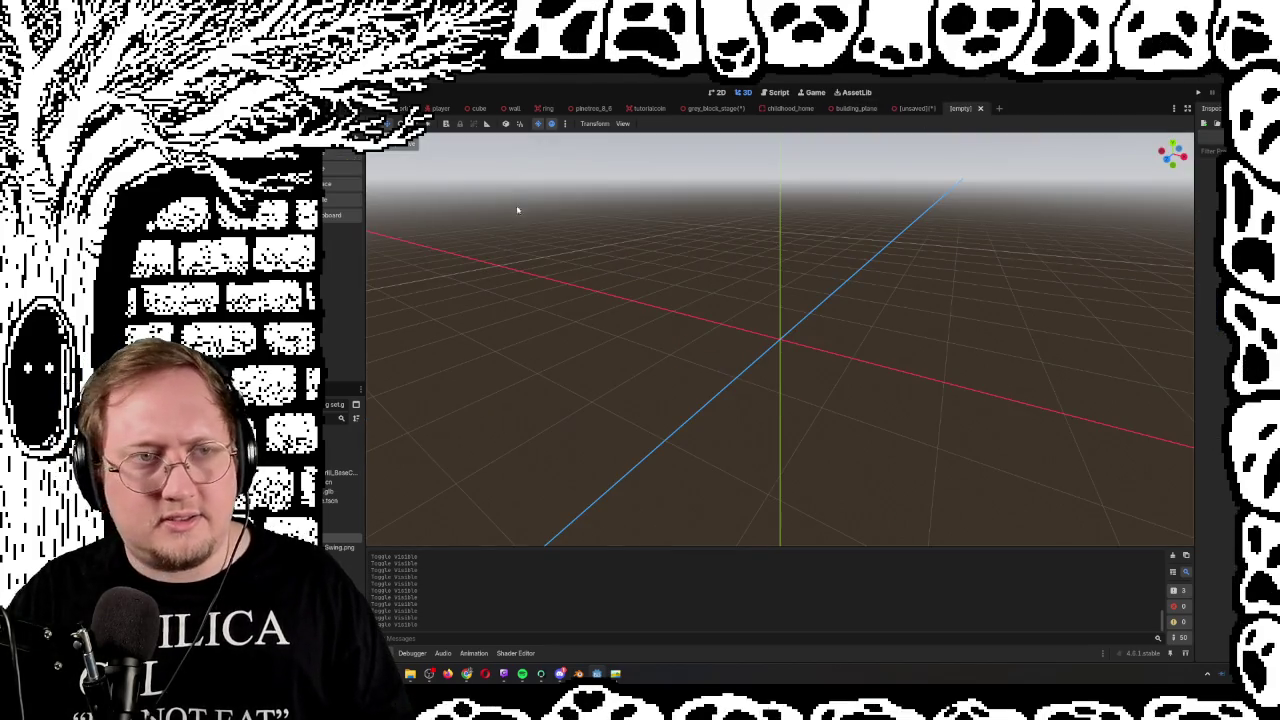
{"action": "left_click", "coordinate": [334, 184]}
{"action": "right_click", "coordinate": [333, 165]}
{"action": "left_click", "coordinate": [334, 215]}
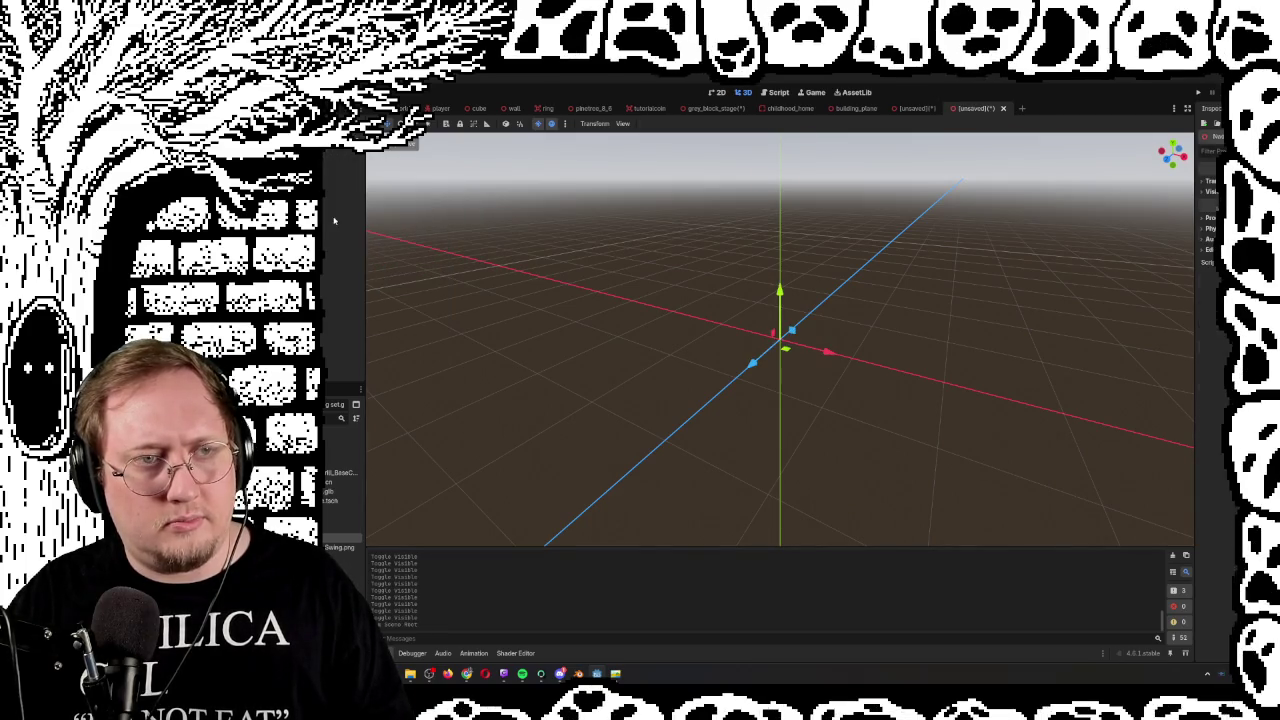
{"action": "left_click", "coordinate": [658, 123]}
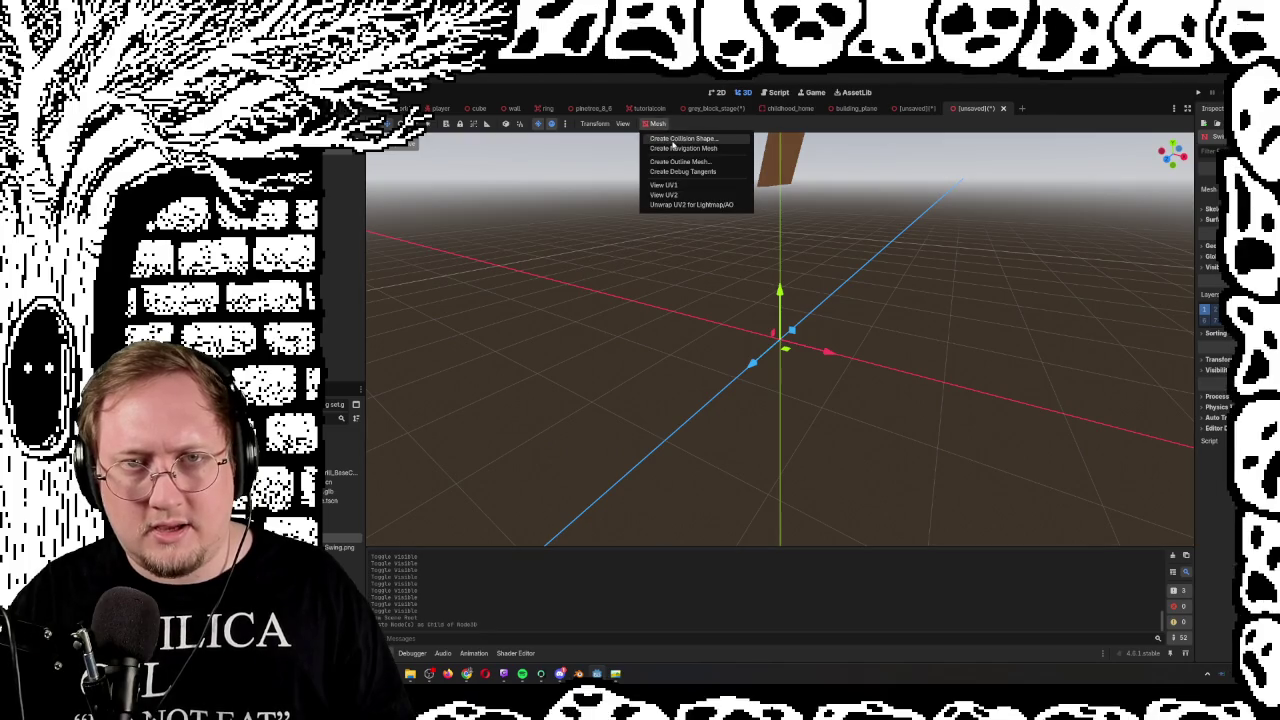
{"action": "left_click", "coordinate": [673, 142]}
{"action": "left_click", "coordinate": [766, 423]}
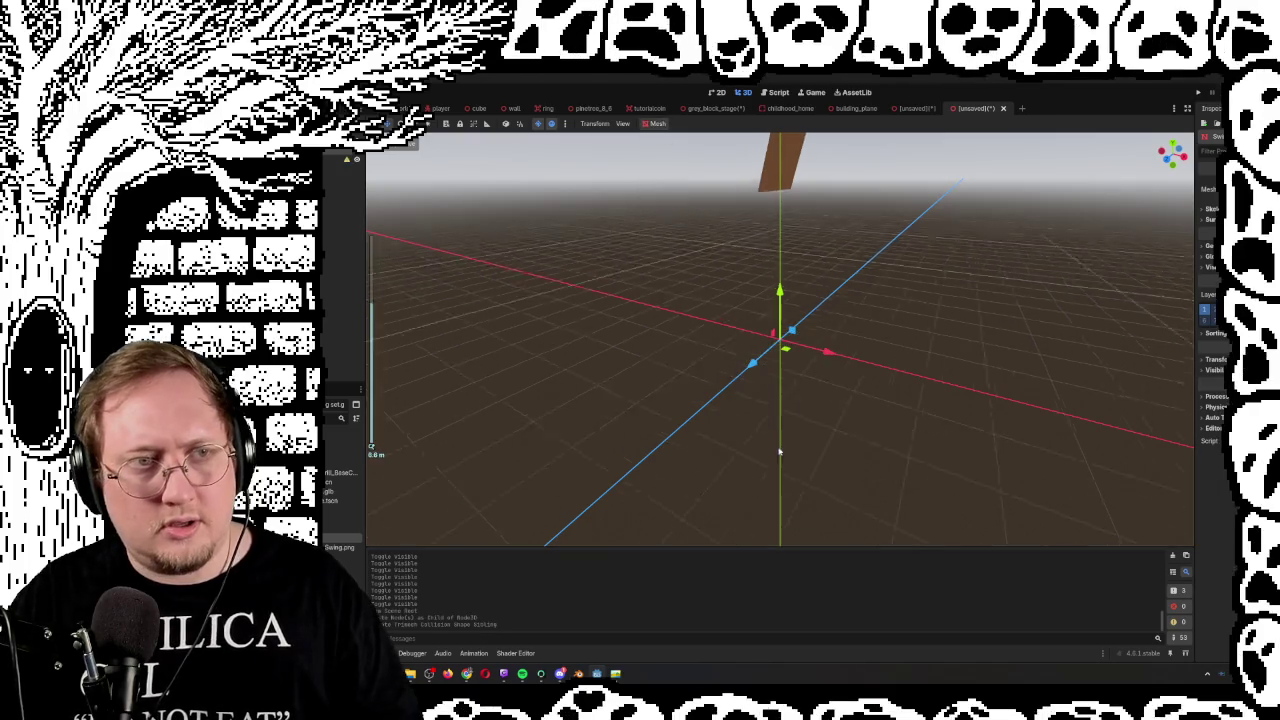
{"action": "scroll", "coordinate": [769, 410], "scroll_direction": "down", "scroll_amount": 5}
{"action": "key", "text": "f"}
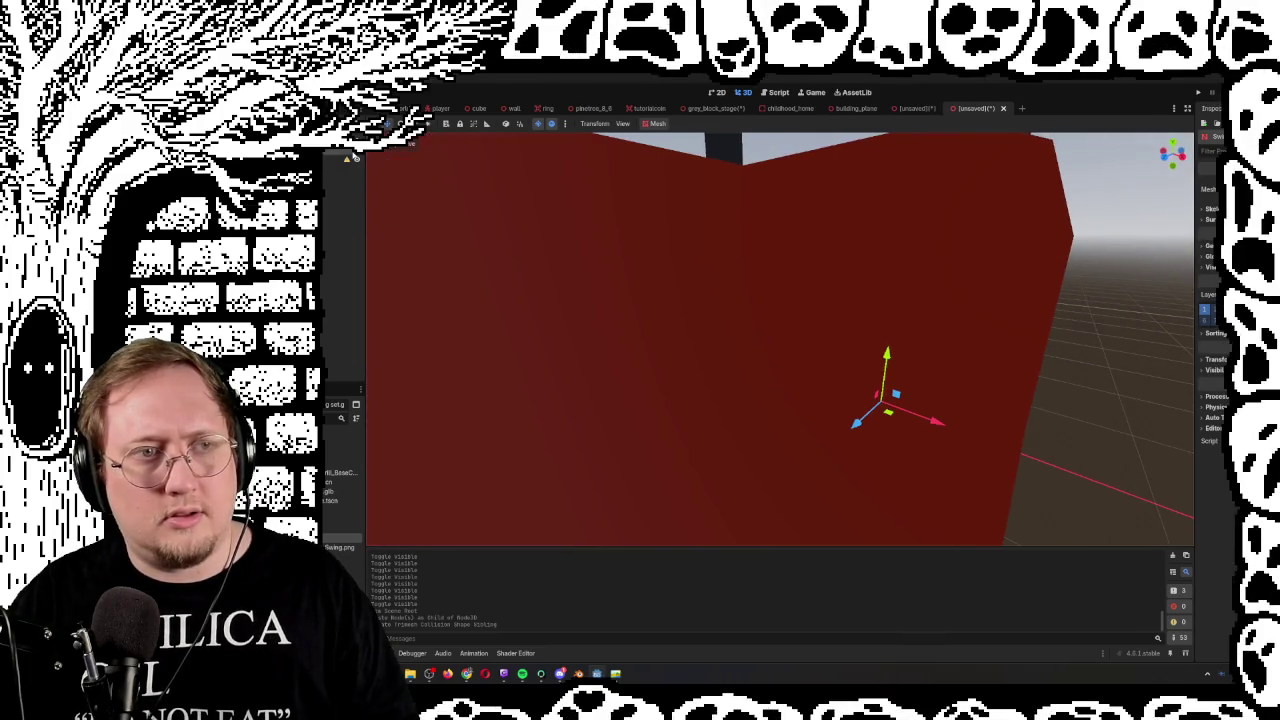
{"action": "left_click", "coordinate": [357, 158]}
{"action": "left_click", "coordinate": [357, 158]}
{"action": "left_click", "coordinate": [357, 158]}
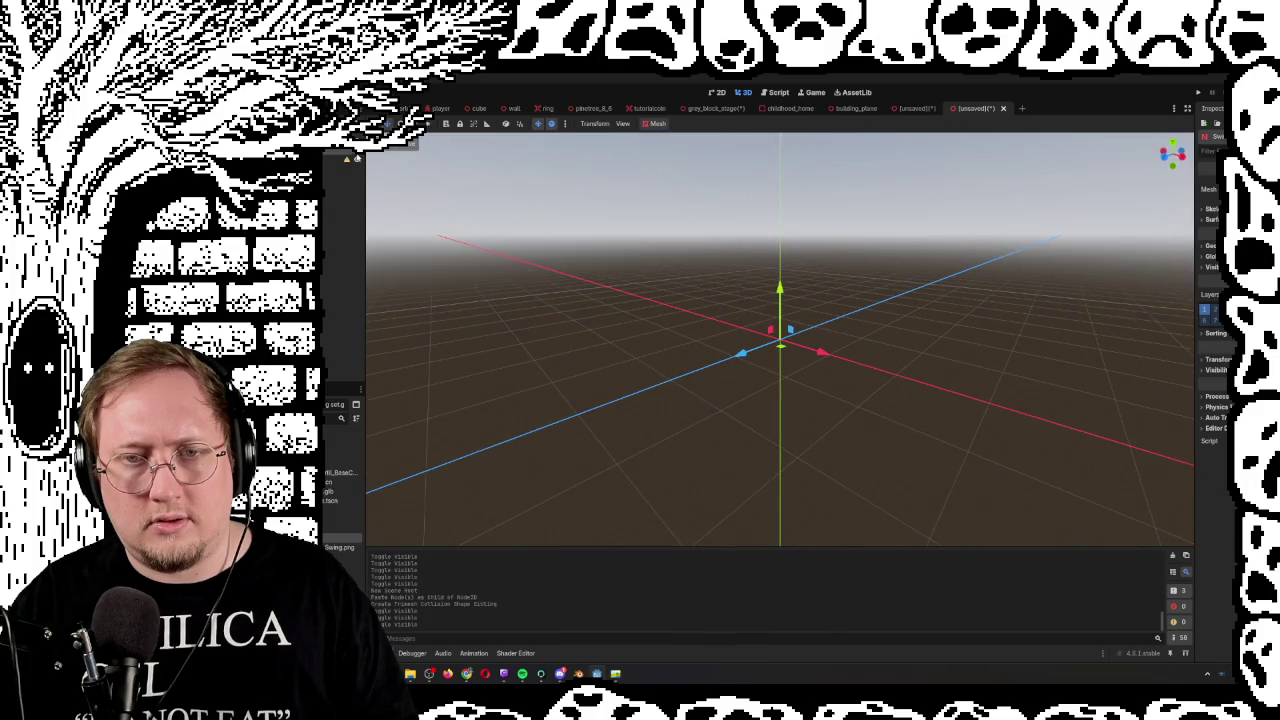
{"action": "left_click", "coordinate": [357, 158]}
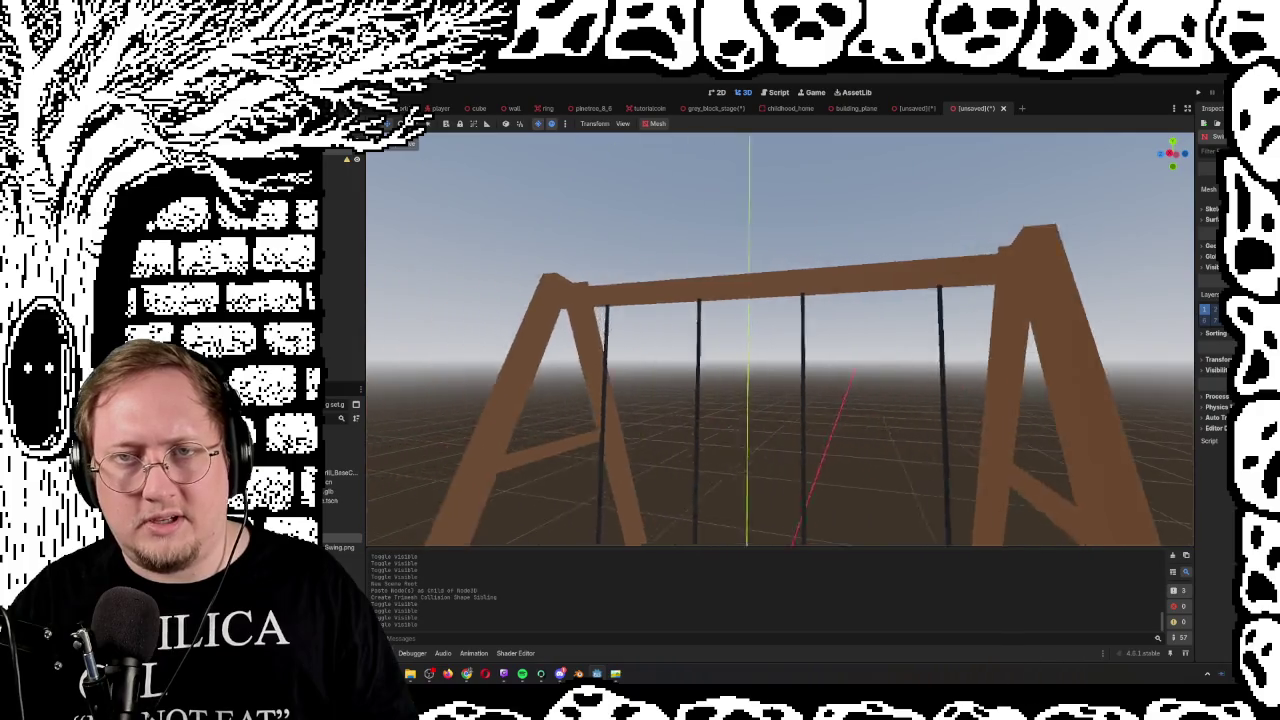
{"action": "key", "text": "ctrl+shift+w"}
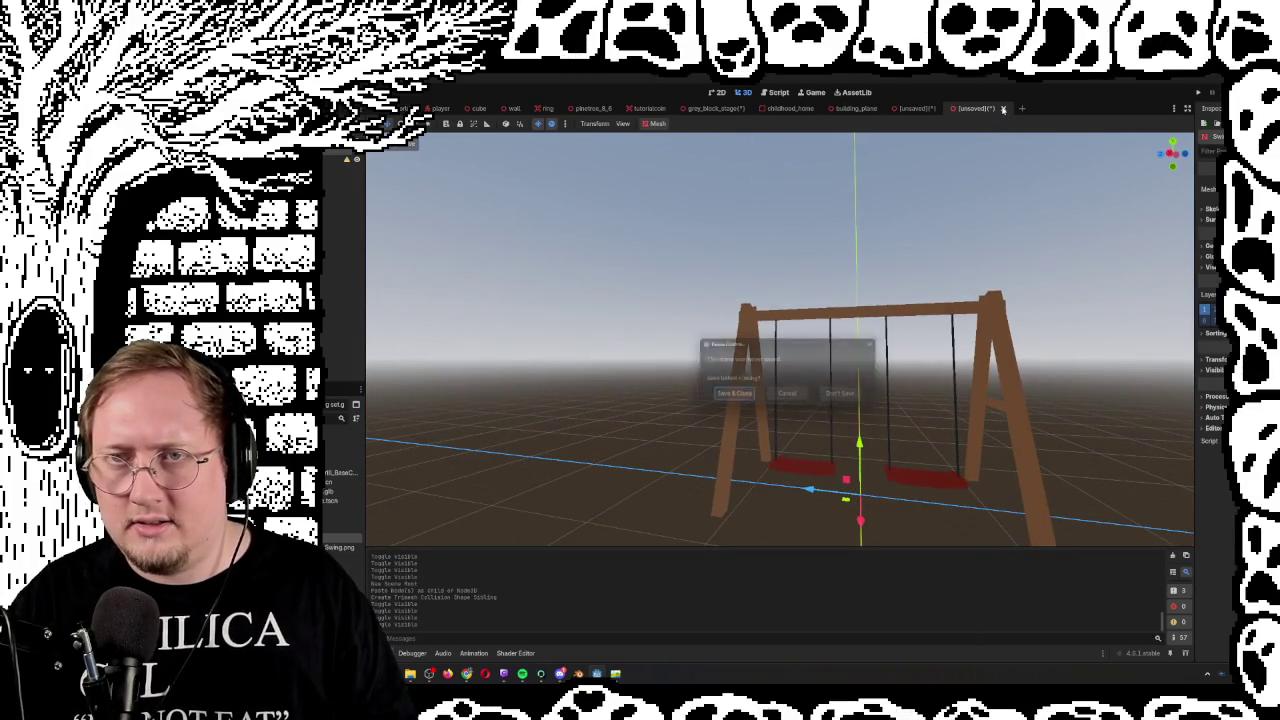
{"action": "left_click", "coordinate": [846, 396]}
{"action": "left_click", "coordinate": [335, 178]}
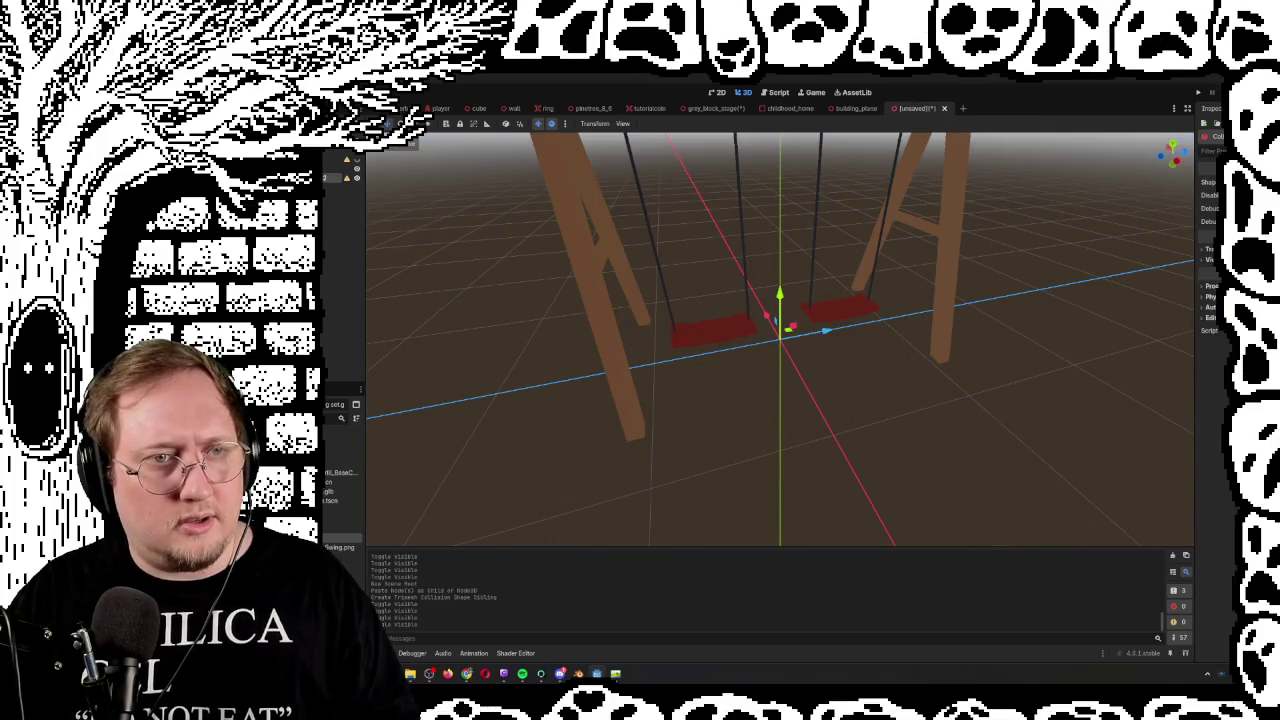
Read and dismiss the collision shape's configuration warning, then check the Swing node's options
{"action": "left_click", "coordinate": [346, 180]}
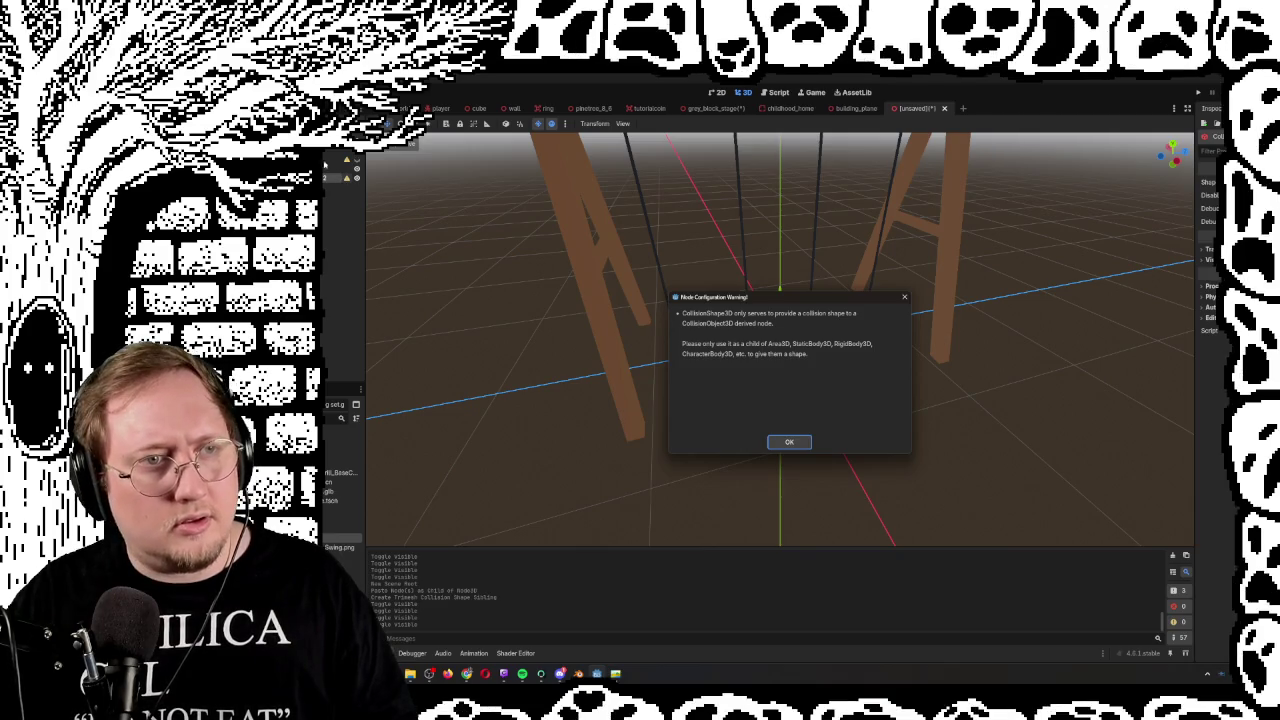
{"action": "key", "text": "Return"}
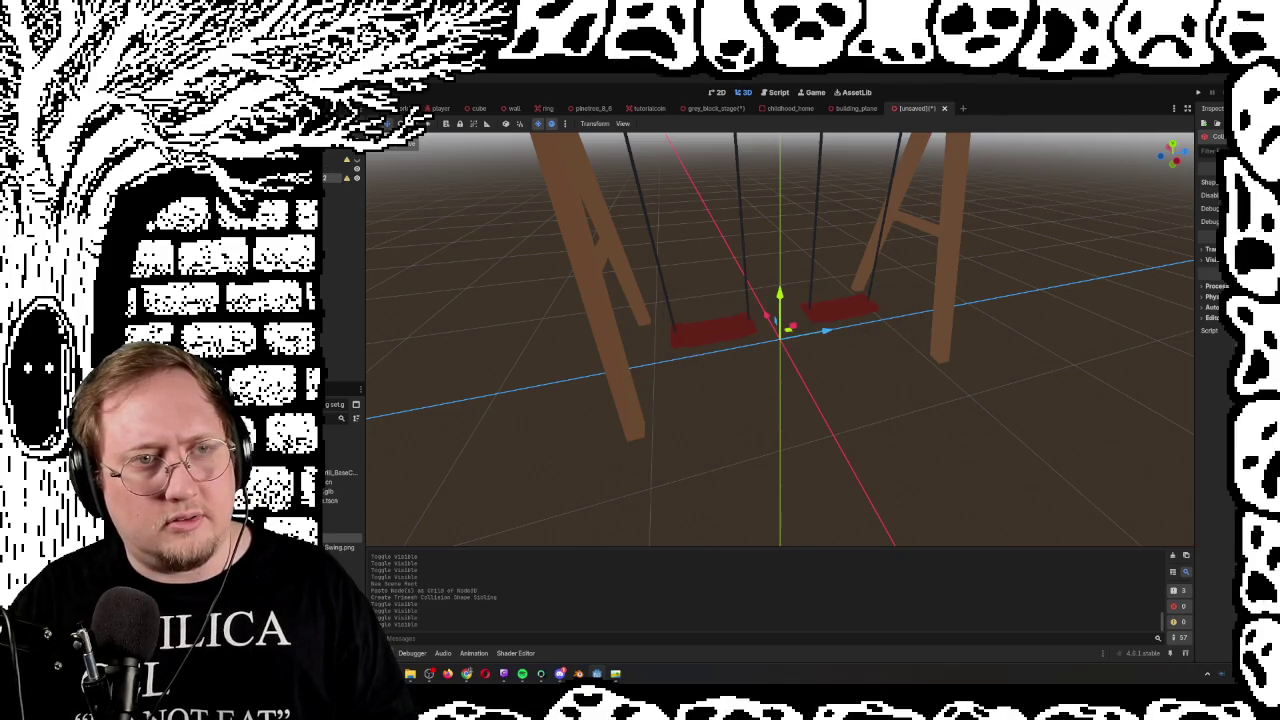
{"action": "right_click", "coordinate": [330, 150]}
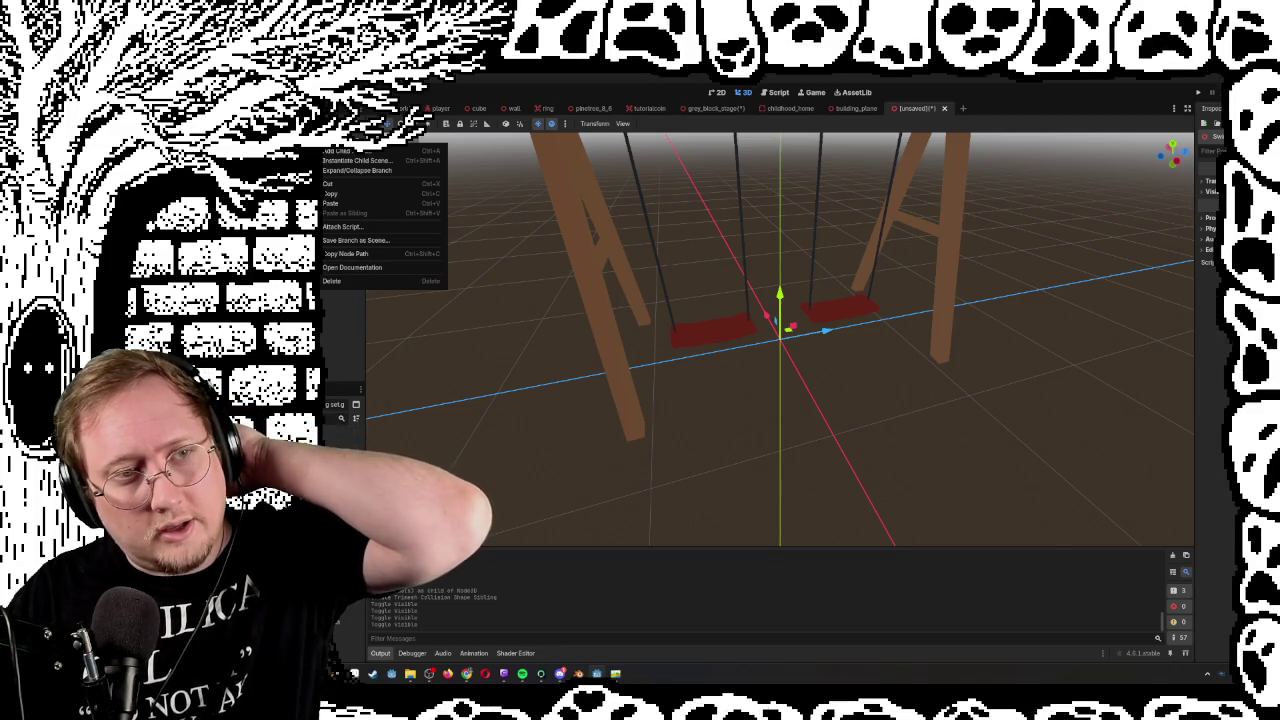
{"action": "key", "text": "Escape"}
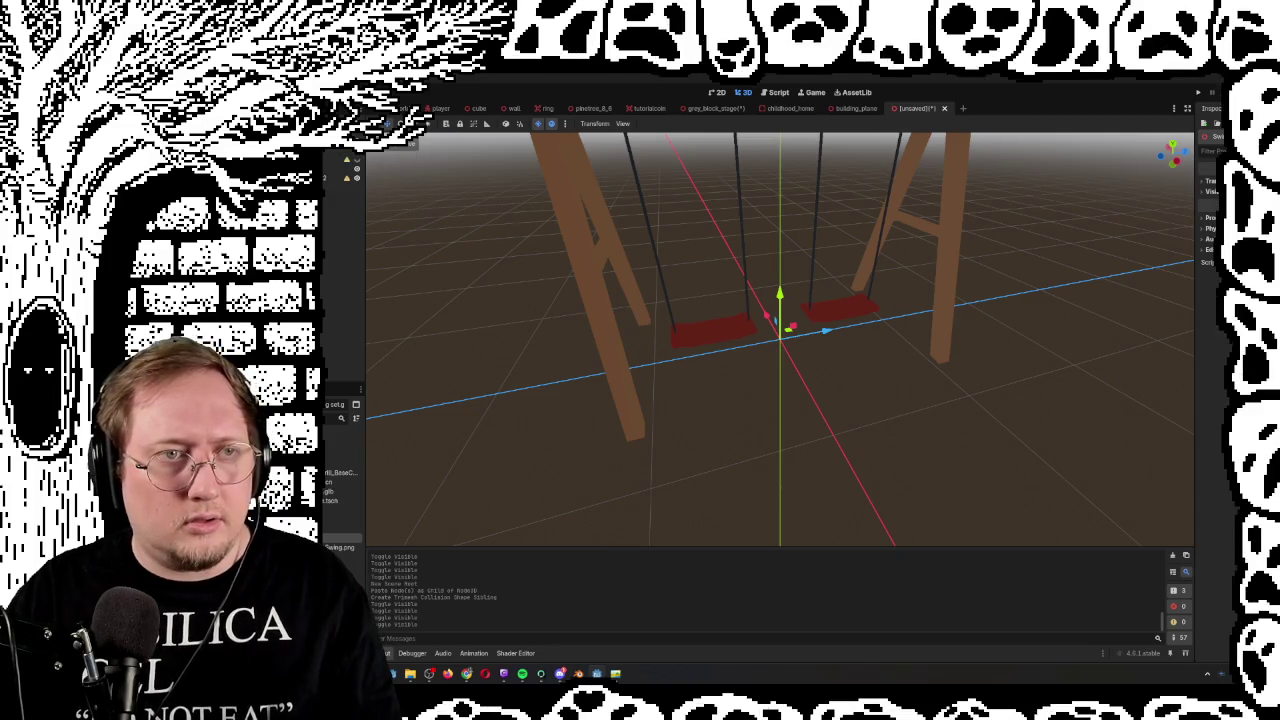
Add a StaticBody3D and drag the CollisionShape3D beneath it, dismissing the inherited-node alert
{"action": "key", "text": "ctrl+a"}
{"action": "left_click", "coordinate": [635, 400]}
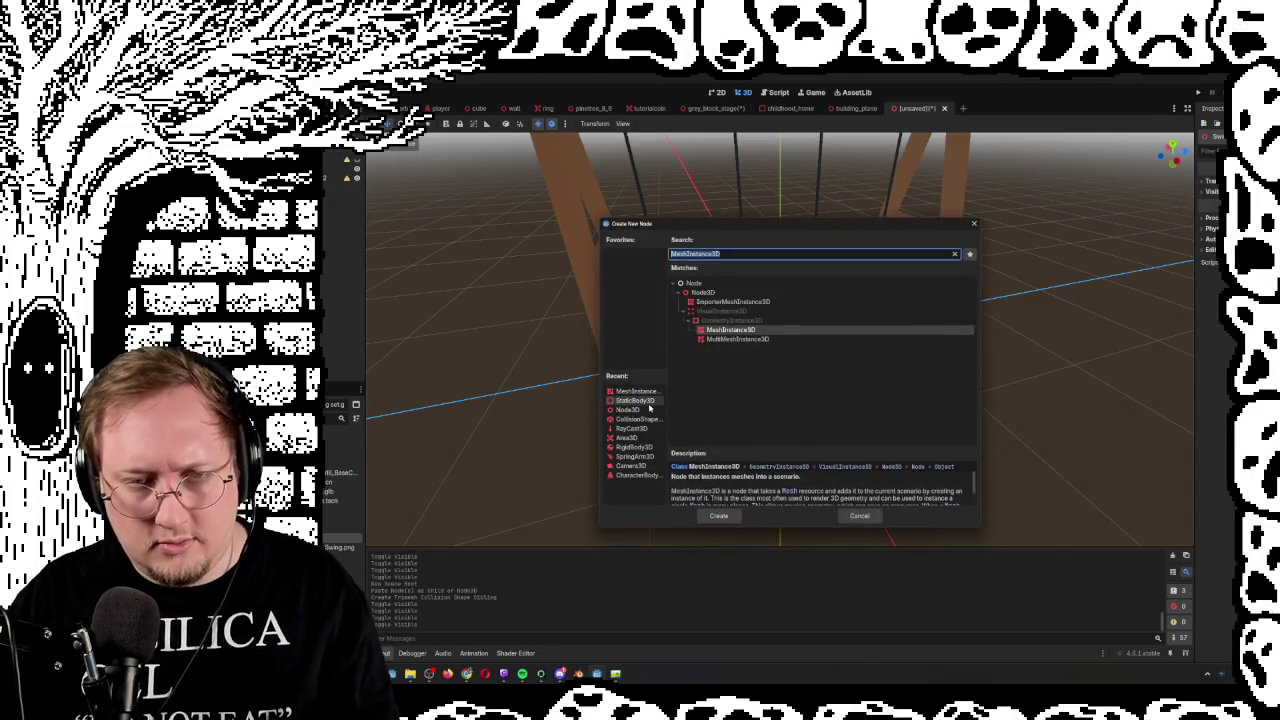
{"action": "left_click", "coordinate": [719, 516]}
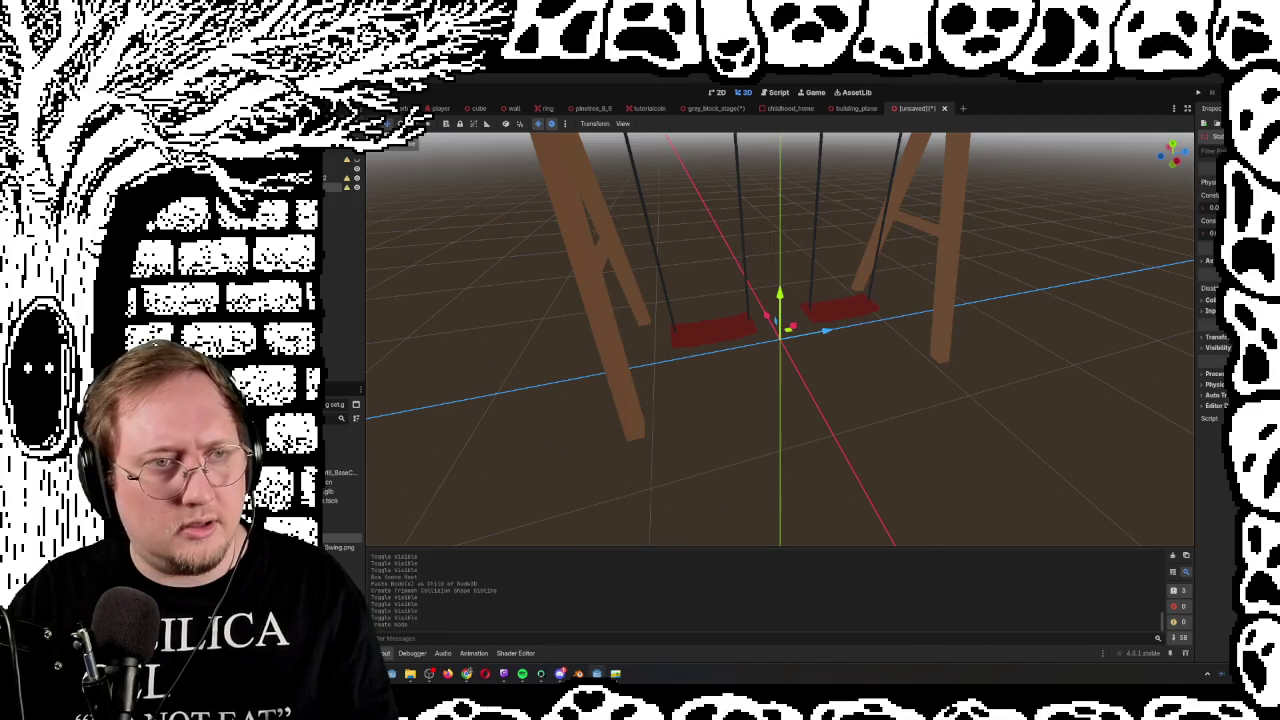
{"action": "left_click_drag", "start_coordinate": [335, 186], "coordinate": [335, 176]}
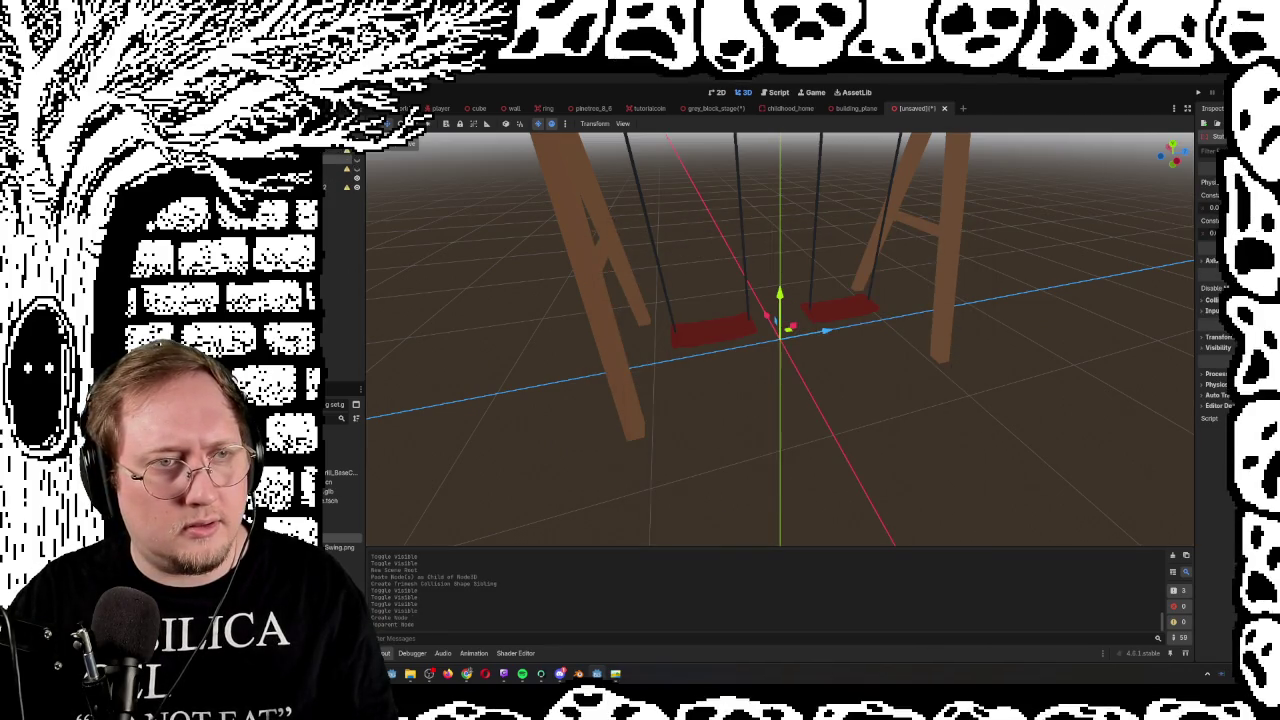
{"action": "key", "text": "Delete"}
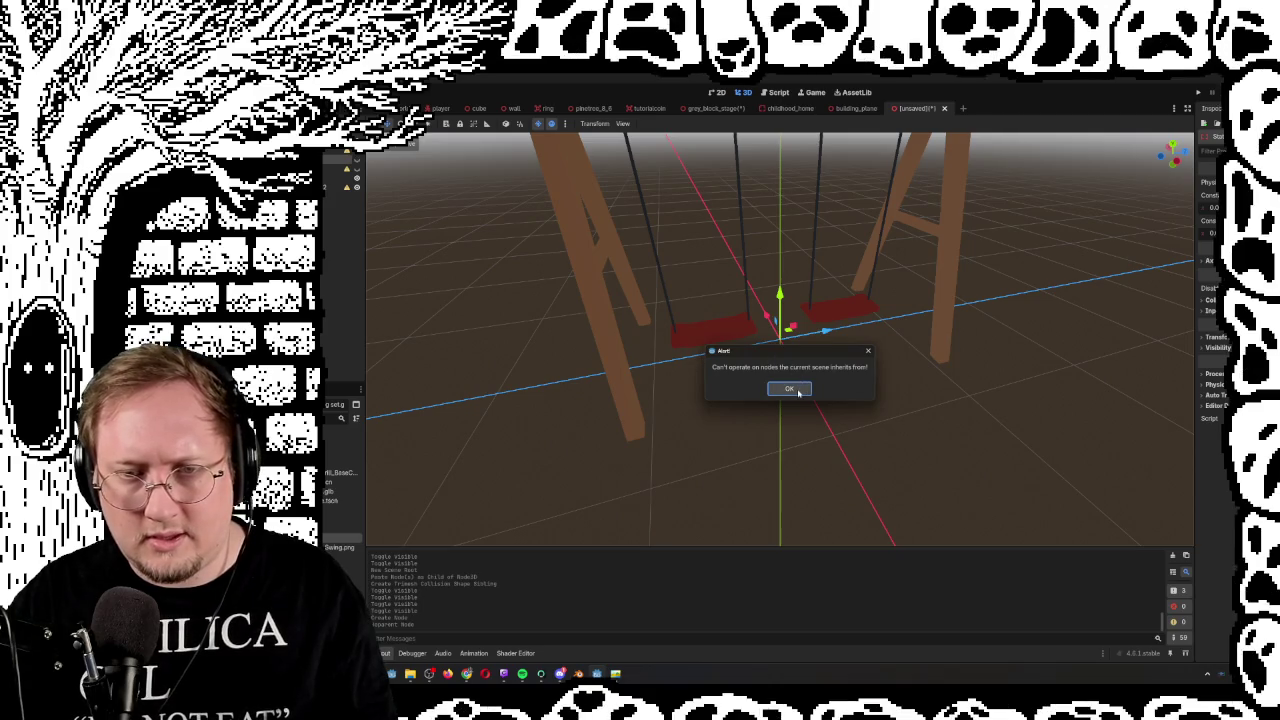
{"action": "left_click", "coordinate": [789, 389]}
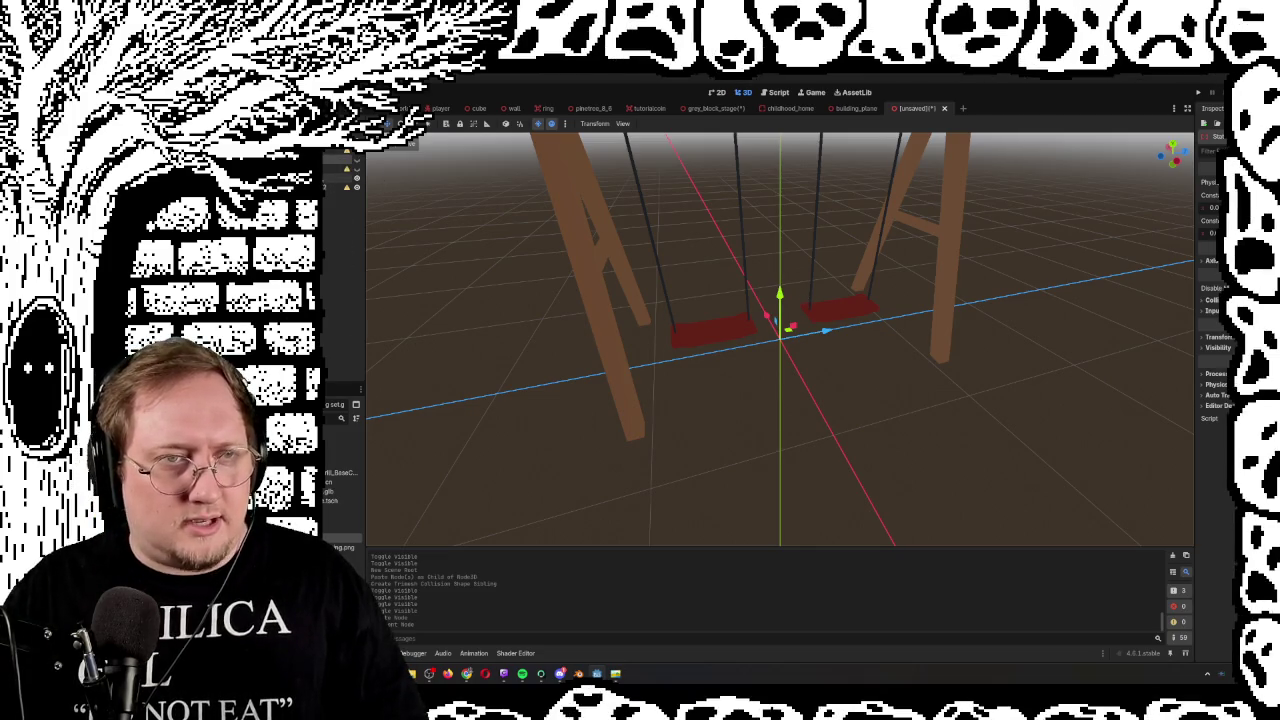
{"action": "left_click", "coordinate": [961, 109]}
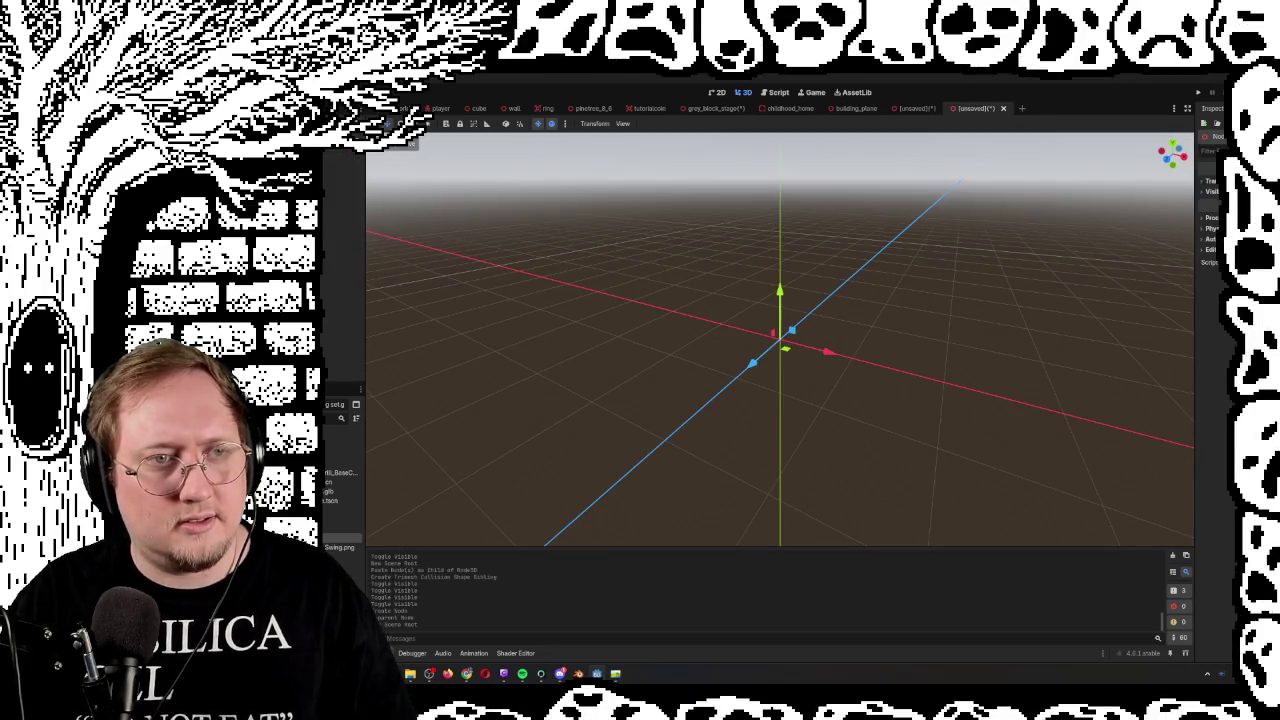
In the new scene, add a StaticBody3D root and paste the swing mesh under it
{"action": "right_click", "coordinate": [325, 143]}
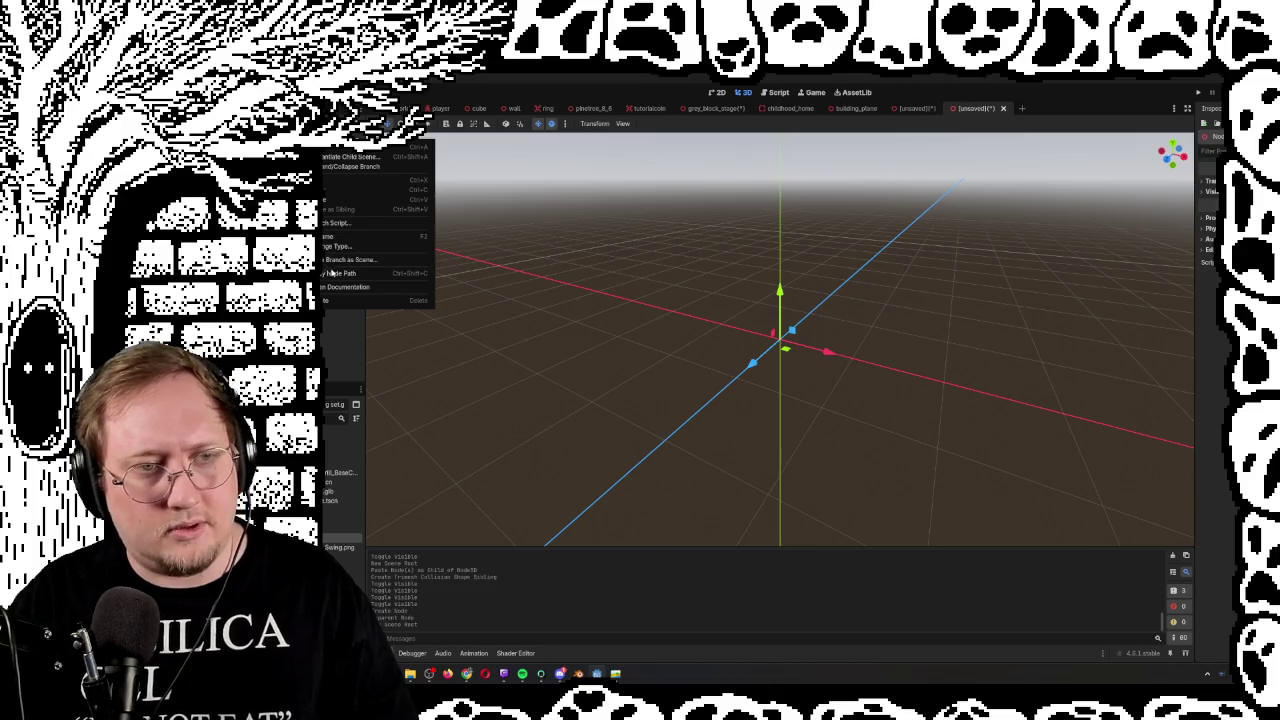
{"action": "left_click", "coordinate": [340, 287]}
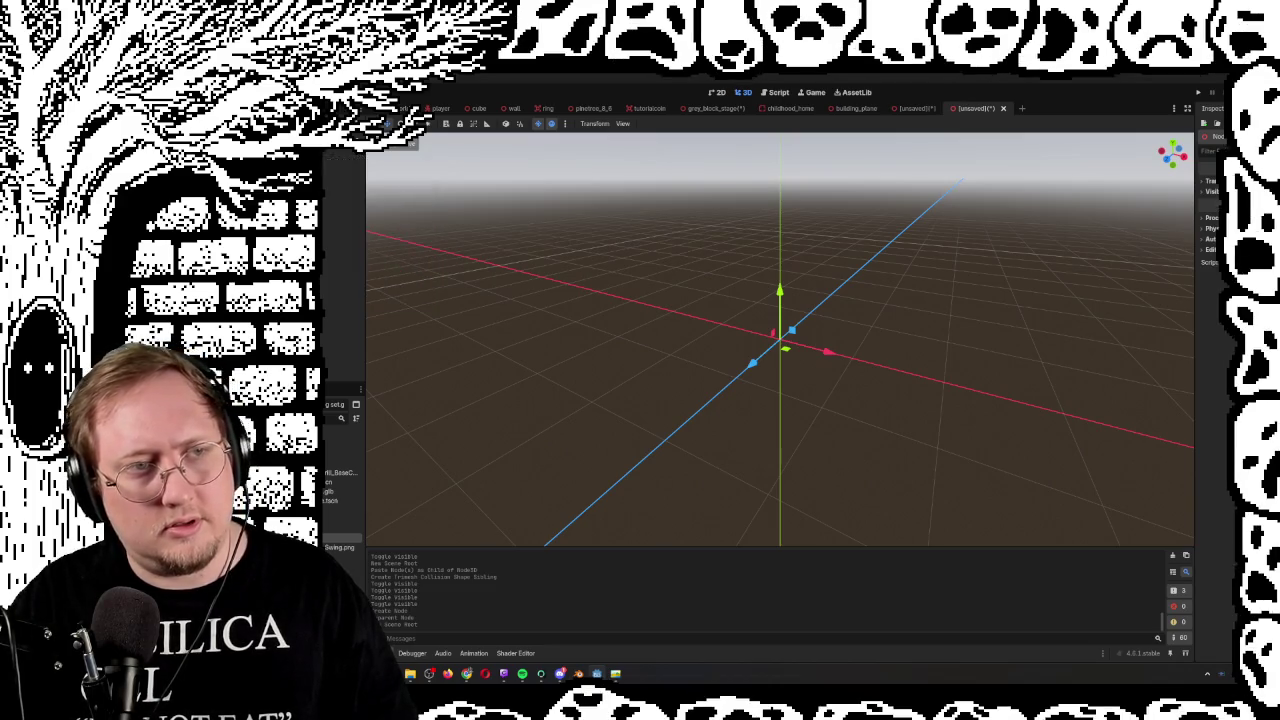
{"action": "key", "text": "ctrl+a"}
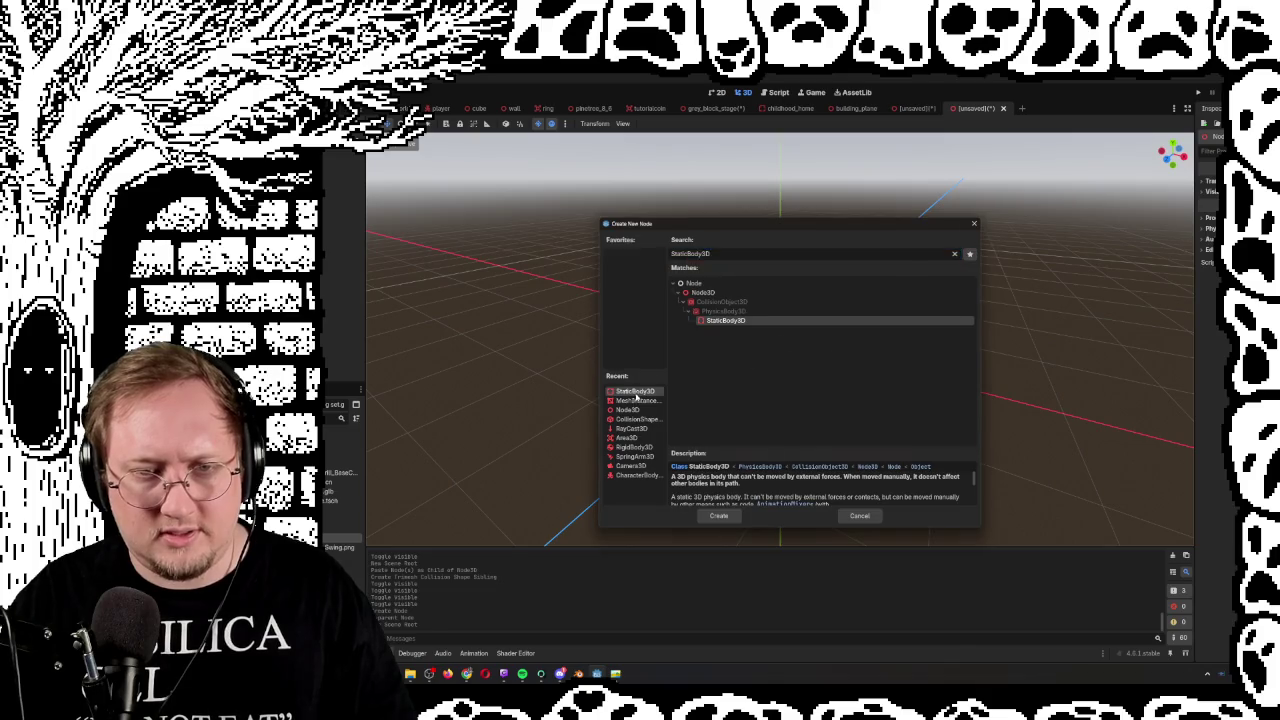
{"action": "key", "text": "Return"}
{"action": "right_click", "coordinate": [330, 159]}
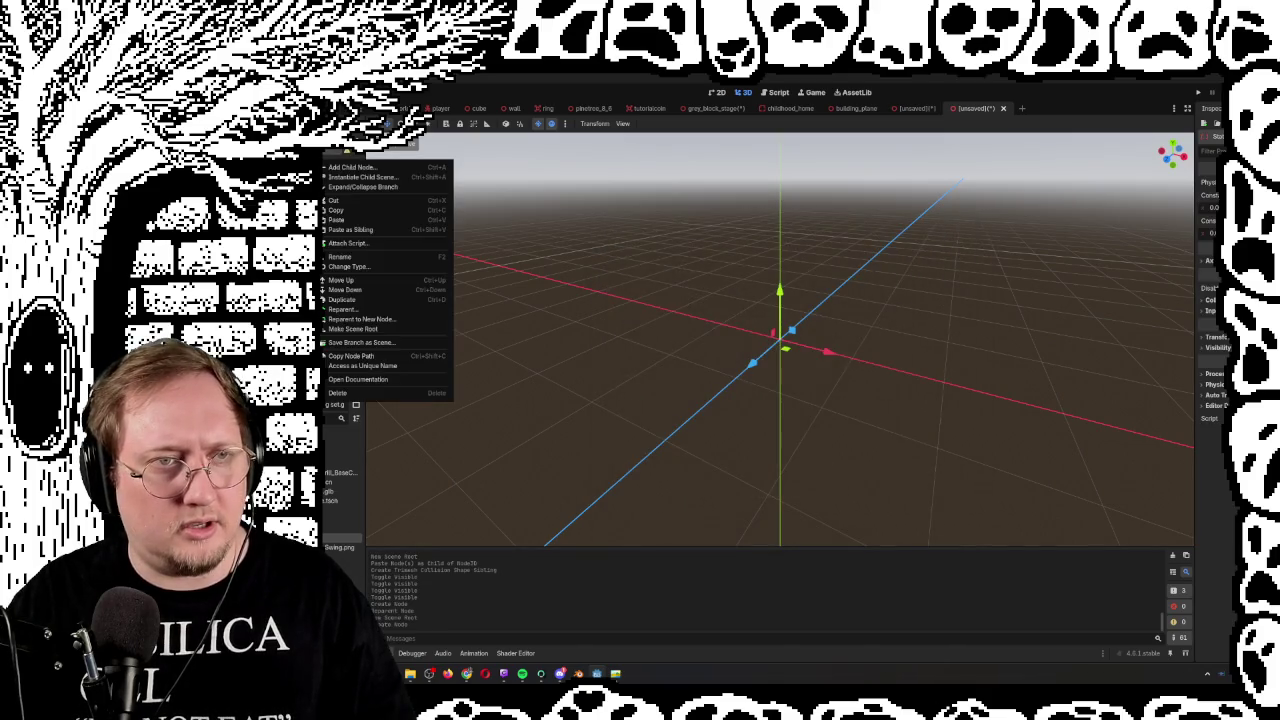
{"action": "left_click", "coordinate": [351, 222]}
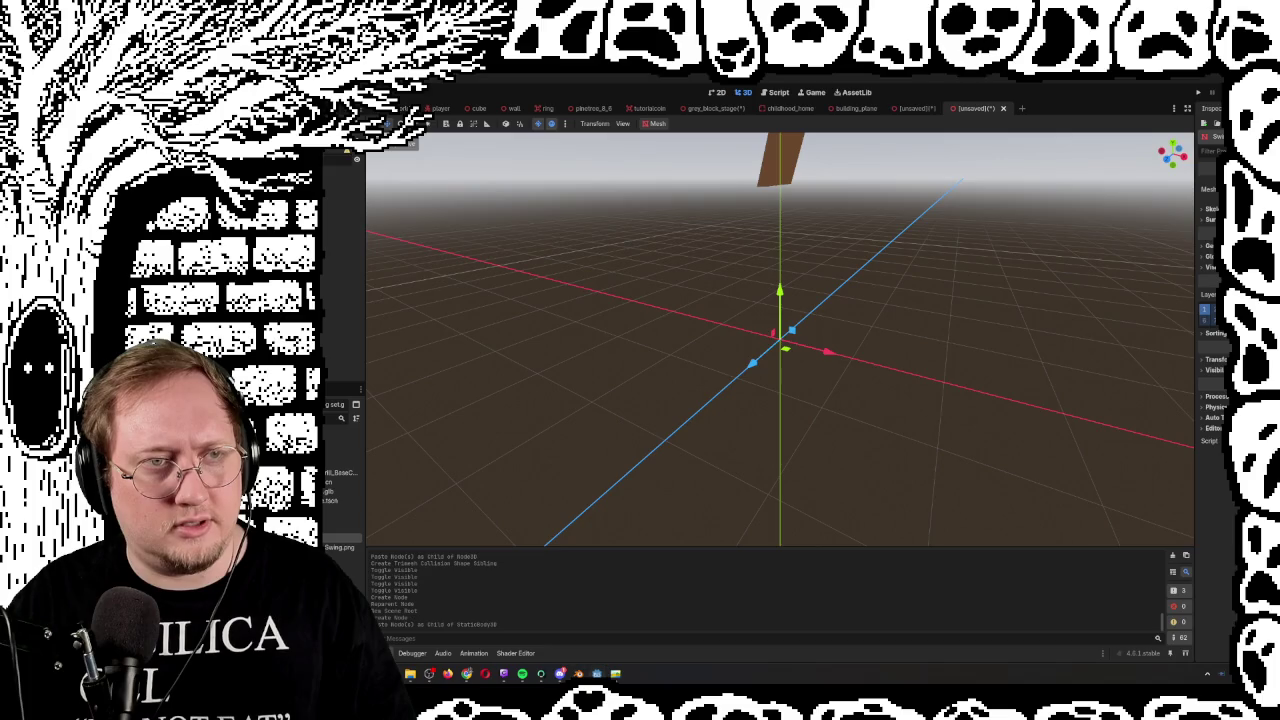
Generate a trimesh collision shape as a sibling of the pasted swing mesh
{"action": "left_click", "coordinate": [657, 123]}
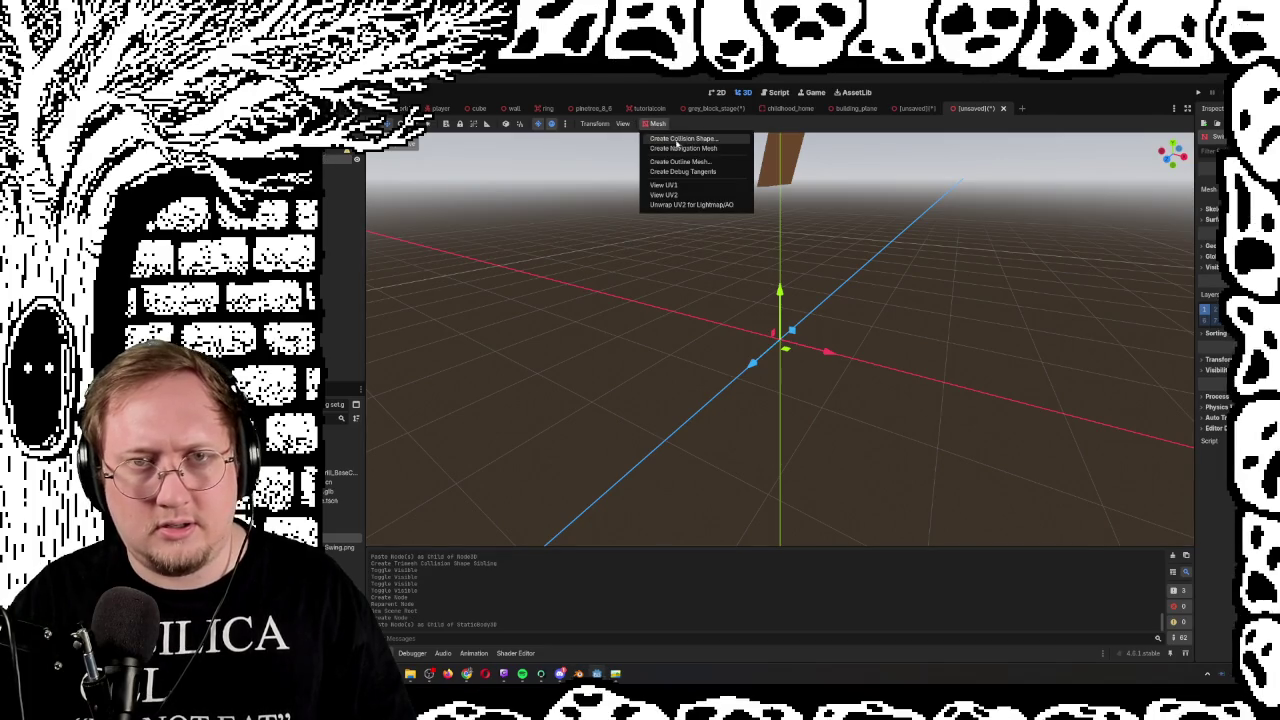
{"action": "left_click", "coordinate": [680, 140]}
{"action": "left_click", "coordinate": [766, 423]}
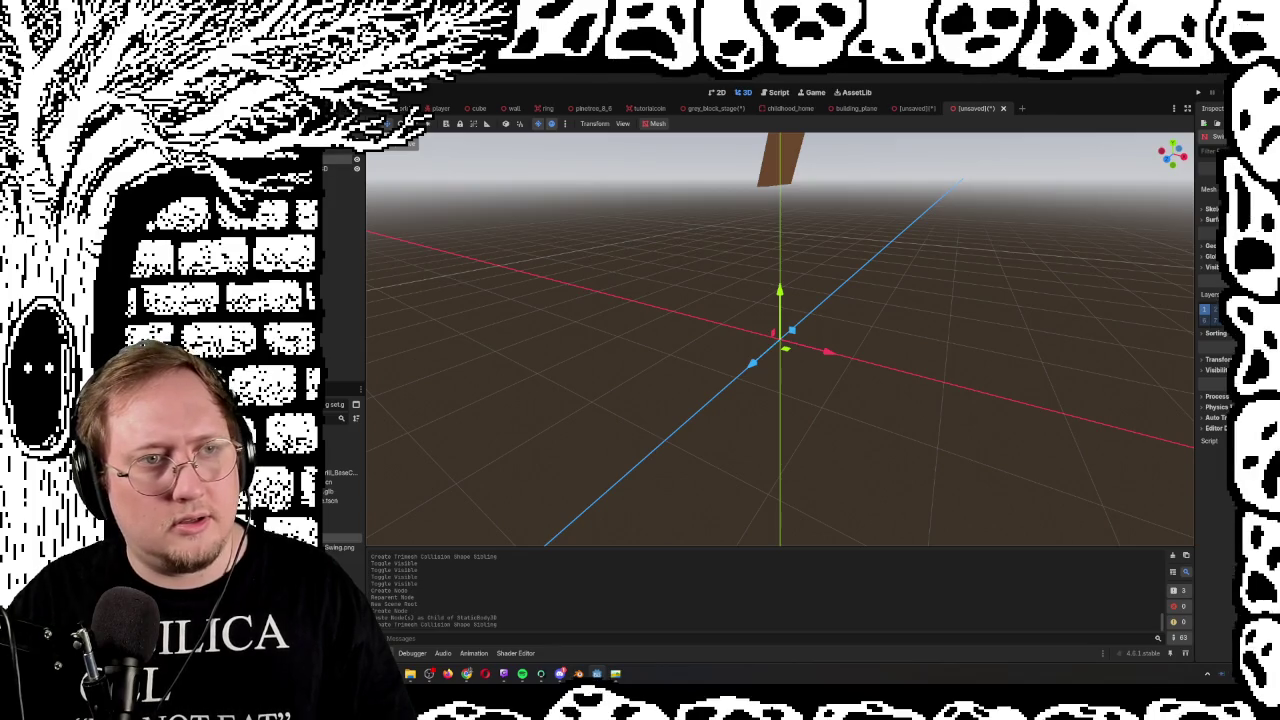
Rename the root StaticBody3D and save the scene as swingfresh.tscn
{"action": "left_click", "coordinate": [340, 160]}
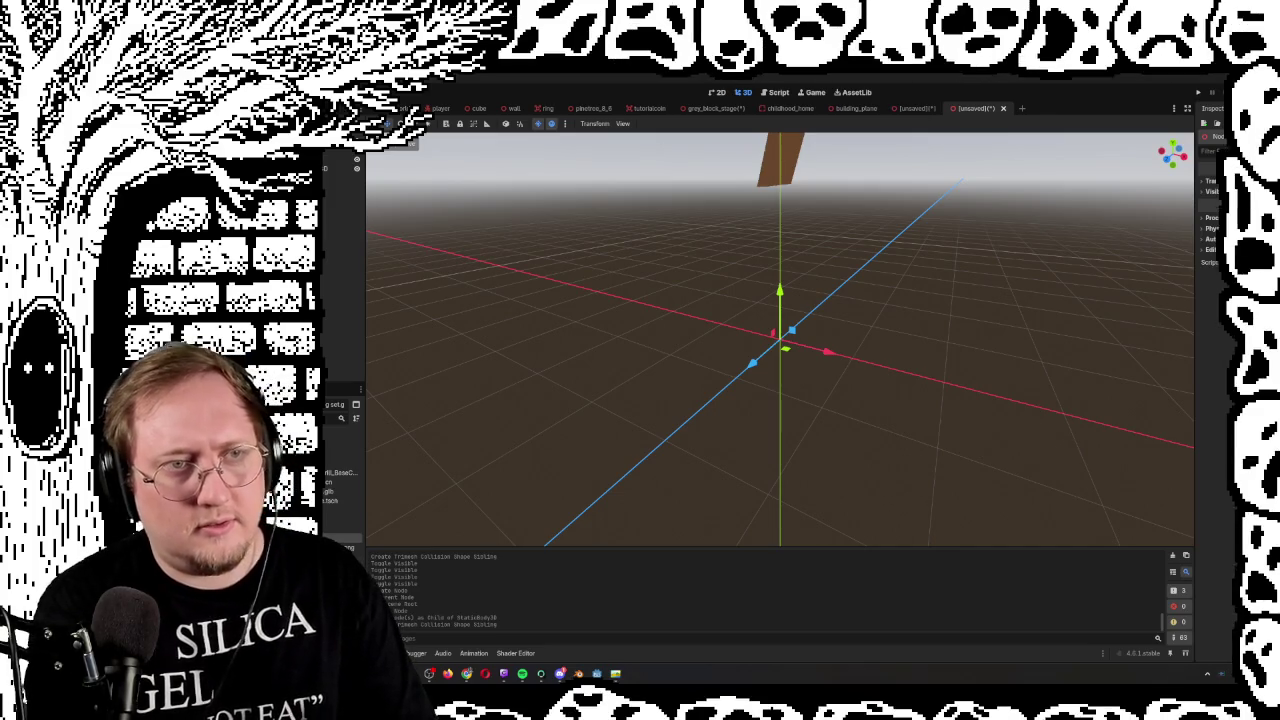
{"action": "key", "text": "Return"}
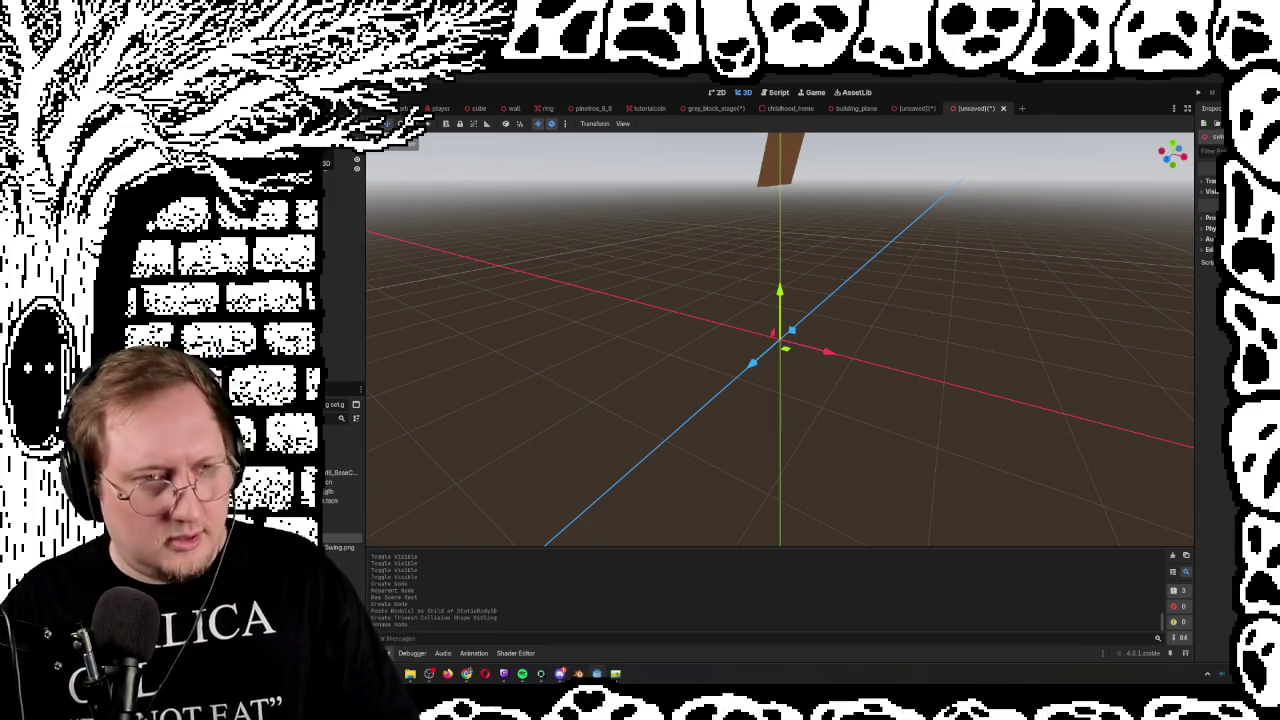
{"action": "key", "text": "ctrl+s"}
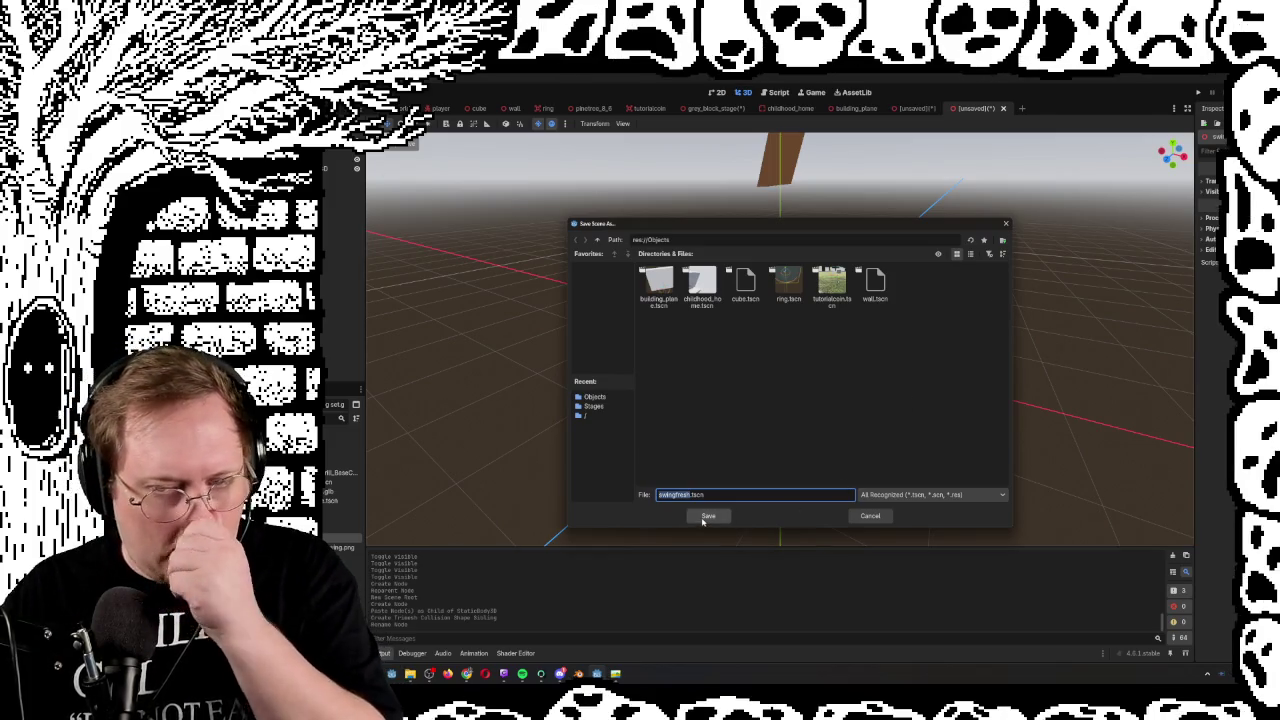
Save swingfresh.tscn and the stage, drop a swingfresh instance near the ledge, and run the game
{"action": "left_click", "coordinate": [706, 516]}
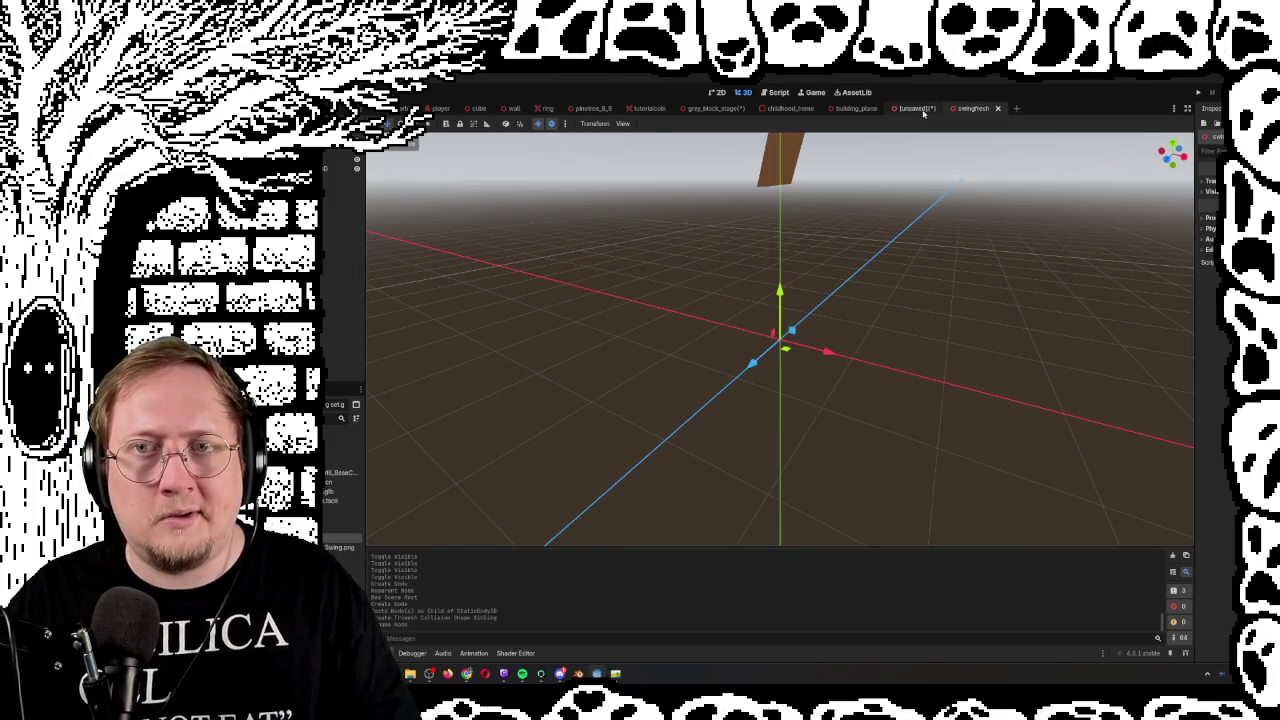
{"action": "left_click", "coordinate": [715, 108]}
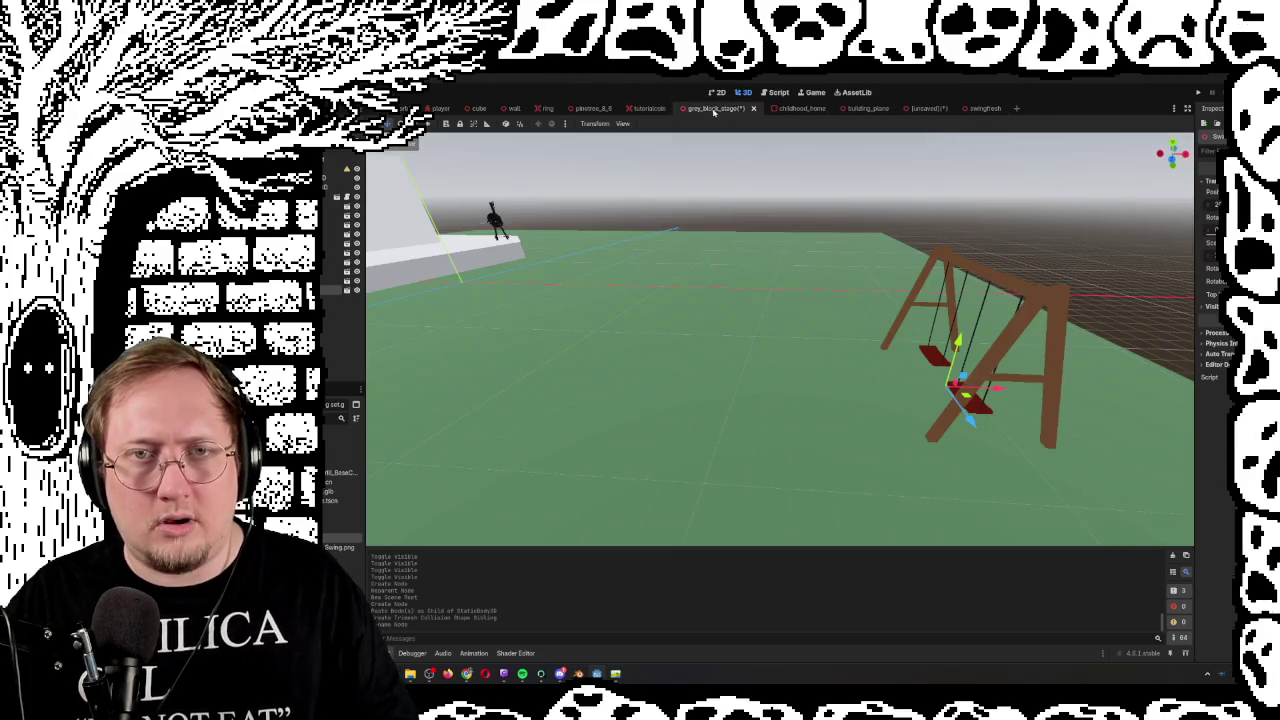
{"action": "key", "text": "ctrl+s"}
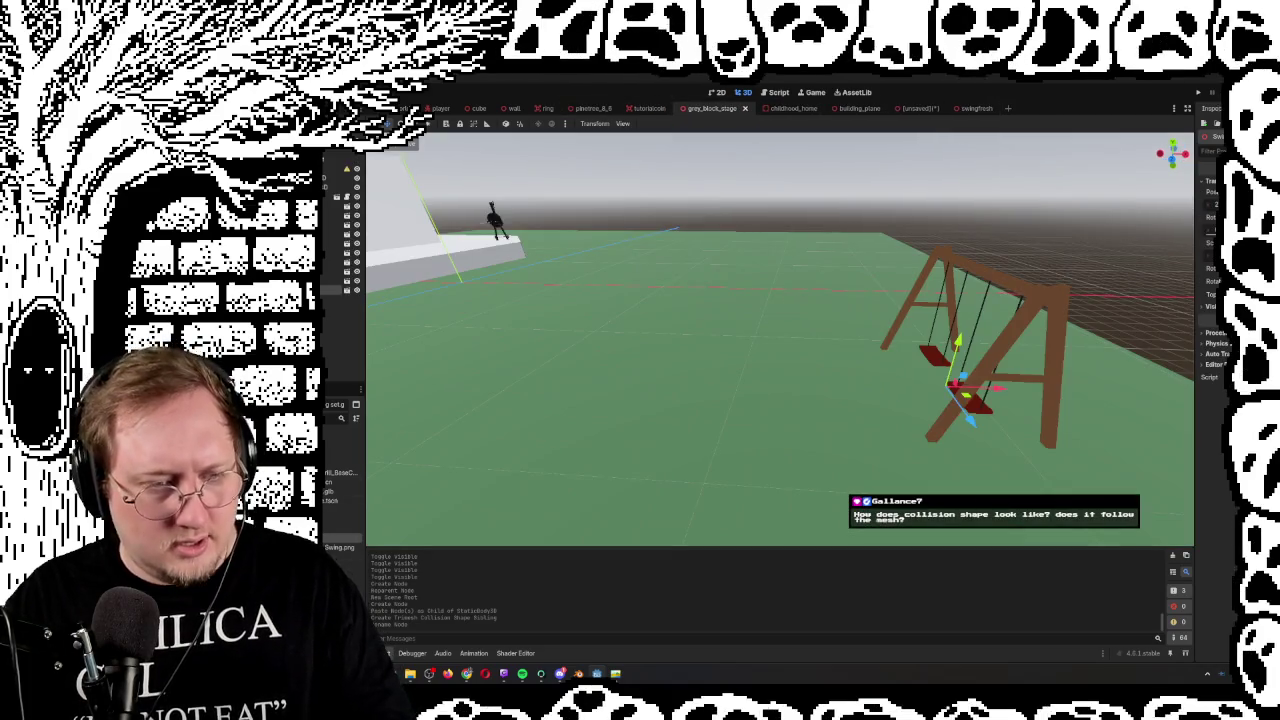
{"action": "mouse_move", "coordinate": [340, 556]}
{"action": "left_mouse_down"}
{"action": "mouse_move", "coordinate": [604, 354]}
{"action": "mouse_move", "coordinate": [496, 298]}
{"action": "left_mouse_up"}
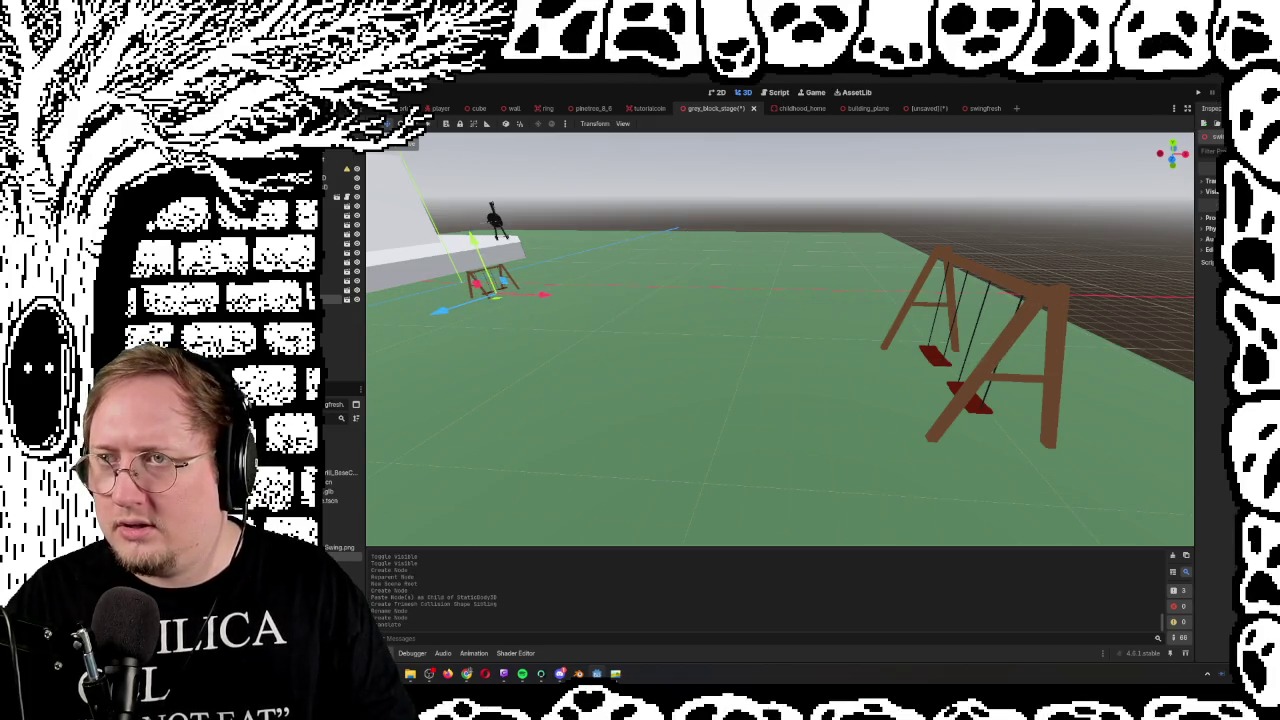
{"action": "key", "text": "F5"}
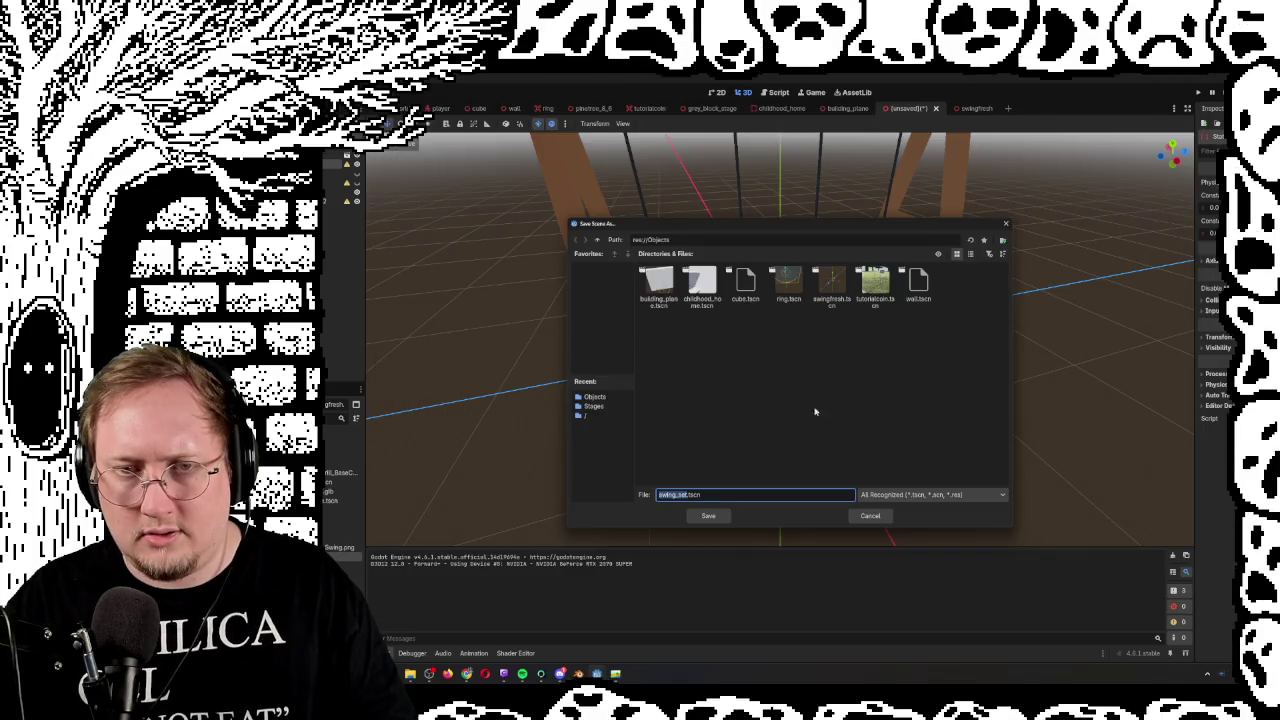
Save swing_set, walk the capsule around and onto the red swing seat, then stop the test
{"action": "left_click", "coordinate": [718, 517]}
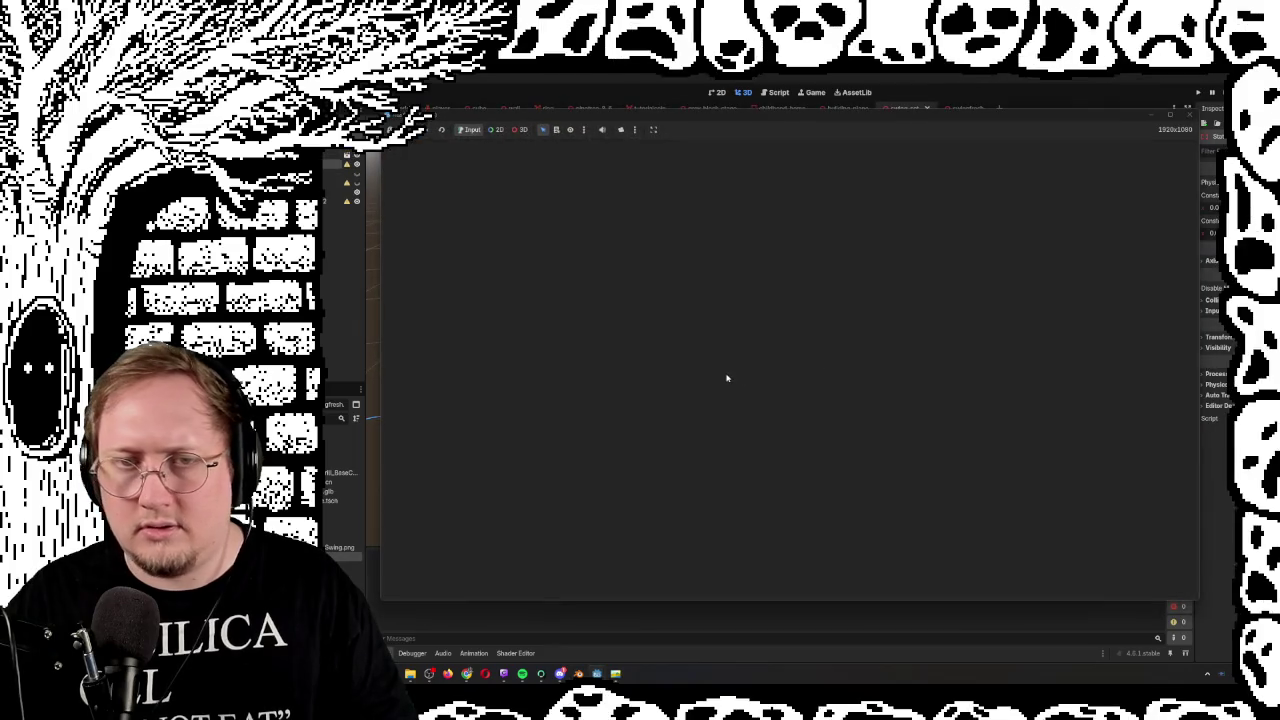
{"action": "key", "text": "w"}
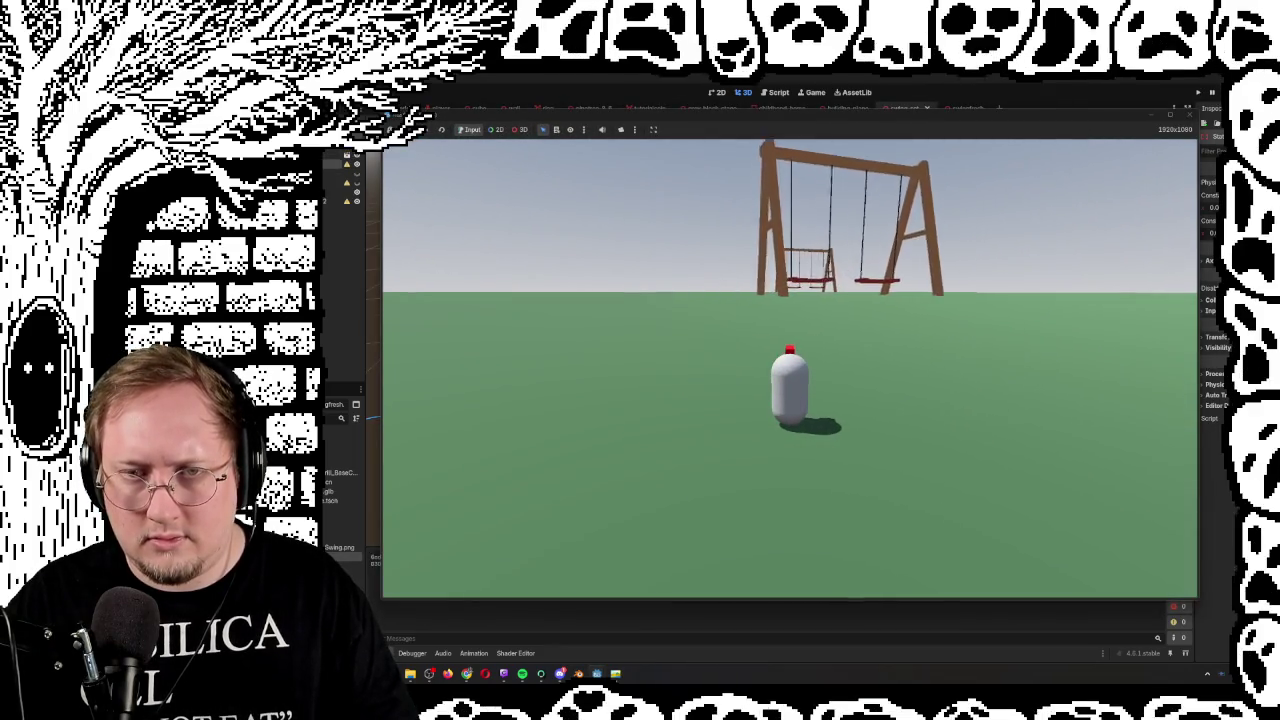
{"action": "key", "text": "w"}
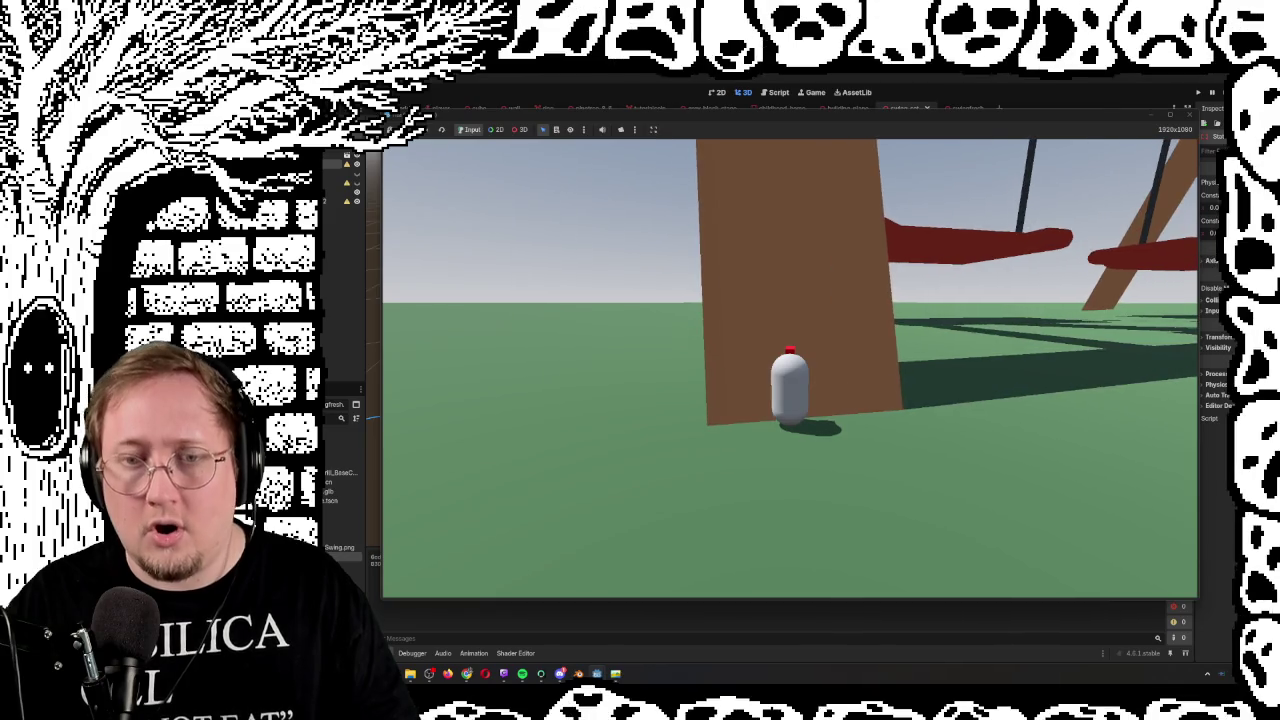
{"action": "key", "text": "w"}
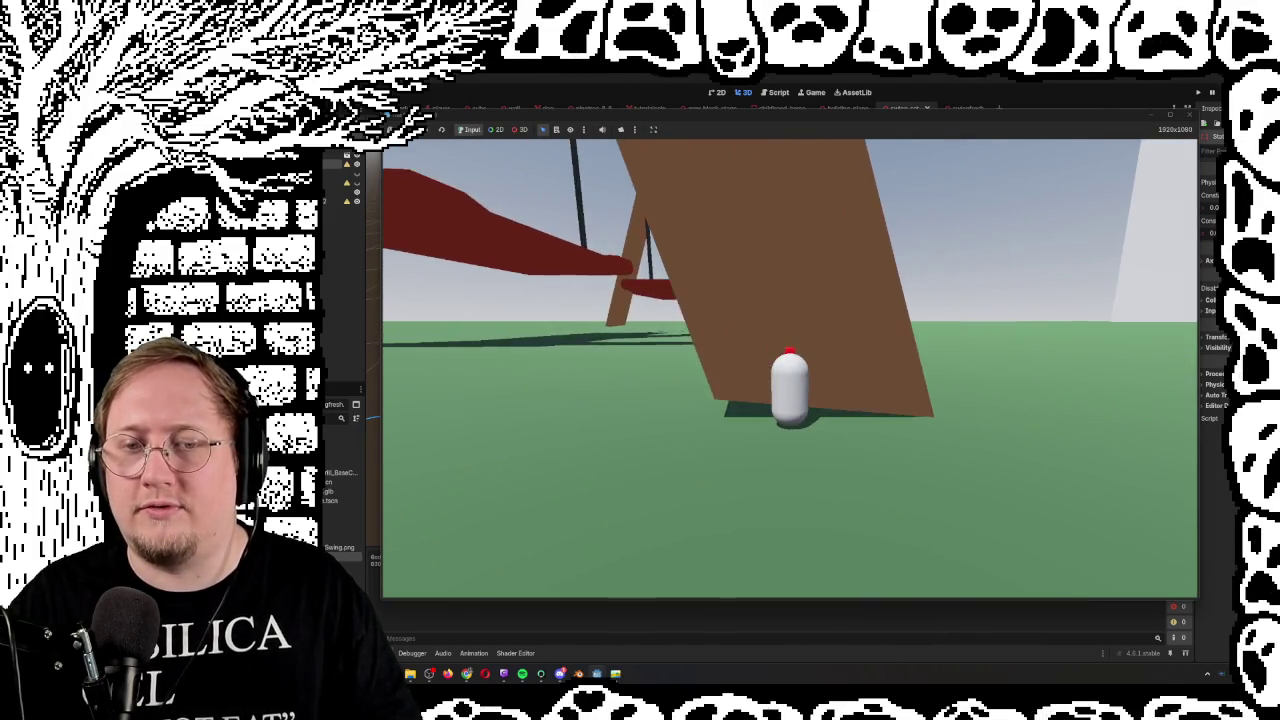
{"action": "key", "text": "w"}
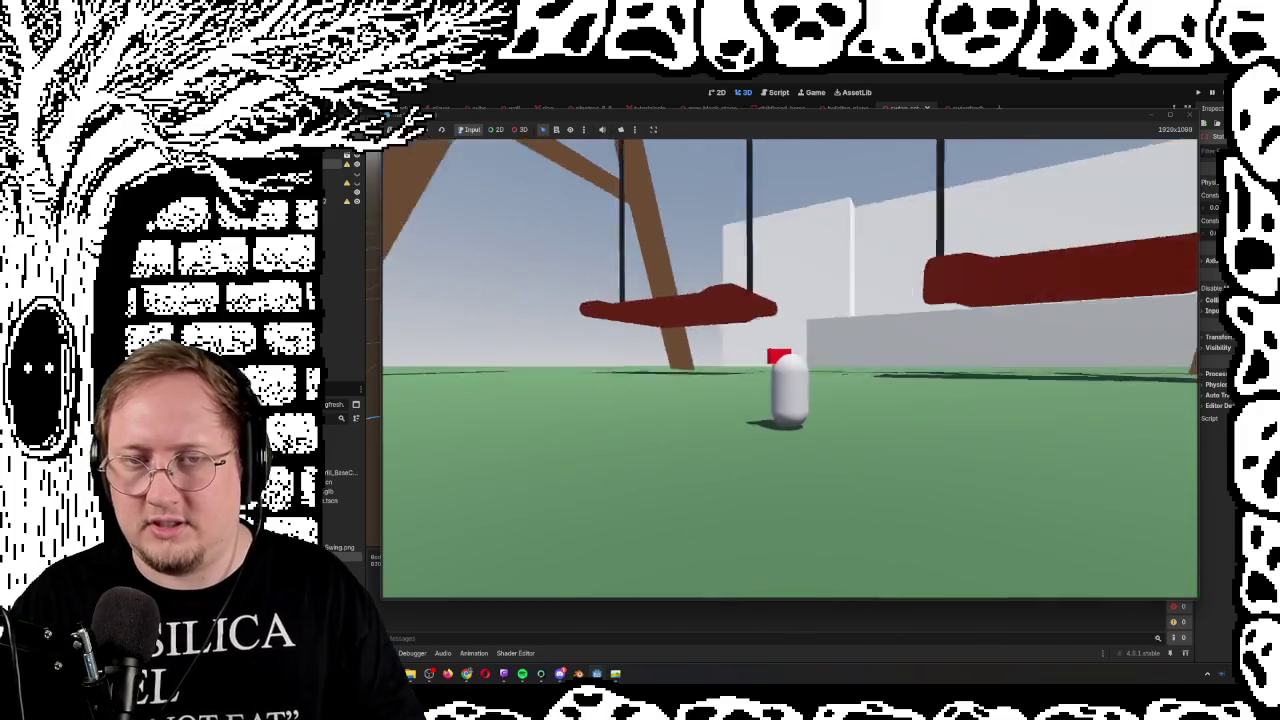
{"action": "key", "text": "w"}
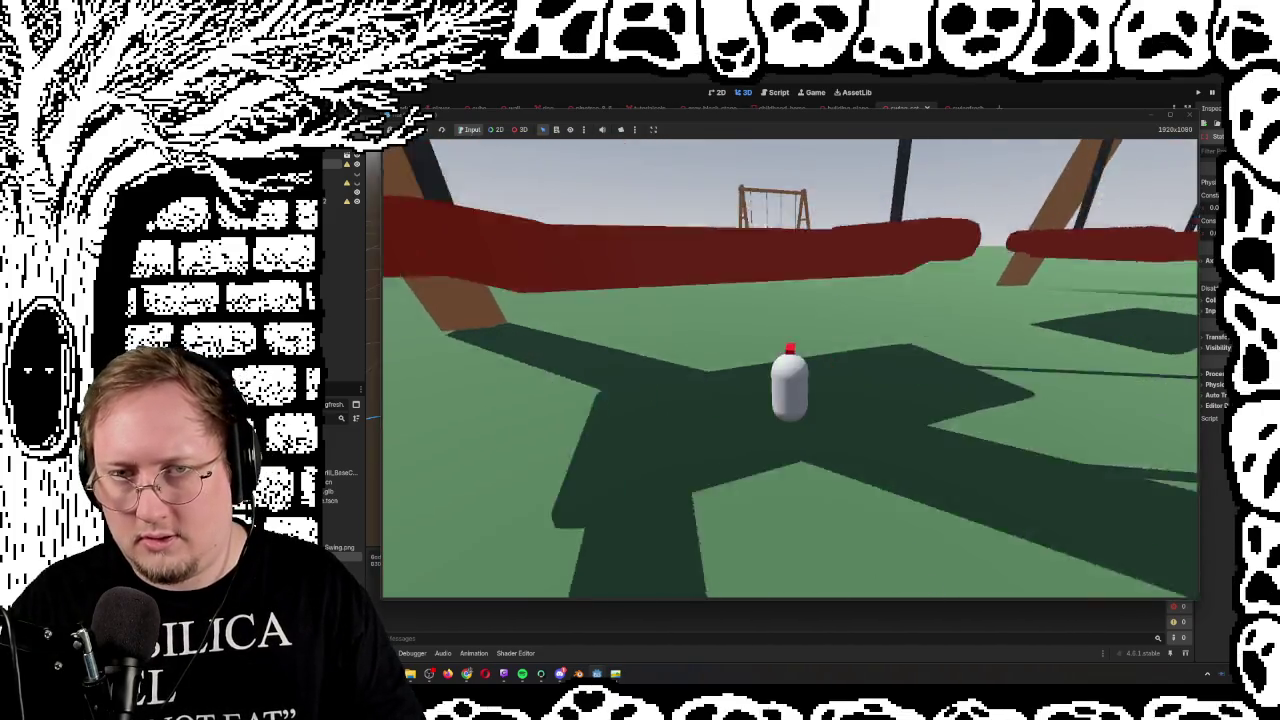
{"action": "key", "text": "w"}
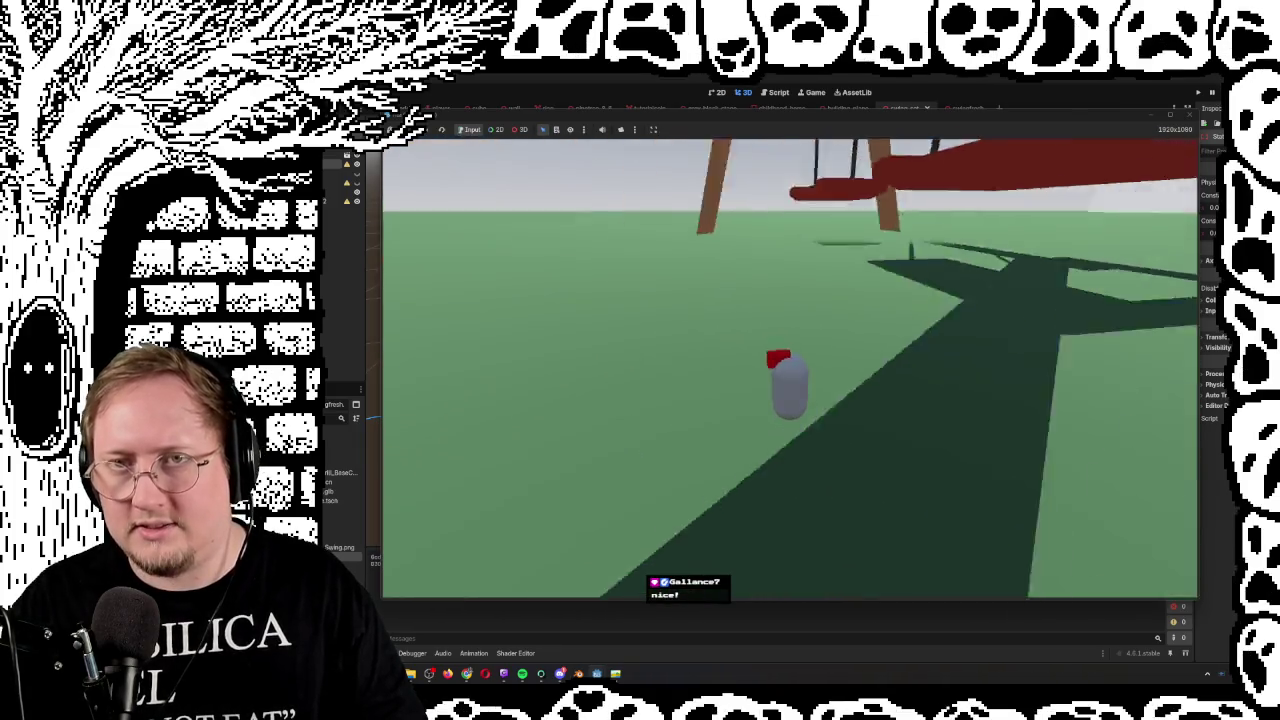
{"action": "key", "text": "F8"}
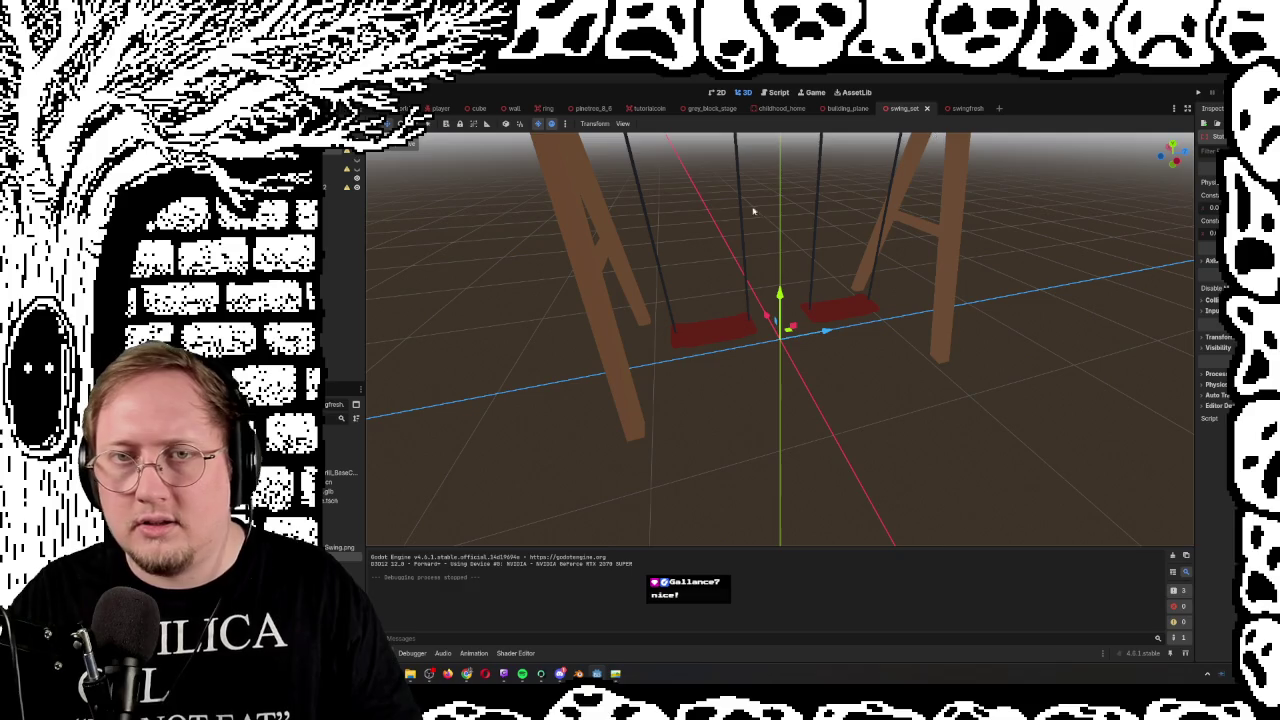
In the swingfresh scene, turn on View Gizmos to show the collision wireframe and frame the swing
{"action": "left_click", "coordinate": [955, 108]}
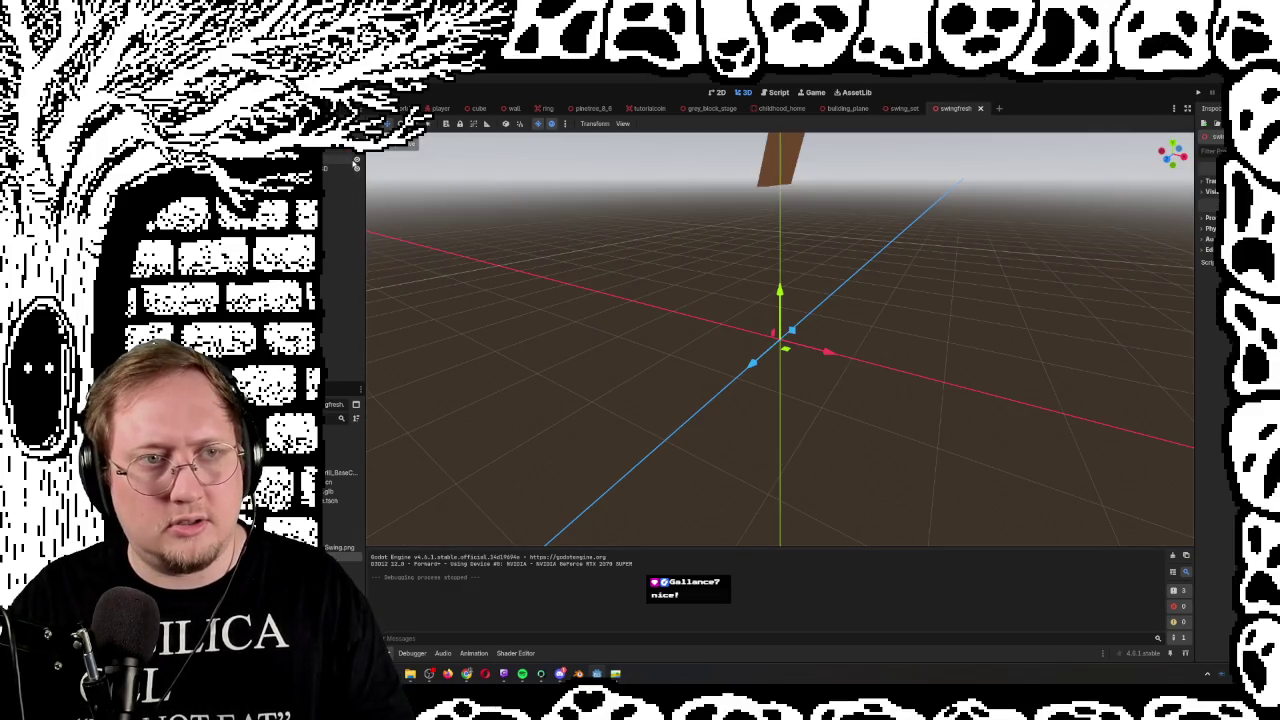
{"action": "mouse_move", "coordinate": [780, 340]}
{"action": "left_mouse_down"}
{"action": "mouse_move", "coordinate": [780, 440]}
{"action": "mouse_move", "coordinate": [780, 300]}
{"action": "mouse_move", "coordinate": [517, 266]}
{"action": "left_mouse_up"}
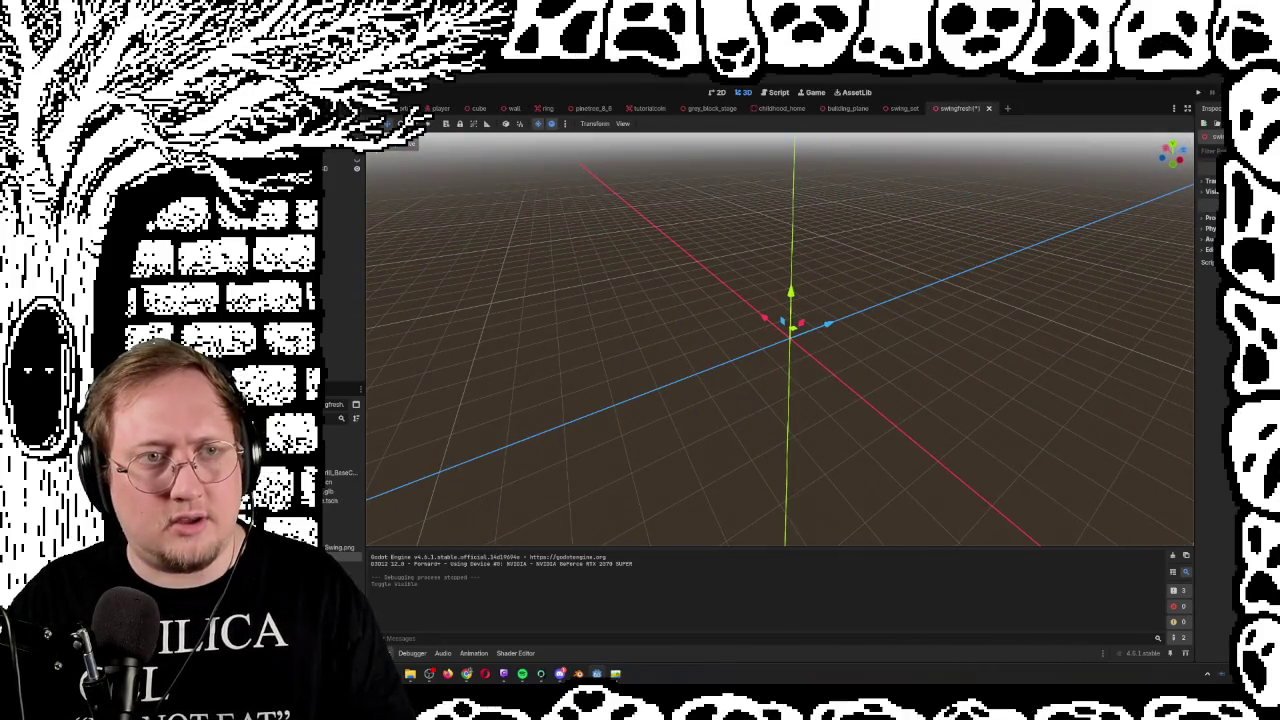
{"action": "left_click", "coordinate": [398, 143]}
{"action": "left_click", "coordinate": [381, 350]}
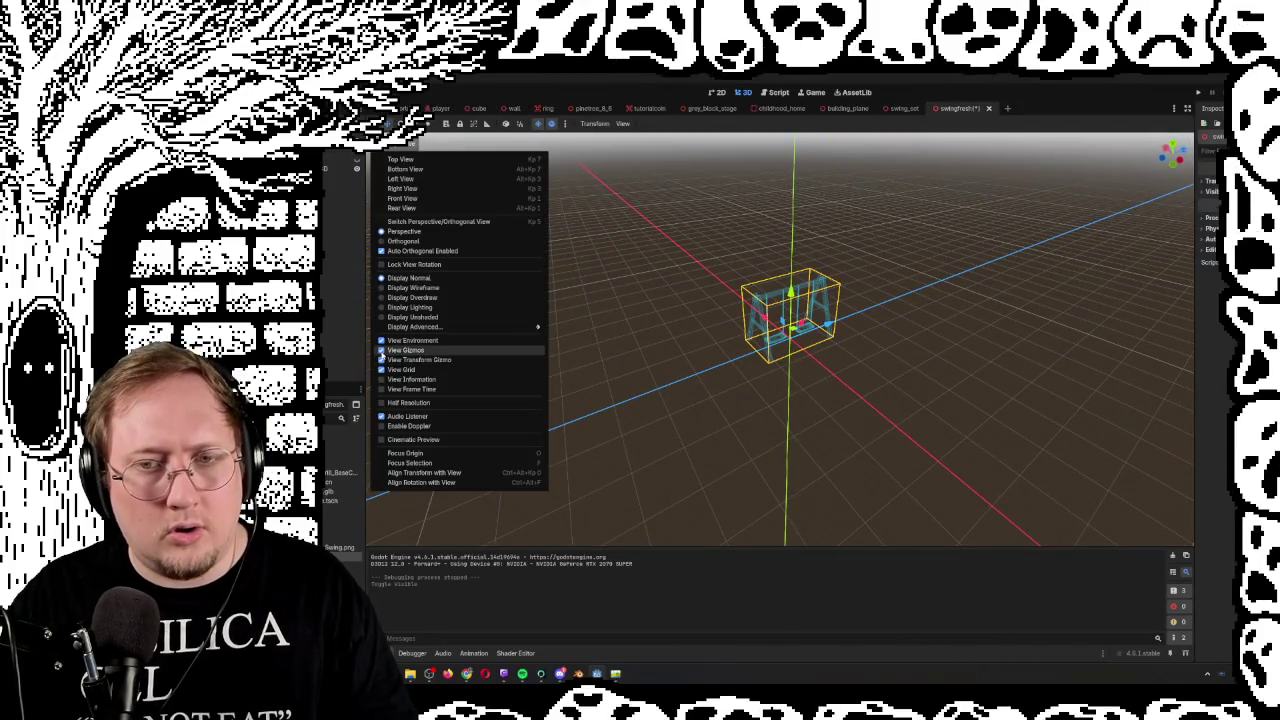
{"action": "left_click", "coordinate": [381, 350]}
{"action": "left_click", "coordinate": [381, 350]}
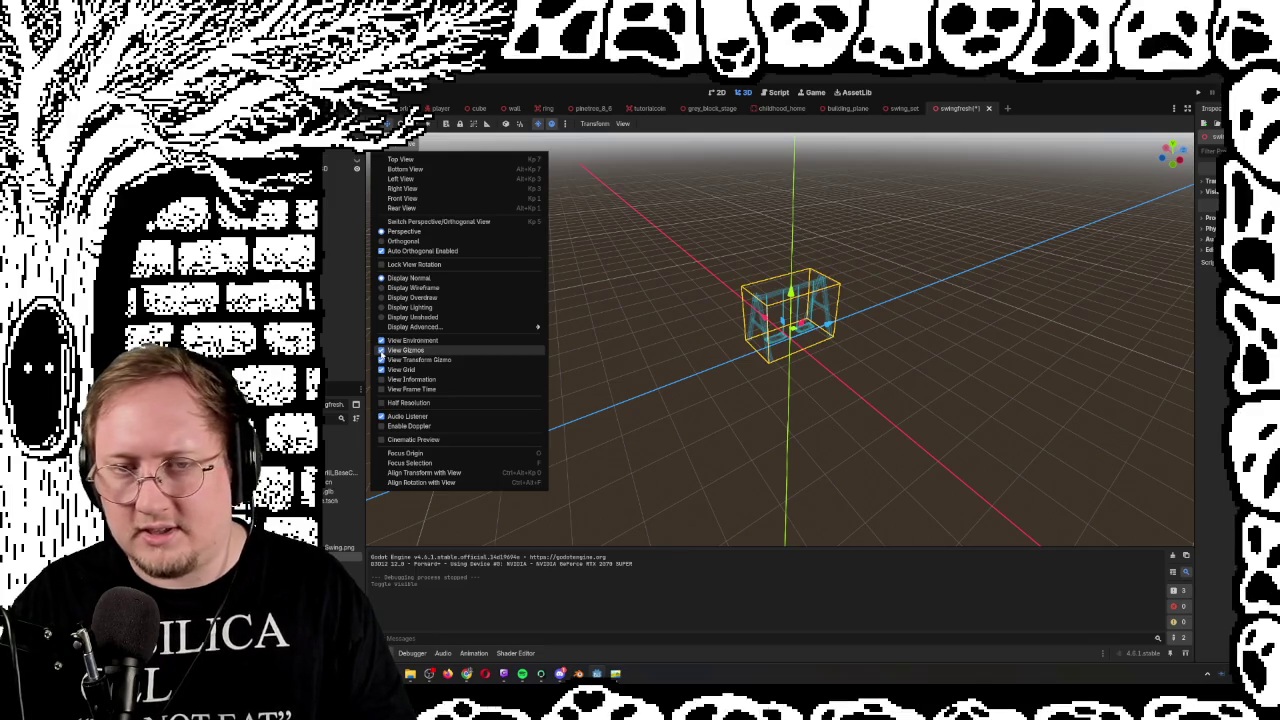
{"action": "left_click", "coordinate": [937, 346]}
{"action": "key", "text": "f"}
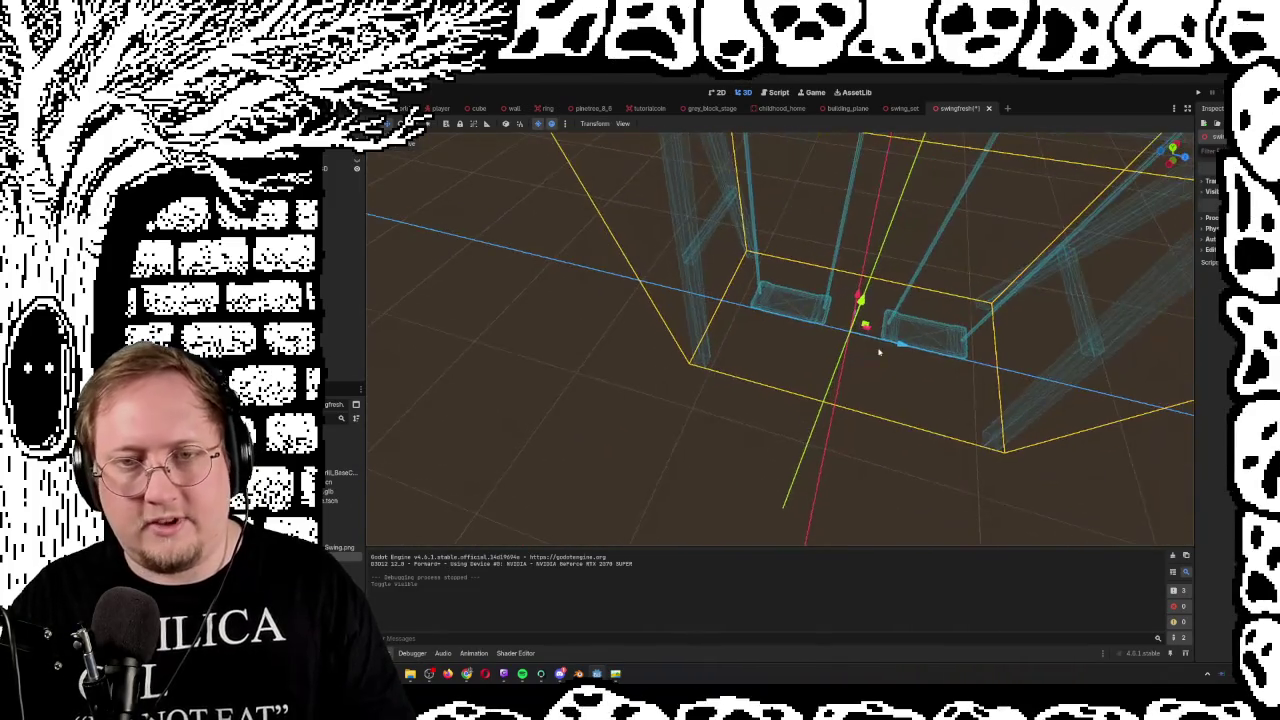
Close the swingfresh and swing_set scene tabs
{"action": "left_click", "coordinate": [989, 109]}
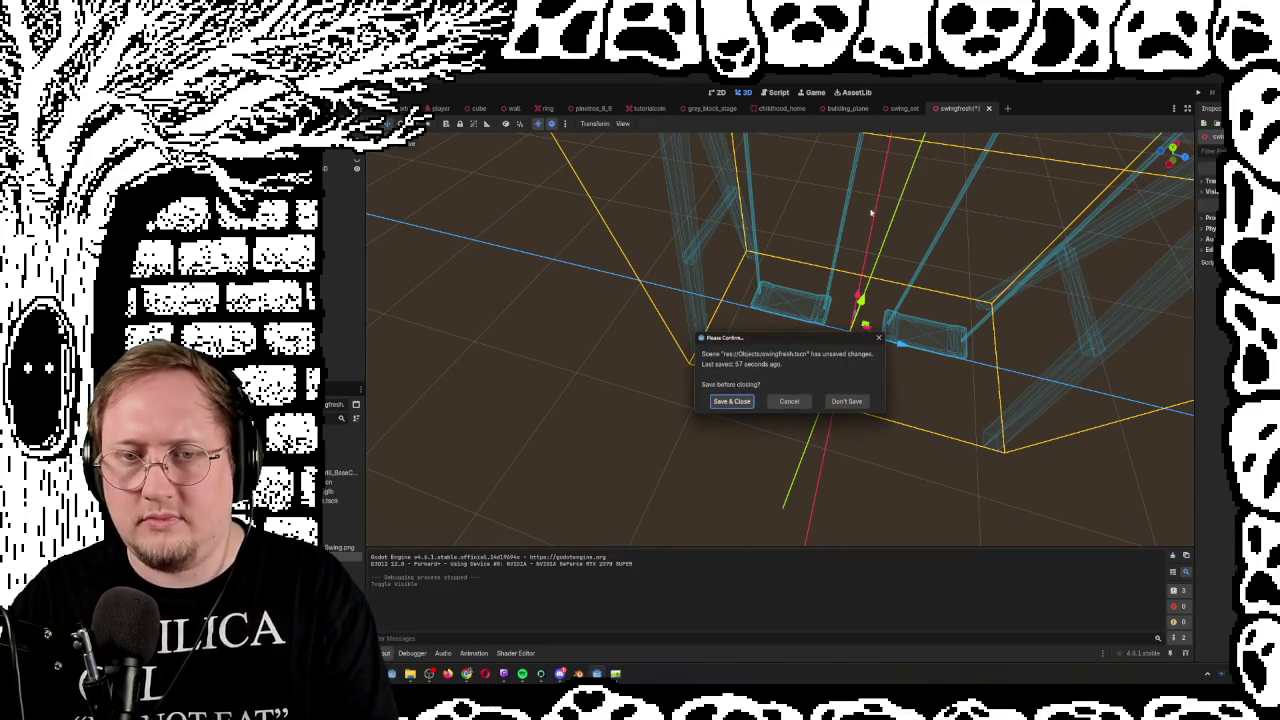
{"action": "left_click", "coordinate": [848, 402]}
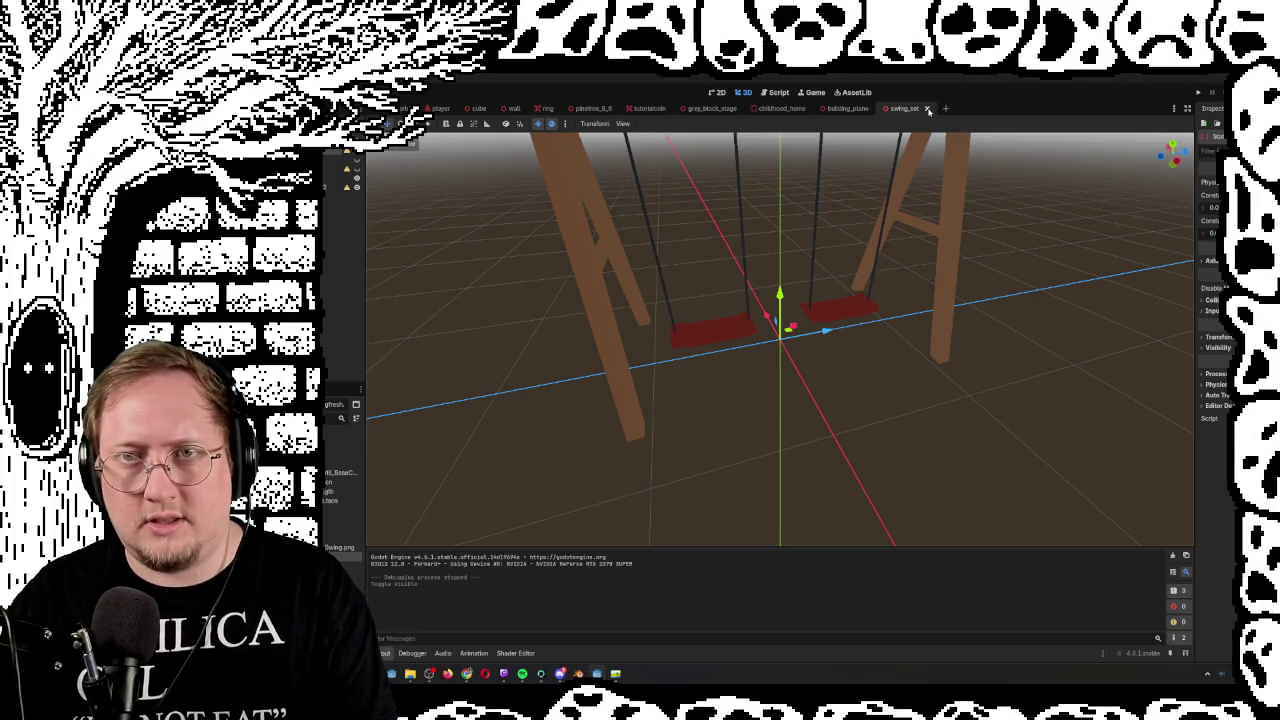
{"action": "left_click", "coordinate": [928, 109]}
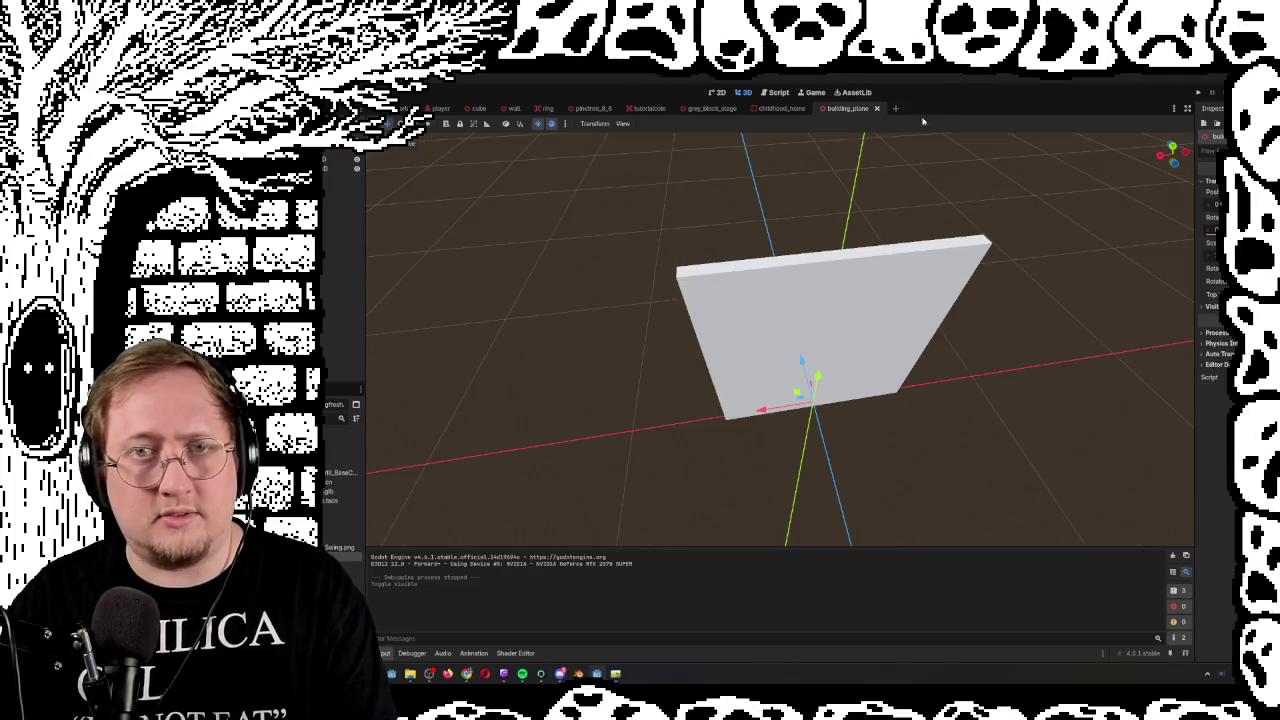
Close the building_plane and childhood_home scene tabs
{"action": "left_click", "coordinate": [781, 108]}
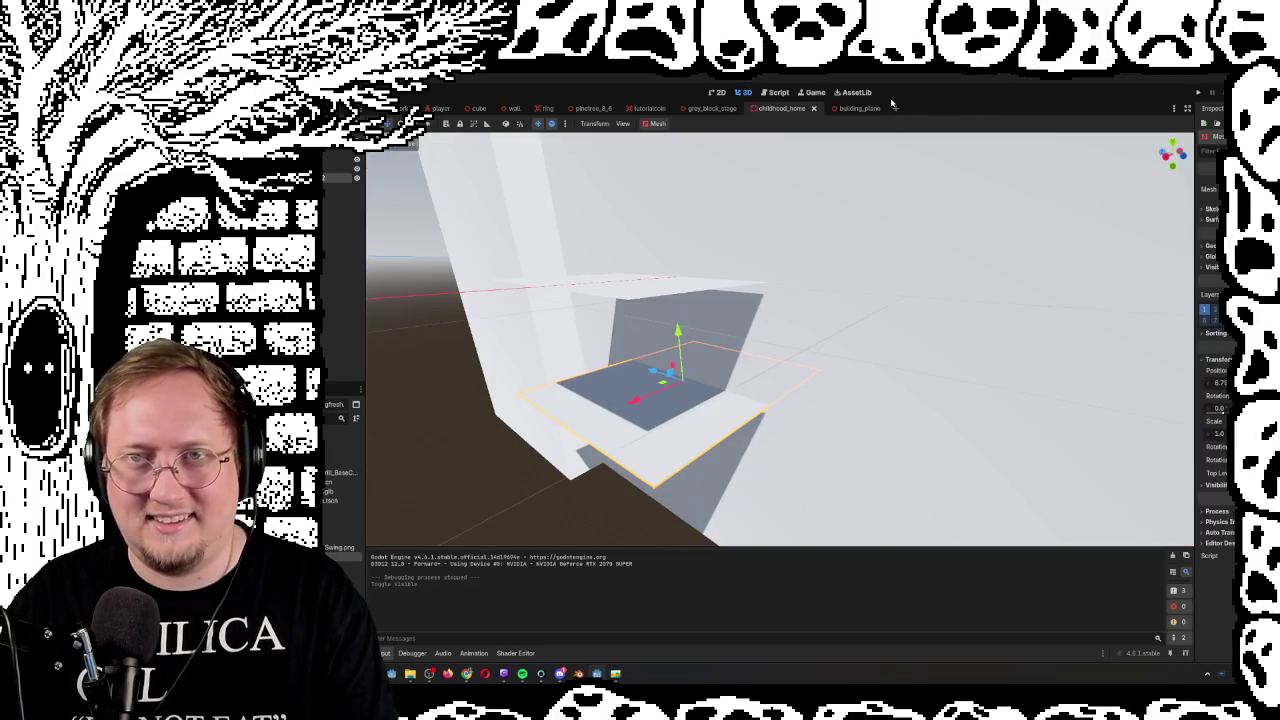
{"action": "left_click", "coordinate": [886, 108]}
{"action": "left_click", "coordinate": [885, 109]}
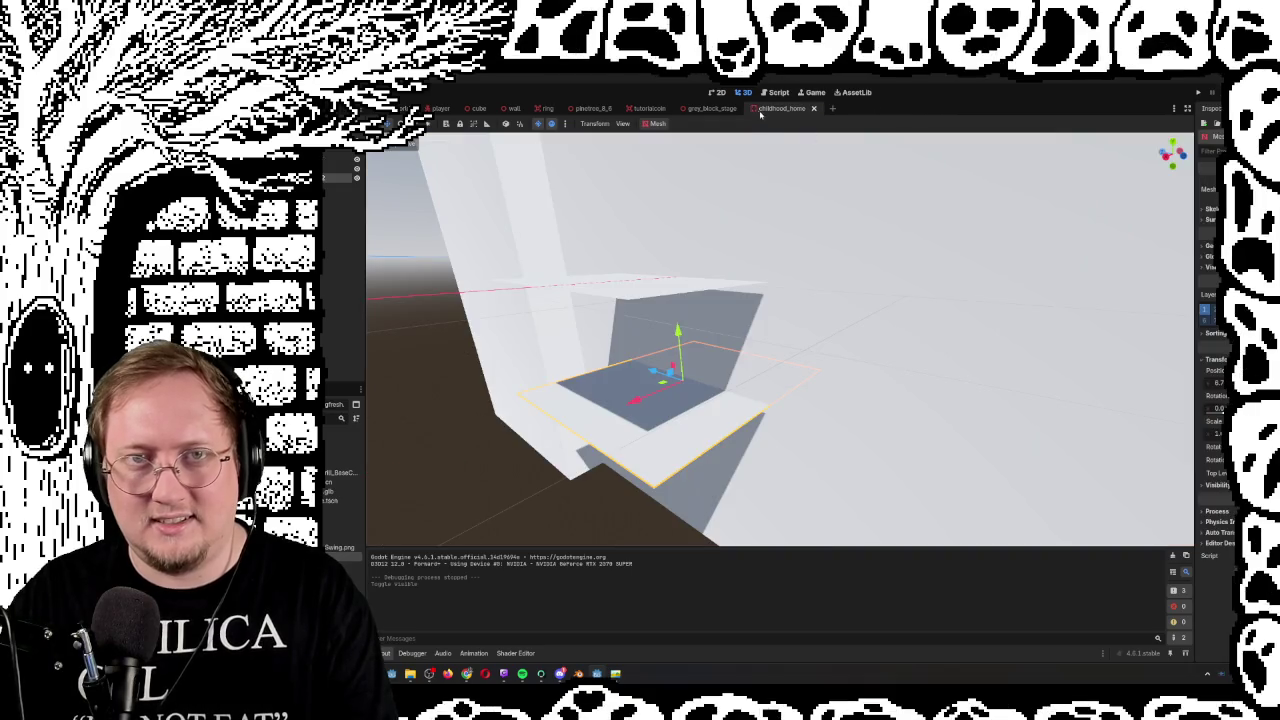
{"action": "scroll", "coordinate": [839, 172], "scroll_direction": "down", "scroll_amount": 10}
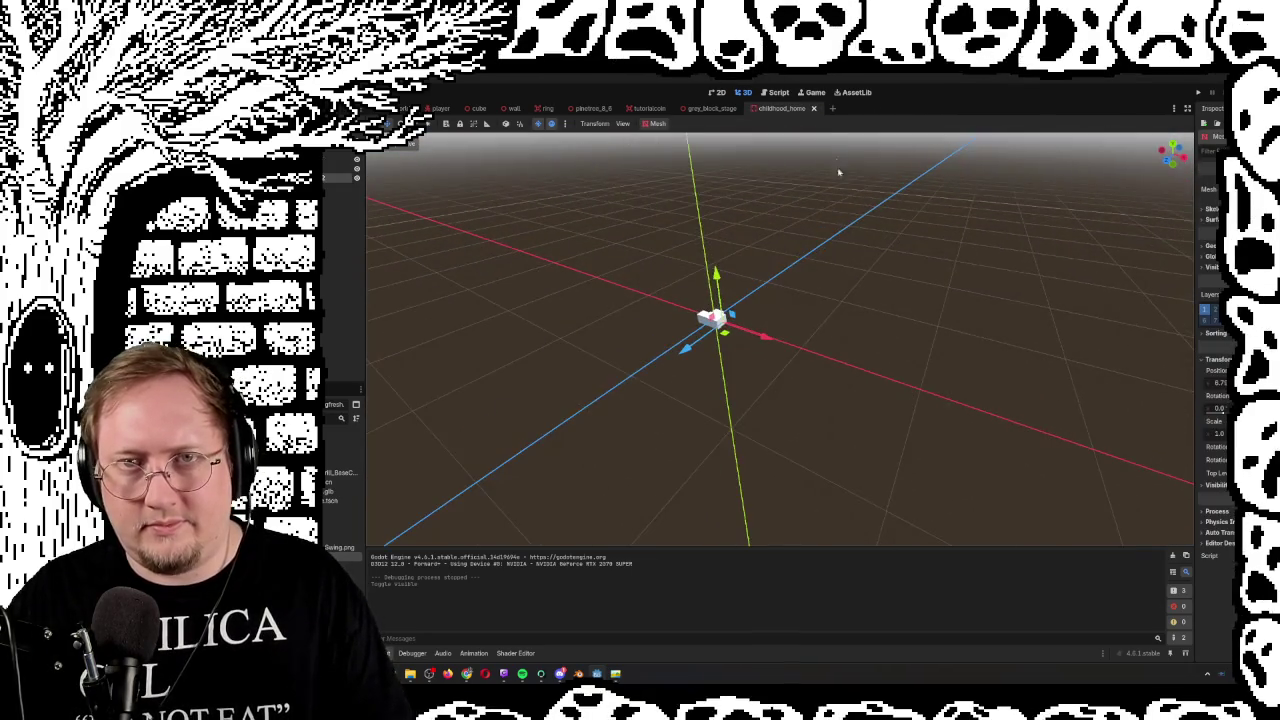
{"action": "left_click", "coordinate": [813, 108]}
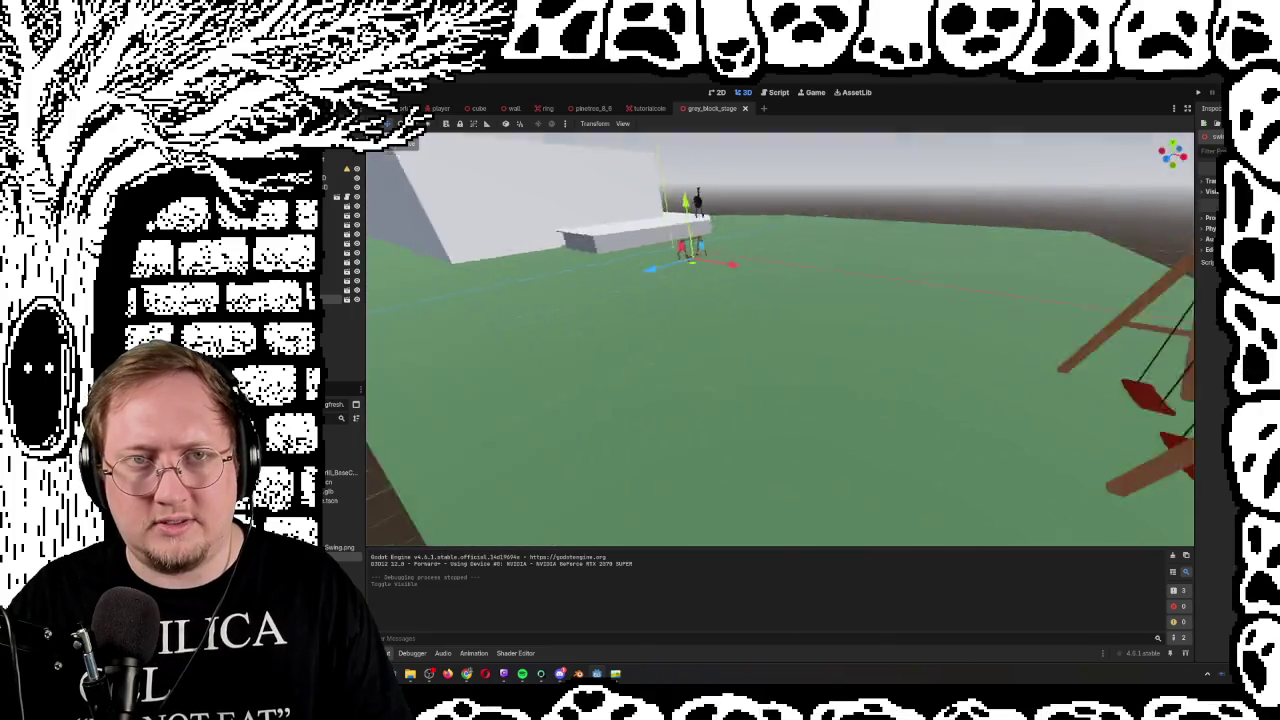
Close the tutorialcoin, pinetree_8_8, ring, wall and cube tabs, returning to grey_block_stage
{"action": "left_click", "coordinate": [664, 109]}
{"action": "left_click", "coordinate": [675, 109]}
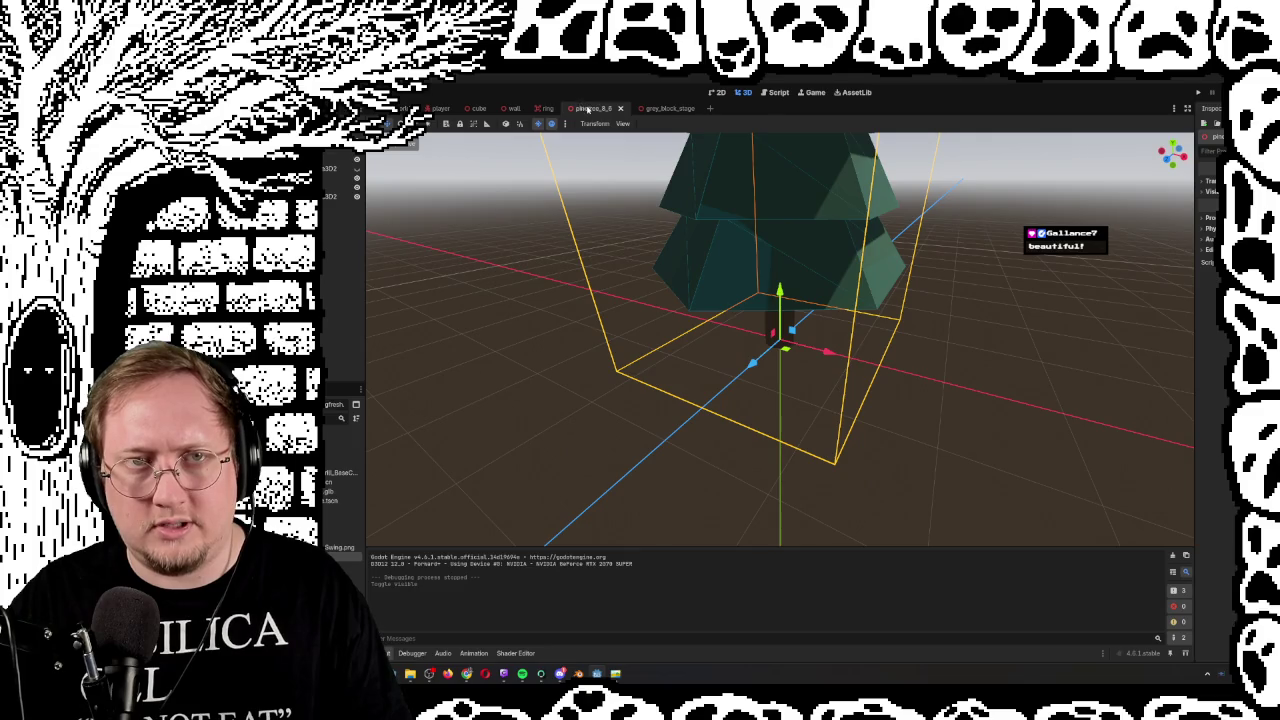
{"action": "left_click", "coordinate": [621, 109]}
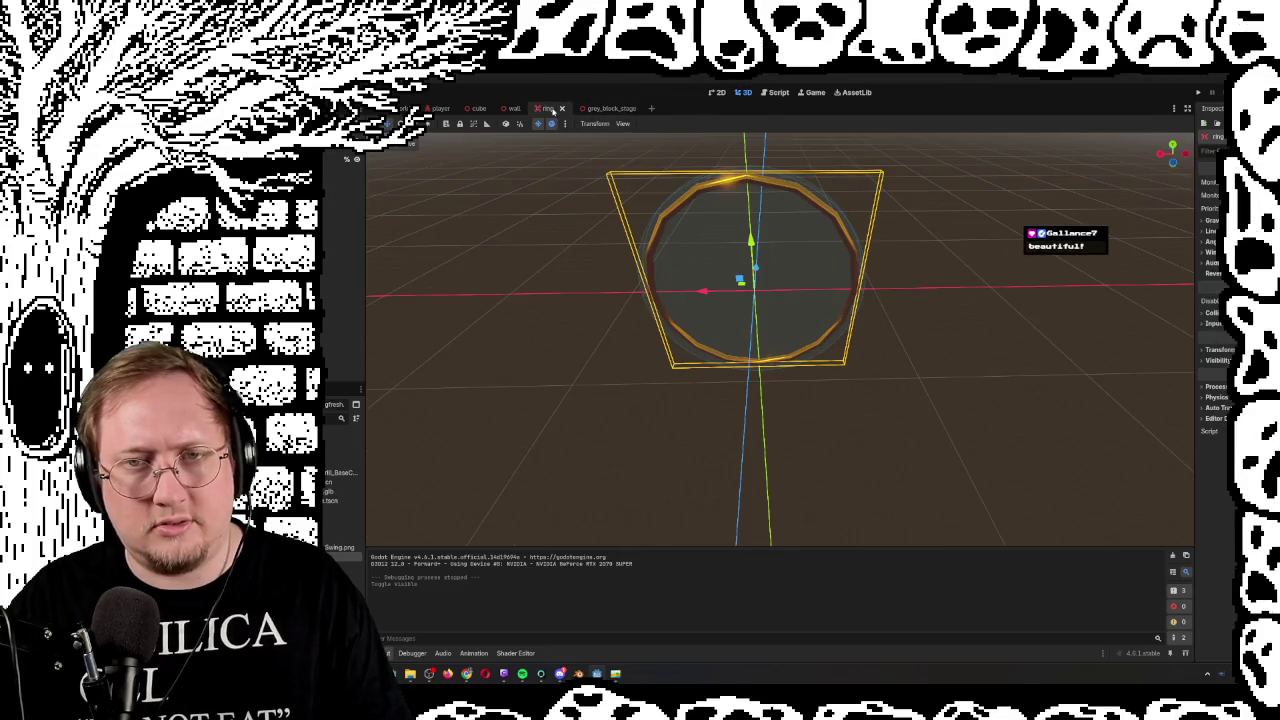
{"action": "left_click", "coordinate": [562, 110]}
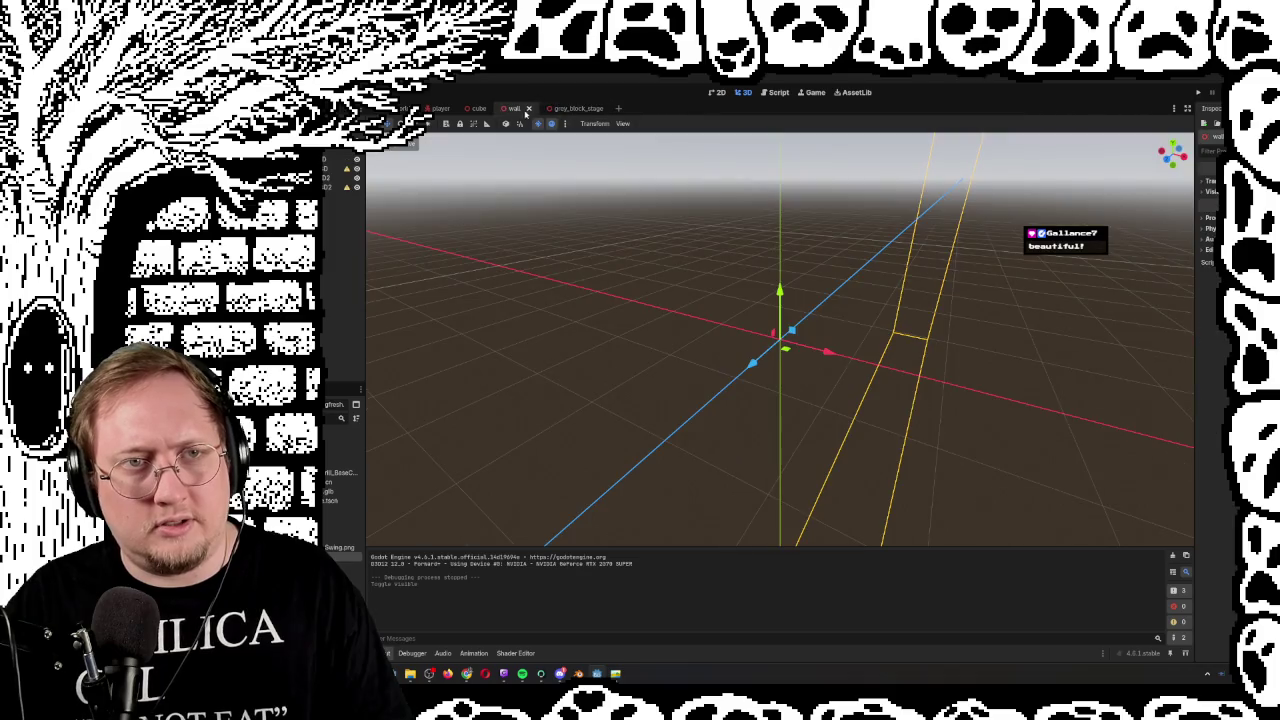
{"action": "left_click", "coordinate": [529, 110]}
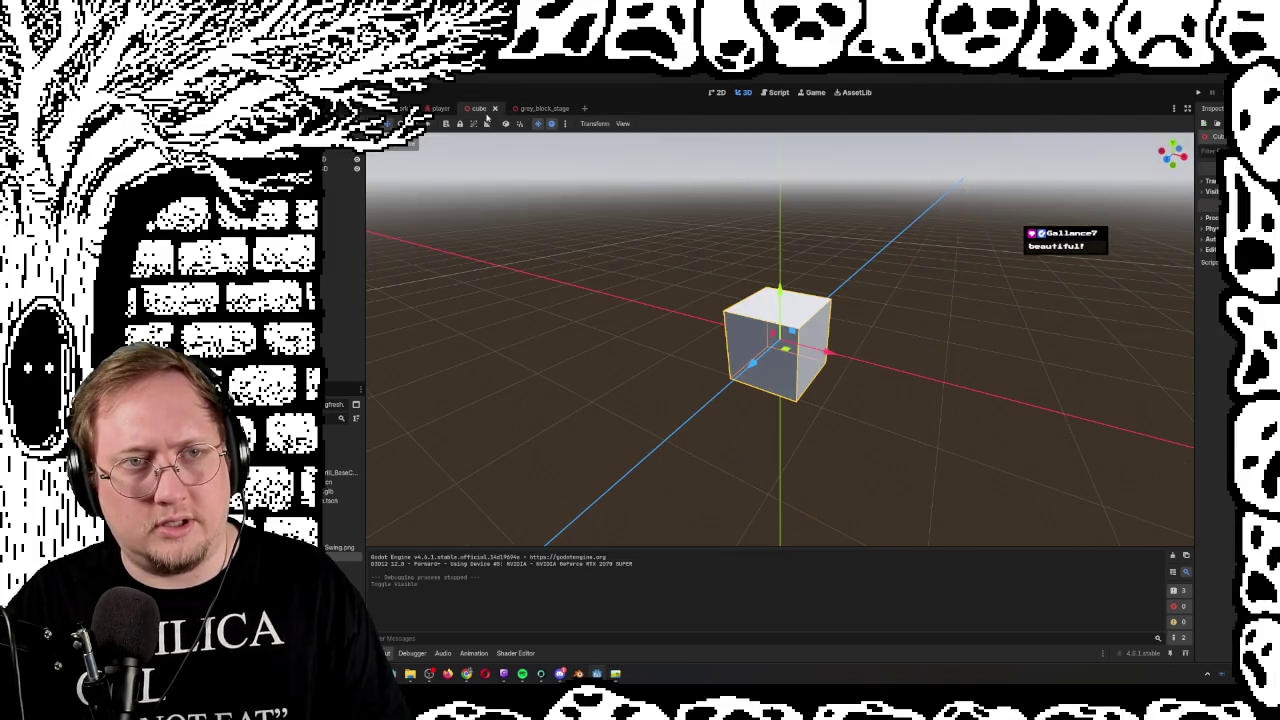
{"action": "left_click", "coordinate": [491, 109]}
{"action": "left_click", "coordinate": [515, 108]}
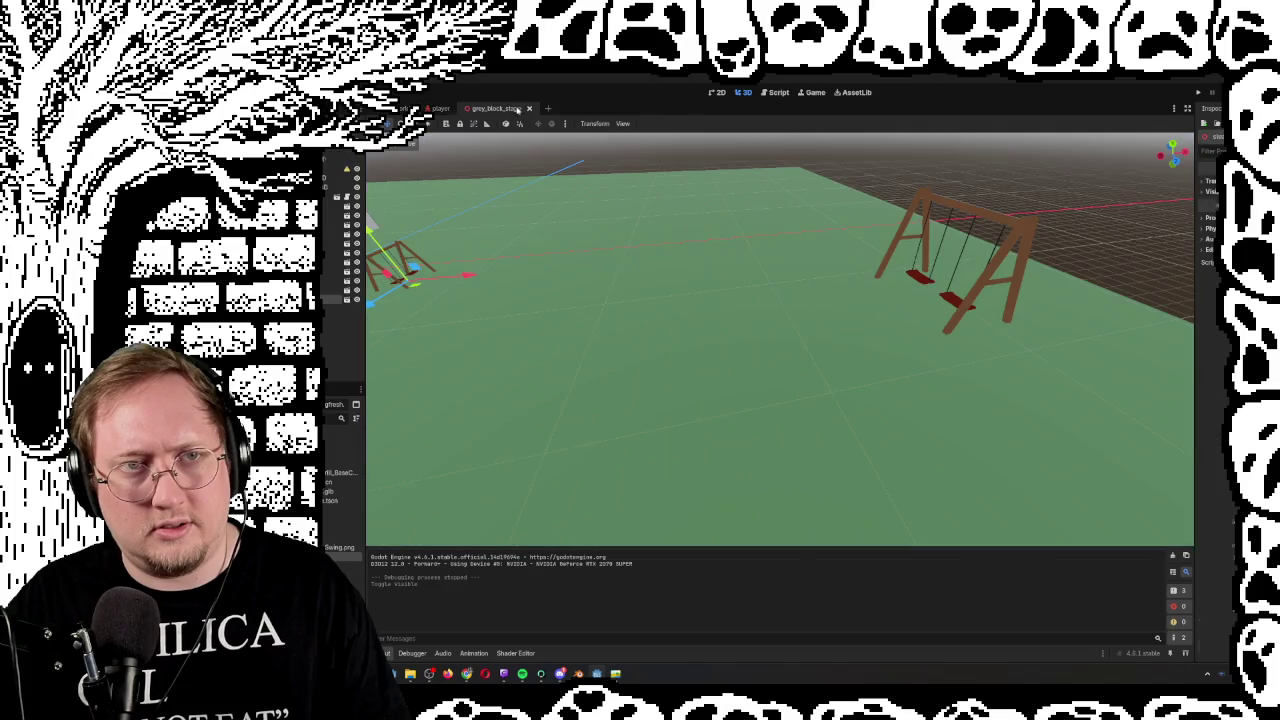
{"action": "mouse_move", "coordinate": [614, 244]}
{"action": "left_mouse_down"}
{"action": "mouse_move", "coordinate": [640, 250]}
{"action": "mouse_move", "coordinate": [580, 245]}
{"action": "mouse_move", "coordinate": [620, 250]}
{"action": "mouse_move", "coordinate": [610, 245]}
{"action": "left_mouse_up"}
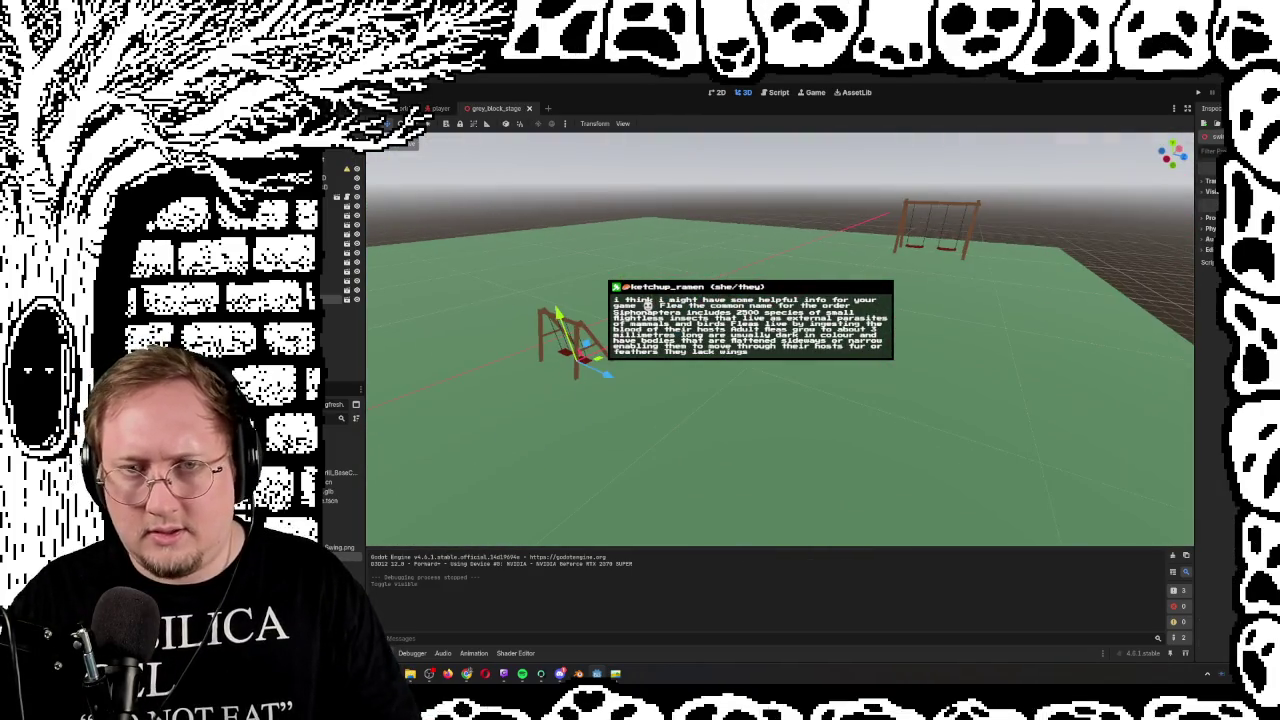
Scale the small near swing set up to match the large swing set
{"action": "left_click", "coordinate": [914, 210]}
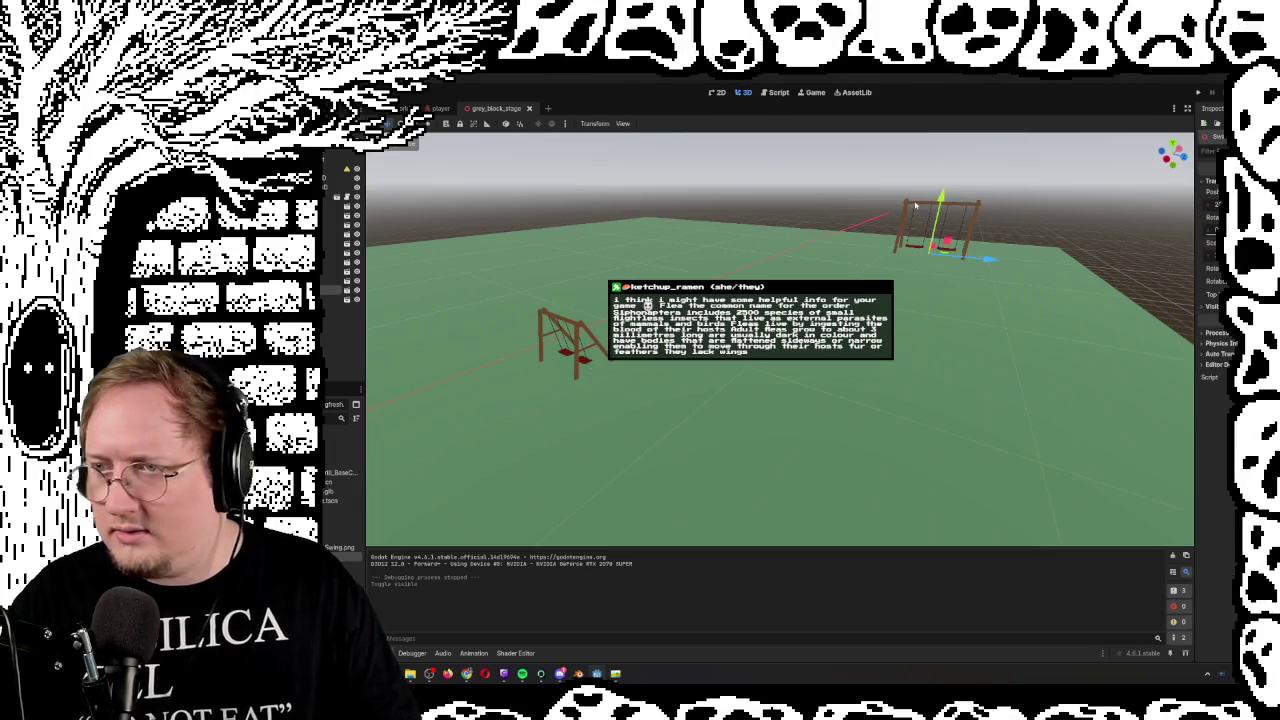
{"action": "left_click", "coordinate": [575, 323]}
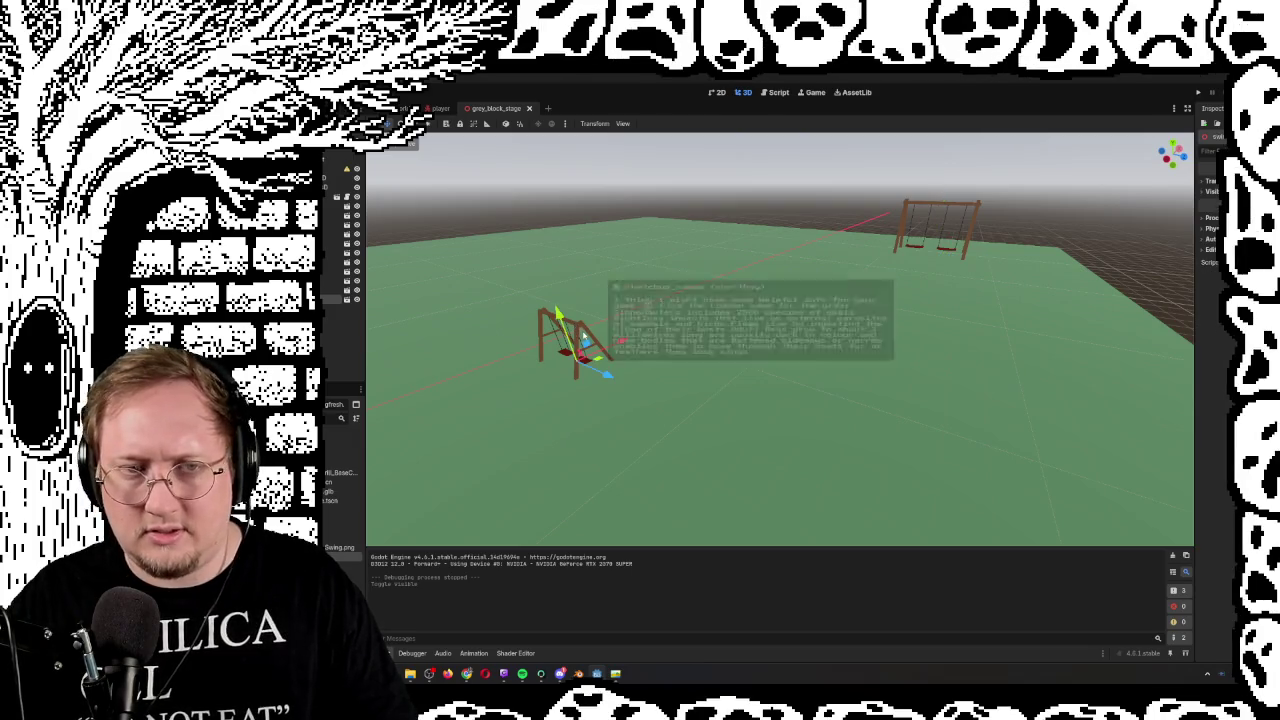
{"action": "left_click", "coordinate": [1210, 182]}
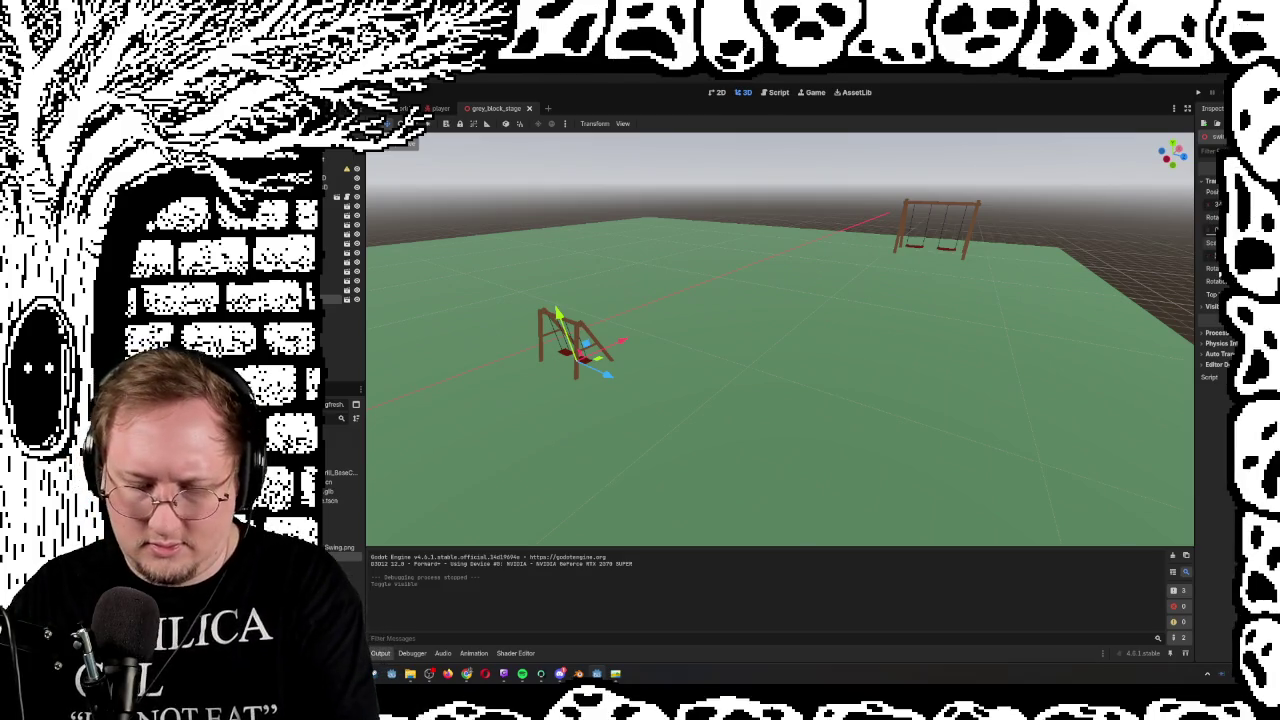
{"action": "key", "text": "Return"}
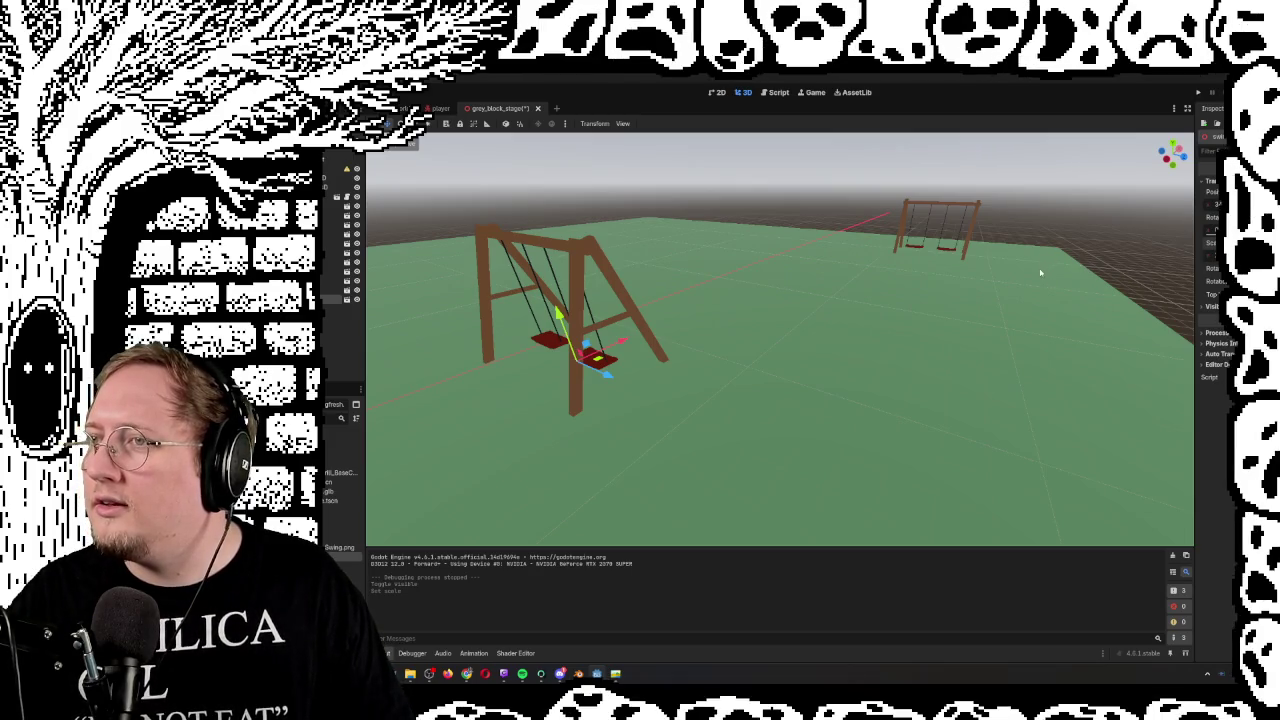
Delete the far swing set from the stage
{"action": "left_click", "coordinate": [910, 205]}
{"action": "left_click", "coordinate": [905, 213]}
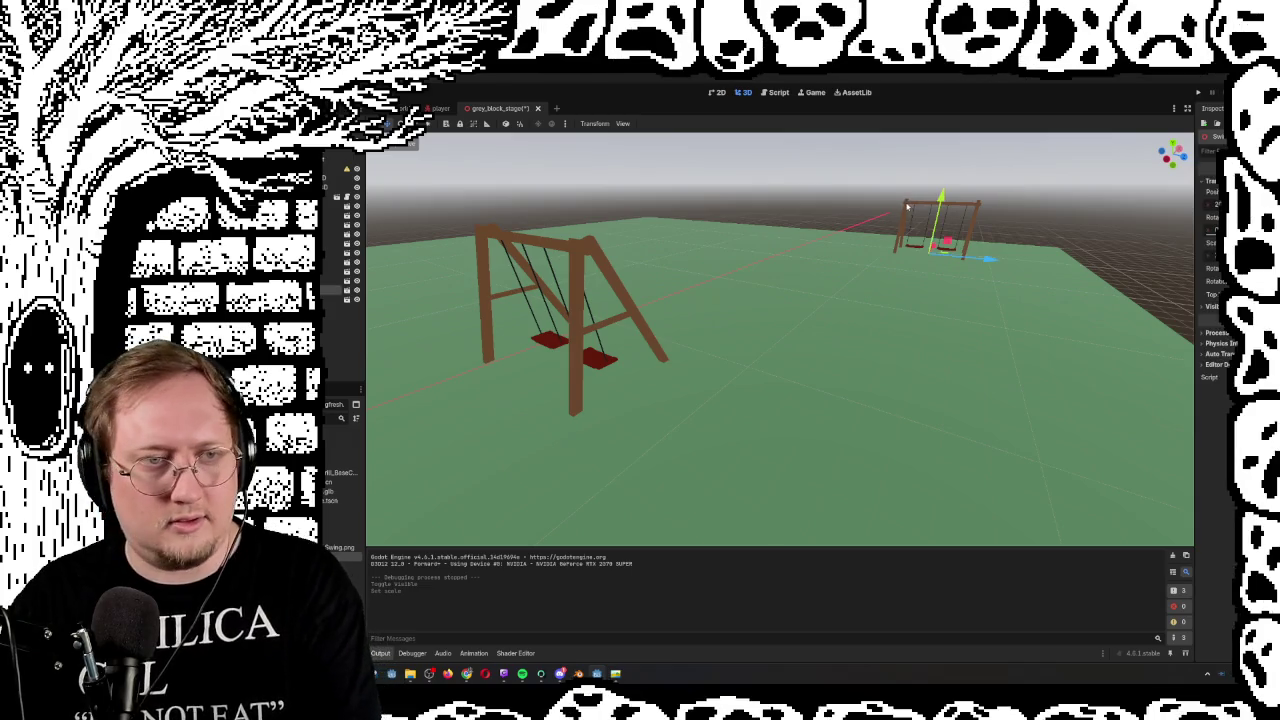
{"action": "key", "text": "Delete"}
{"action": "left_click", "coordinate": [812, 387]}
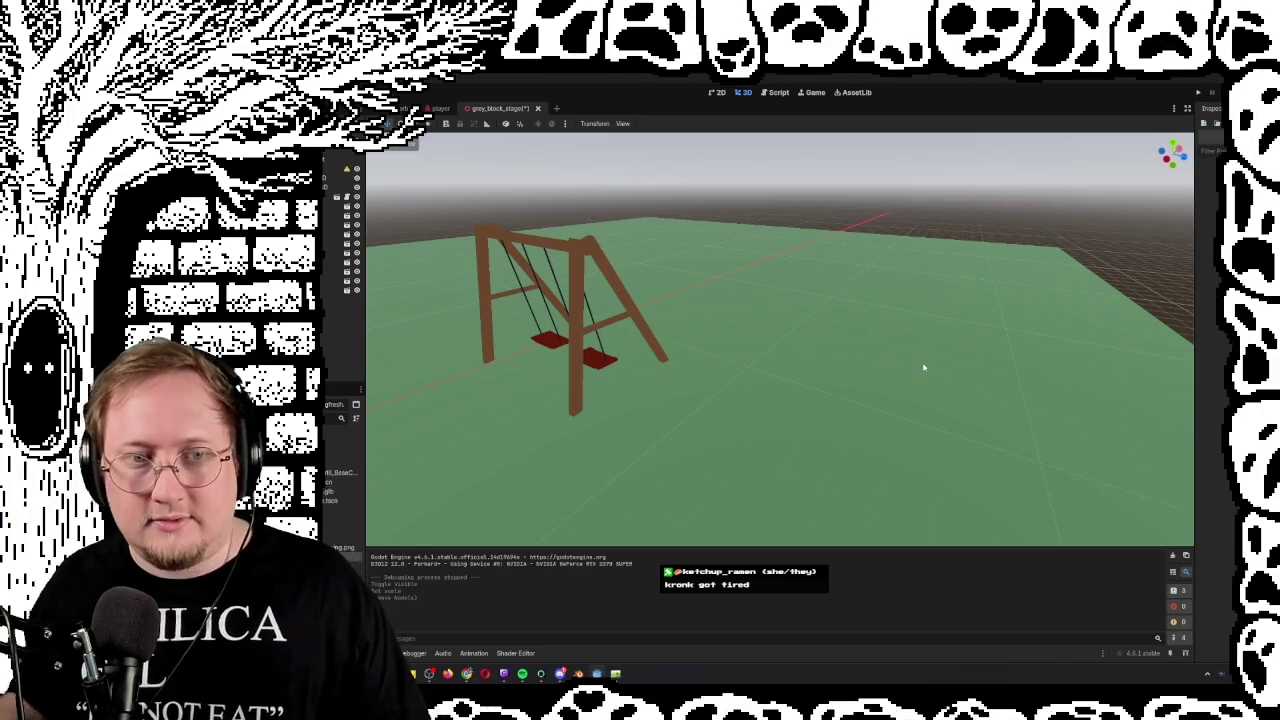
Drag the remaining swing set off to the right and fly toward the barbecue grill
{"action": "left_click", "coordinate": [577, 297]}
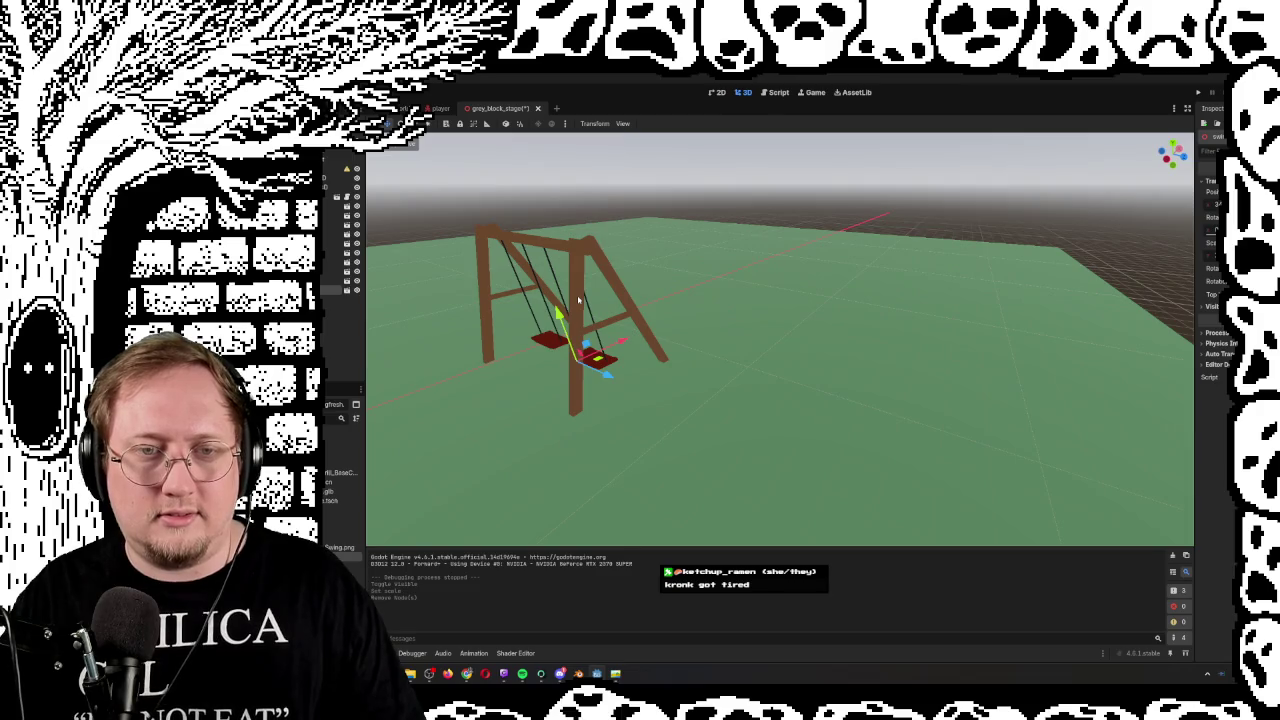
{"action": "mouse_move", "coordinate": [598, 358]}
{"action": "left_mouse_down"}
{"action": "mouse_move", "coordinate": [1100, 260]}
{"action": "mouse_move", "coordinate": [1005, 258]}
{"action": "left_mouse_up"}
{"action": "key", "text": "w"}
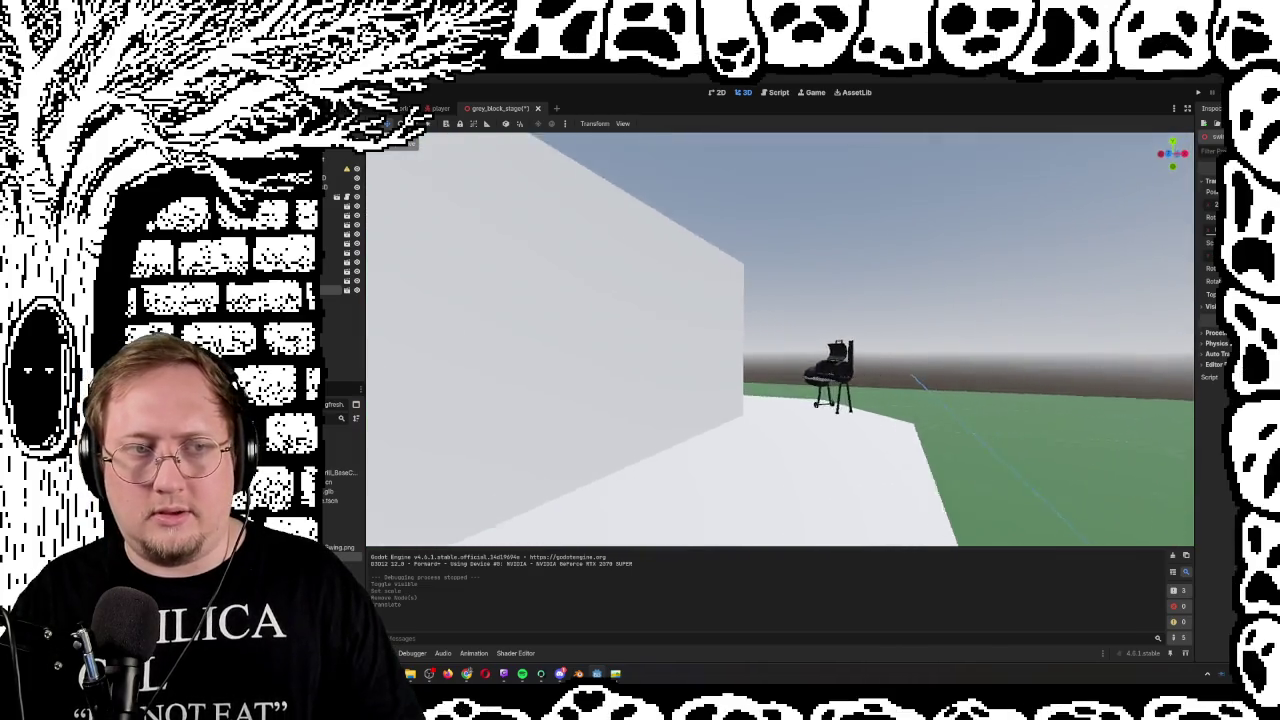
{"action": "key", "text": "w"}
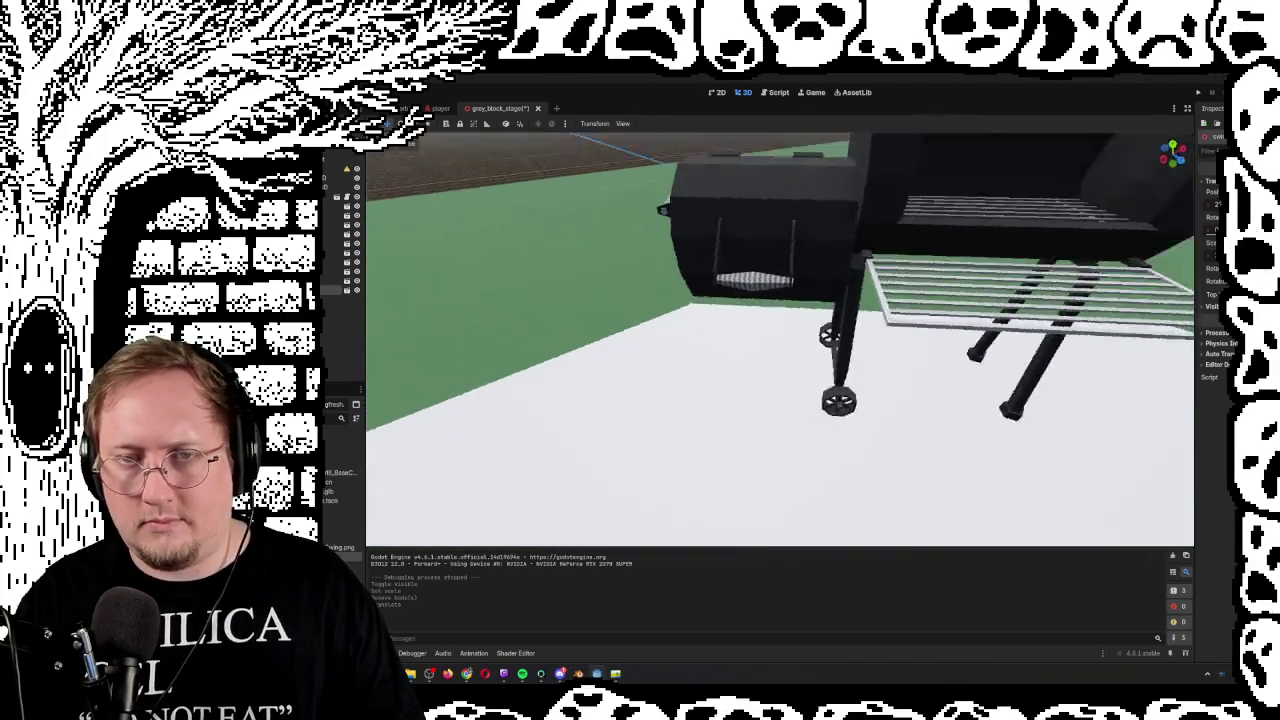
Open the Barbeque.glb grill model in its own scene, cancelling an accidental Add Child Node
{"action": "left_click", "coordinate": [335, 281]}
{"action": "right_click", "coordinate": [345, 283]}
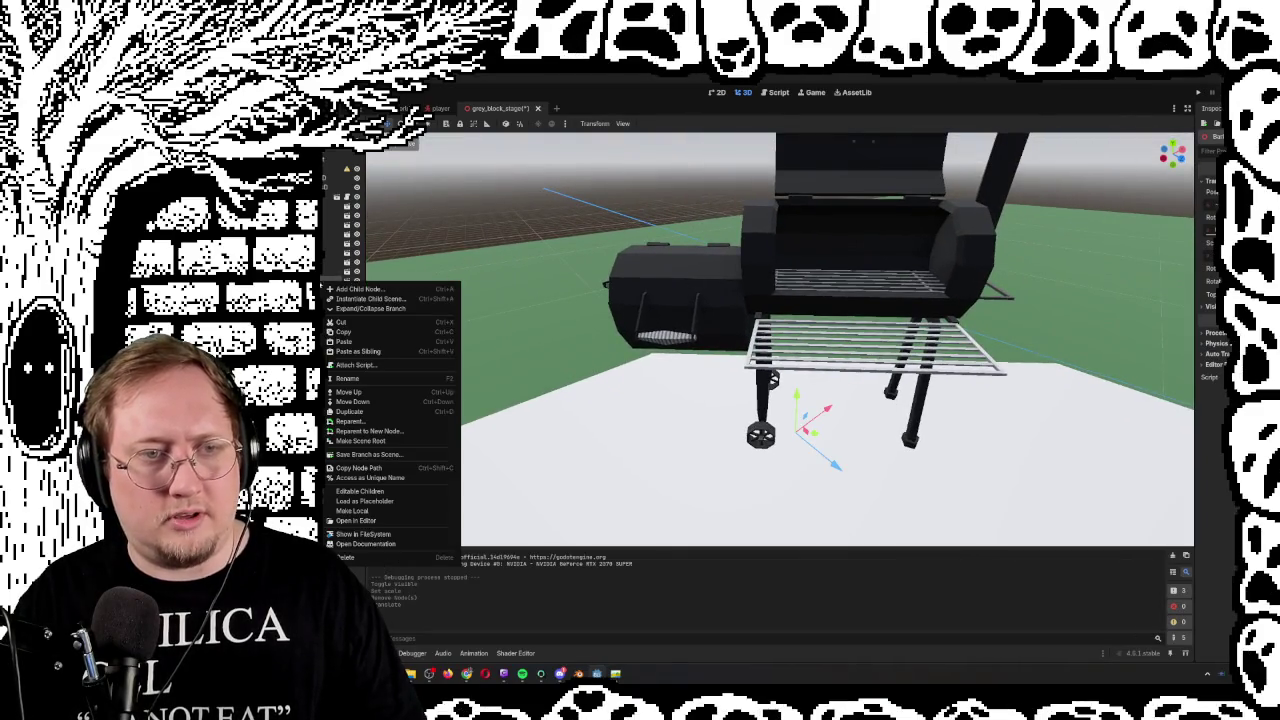
{"action": "left_click", "coordinate": [353, 292]}
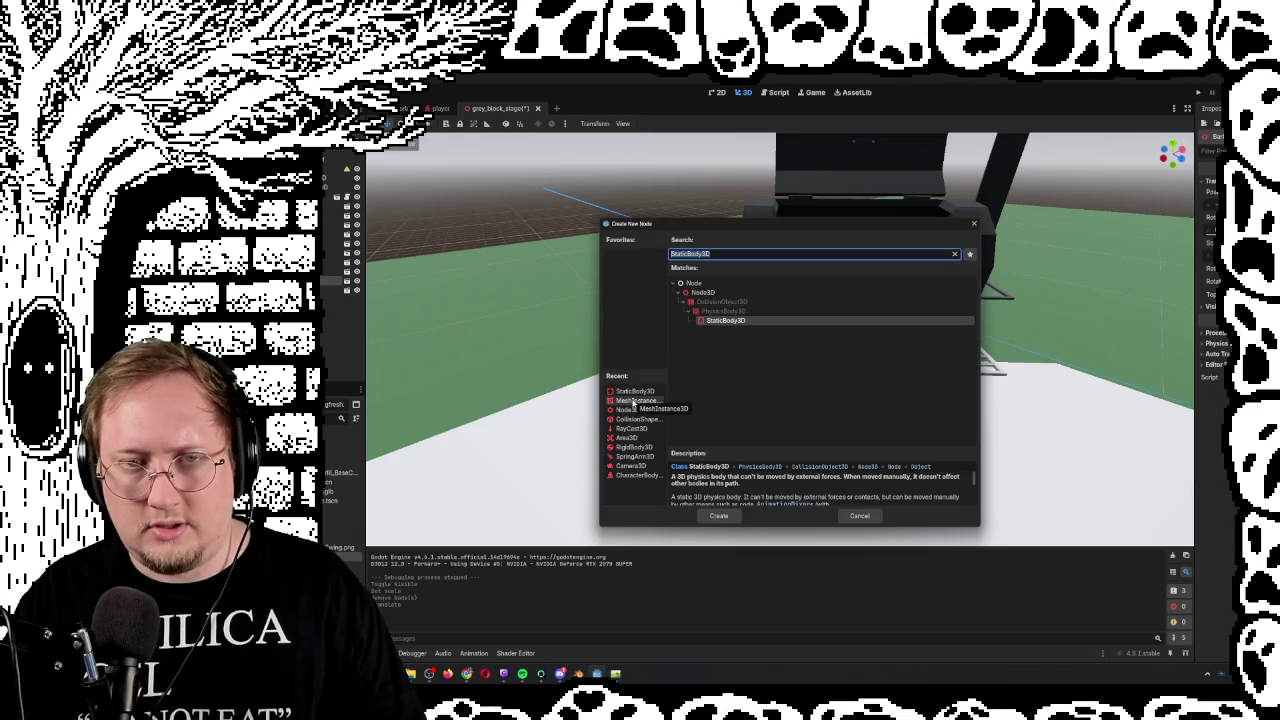
{"action": "left_click", "coordinate": [859, 516]}
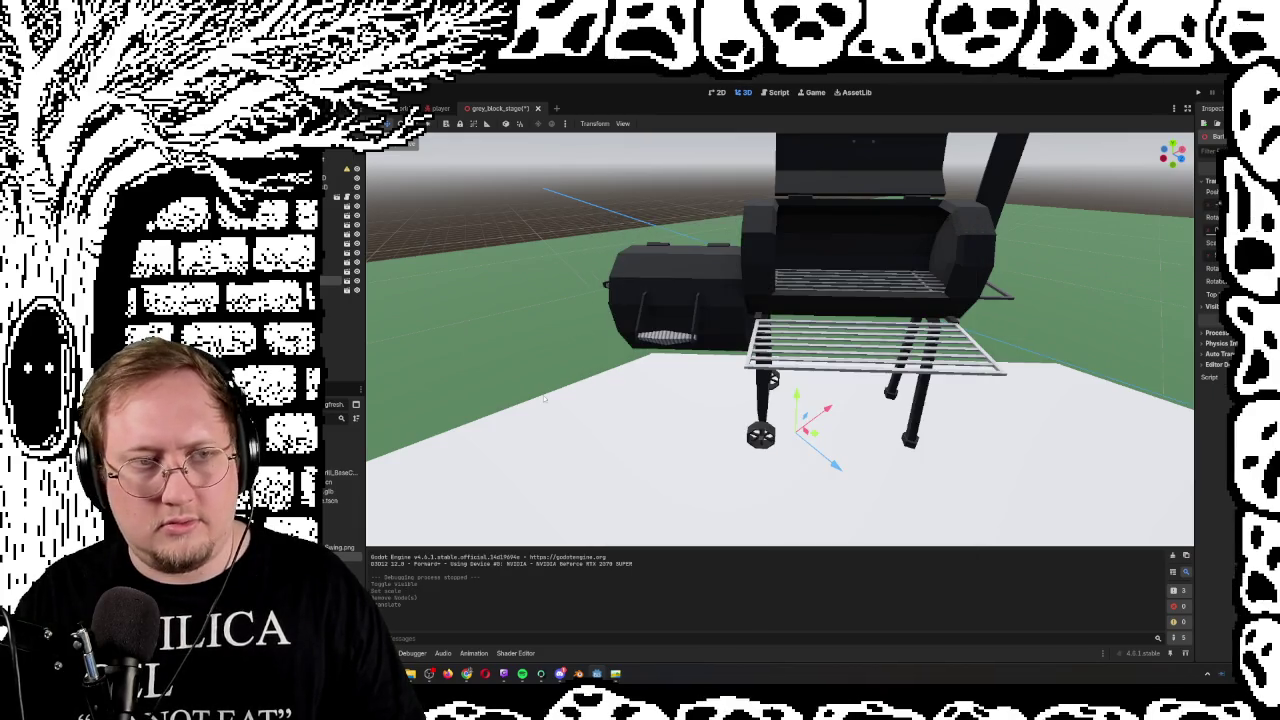
{"action": "left_click", "coordinate": [347, 285]}
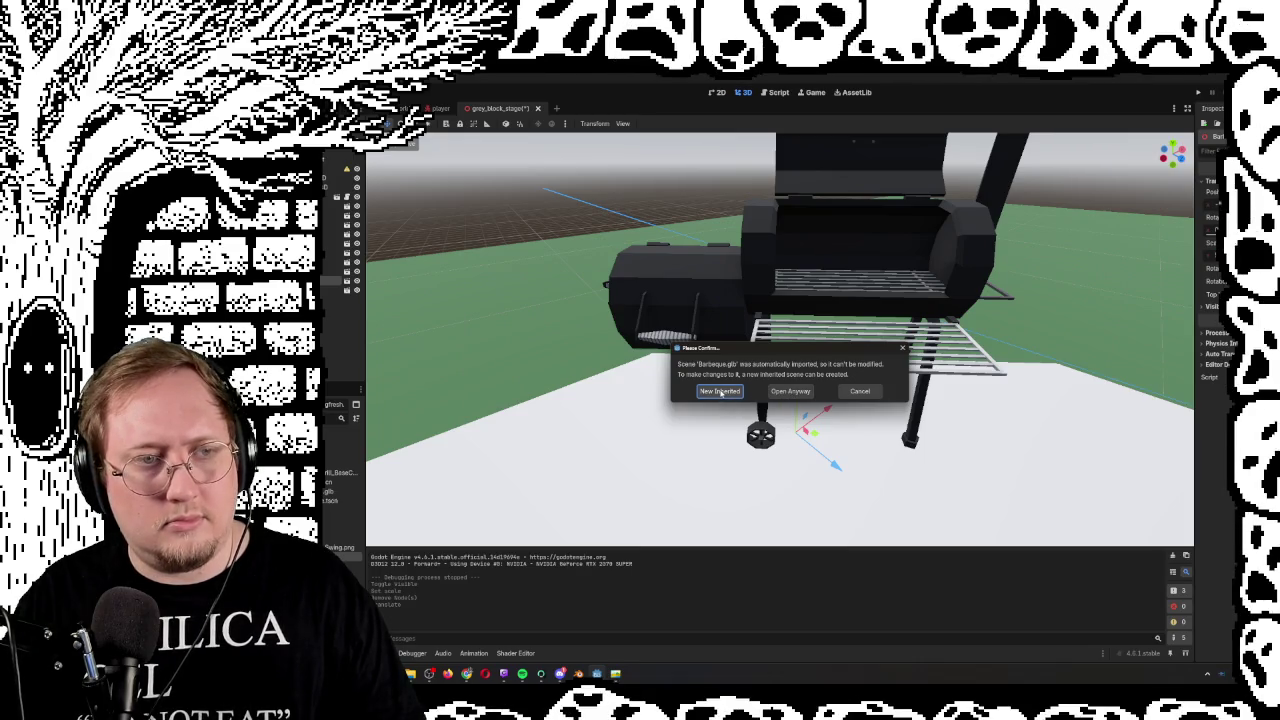
Create a new grill scene from the mesh and generate a trimesh collision shape for it
{"action": "left_click", "coordinate": [720, 391]}
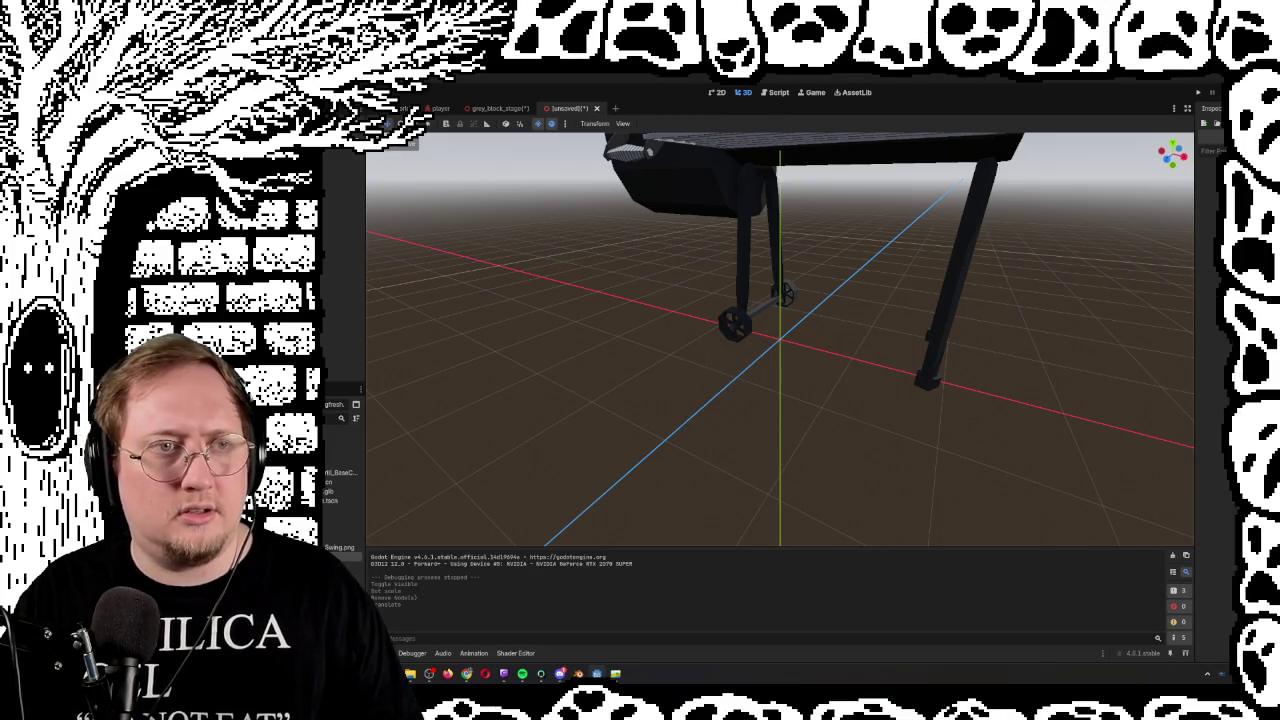
{"action": "left_click", "coordinate": [337, 152]}
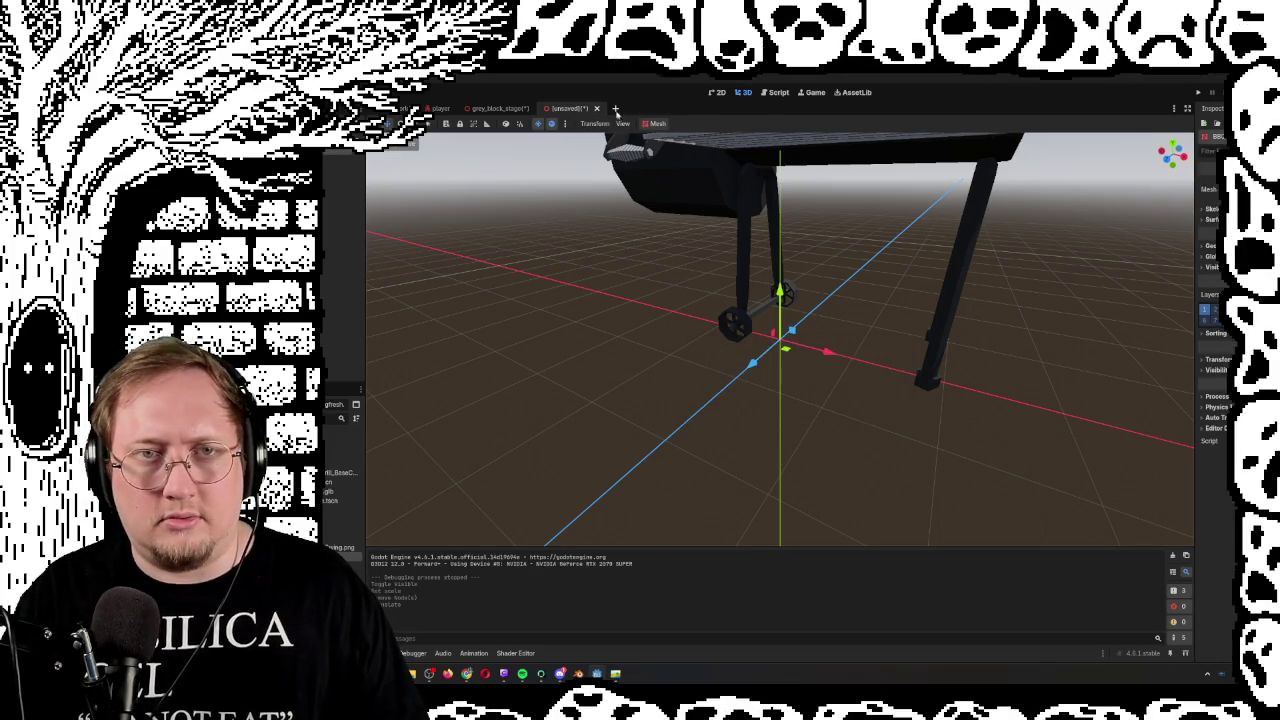
{"action": "left_click", "coordinate": [616, 109]}
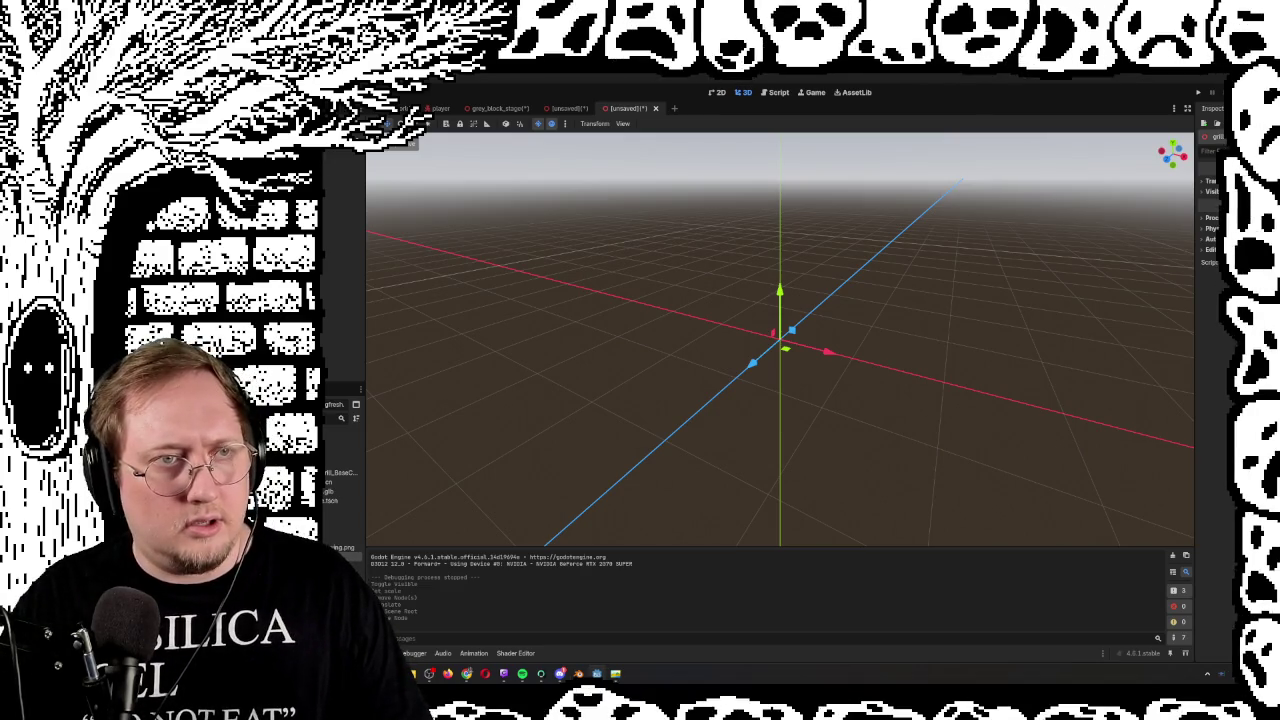
{"action": "right_click", "coordinate": [300, 160]}
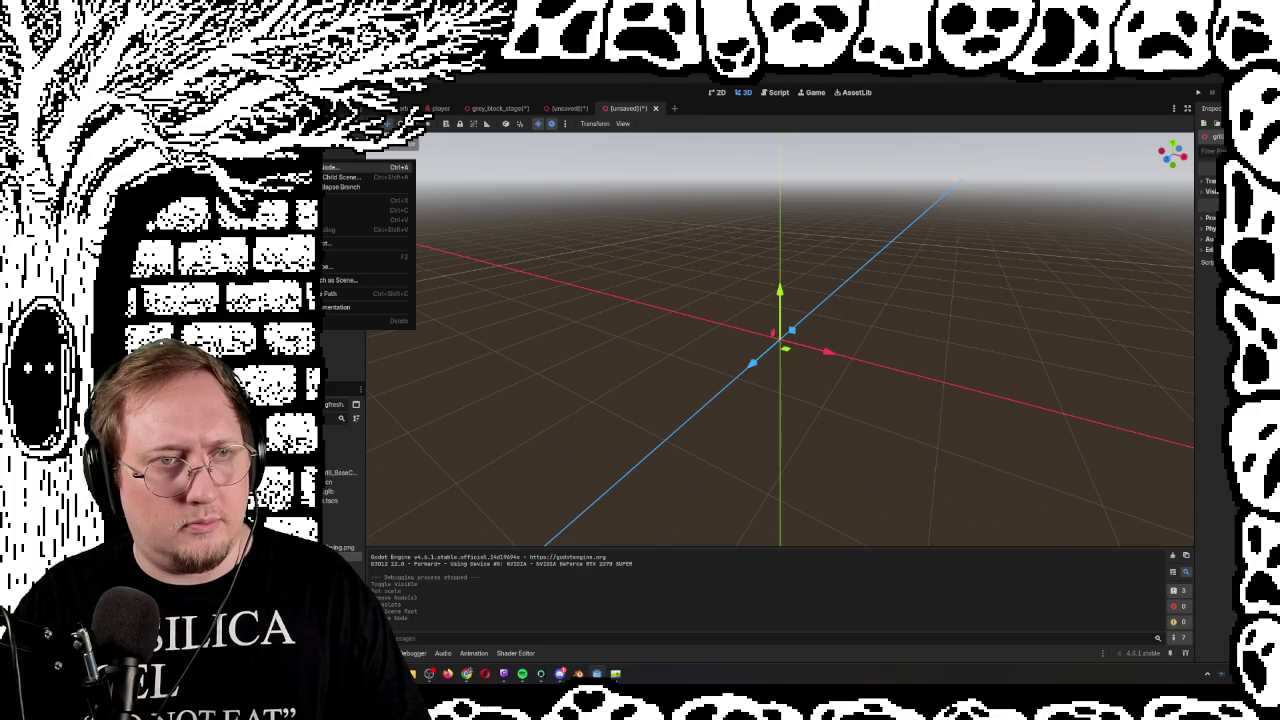
{"action": "left_click", "coordinate": [330, 220]}
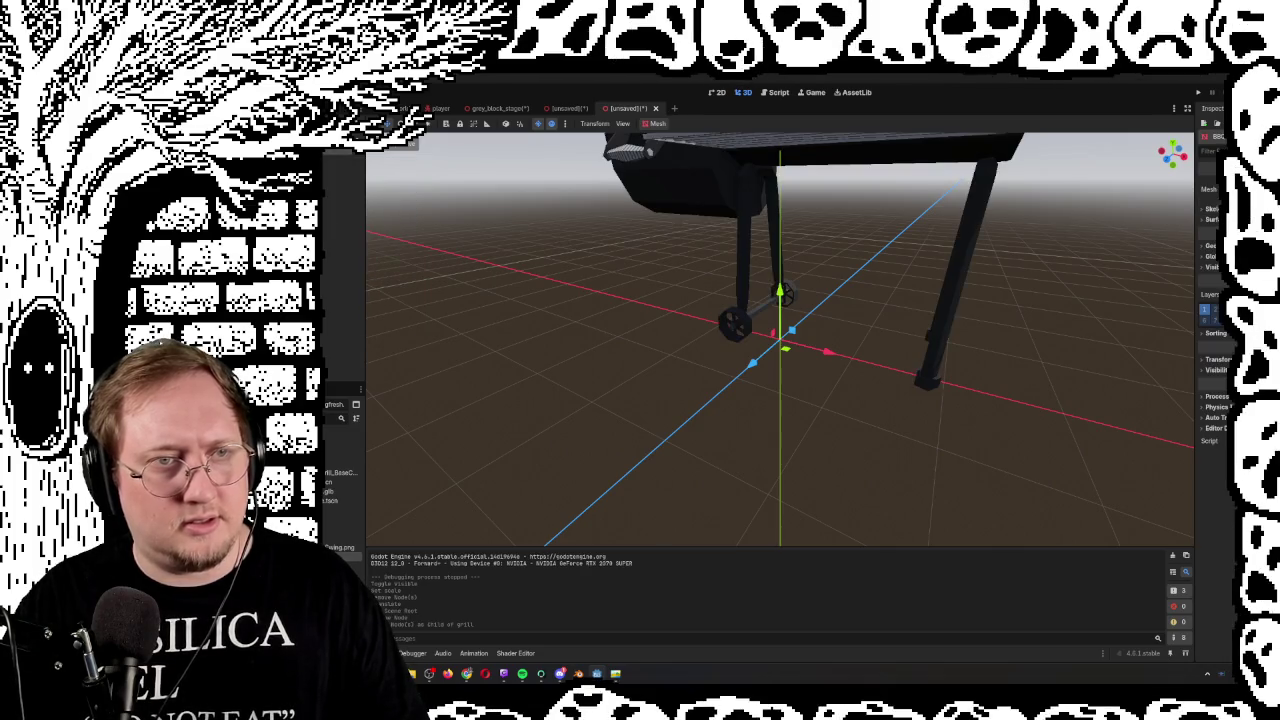
{"action": "left_click", "coordinate": [657, 123]}
{"action": "left_click", "coordinate": [685, 139]}
{"action": "left_click", "coordinate": [767, 426]}
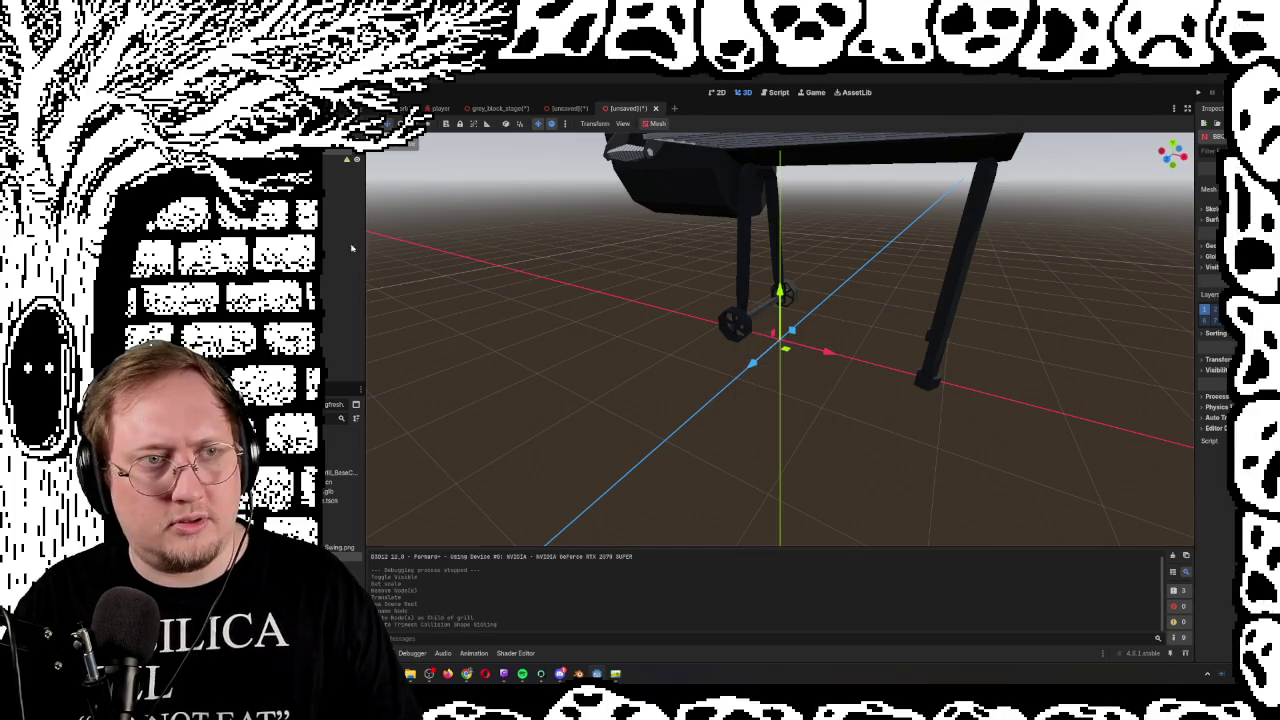
Change the grill root to StaticBody3D and save it as grill.tscn
{"action": "right_click", "coordinate": [340, 158]}
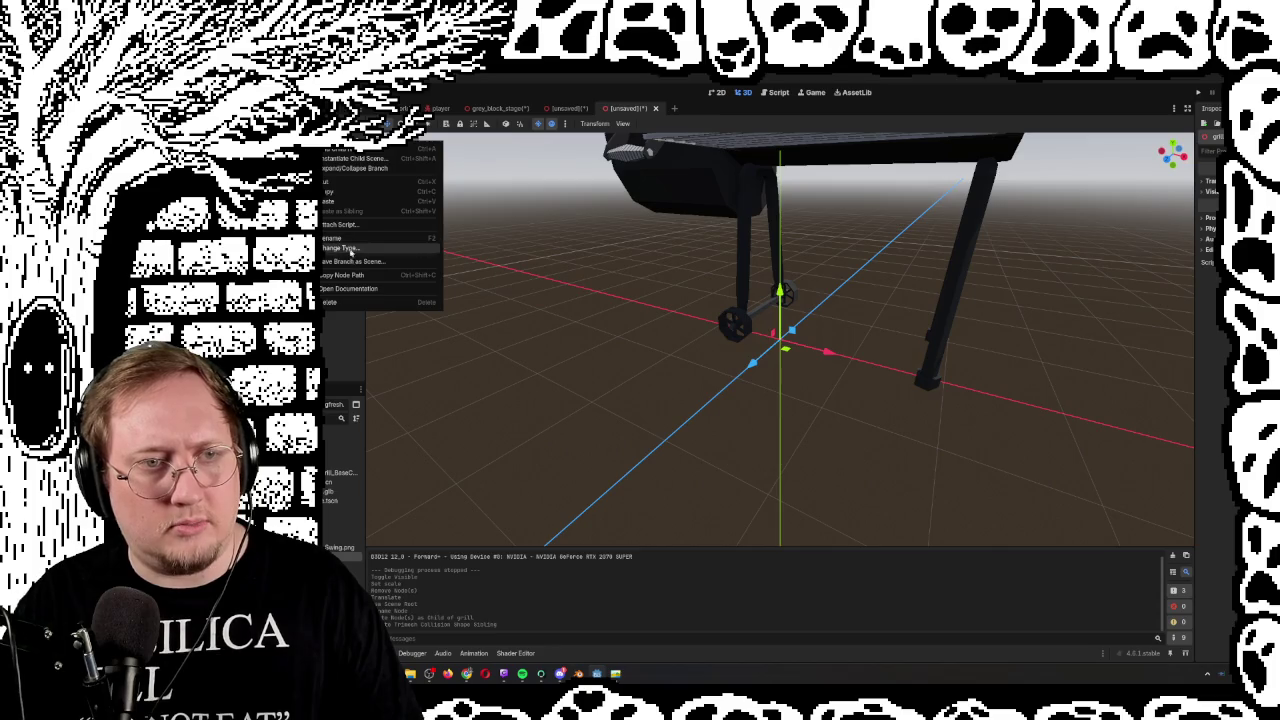
{"action": "left_click", "coordinate": [351, 250]}
{"action": "left_click", "coordinate": [640, 389]}
{"action": "left_click", "coordinate": [721, 507]}
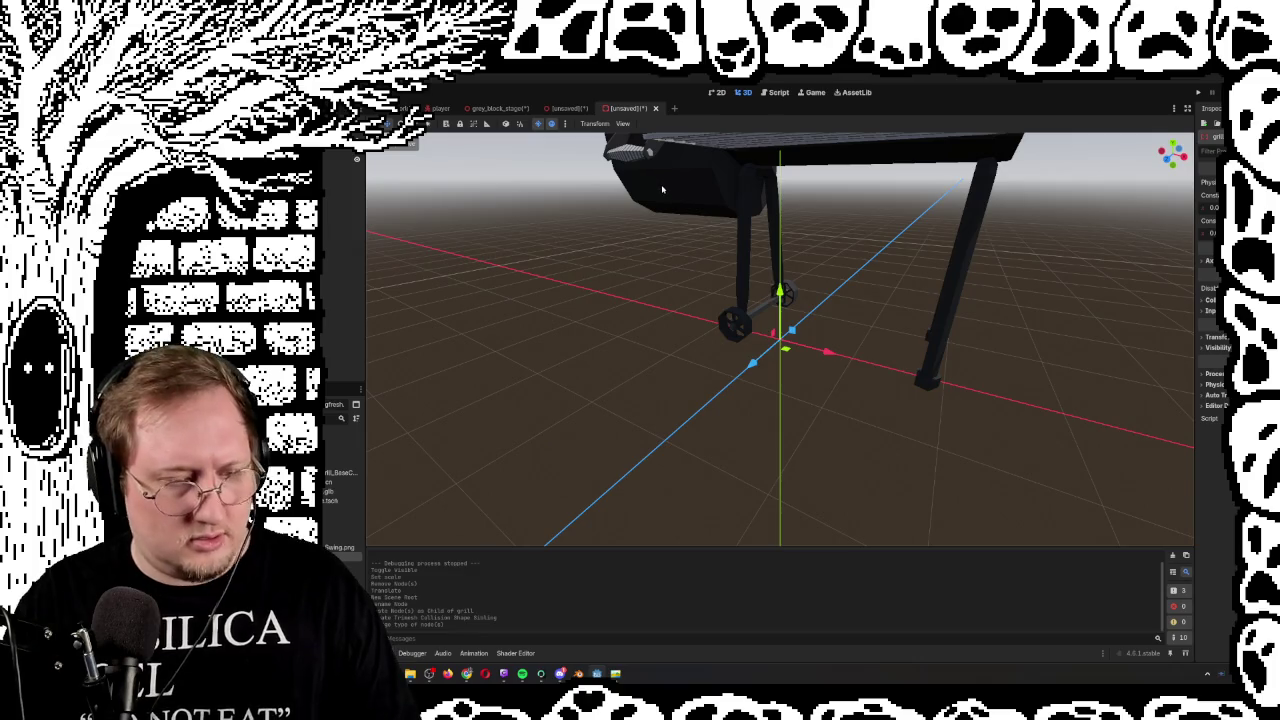
{"action": "key", "text": "ctrl+s"}
{"action": "left_click", "coordinate": [708, 515]}
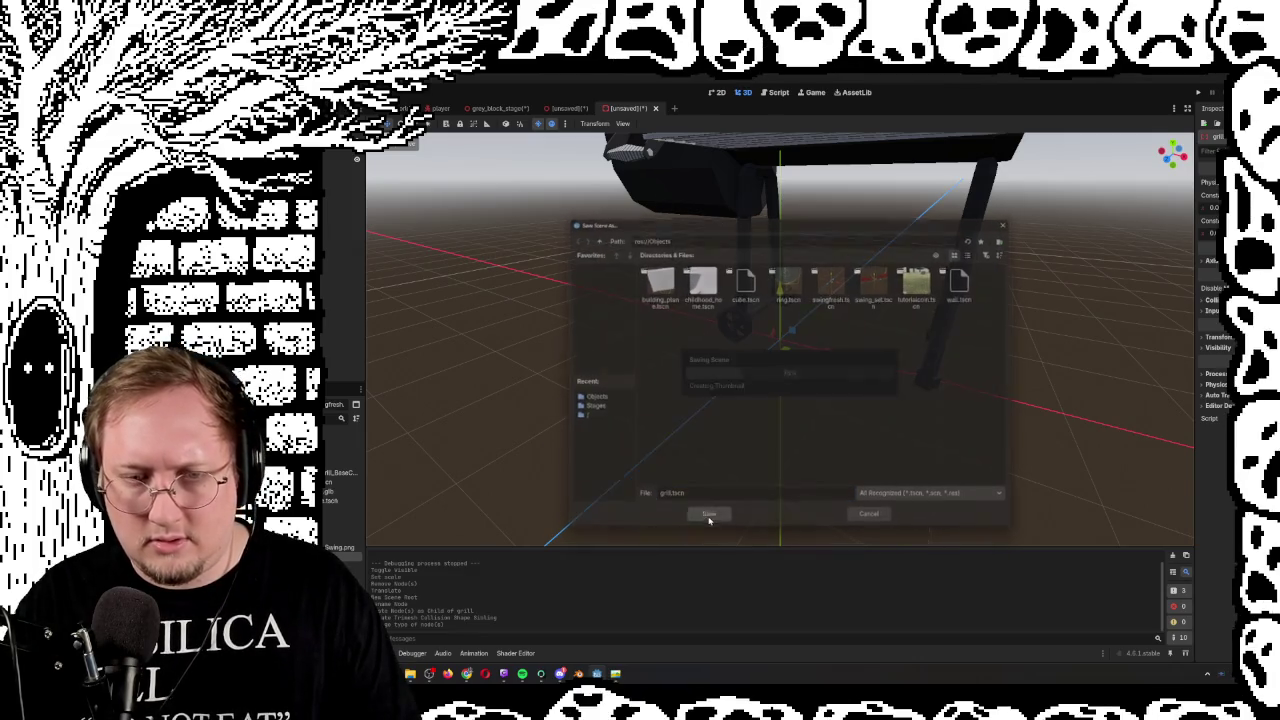
Close the leftover unsaved scene without saving
{"action": "left_click", "coordinate": [562, 108]}
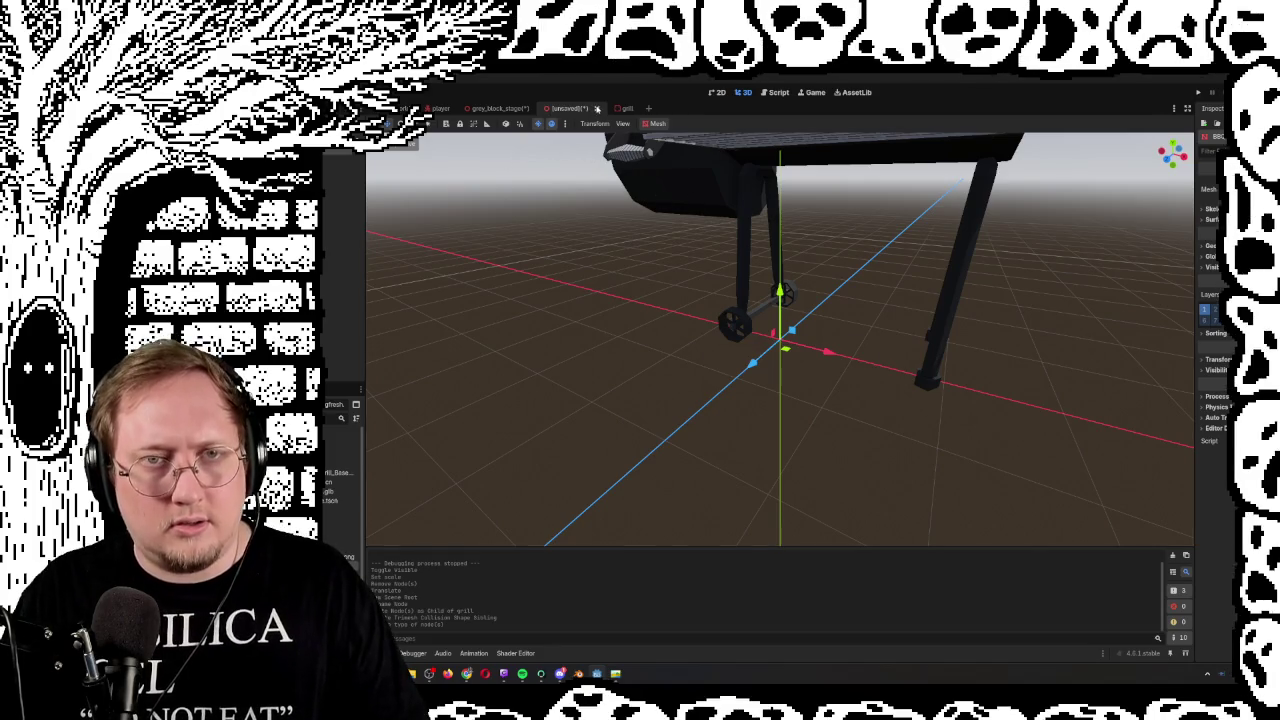
{"action": "key", "text": "ctrl+shift+w"}
{"action": "left_click", "coordinate": [846, 396]}
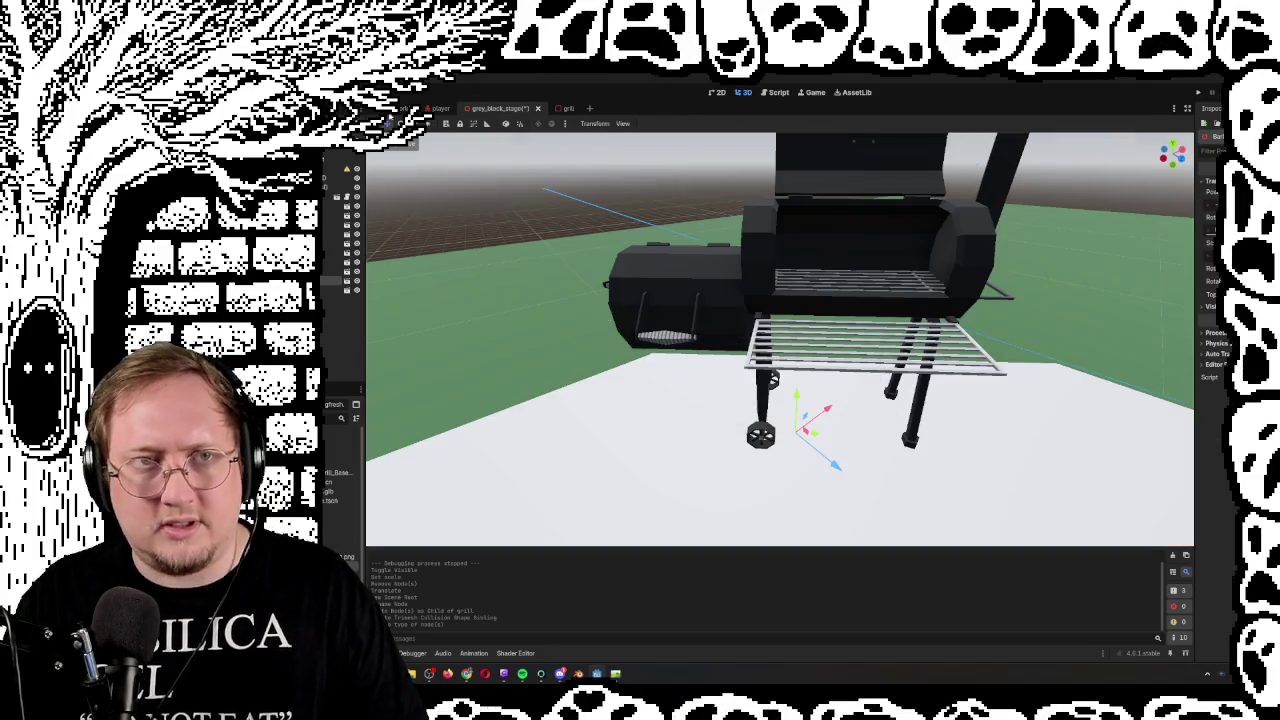
Instance grill.tscn into the stage and give it the old Barbeque's position
{"action": "scroll", "coordinate": [872, 418], "scroll_direction": "down", "scroll_amount": 5}
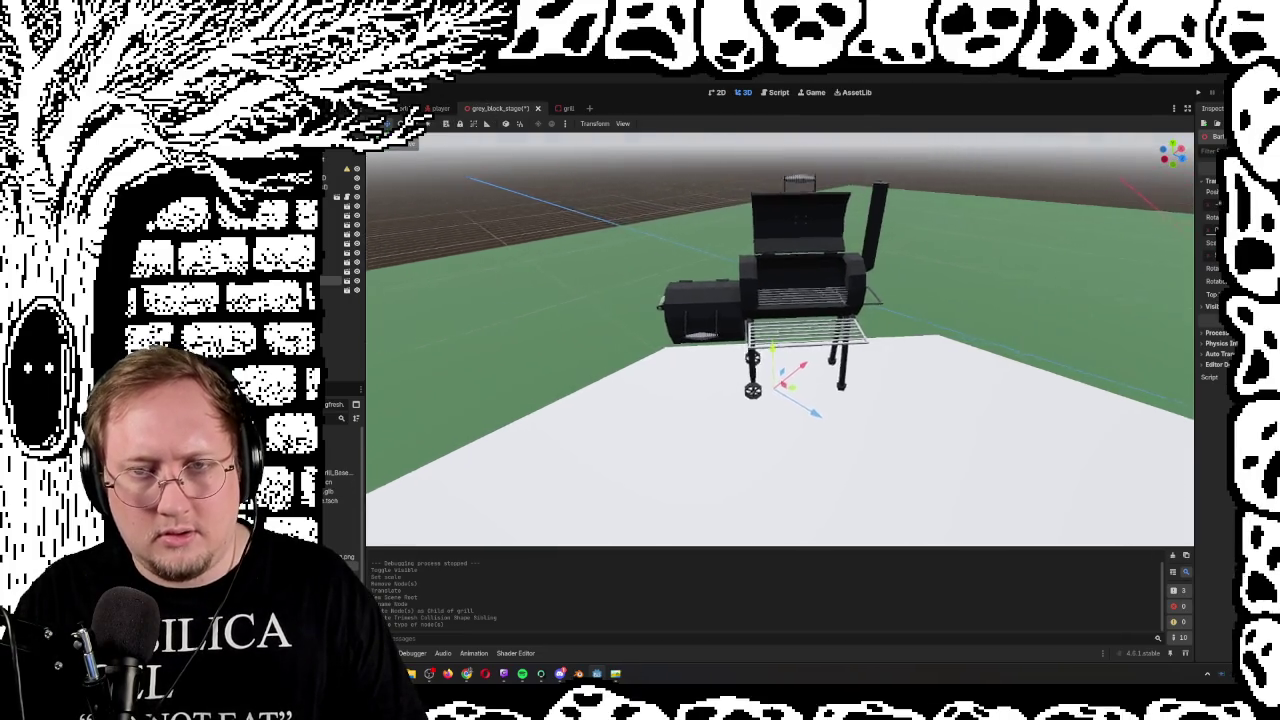
{"action": "mouse_move", "coordinate": [872, 418]}
{"action": "left_mouse_down"}
{"action": "mouse_move", "coordinate": [885, 400]}
{"action": "mouse_move", "coordinate": [905, 425]}
{"action": "left_mouse_up"}
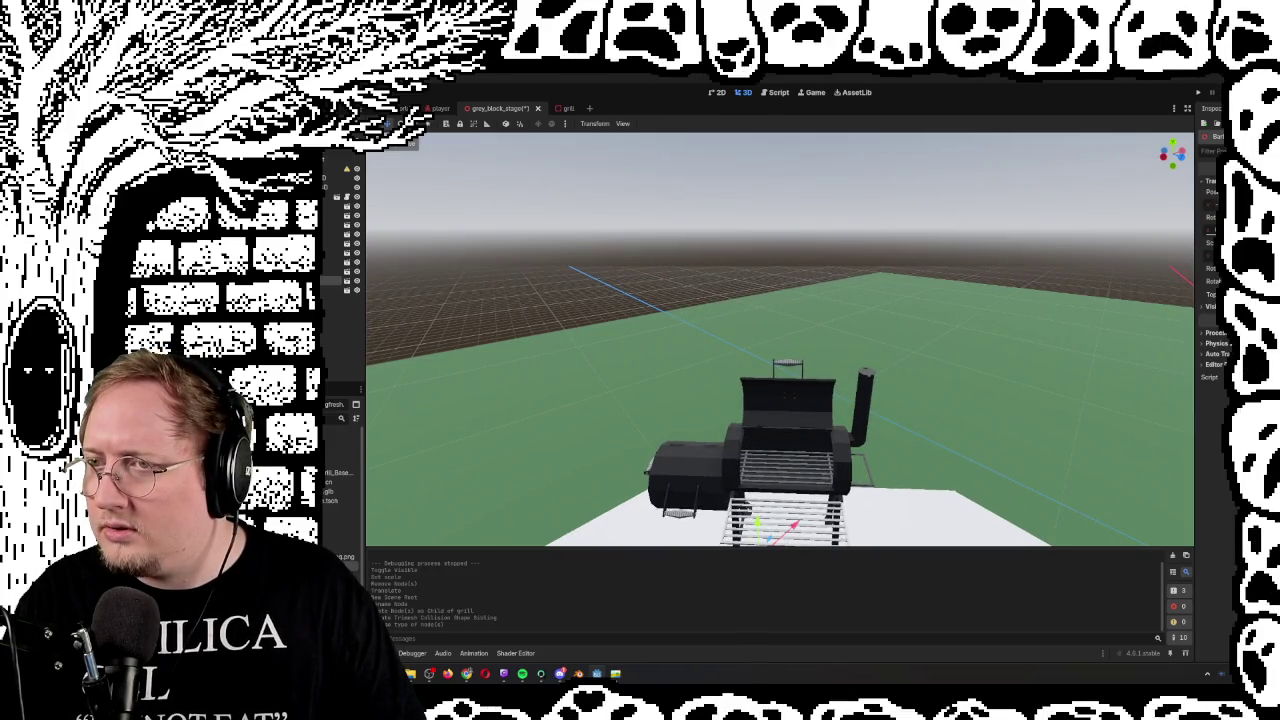
{"action": "right_click", "coordinate": [1212, 193]}
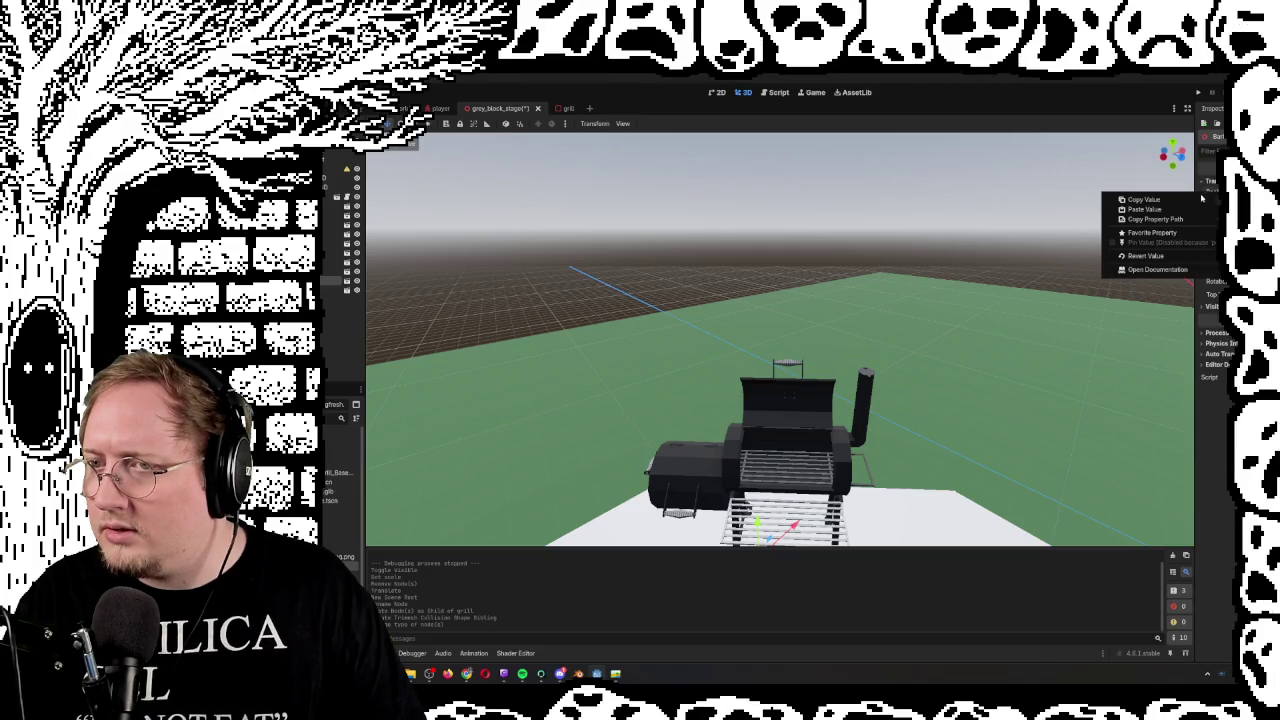
{"action": "left_click", "coordinate": [1143, 199]}
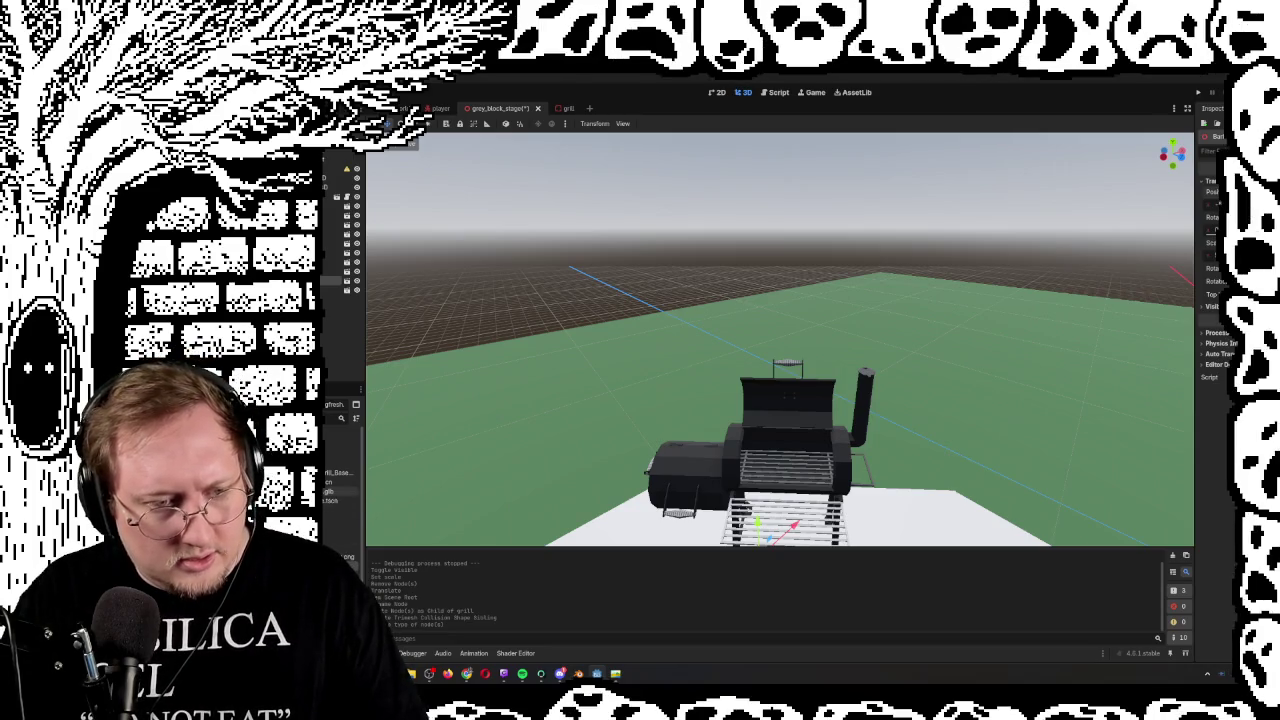
{"action": "mouse_move", "coordinate": [330, 492]}
{"action": "left_mouse_down"}
{"action": "mouse_move", "coordinate": [360, 540]}
{"action": "mouse_move", "coordinate": [420, 538]}
{"action": "mouse_move", "coordinate": [946, 347]}
{"action": "left_mouse_up"}
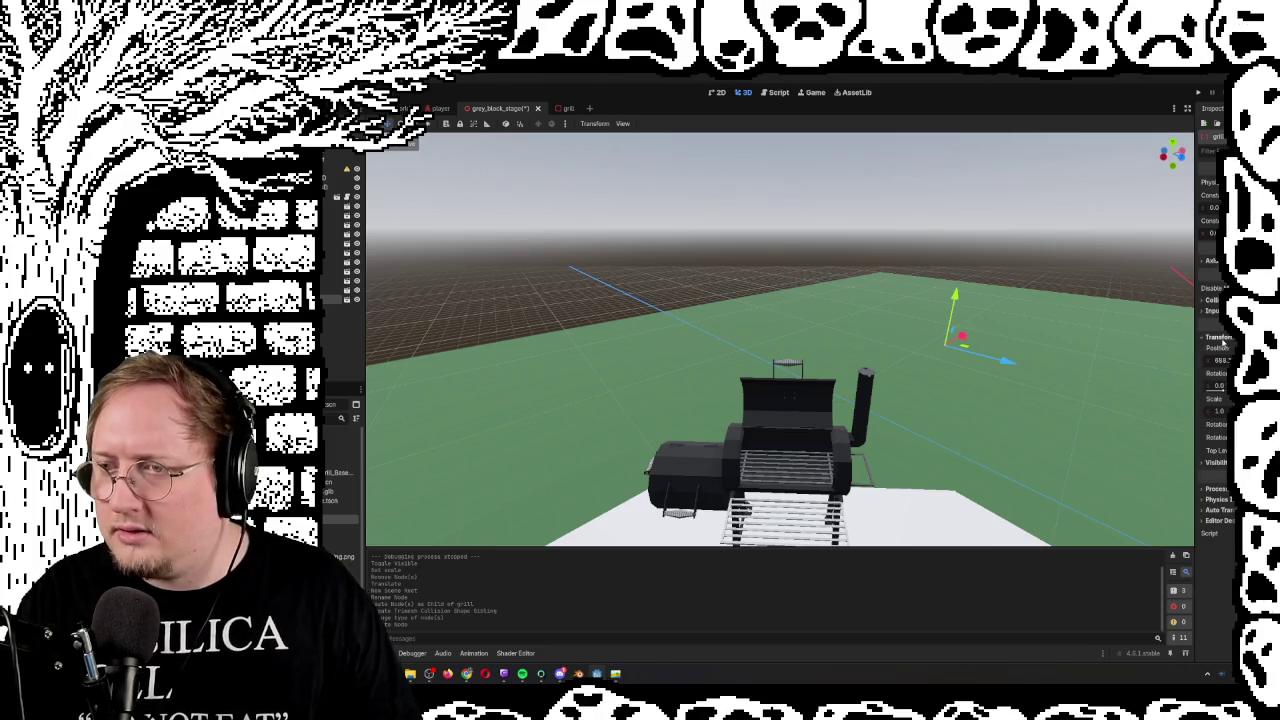
{"action": "right_click", "coordinate": [1210, 355]}
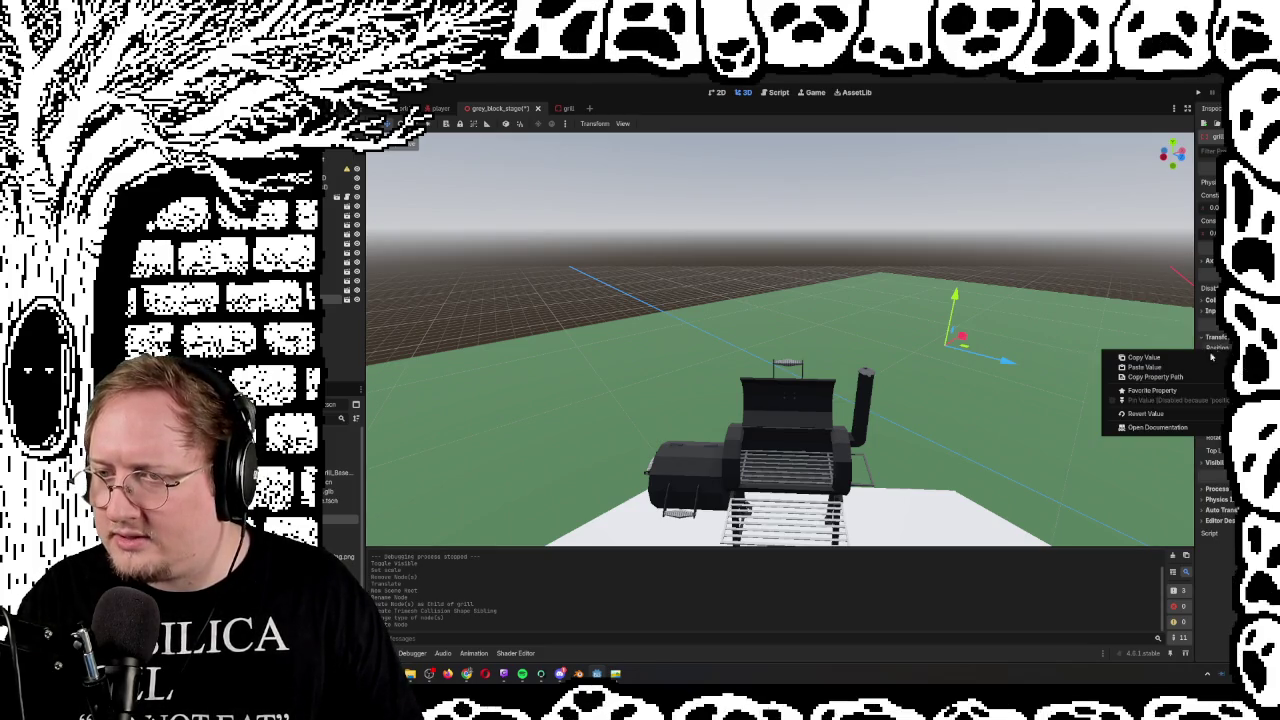
{"action": "left_click", "coordinate": [1174, 375]}
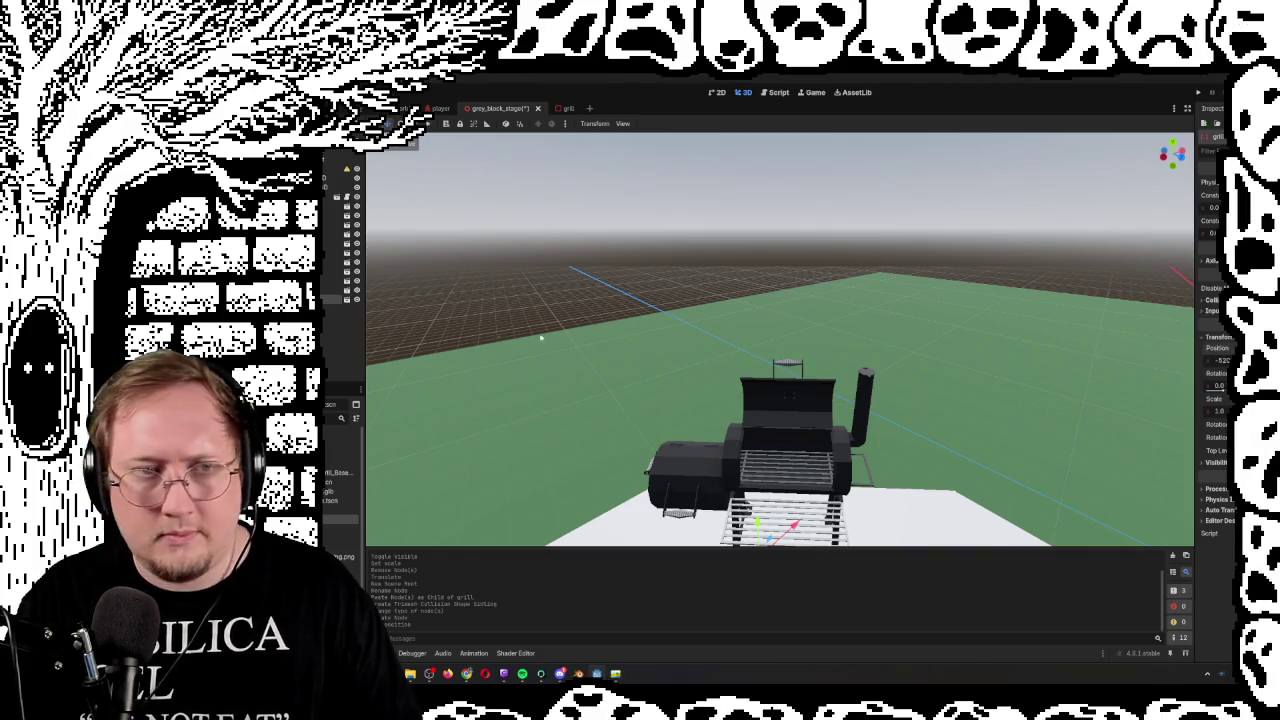
Give the new grill the old Barbeque's scale of 50 and matching rotation
{"action": "left_click", "coordinate": [332, 281]}
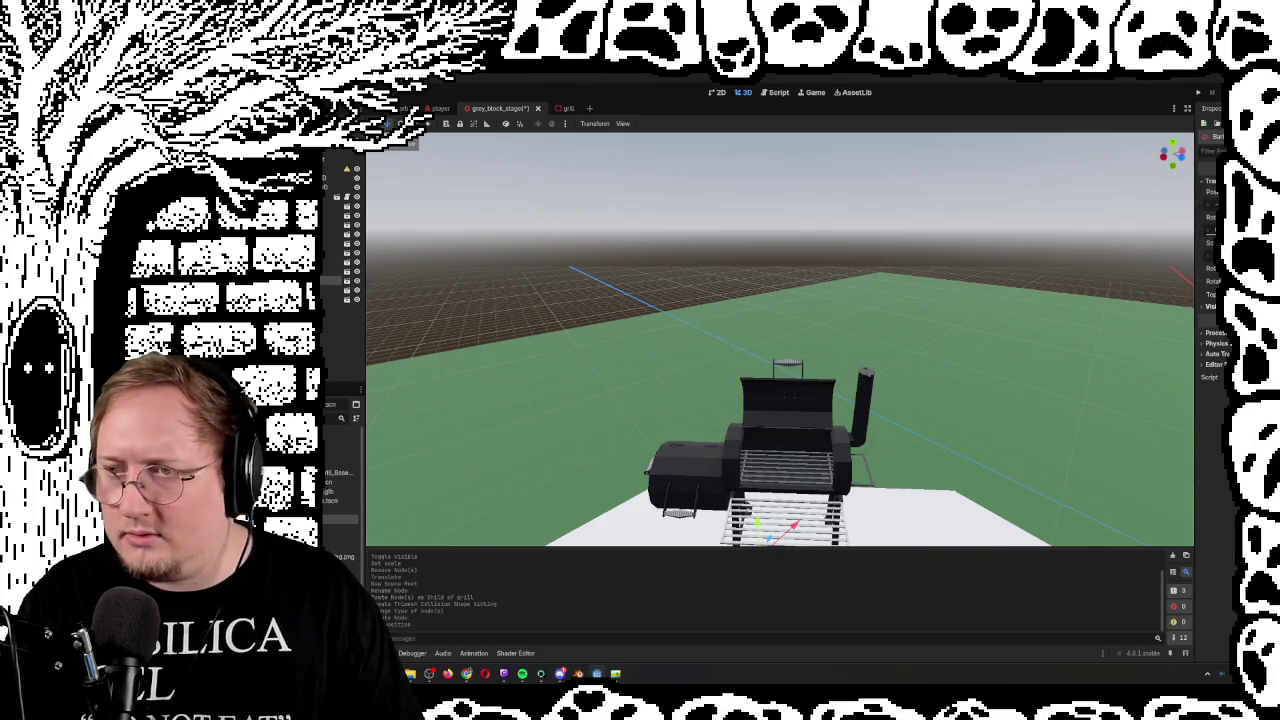
{"action": "right_click", "coordinate": [1205, 257]}
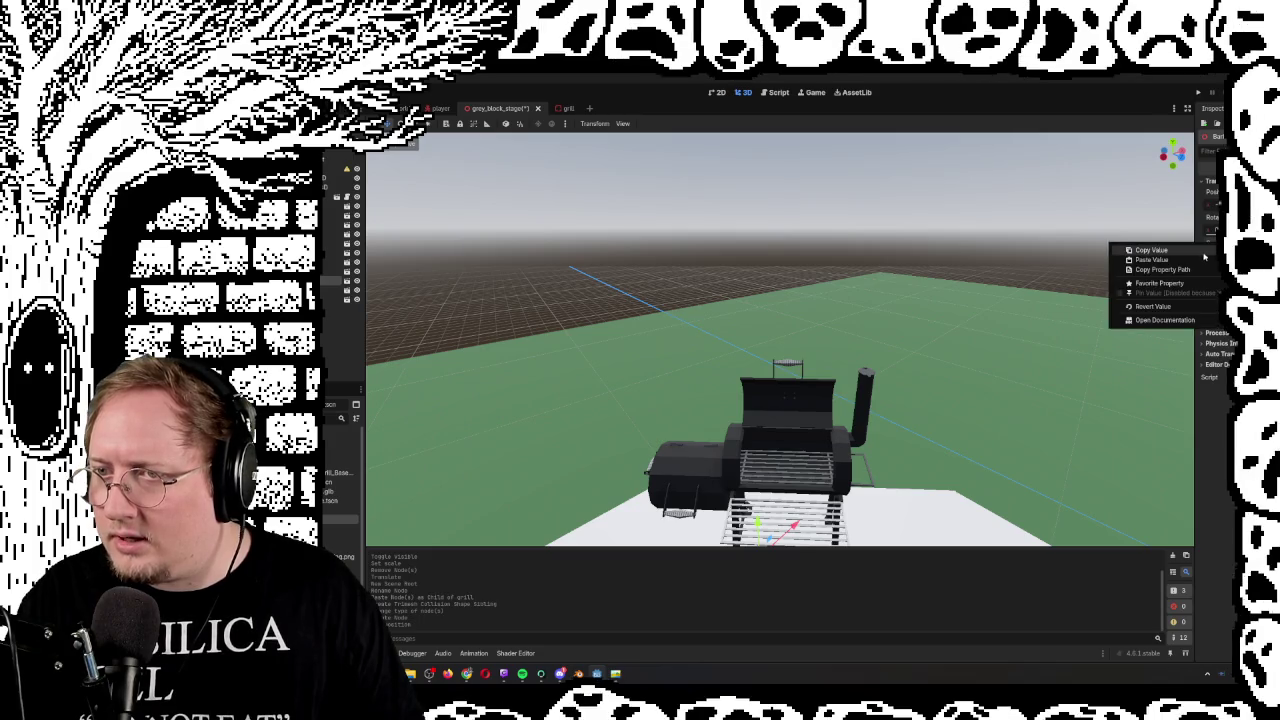
{"action": "left_click", "coordinate": [1200, 251]}
{"action": "left_click", "coordinate": [332, 299]}
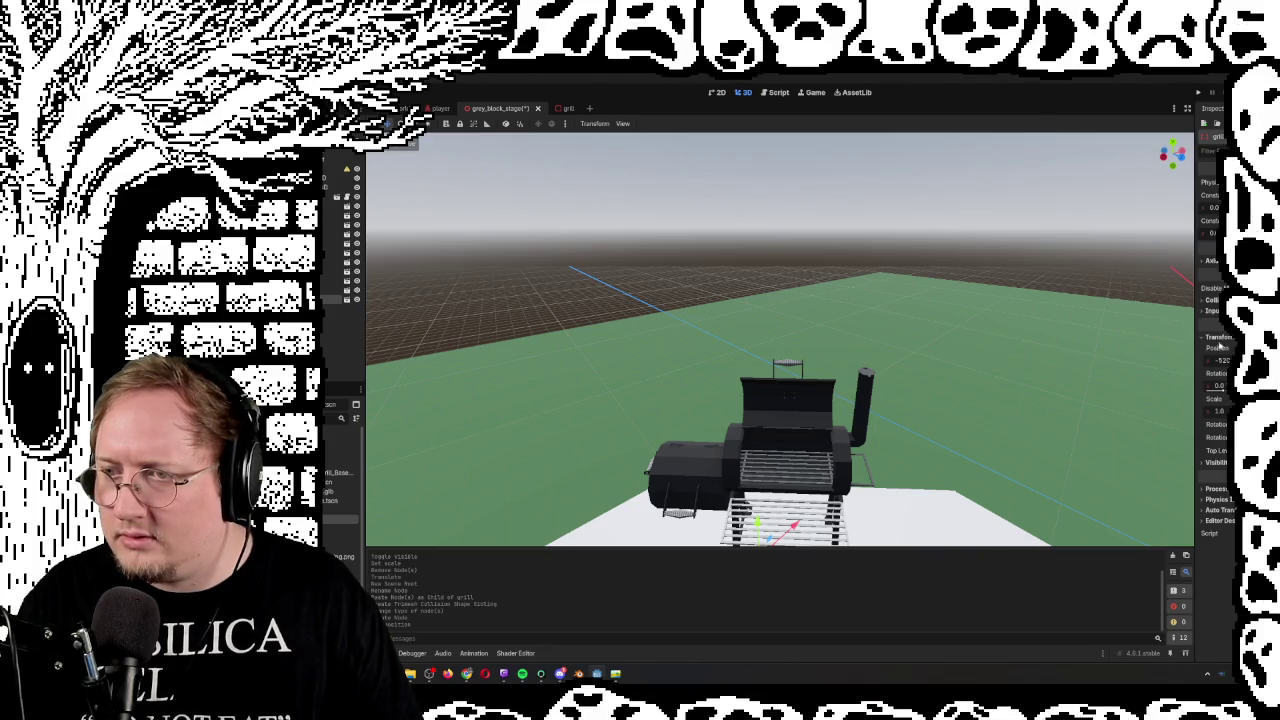
{"action": "right_click", "coordinate": [1218, 403]}
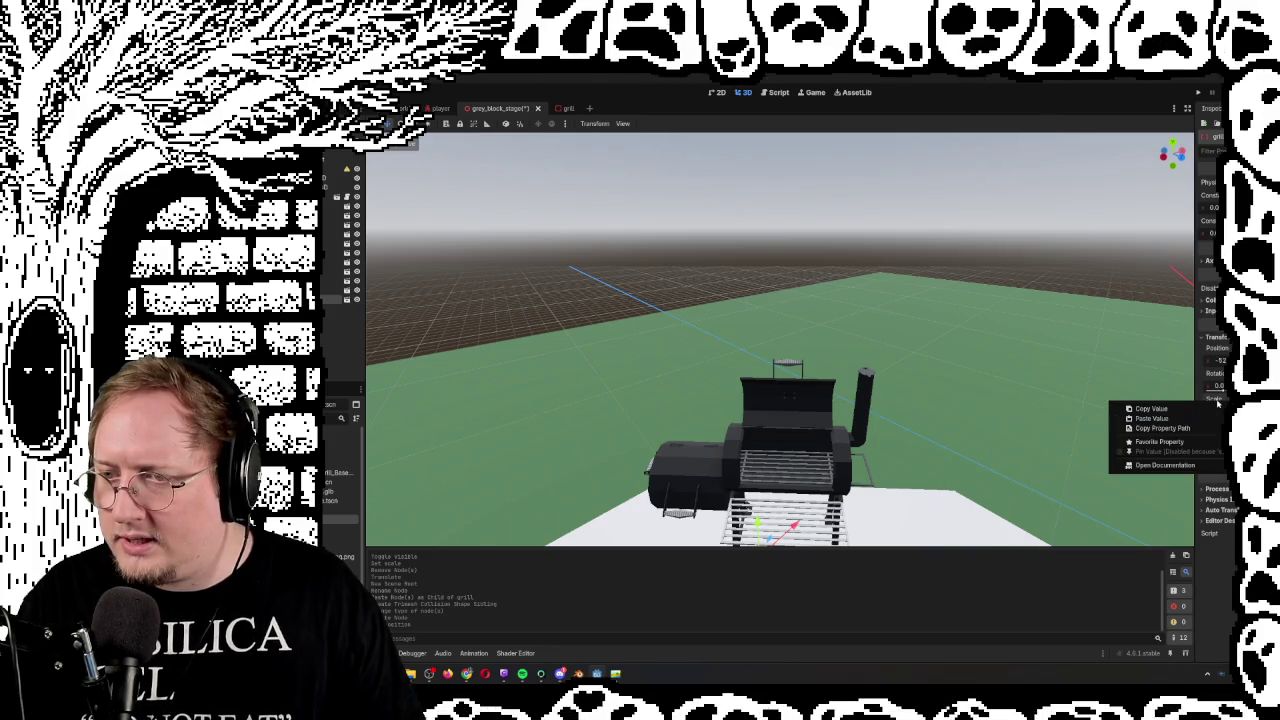
{"action": "left_click", "coordinate": [1213, 422]}
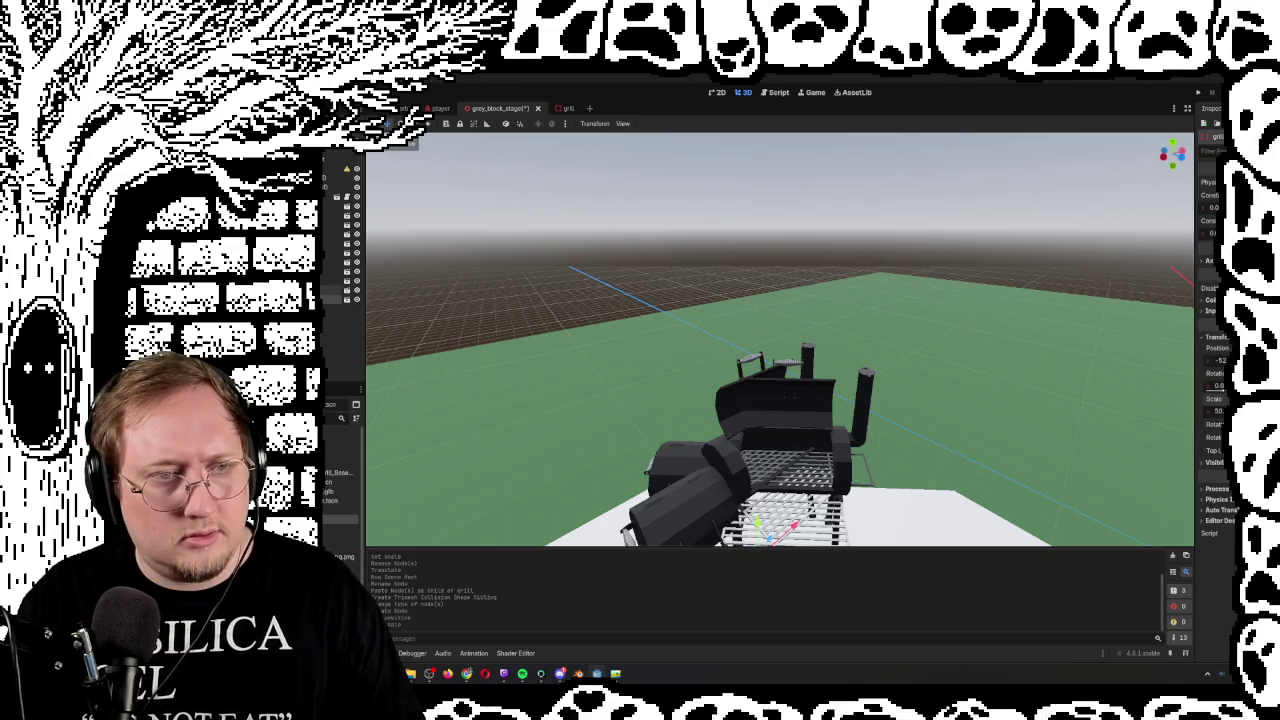
{"action": "left_click", "coordinate": [333, 281]}
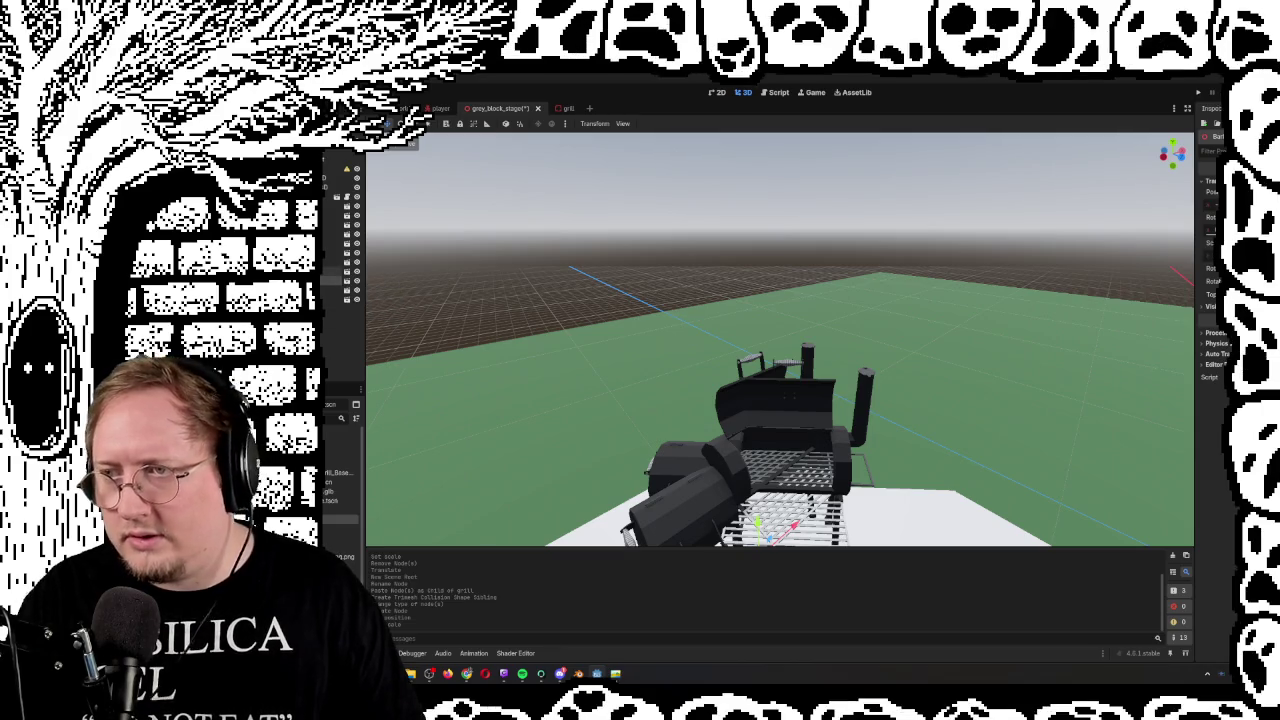
{"action": "left_click", "coordinate": [333, 299]}
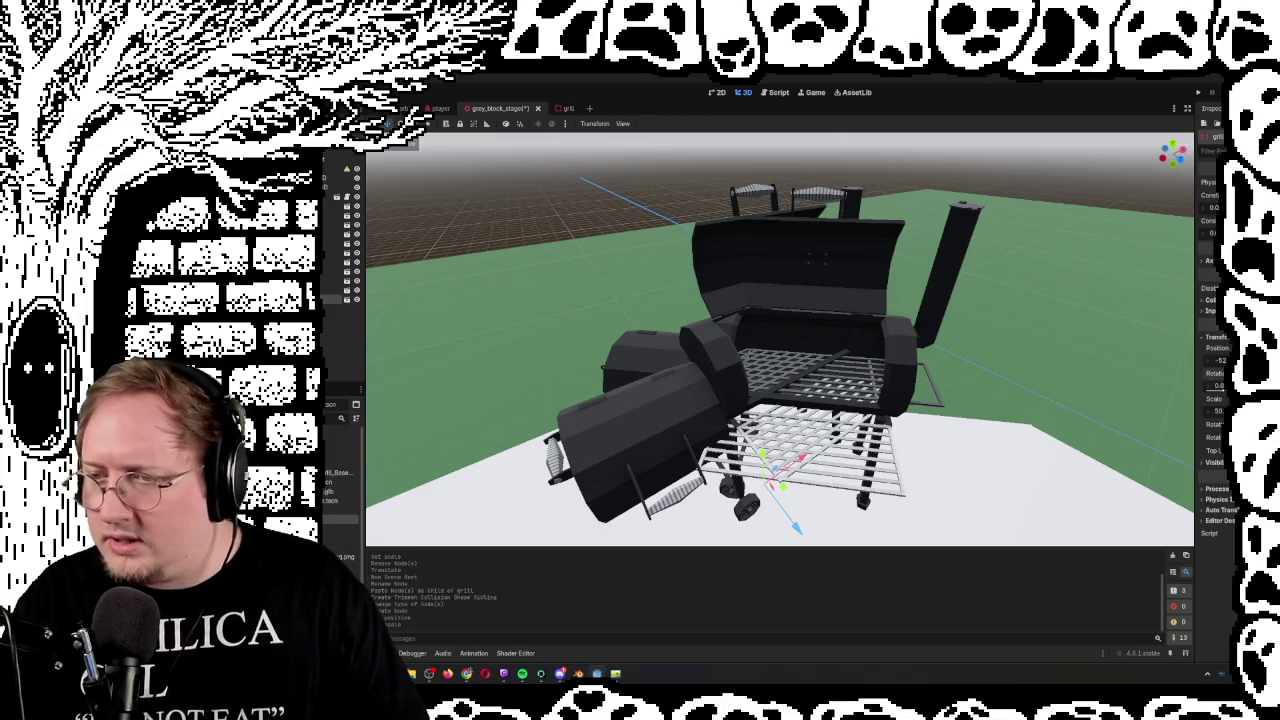
{"action": "key", "text": "ctrl+z"}
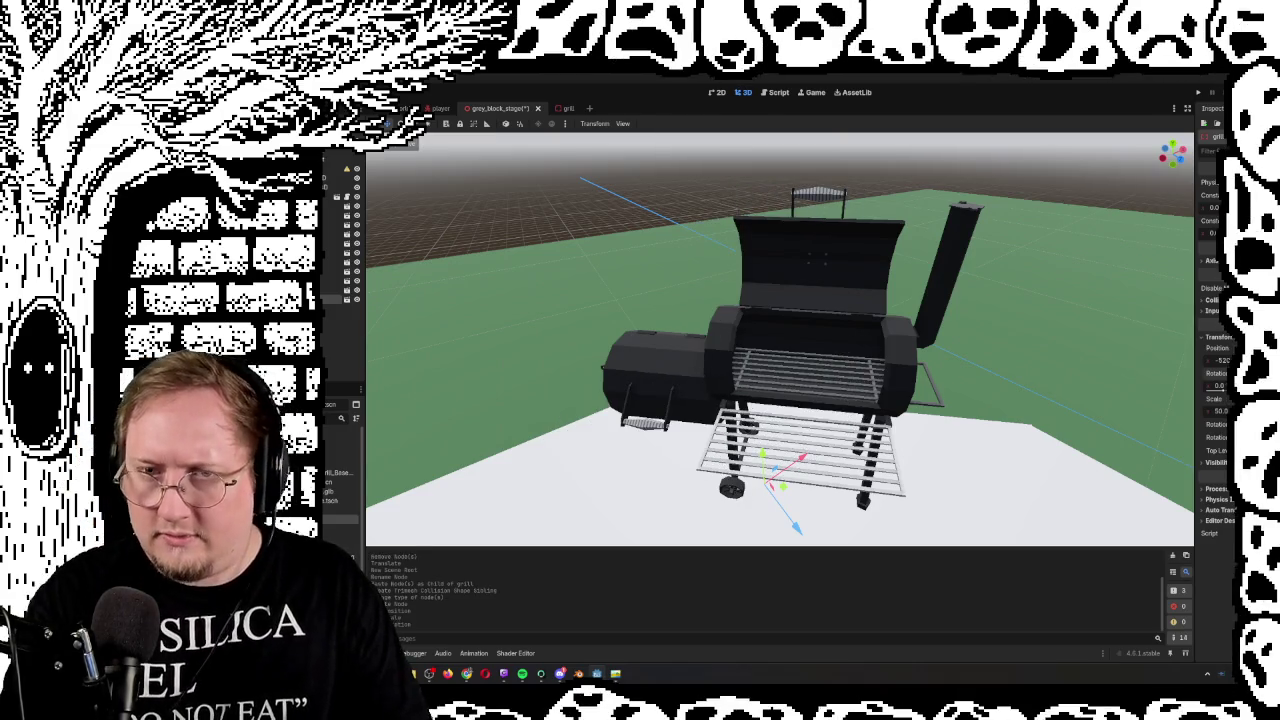
Delete the old Barbeque node and run the game with F5
{"action": "left_click", "coordinate": [325, 284]}
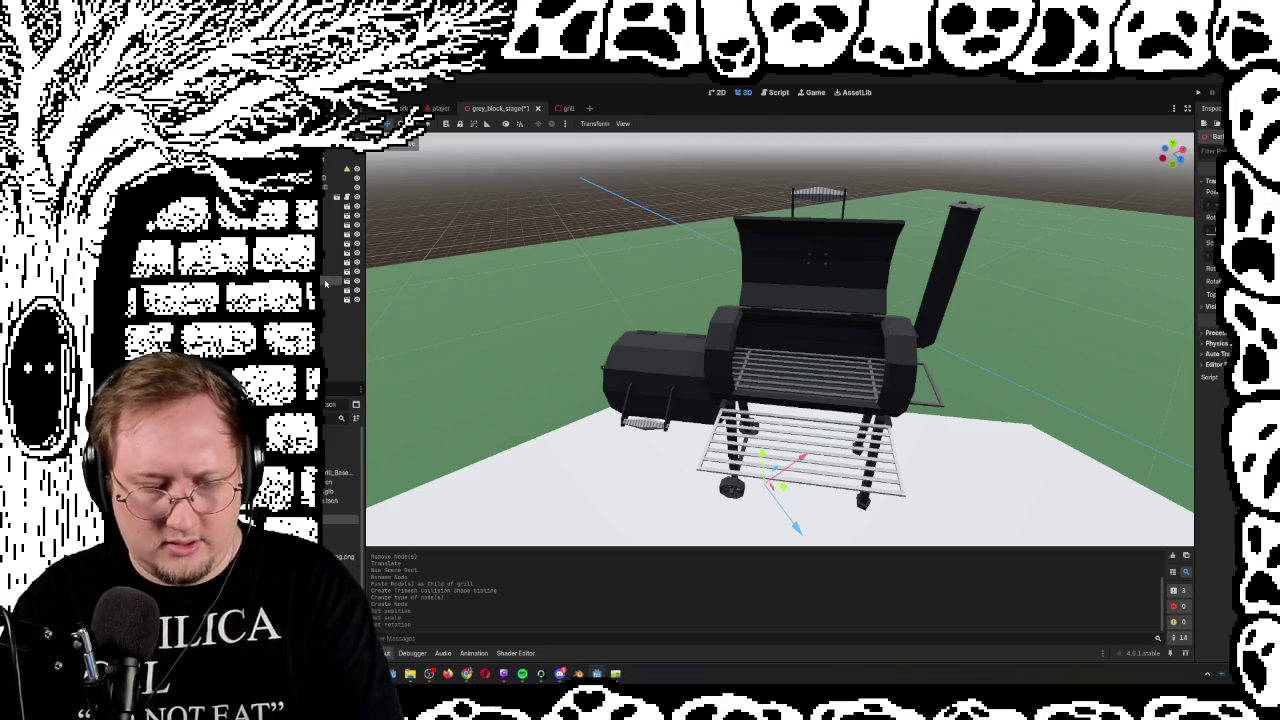
{"action": "key", "text": "Delete"}
{"action": "key", "text": "Return"}
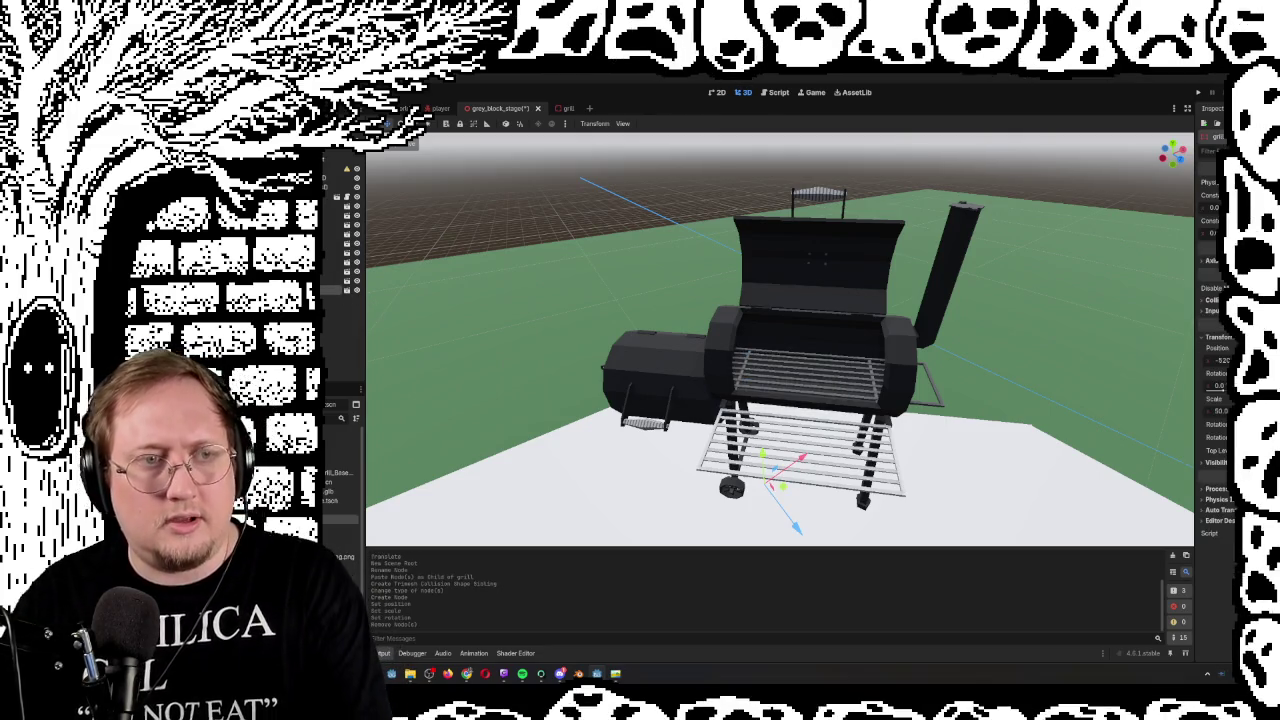
{"action": "left_click_drag", "start_coordinate": [733, 371], "coordinate": [600, 385]}
{"action": "scroll", "coordinate": [780, 340], "scroll_direction": "up", "scroll_amount": 3}
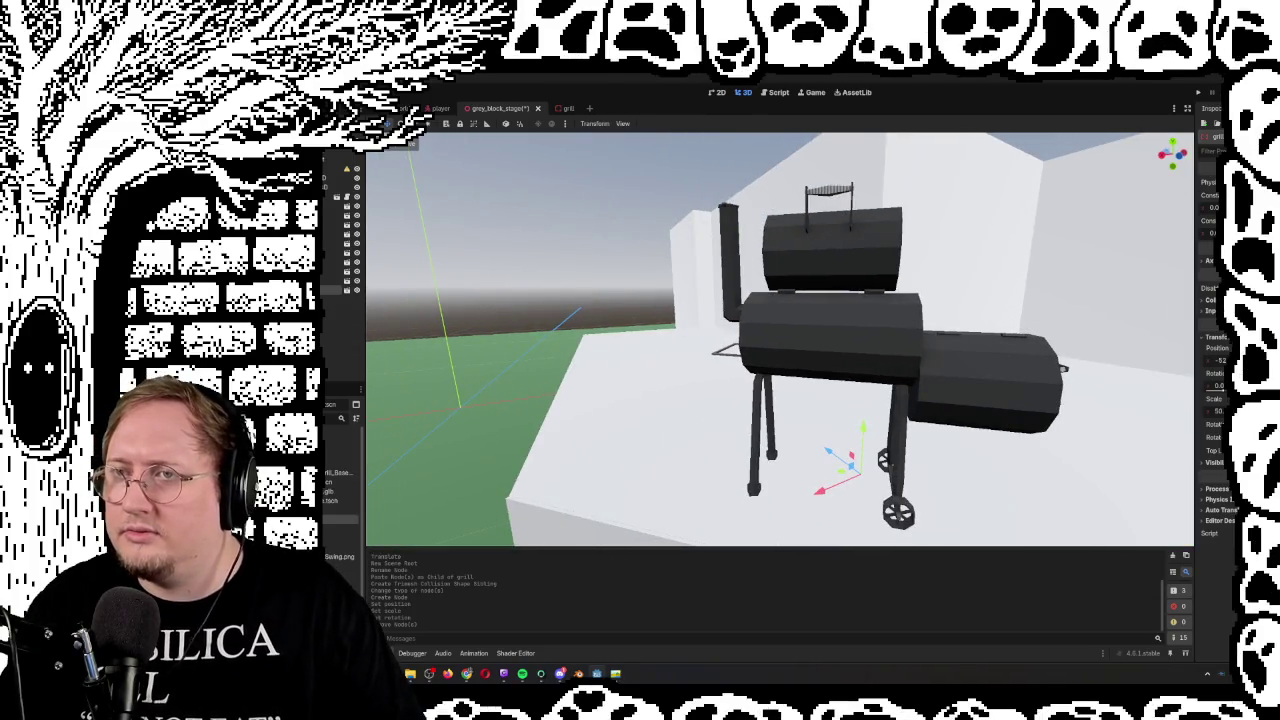
{"action": "key", "text": "F5"}
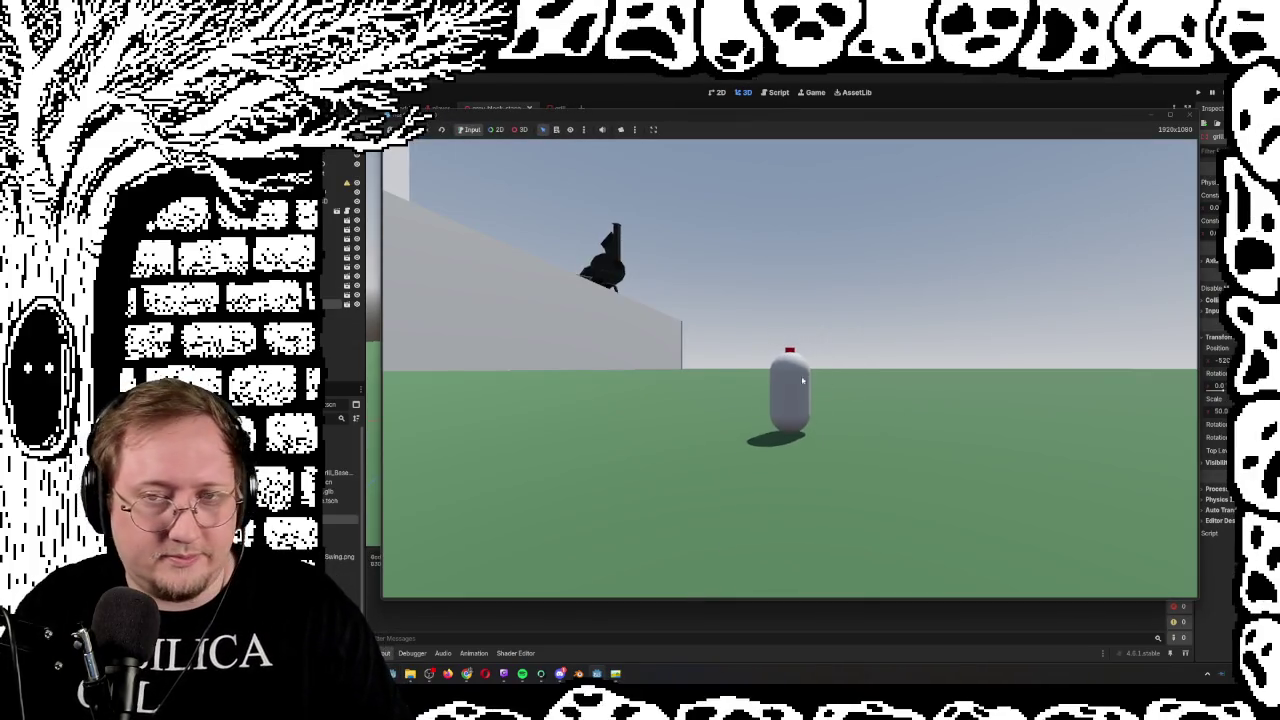
Walk the player capsule up to, under and around the grill to test its collision
{"action": "left_click", "coordinate": [802, 380]}
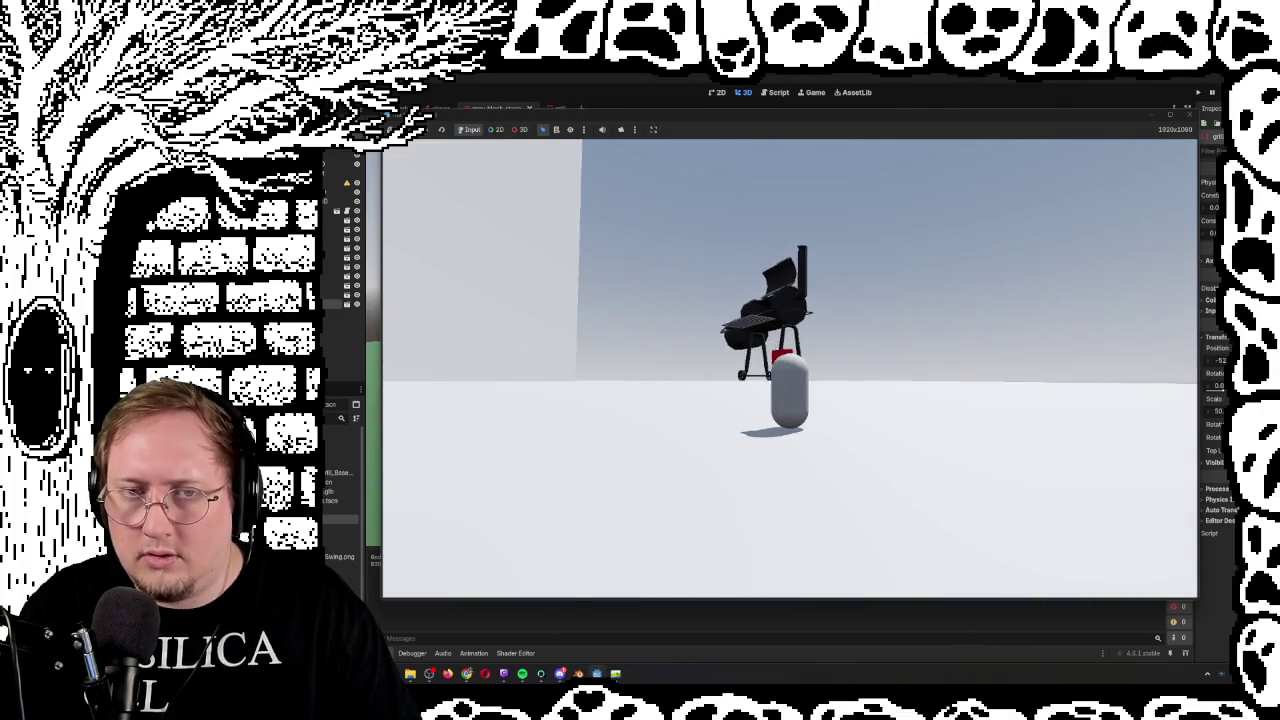
{"action": "key", "text": "w"}
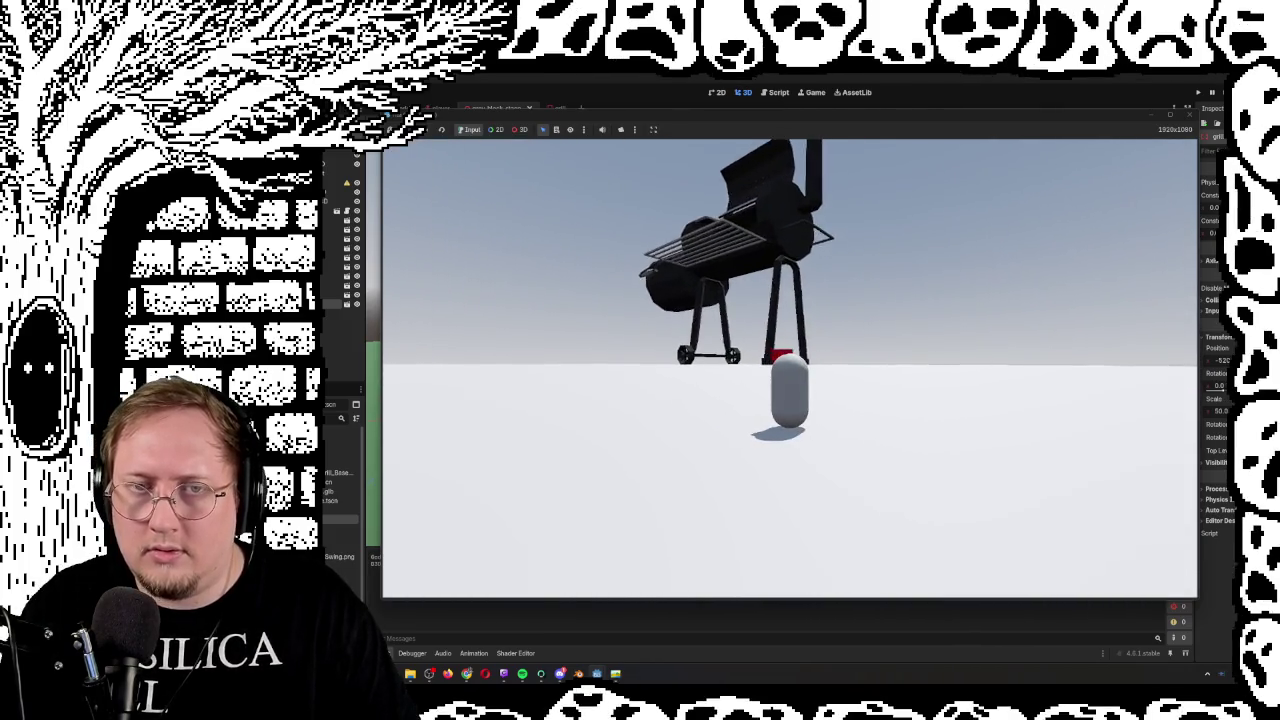
{"action": "key", "text": "w"}
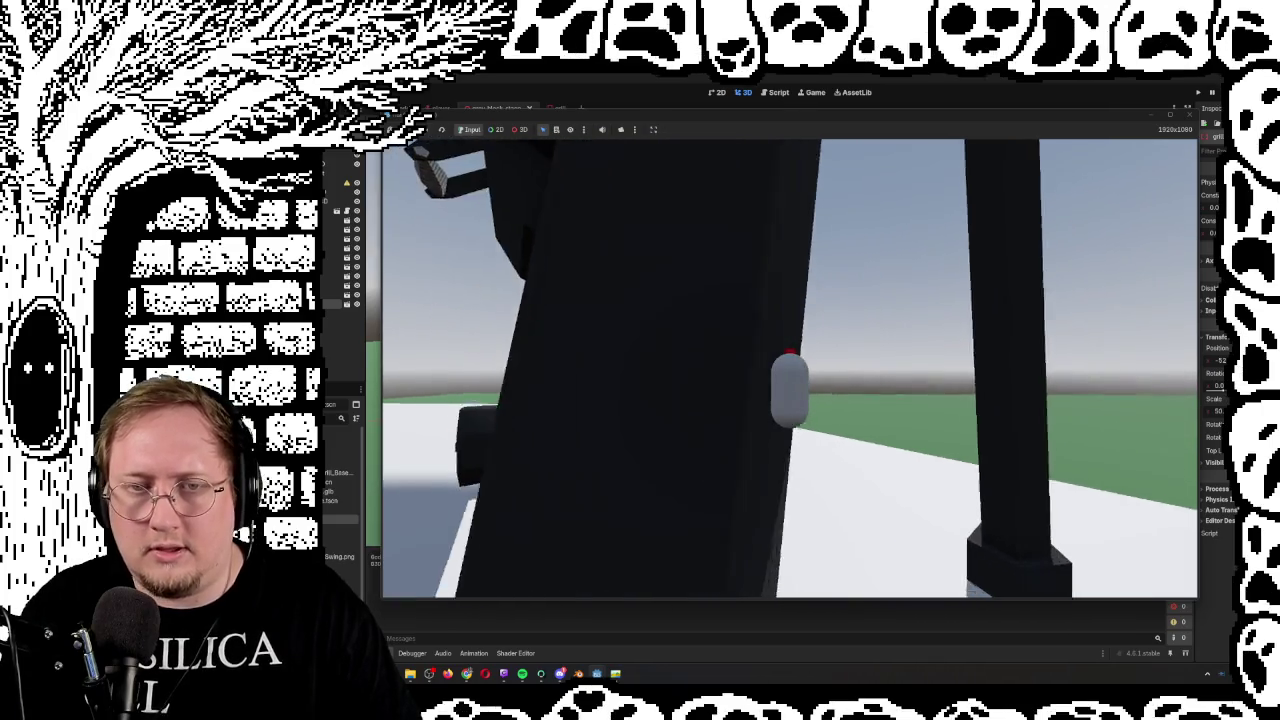
{"action": "key", "text": "w"}
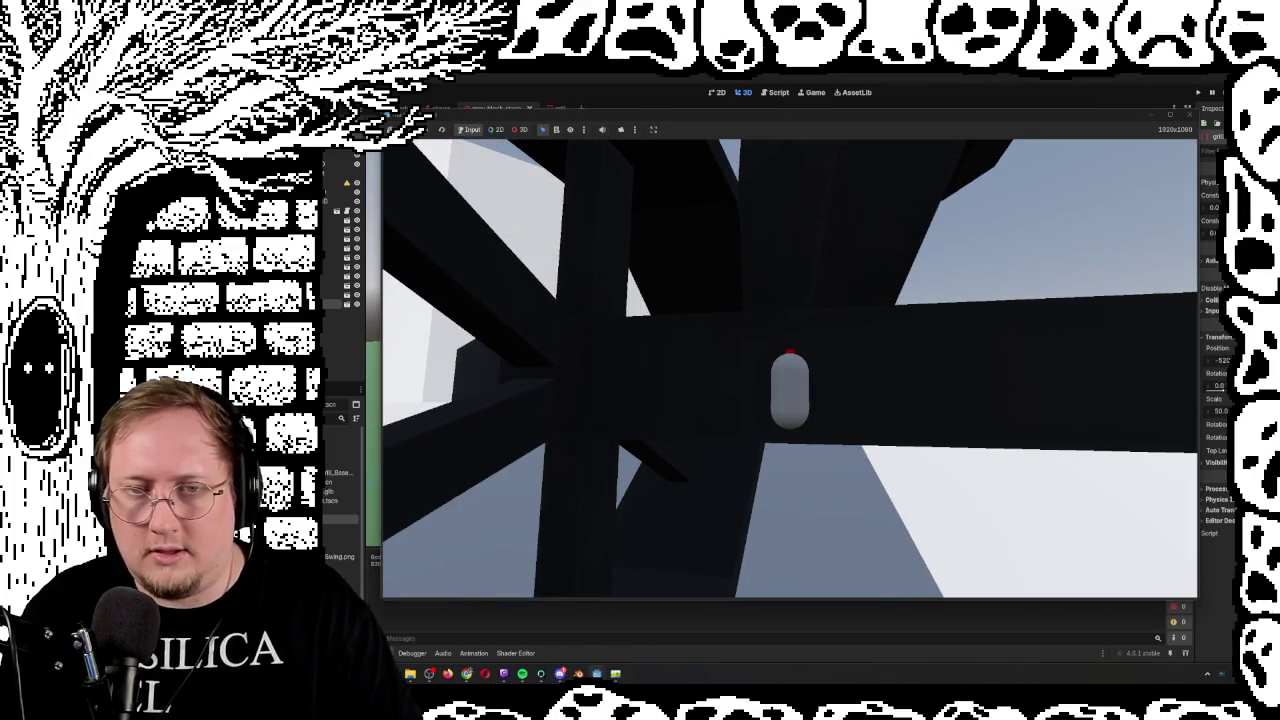
{"action": "key", "text": "w"}
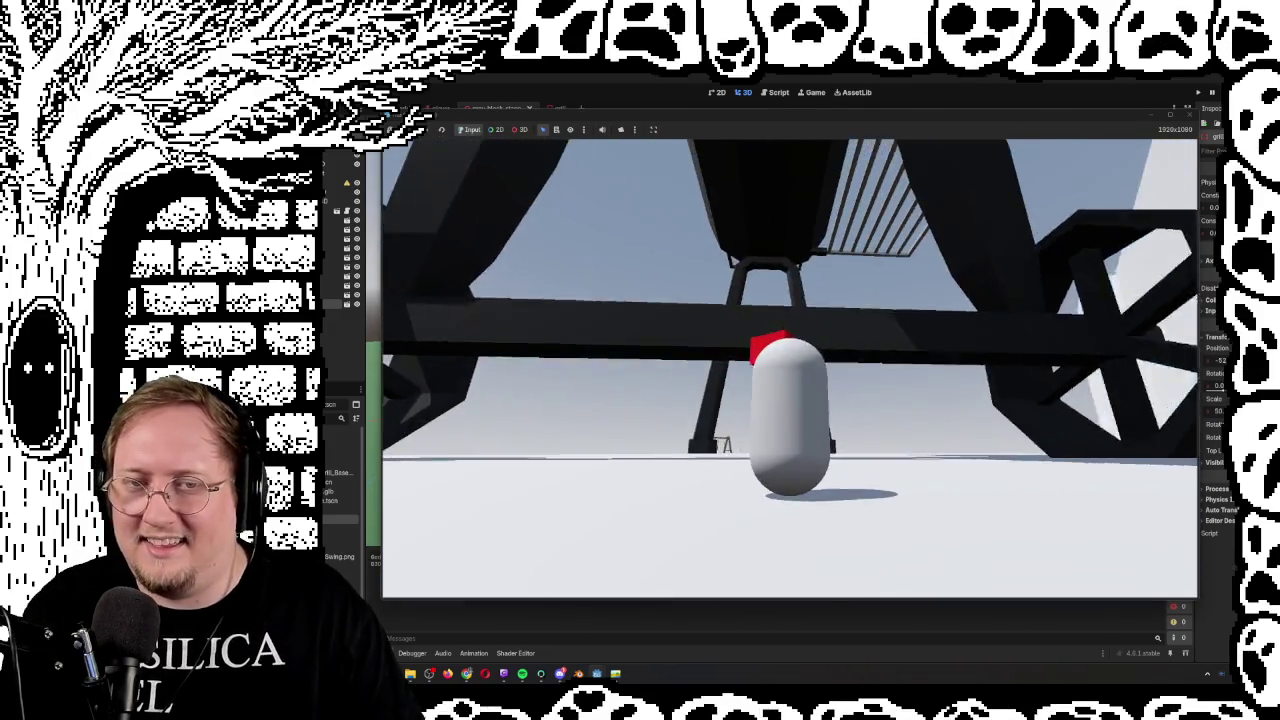
{"action": "key", "text": "w"}
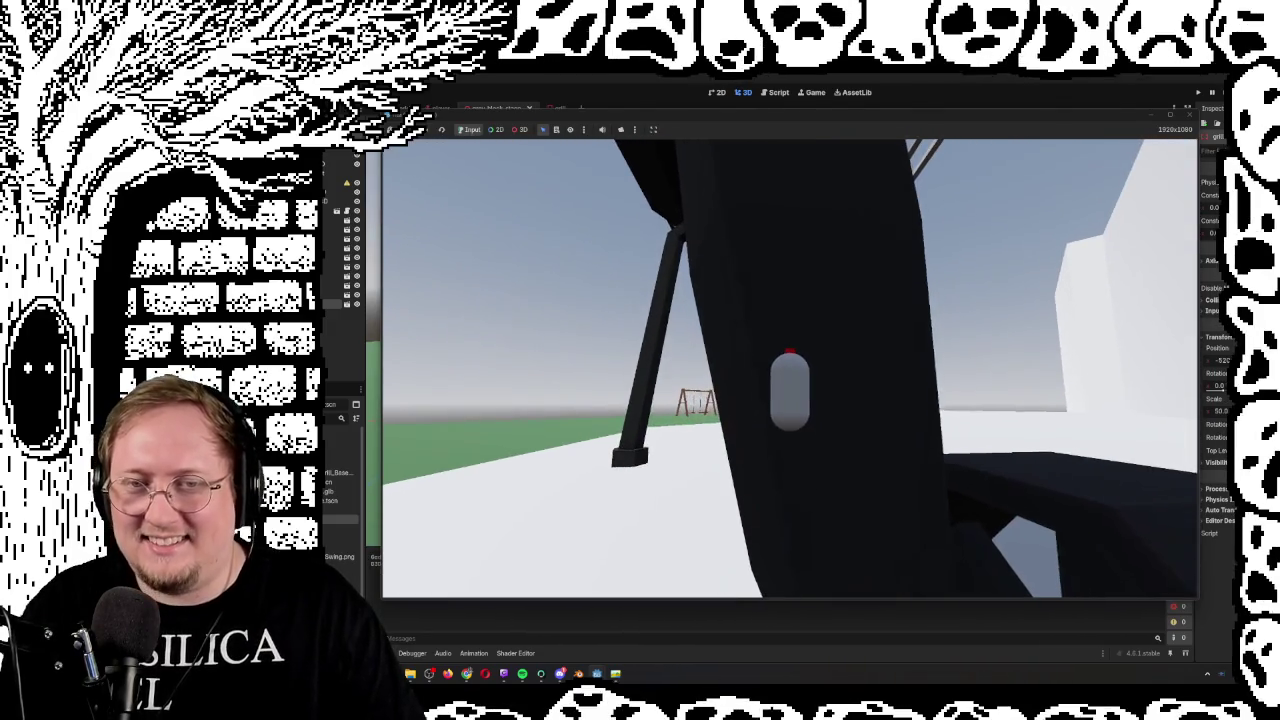
{"action": "key", "text": "w"}
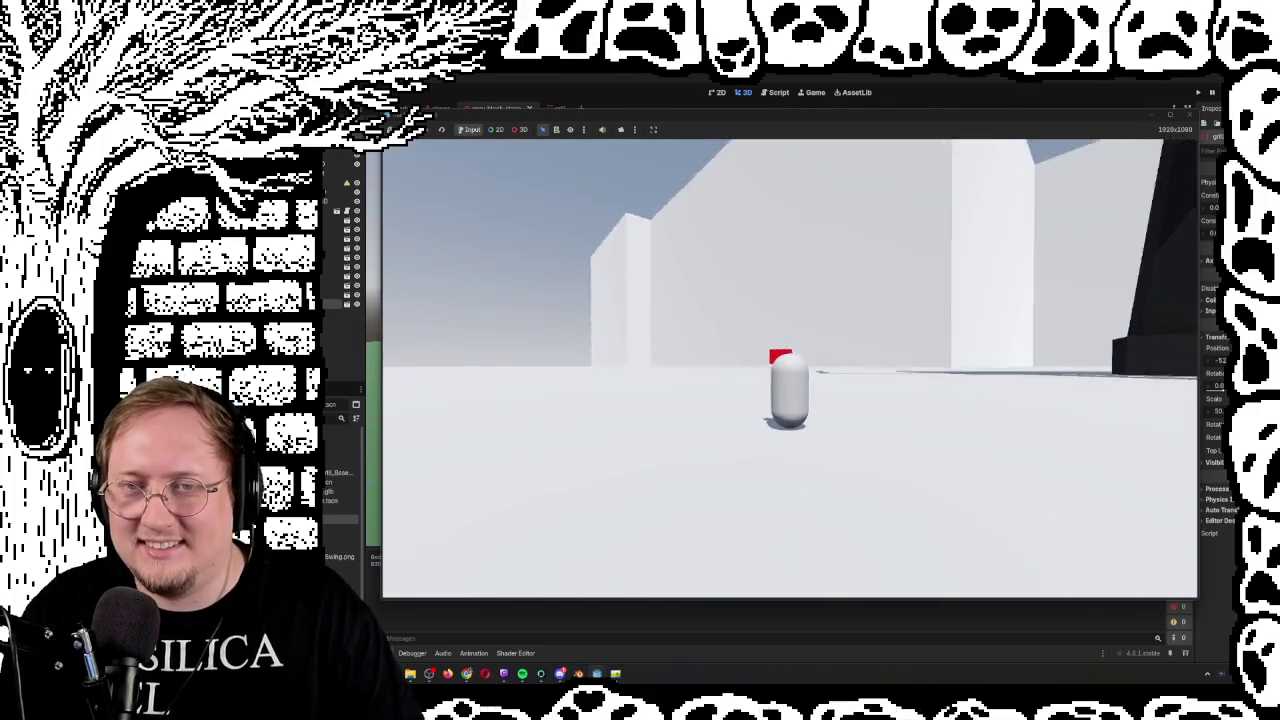
{"action": "key", "text": "w"}
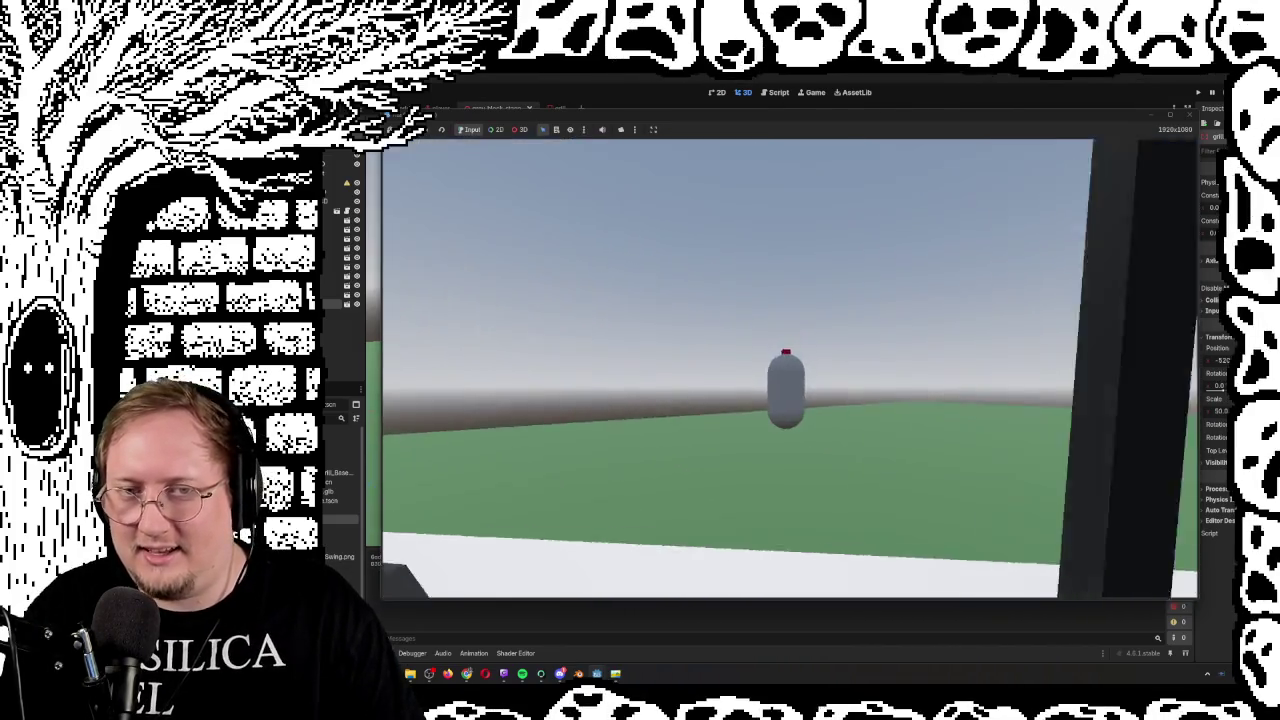
{"action": "key", "text": "w"}
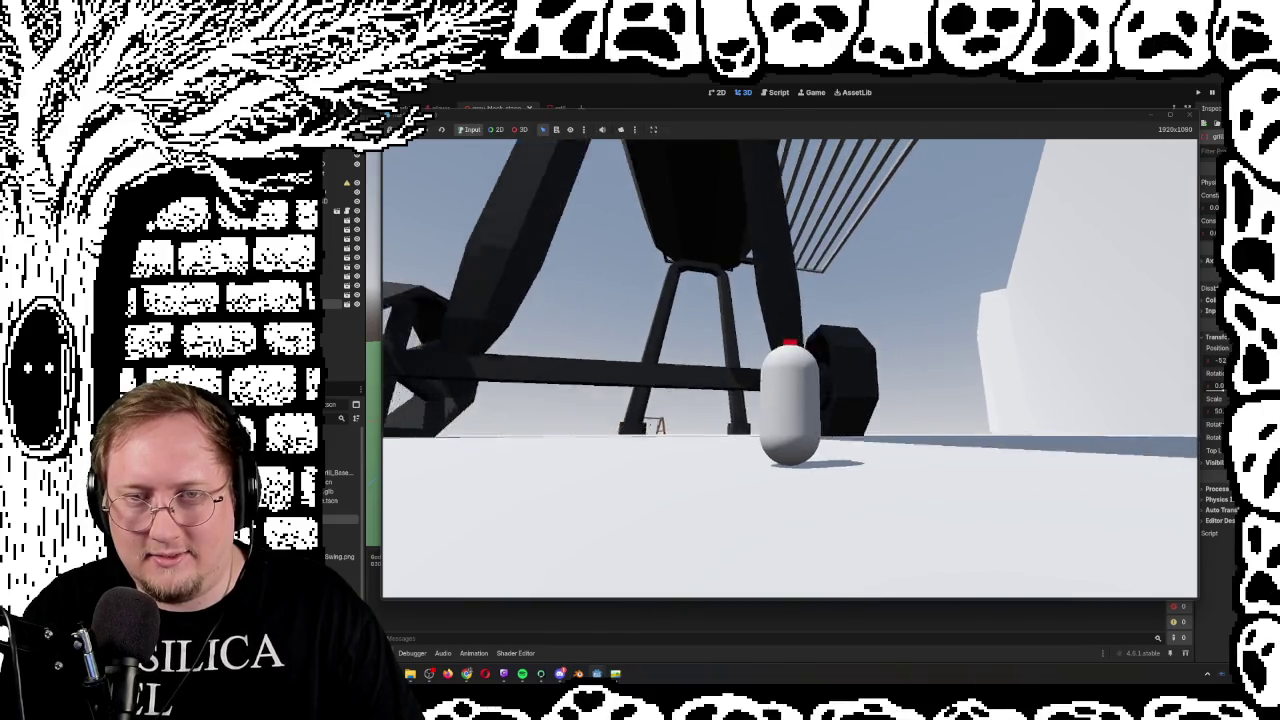
{"action": "key", "text": "w"}
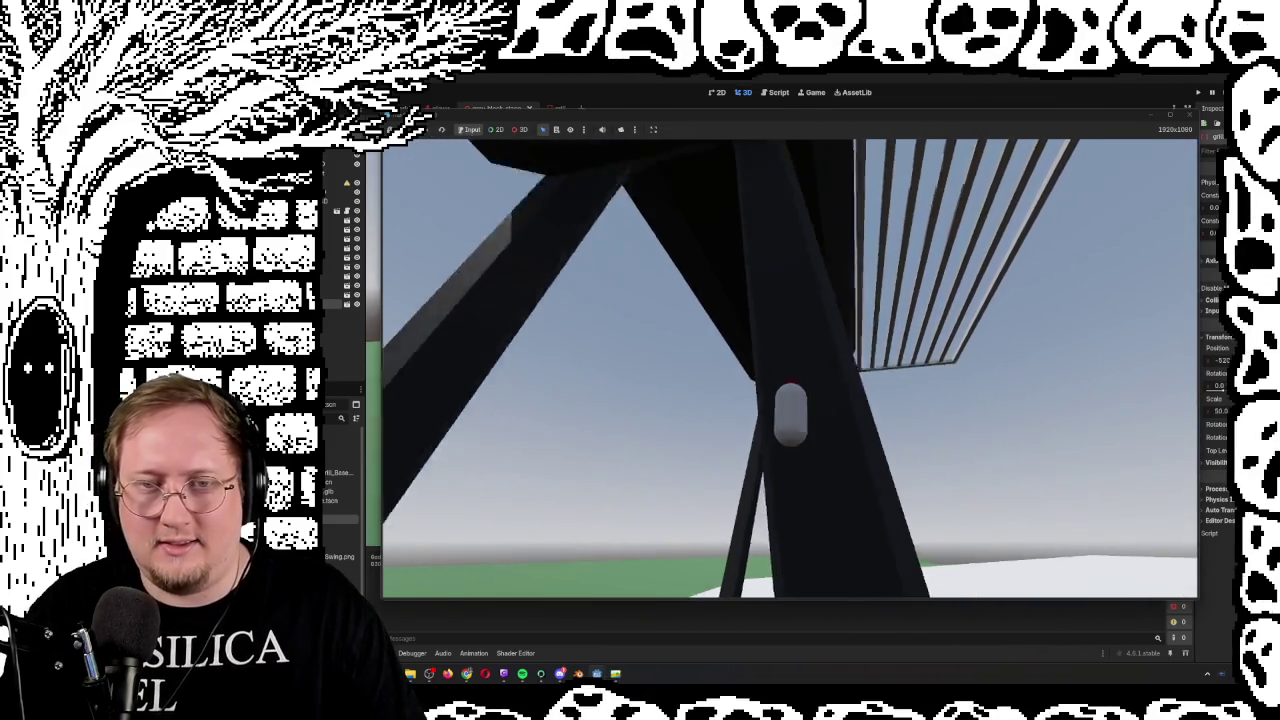
{"action": "key", "text": "w"}
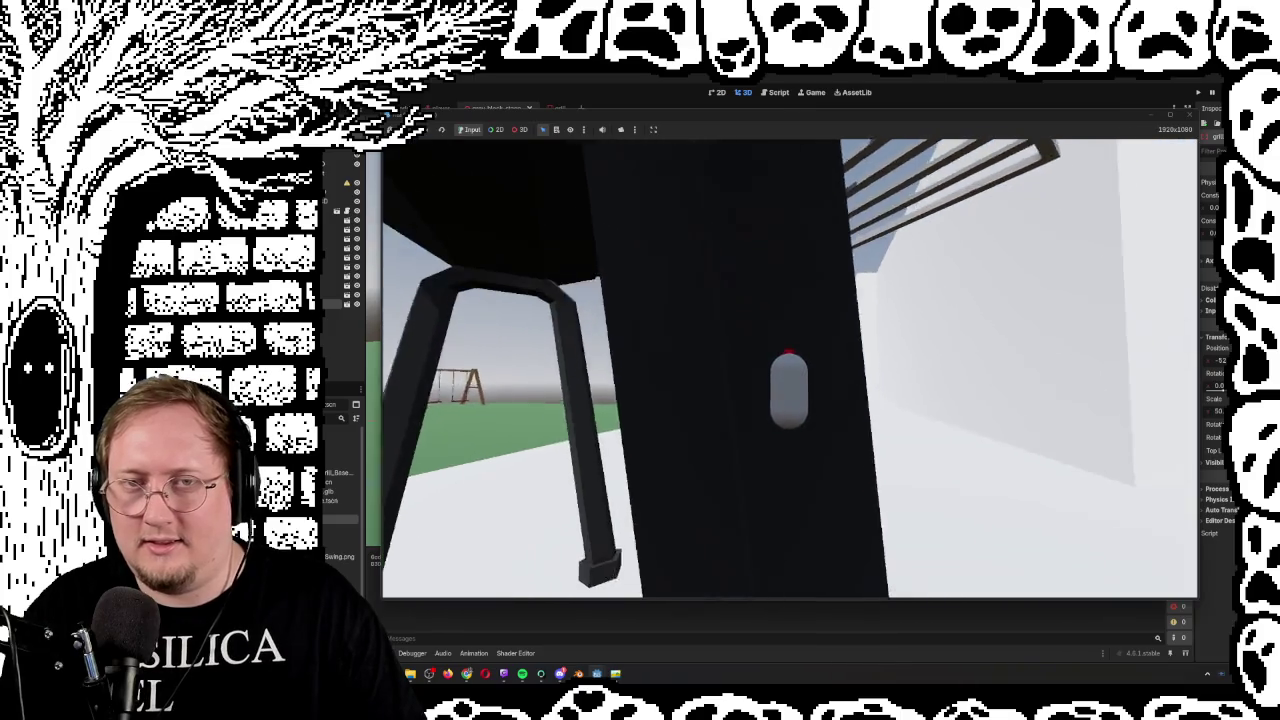
{"action": "key", "text": "w"}
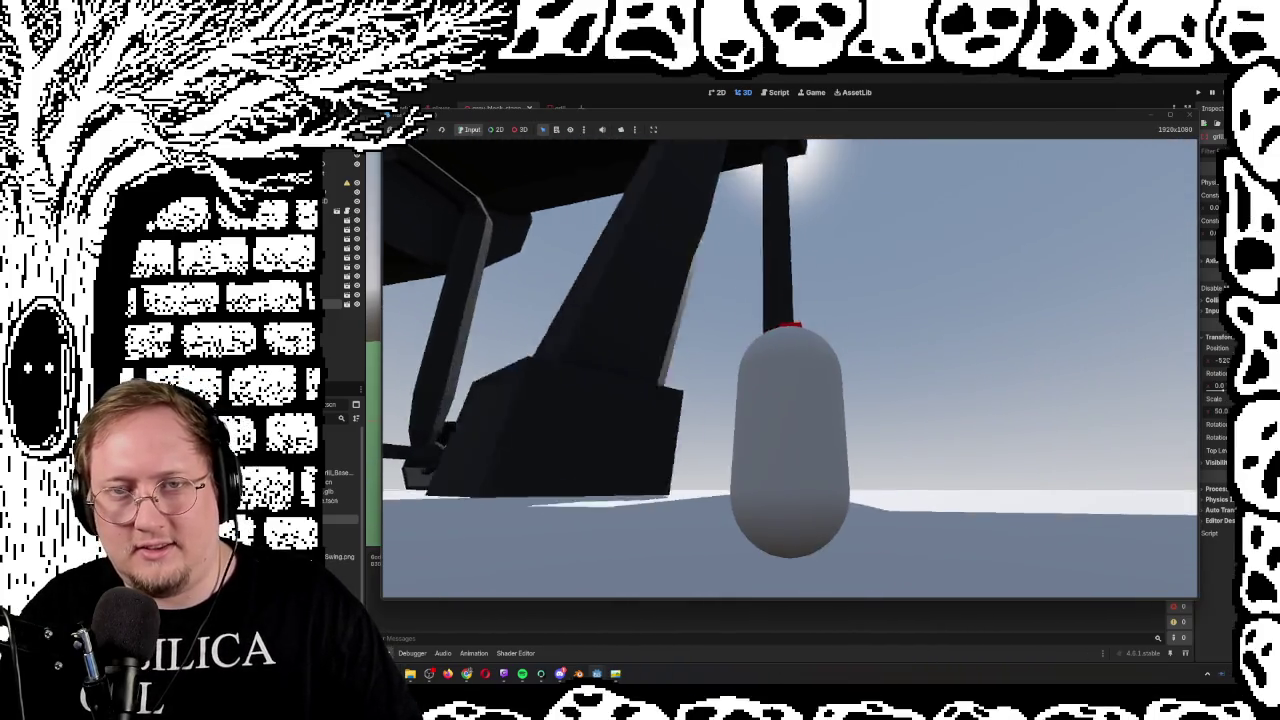
Push the player against the grill legs and wheel, walk under it again, then stop the game
{"action": "key", "text": "w"}
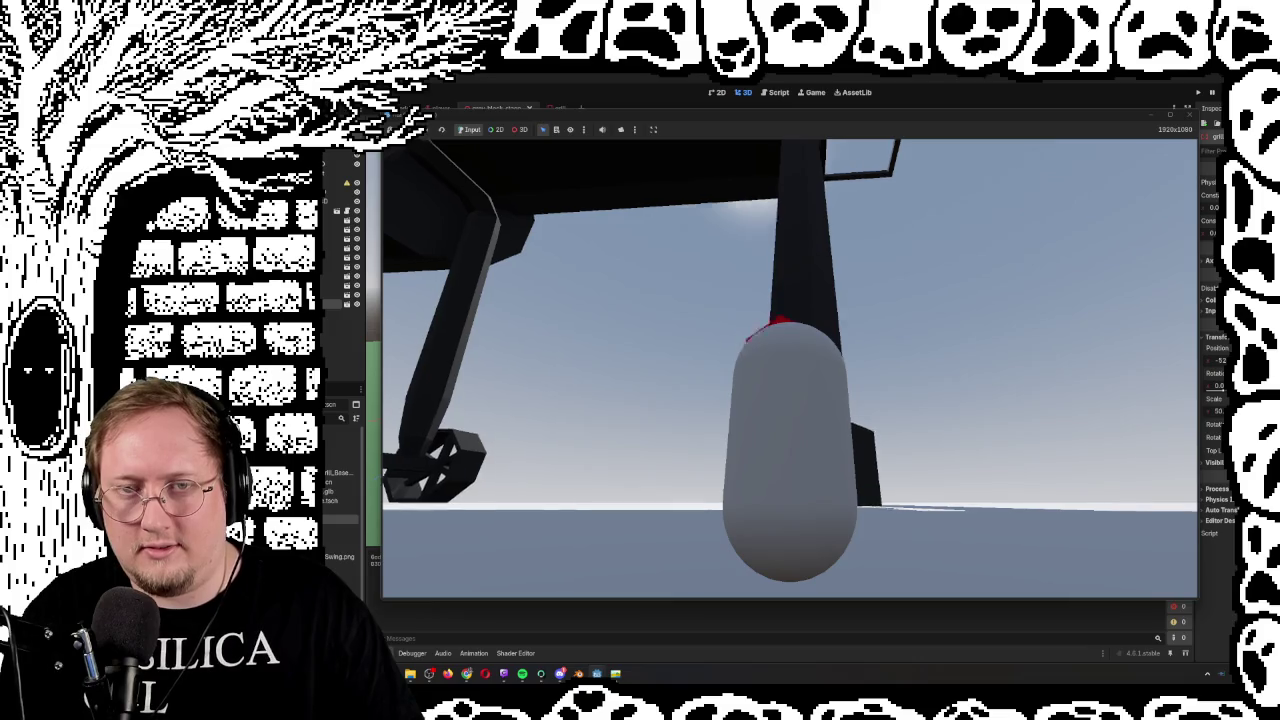
{"action": "key", "text": "w"}
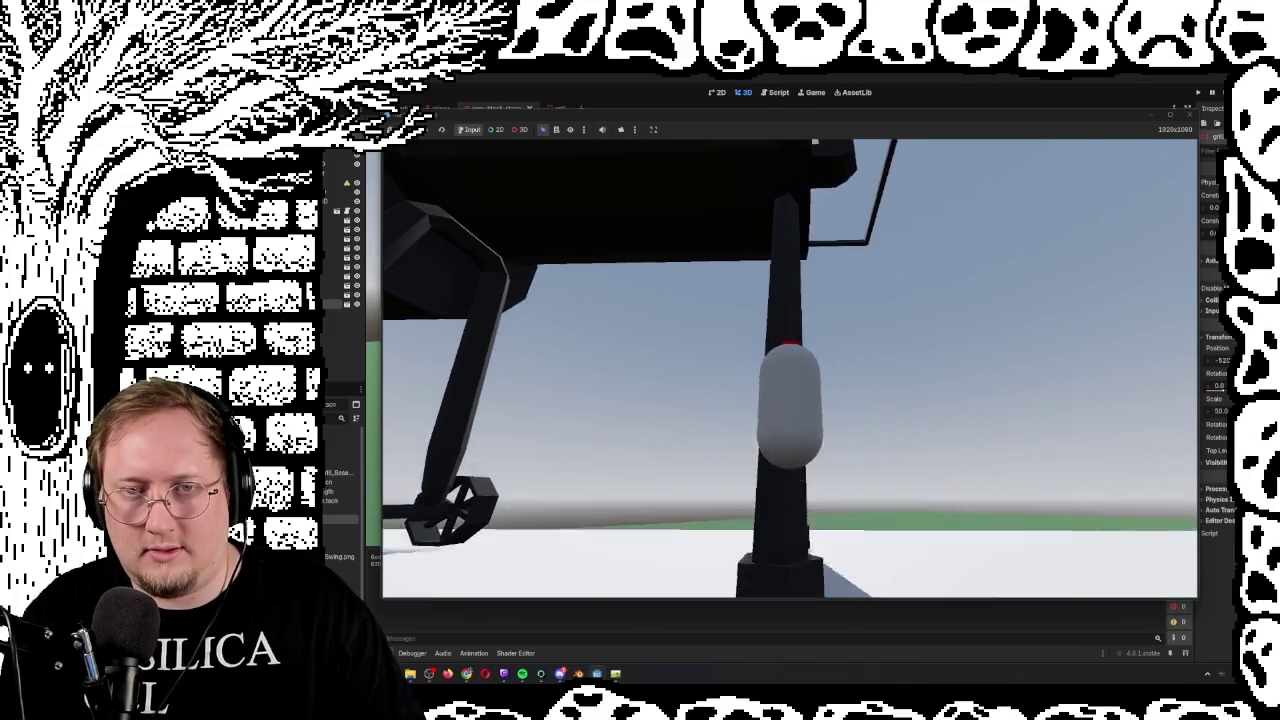
{"action": "key", "text": "w"}
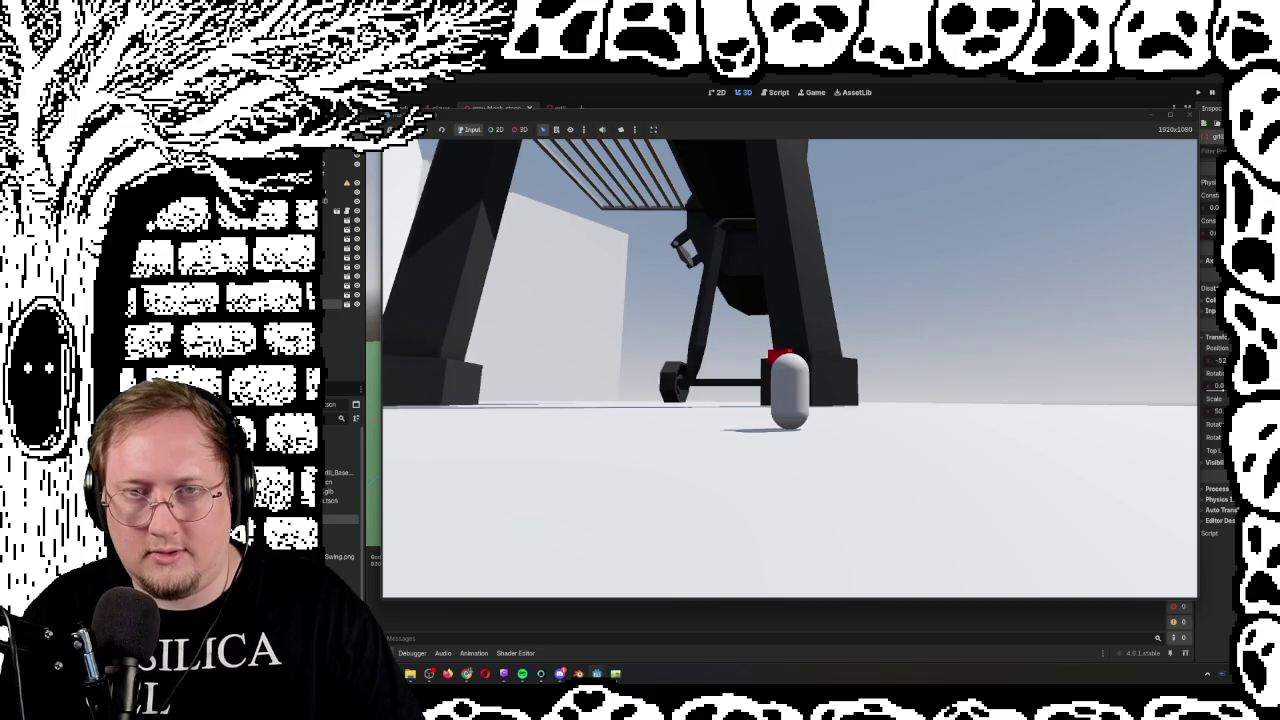
{"action": "key", "text": "w"}
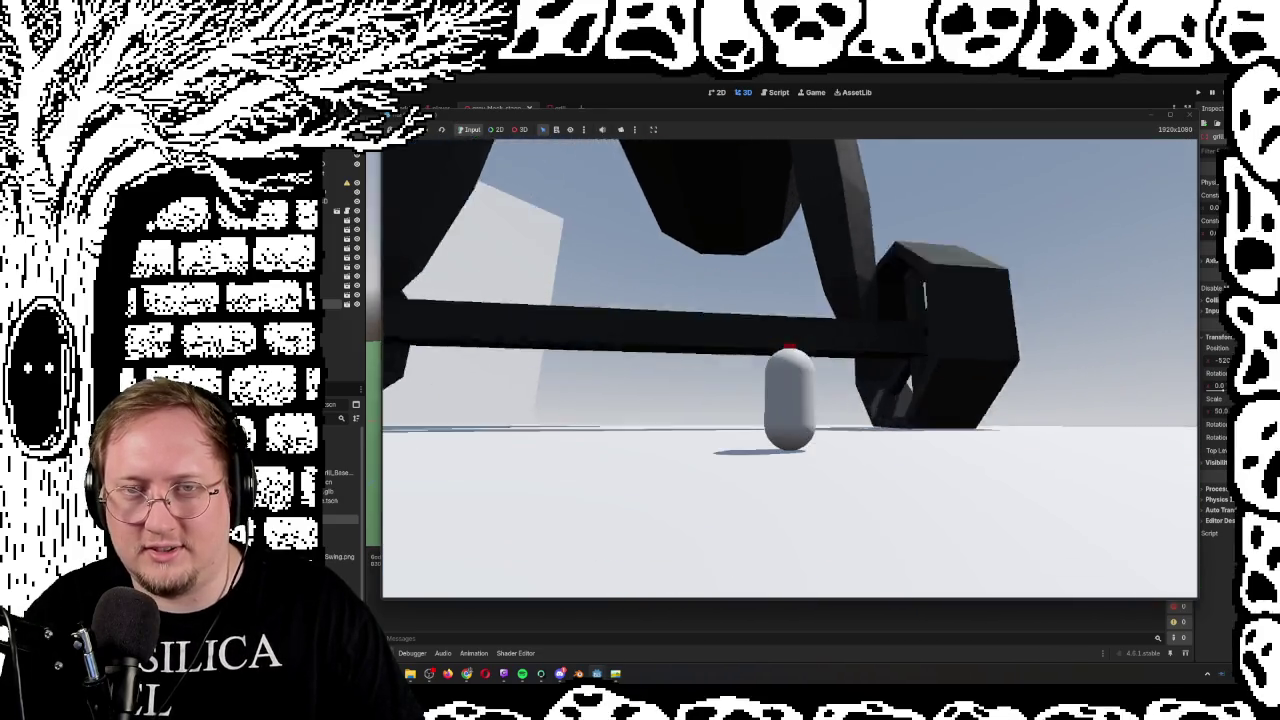
{"action": "key", "text": "w"}
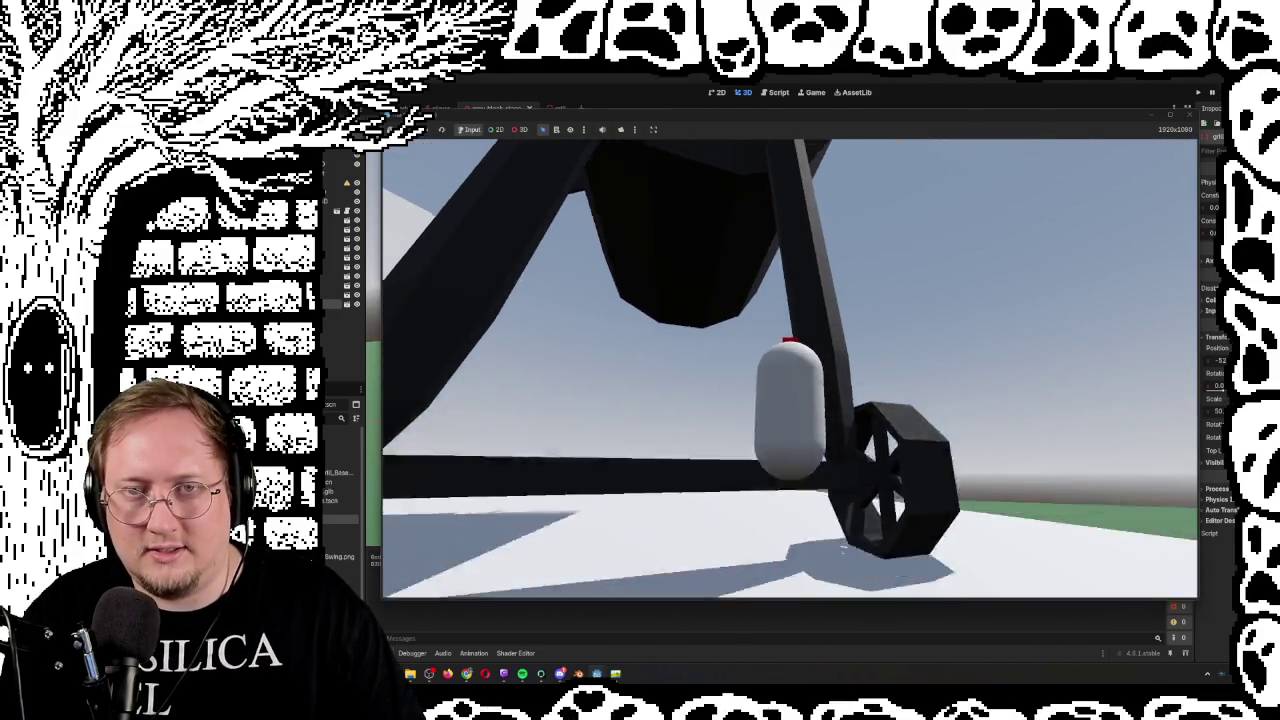
{"action": "key", "text": "w"}
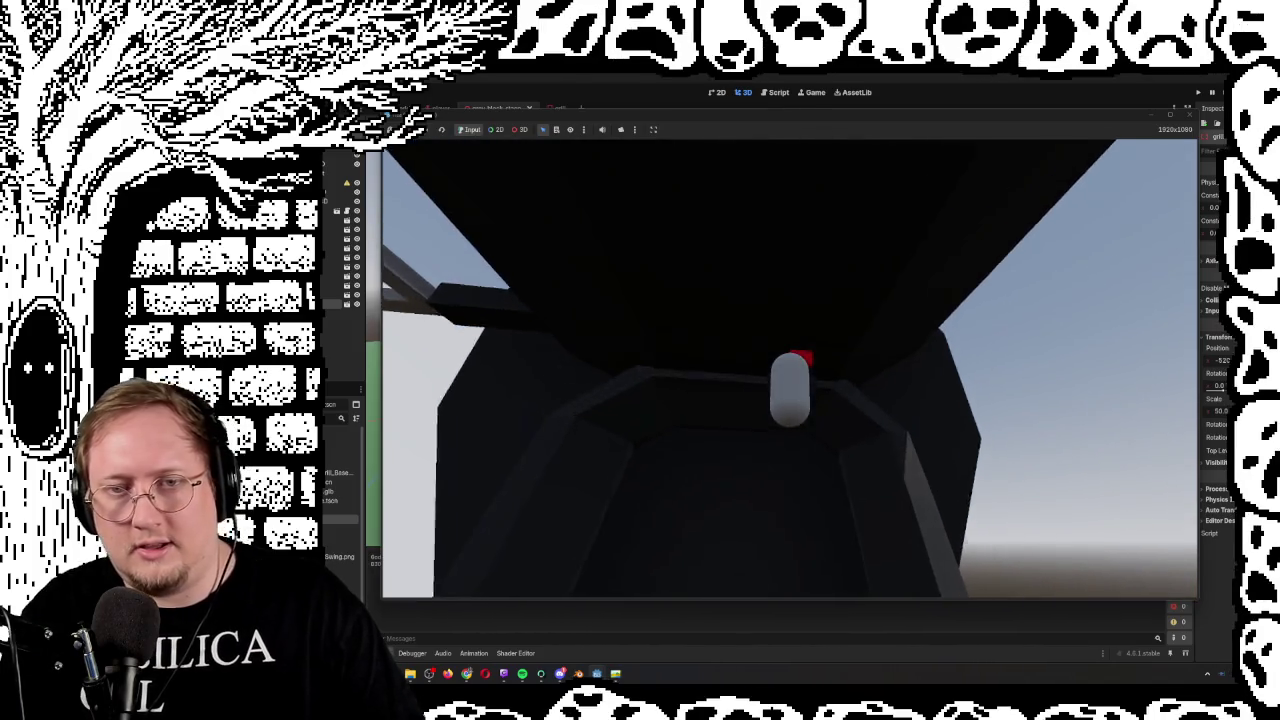
{"action": "key", "text": "w"}
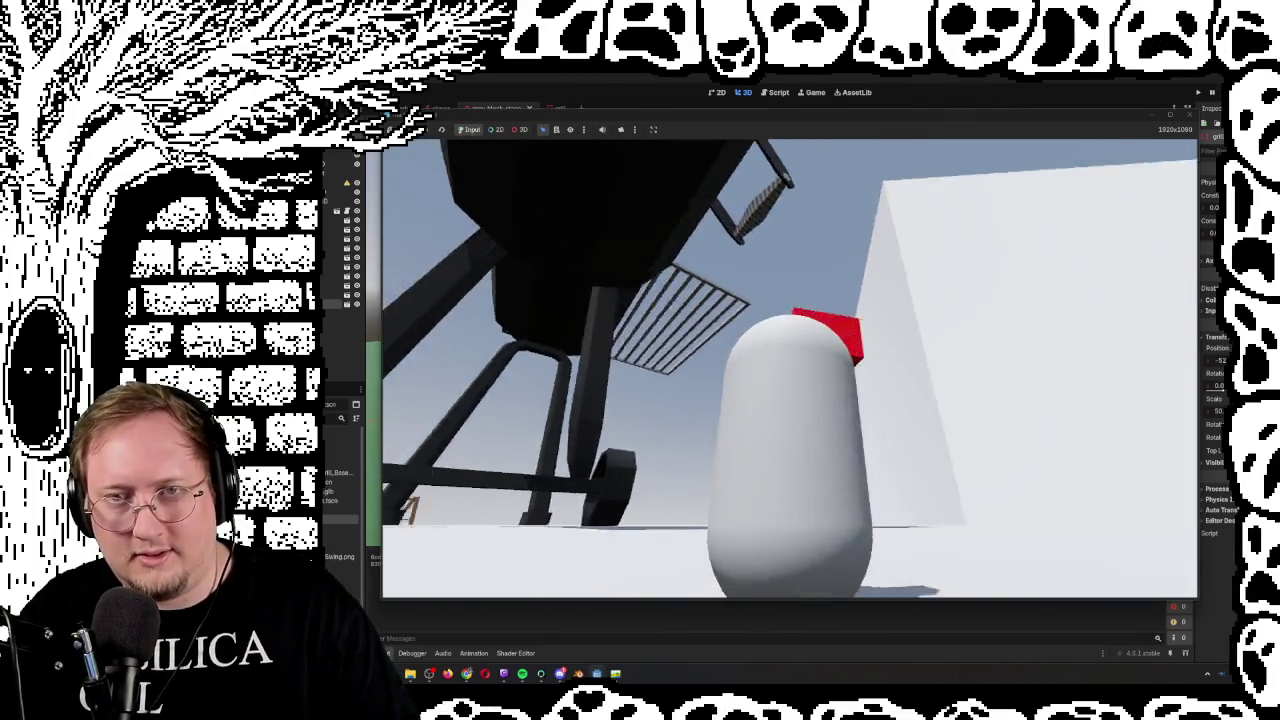
{"action": "key", "text": "s"}
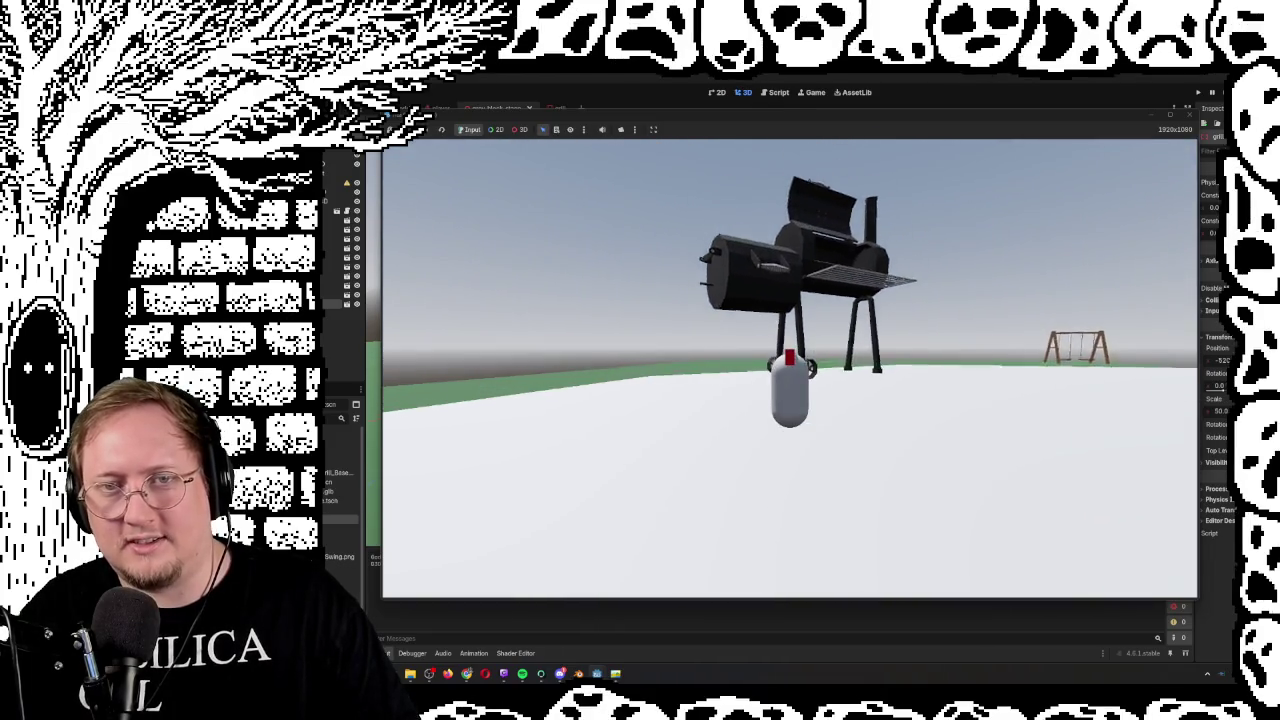
{"action": "key", "text": "w"}
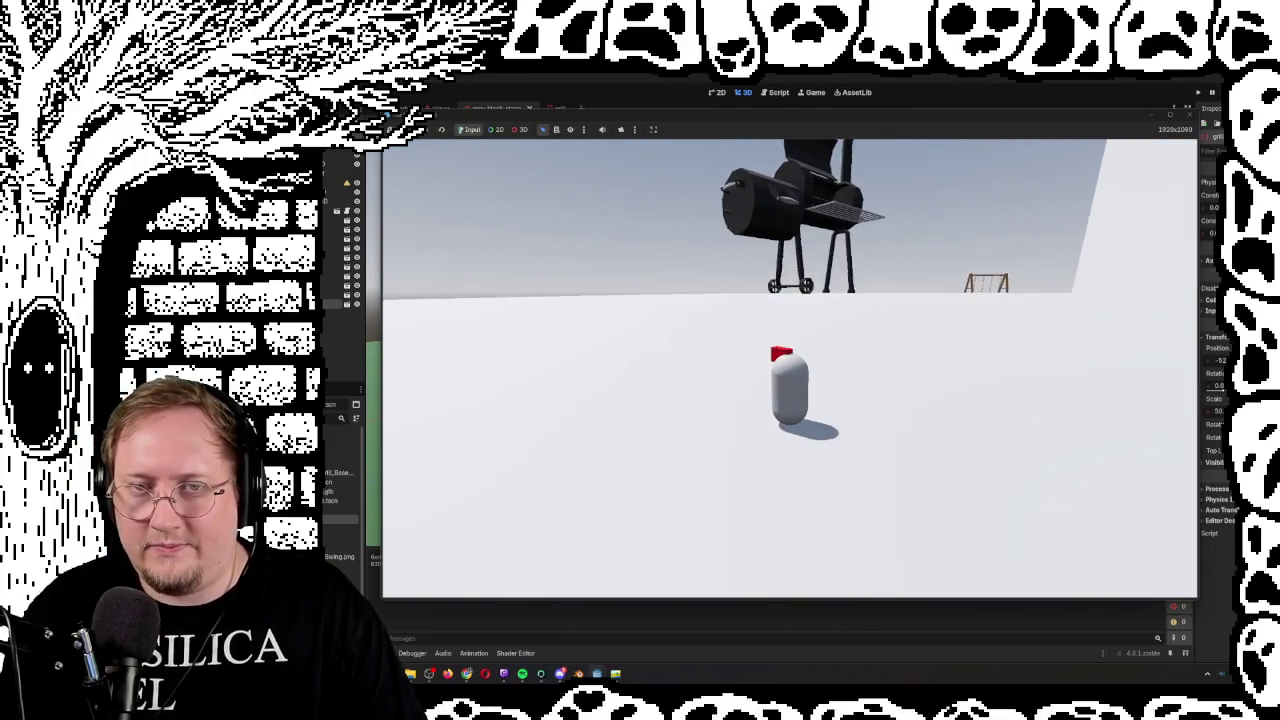
{"action": "key", "text": "a"}
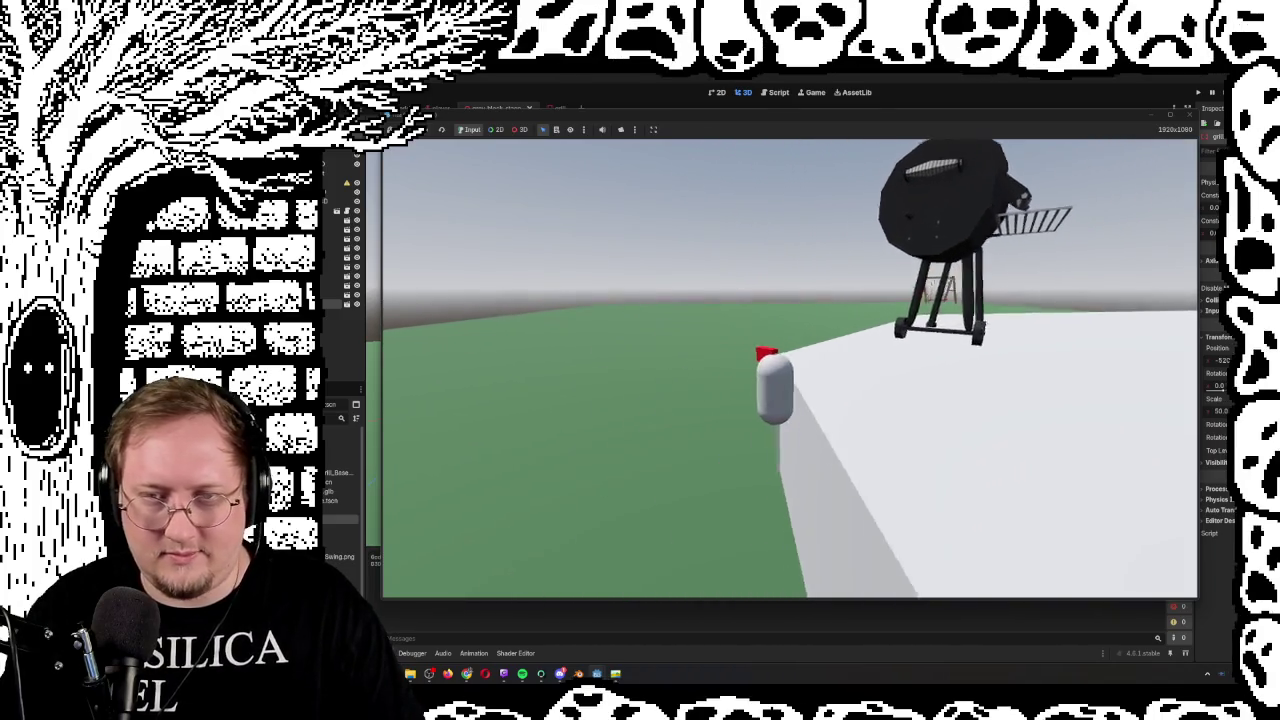
{"action": "key", "text": "F8"}
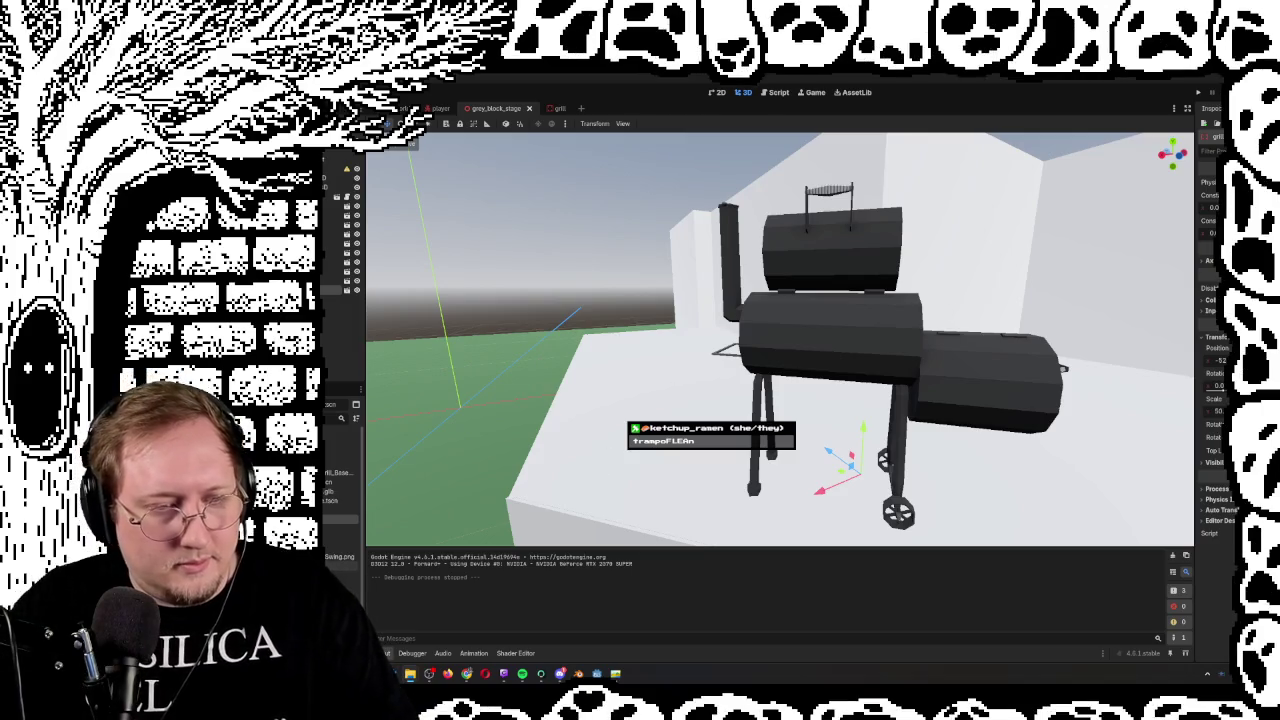
Create a new inherited scene from the trampoline model file
{"action": "left_click", "coordinate": [528, 620]}
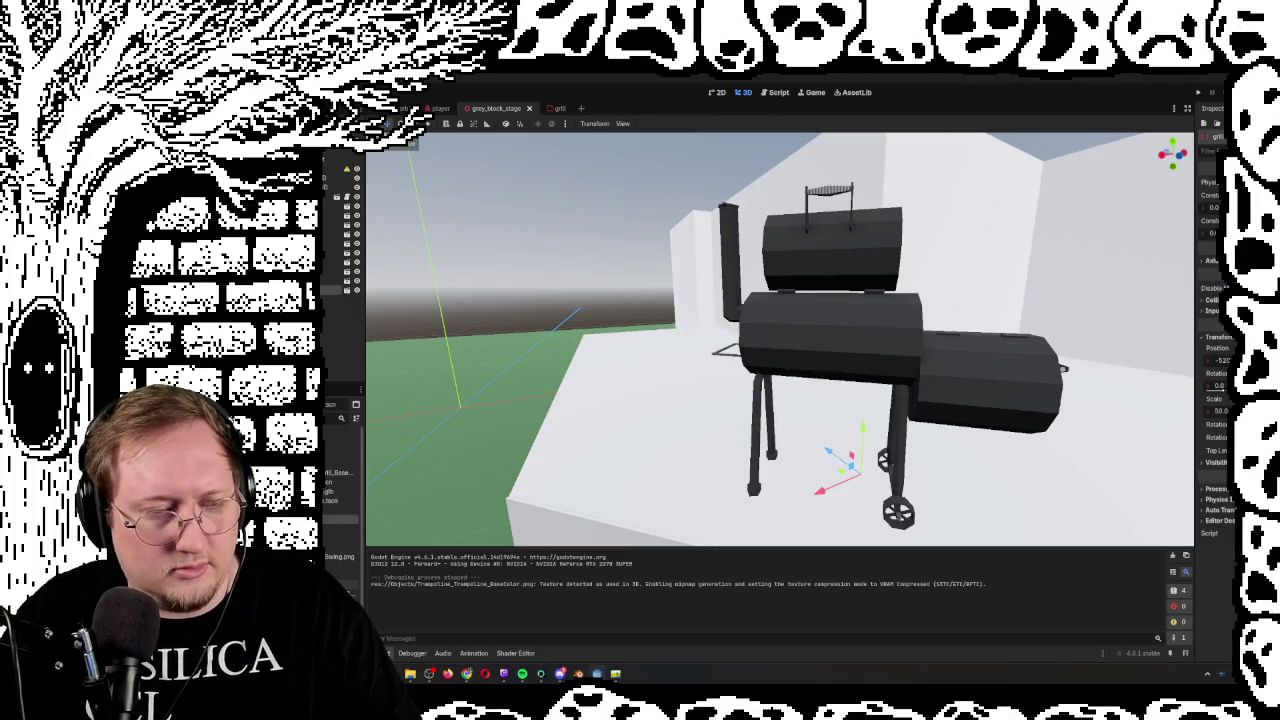
{"action": "right_click", "coordinate": [324, 453]}
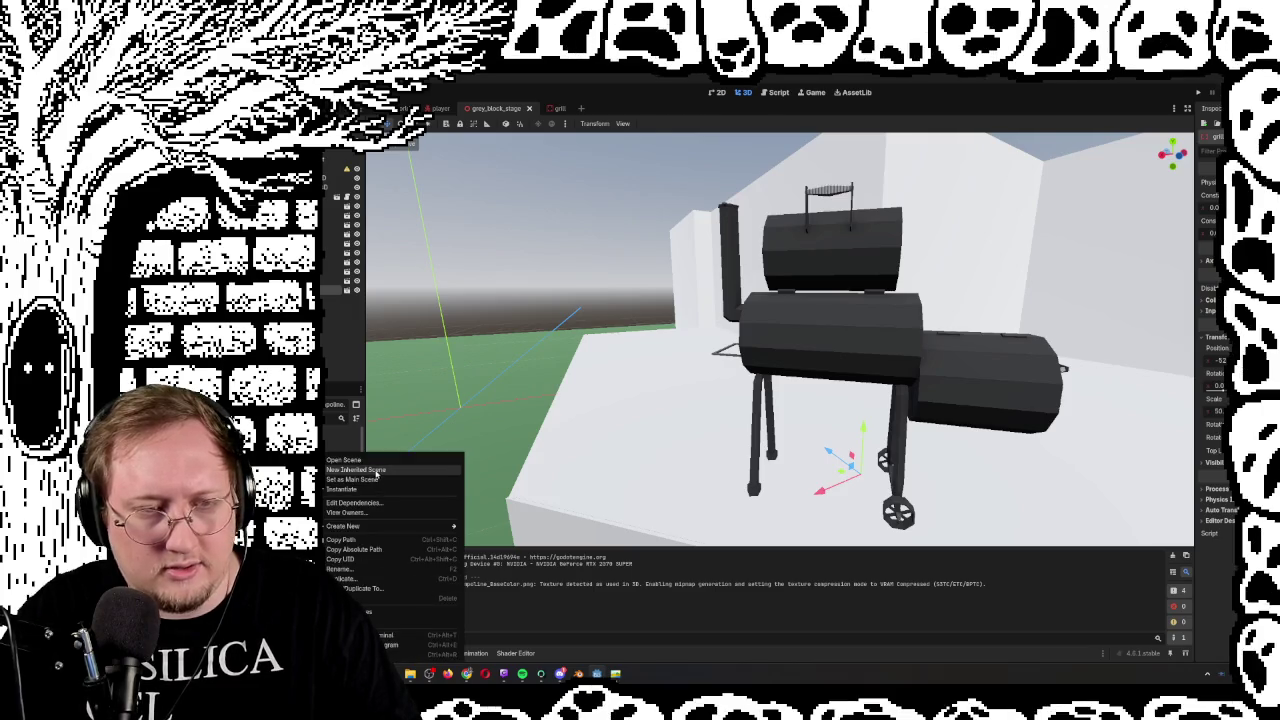
{"action": "left_click", "coordinate": [376, 470]}
{"action": "scroll", "coordinate": [660, 385], "scroll_direction": "down", "scroll_amount": 5}
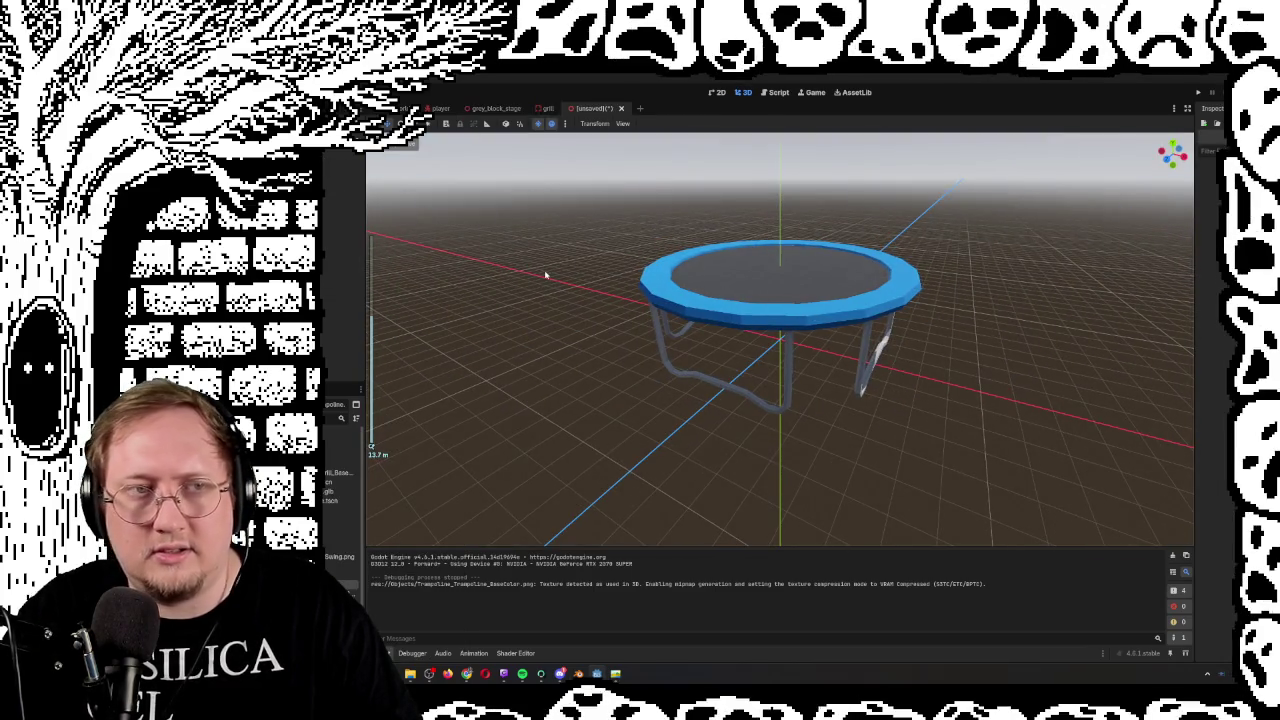
Start a new scene with a 3D root and paste the trampoline mesh under it
{"action": "left_click", "coordinate": [343, 158]}
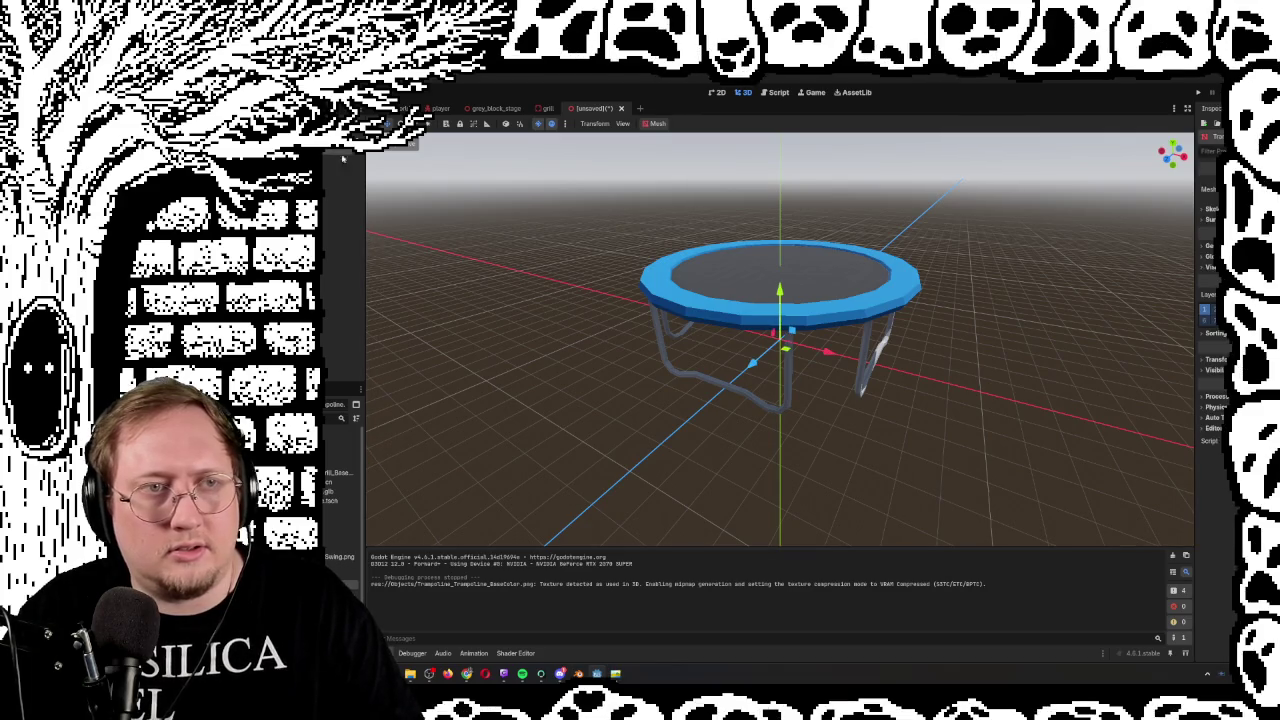
{"action": "left_click", "coordinate": [640, 108]}
{"action": "left_click", "coordinate": [343, 184]}
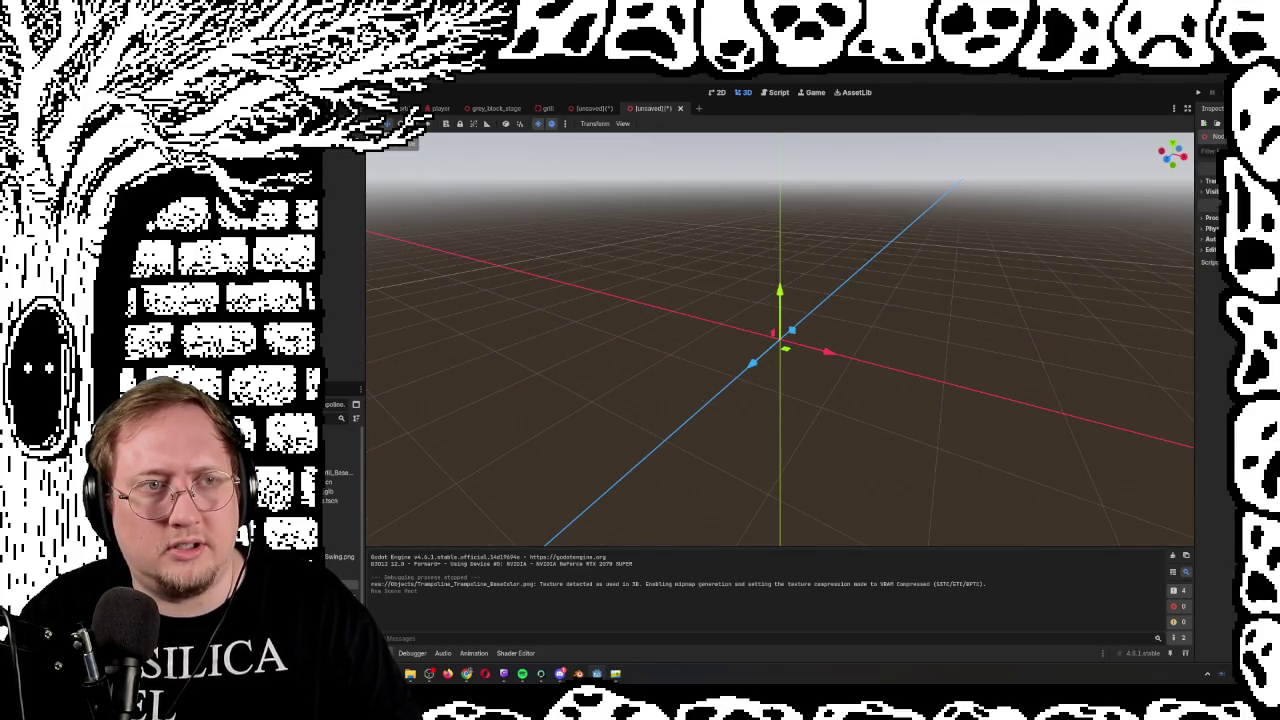
{"action": "right_click", "coordinate": [322, 158]}
{"action": "left_click", "coordinate": [330, 217]}
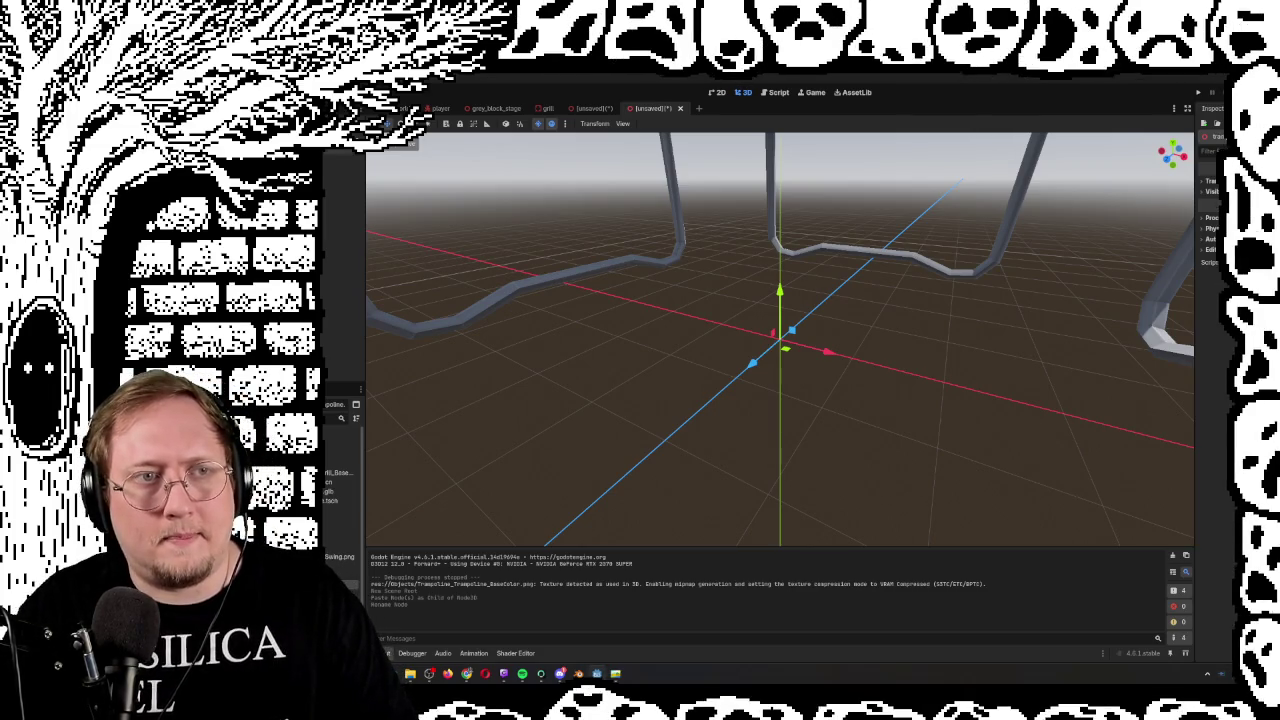
Add a trimesh collision sibling to the pasted trampoline mesh
{"action": "left_click", "coordinate": [325, 152]}
{"action": "left_click", "coordinate": [658, 123]}
{"action": "left_click", "coordinate": [685, 138]}
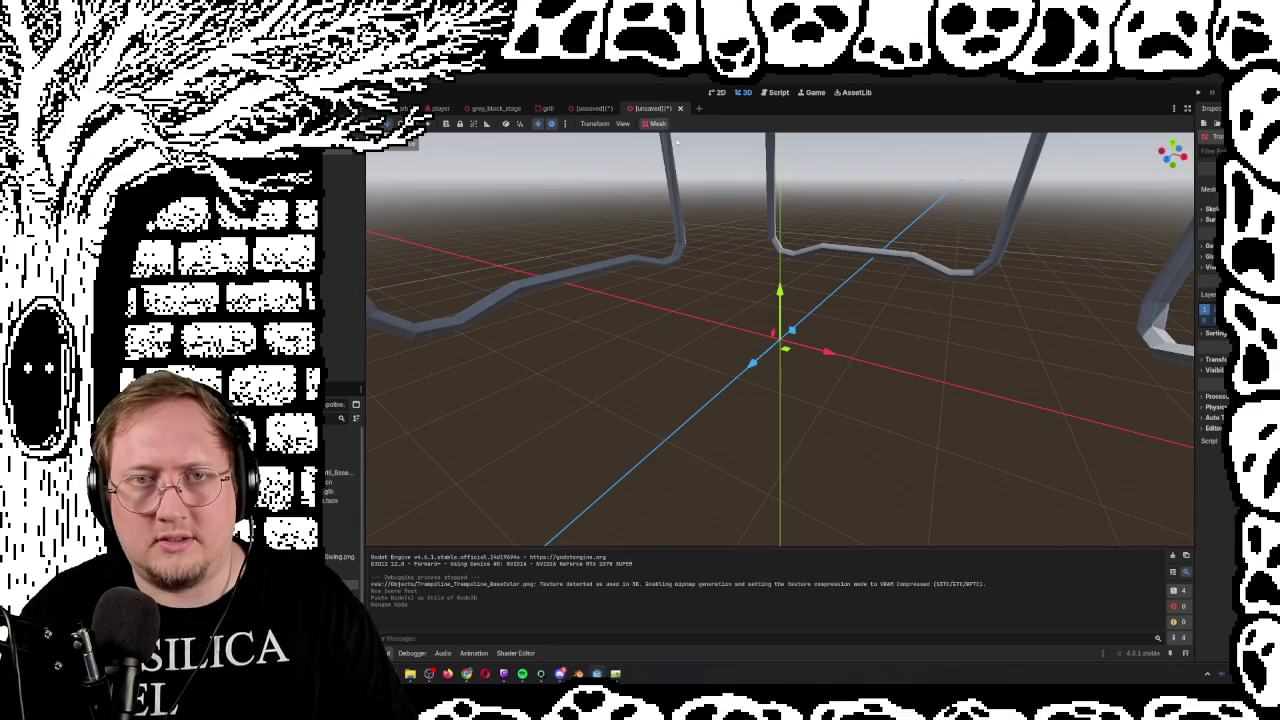
{"action": "left_click", "coordinate": [776, 424]}
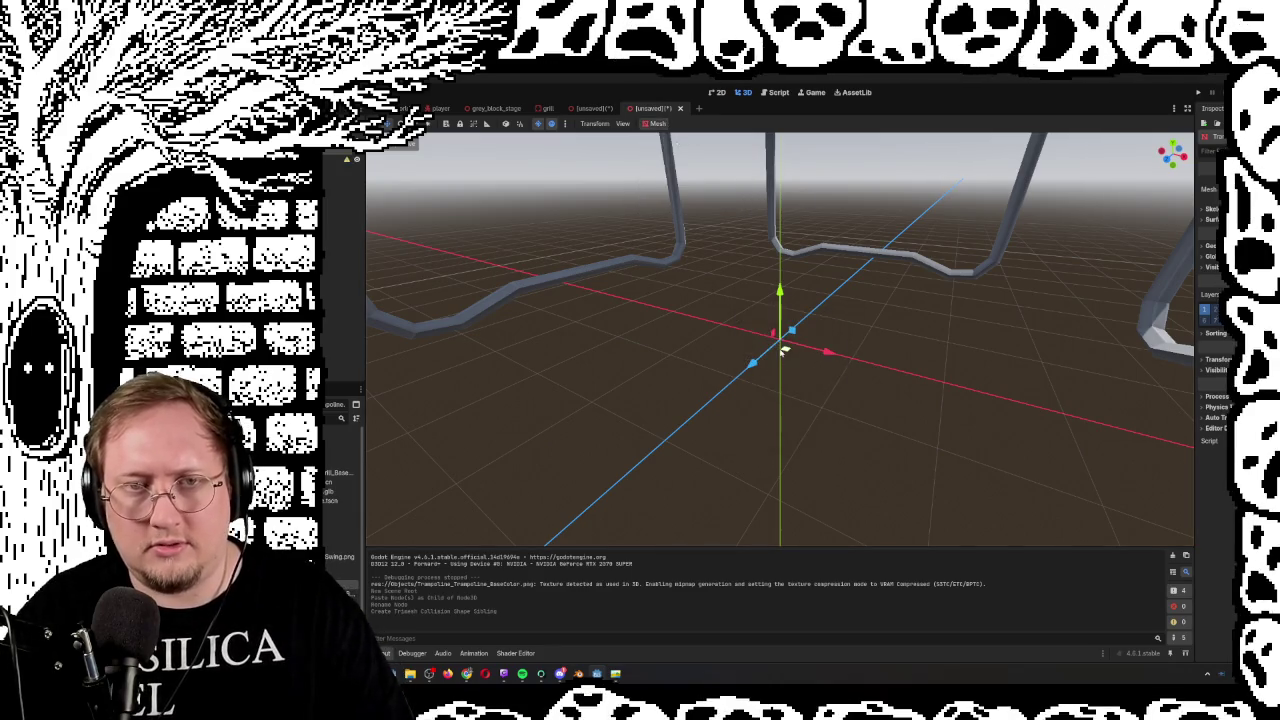
Toggle the trampoline mesh's visibility, then read and dismiss the collision shape's configuration warning
{"action": "scroll", "coordinate": [785, 350], "scroll_direction": "down", "scroll_amount": 3}
{"action": "scroll", "coordinate": [780, 349], "scroll_direction": "up", "scroll_amount": 1}
{"action": "left_click", "coordinate": [356, 158]}
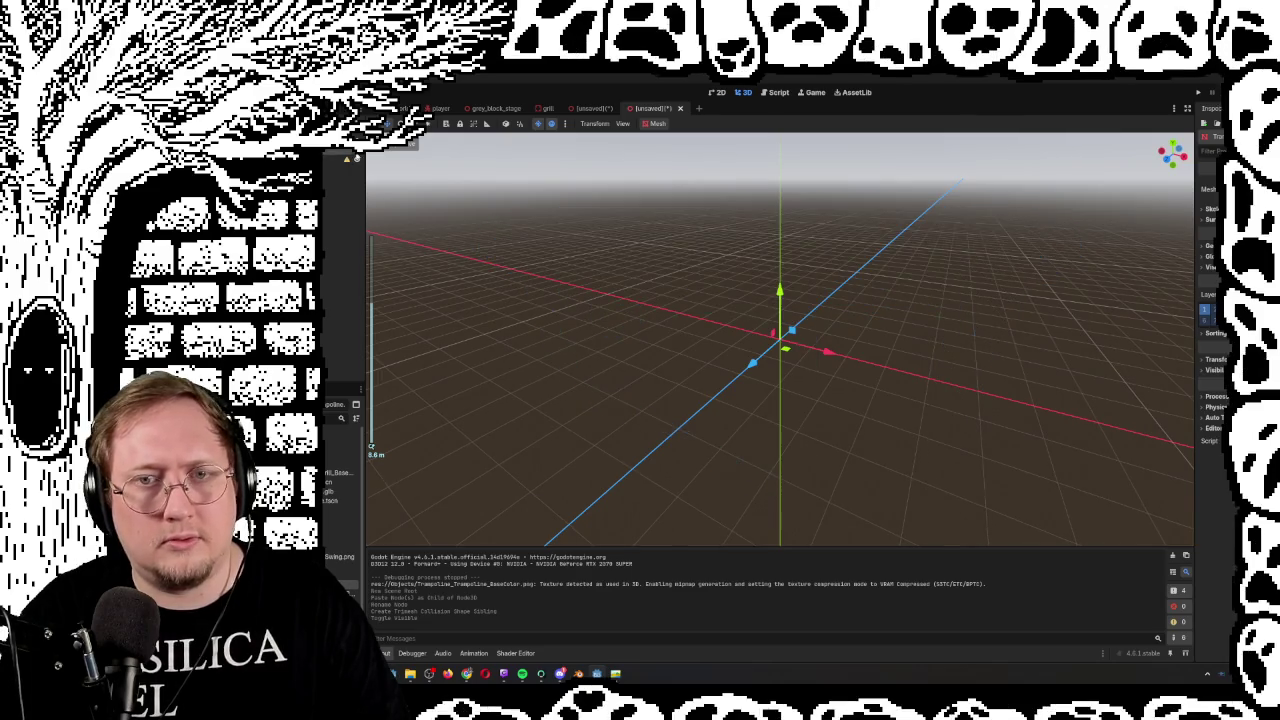
{"action": "left_click", "coordinate": [356, 158]}
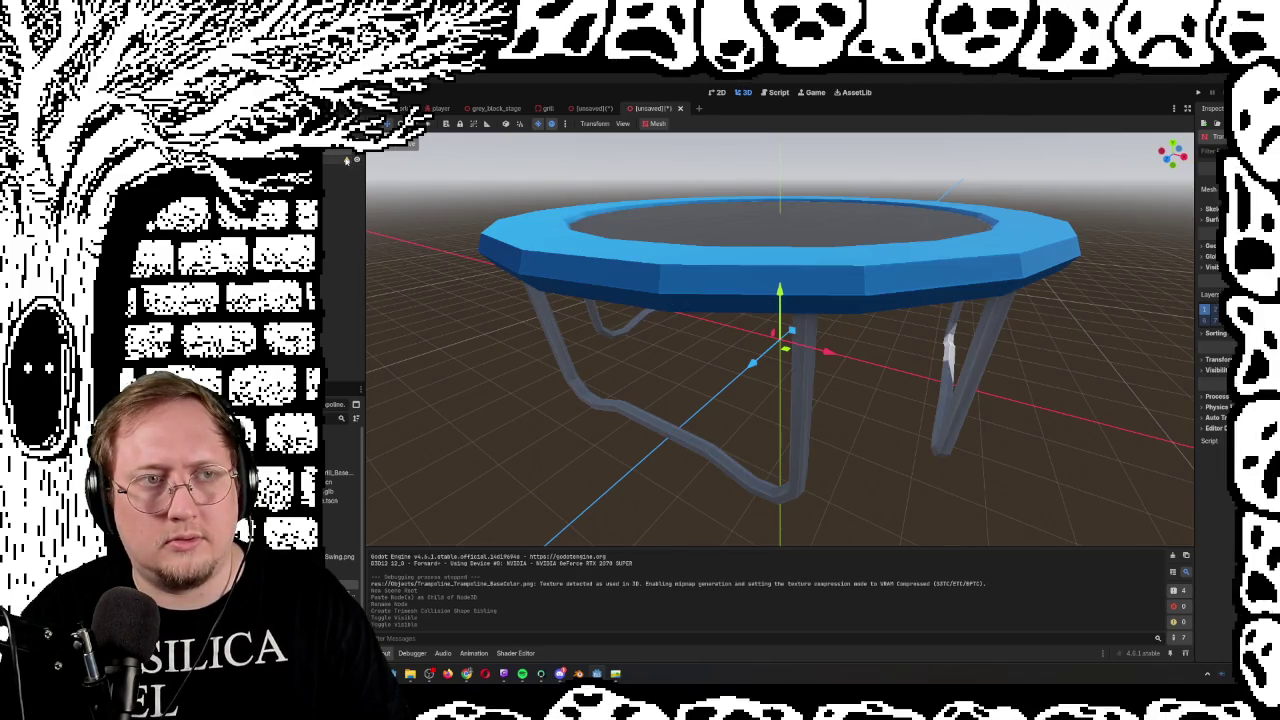
{"action": "left_click", "coordinate": [346, 160]}
{"action": "left_click", "coordinate": [795, 441]}
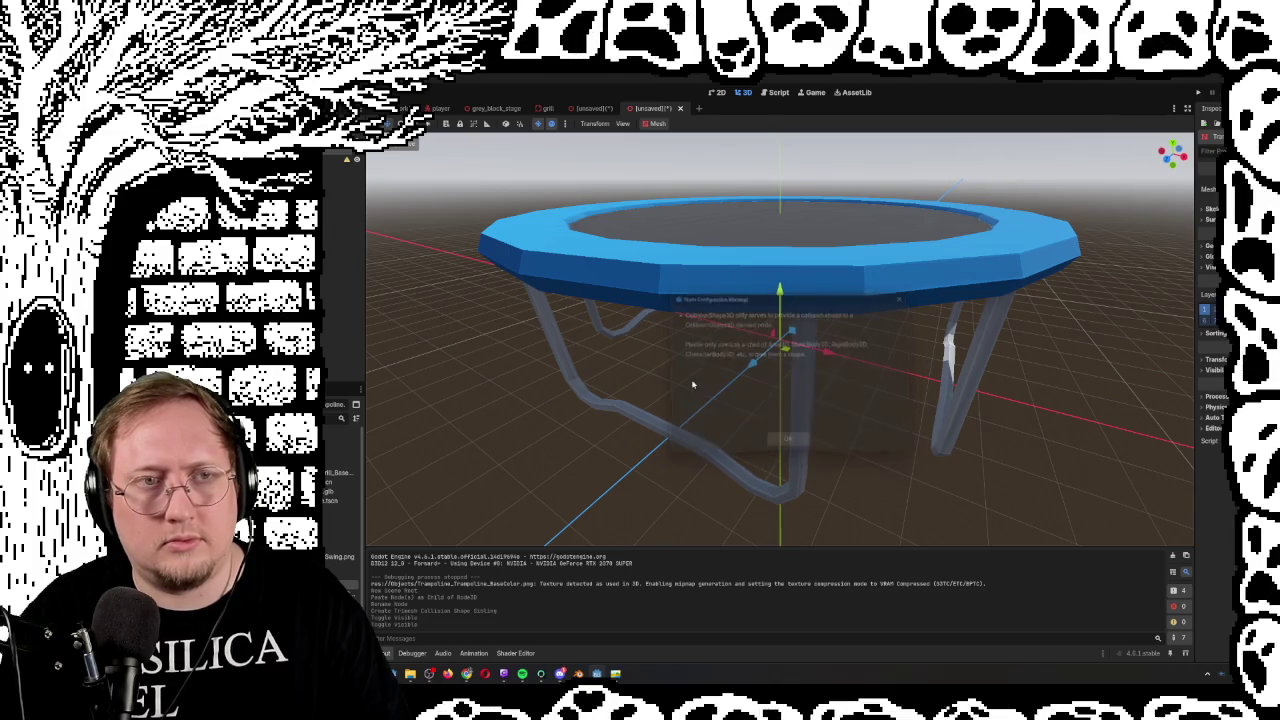
Turn on viewport gizmos and hide the trampoline mesh to reveal the collision outline
{"action": "left_click", "coordinate": [385, 142]}
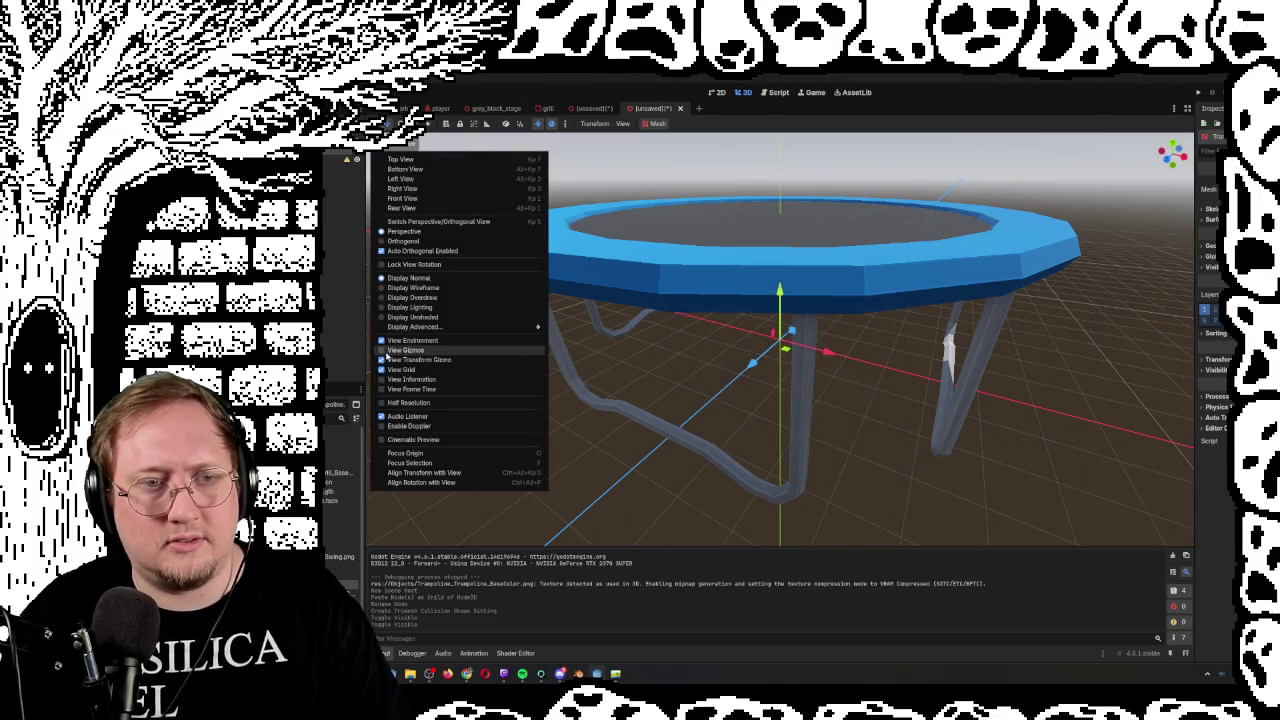
{"action": "left_click", "coordinate": [400, 350]}
{"action": "left_click", "coordinate": [829, 270]}
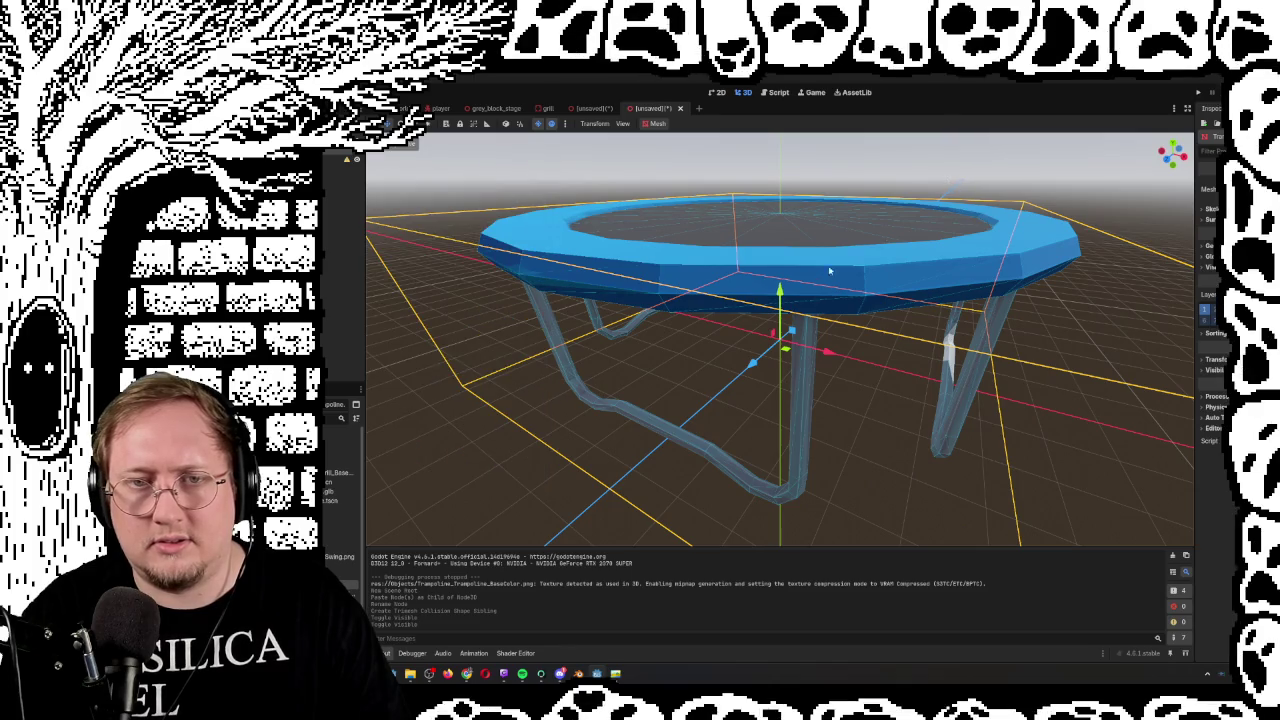
{"action": "left_click", "coordinate": [356, 158]}
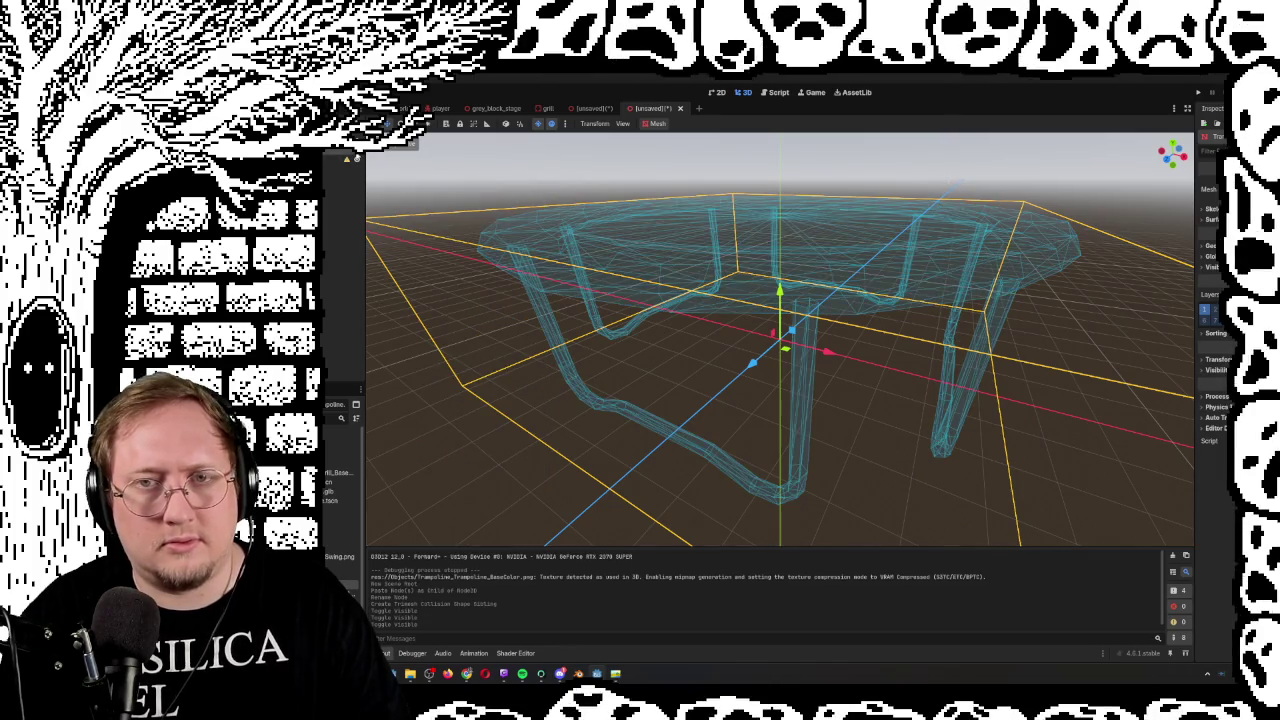
Orbit and zoom over the trimesh collision wireframe, then hide it and start saving
{"action": "scroll", "coordinate": [780, 340], "scroll_direction": "down", "scroll_amount": 10}
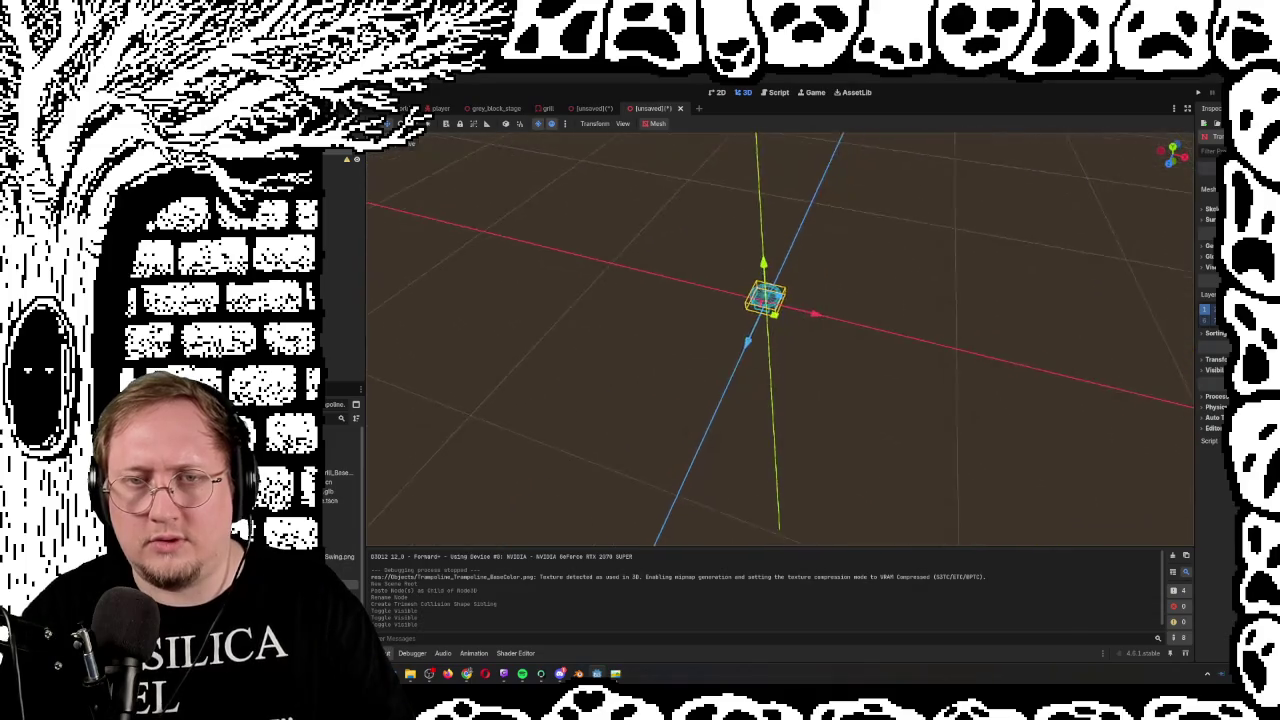
{"action": "scroll", "coordinate": [780, 340], "scroll_direction": "up", "scroll_amount": 6}
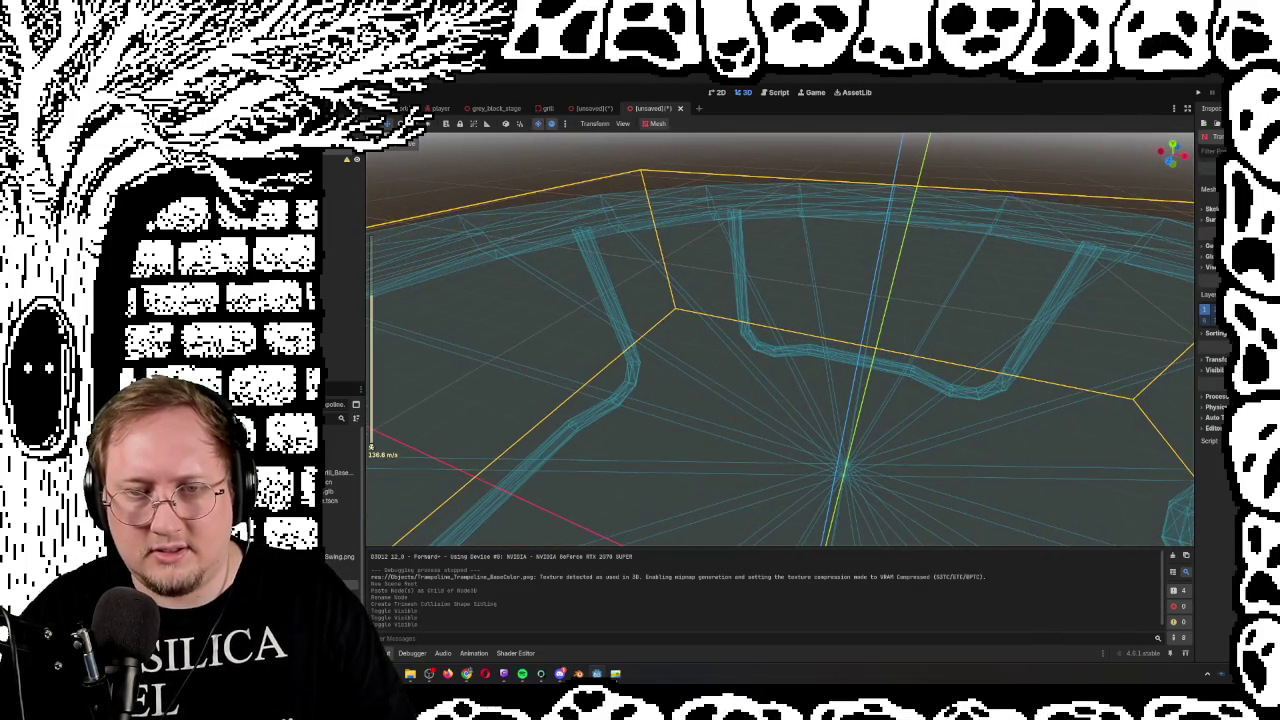
{"action": "scroll", "coordinate": [780, 340], "scroll_direction": "up", "scroll_amount": 3}
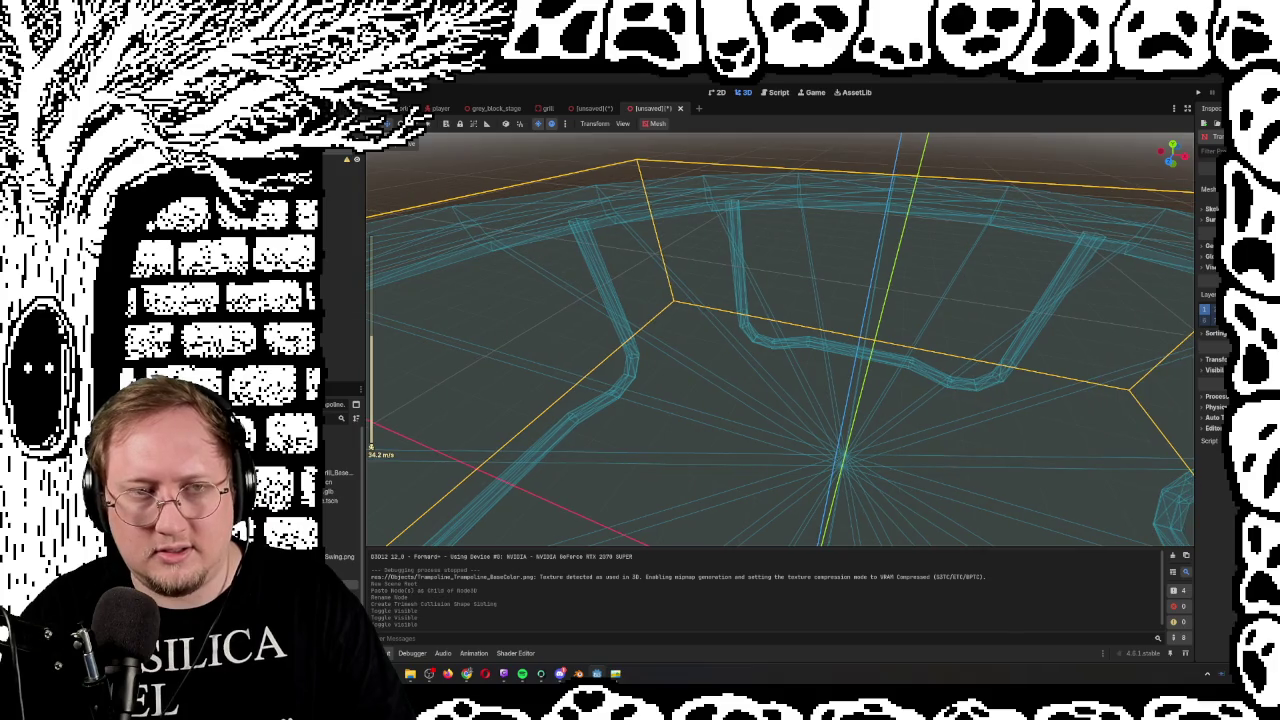
{"action": "scroll", "coordinate": [780, 340], "scroll_direction": "up", "scroll_amount": 5}
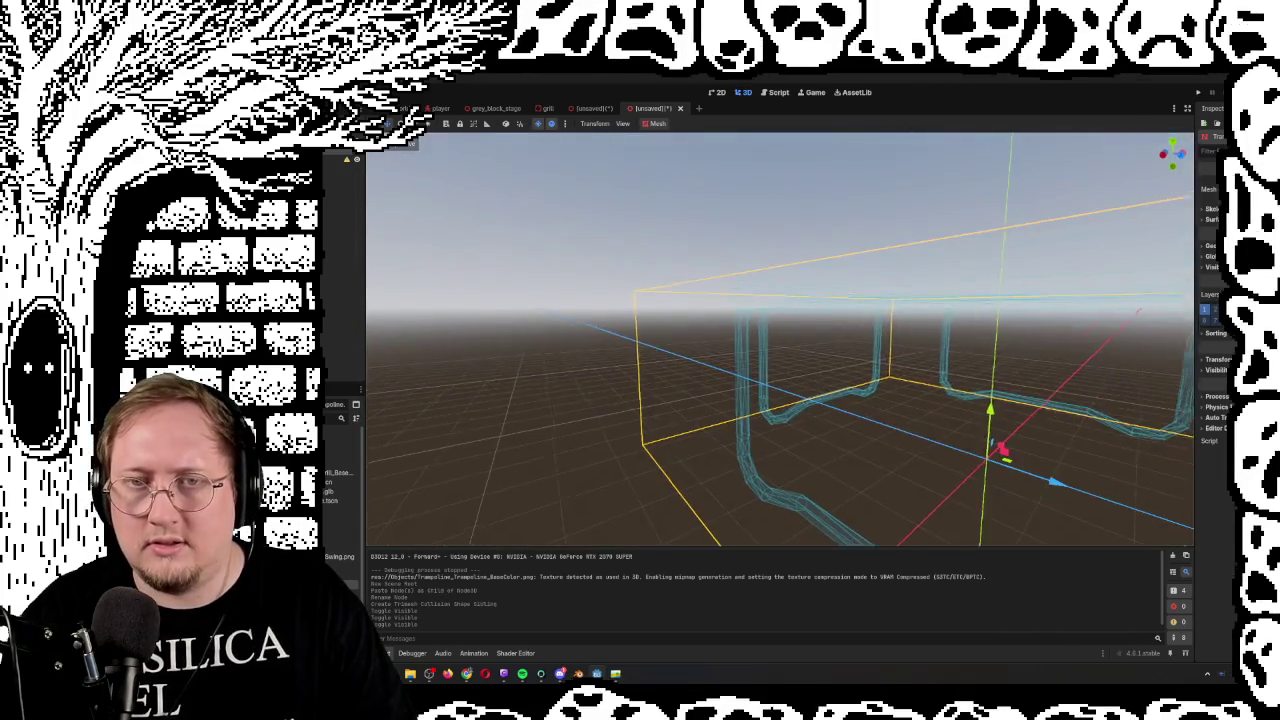
{"action": "scroll", "coordinate": [780, 340], "scroll_direction": "down", "scroll_amount": 5}
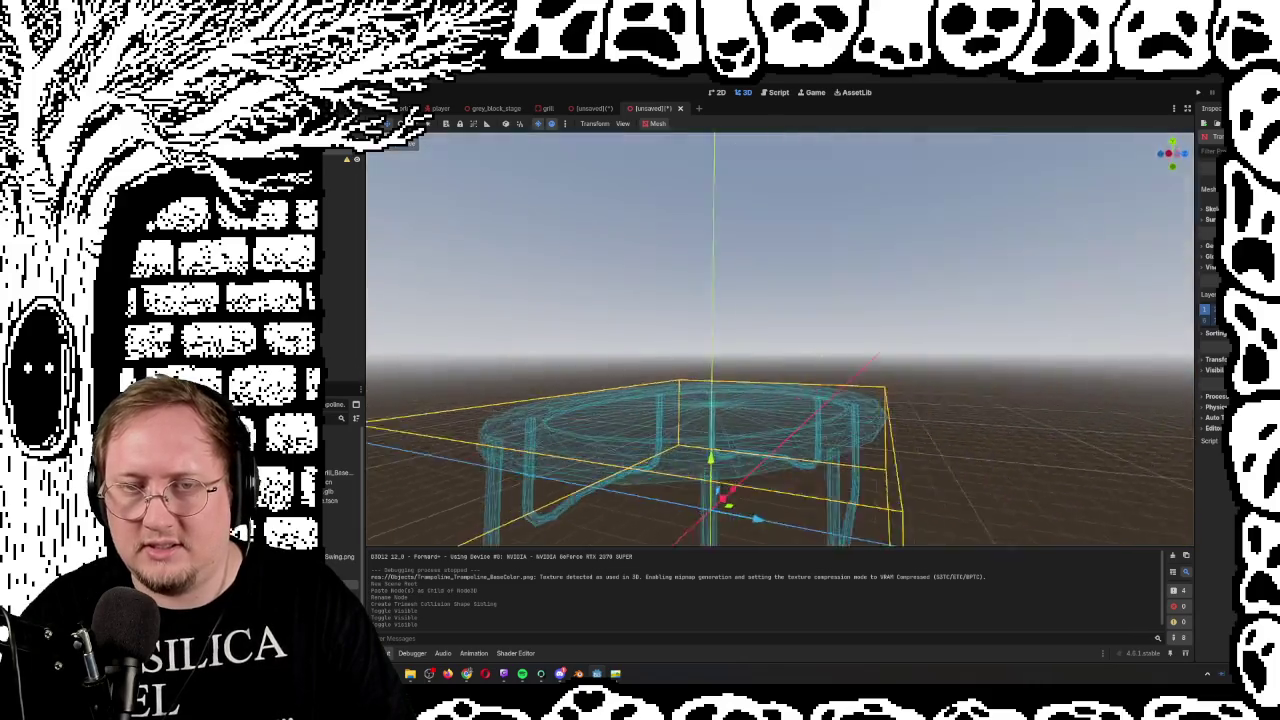
{"action": "mouse_move", "coordinate": [780, 300]}
{"action": "left_mouse_down"}
{"action": "mouse_move", "coordinate": [785, 385]}
{"action": "mouse_move", "coordinate": [538, 240]}
{"action": "left_mouse_up"}
{"action": "scroll", "coordinate": [797, 383], "scroll_direction": "up", "scroll_amount": 3}
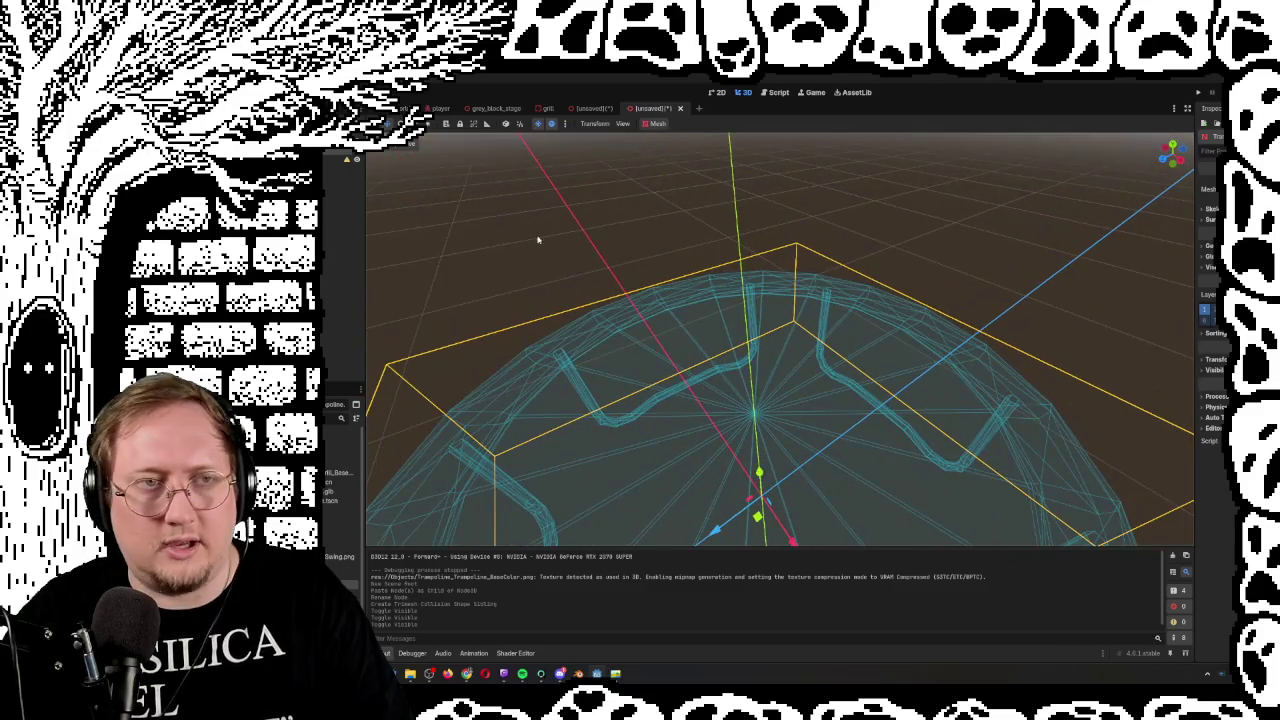
{"action": "left_click", "coordinate": [357, 159]}
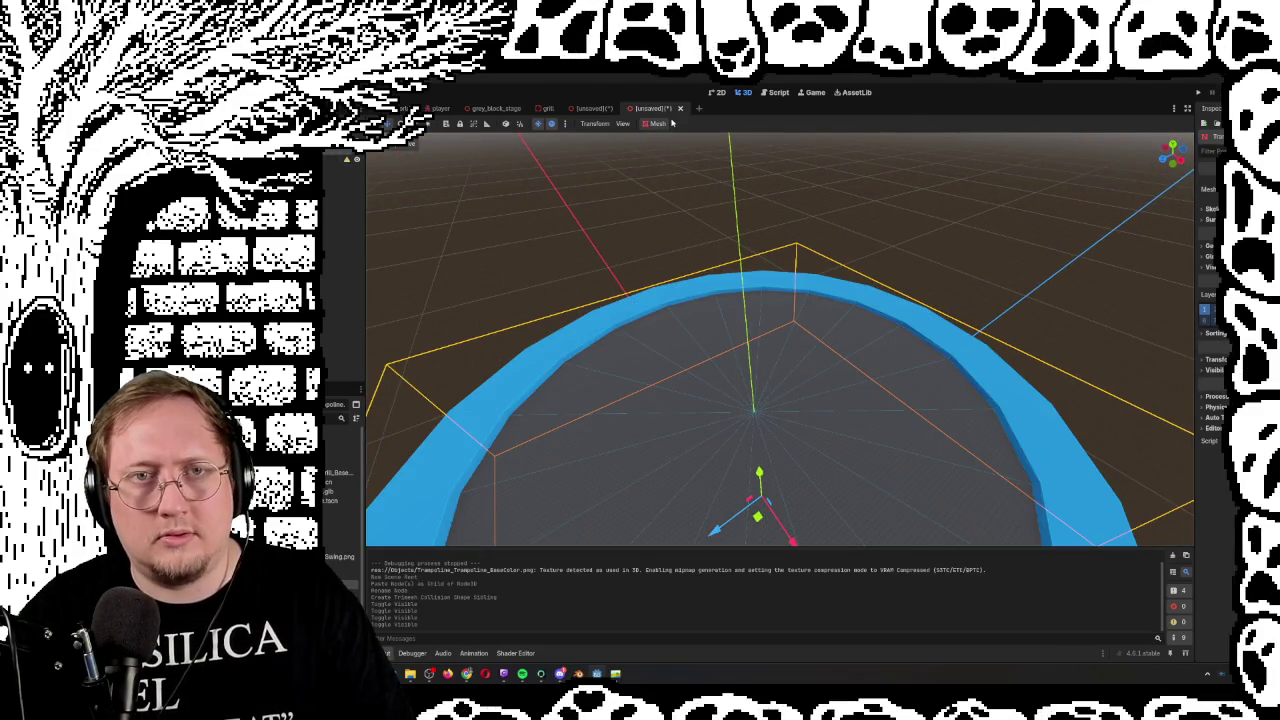
{"action": "key", "text": "ctrl+s"}
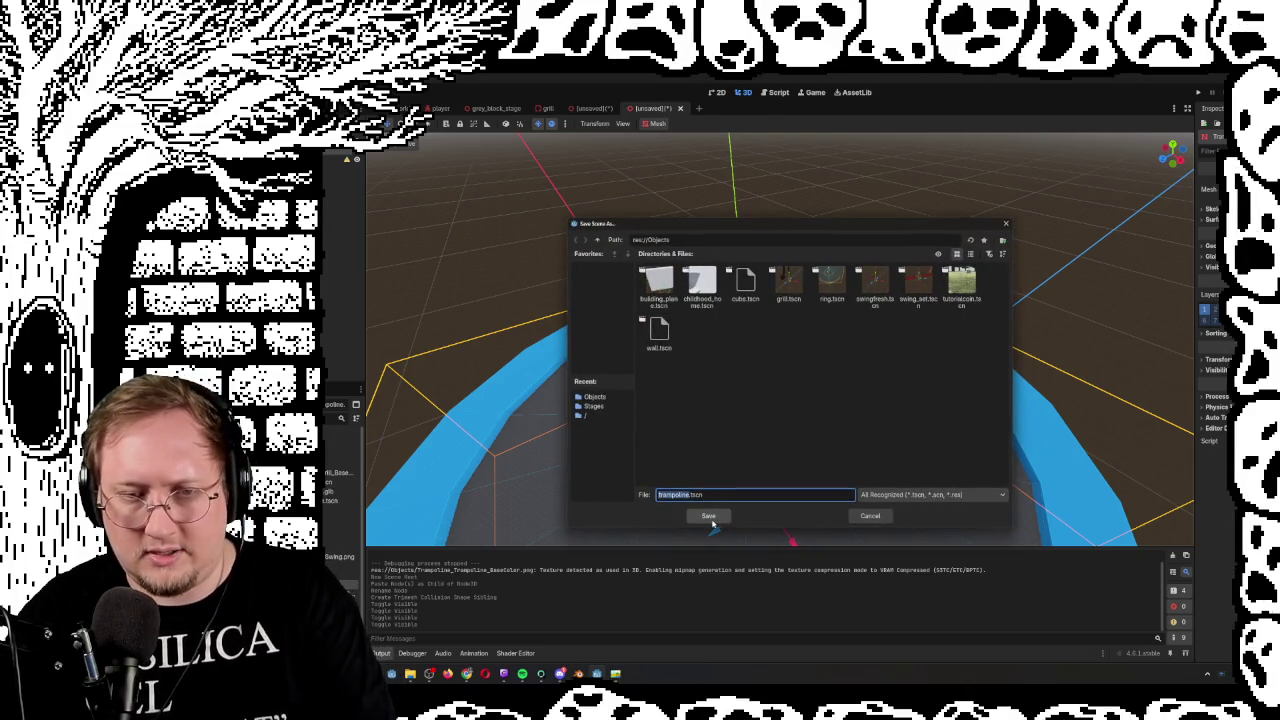
Save as trampoline.tscn, then close the trampoline, unsaved and grill scene tabs
{"action": "left_click", "coordinate": [710, 517]}
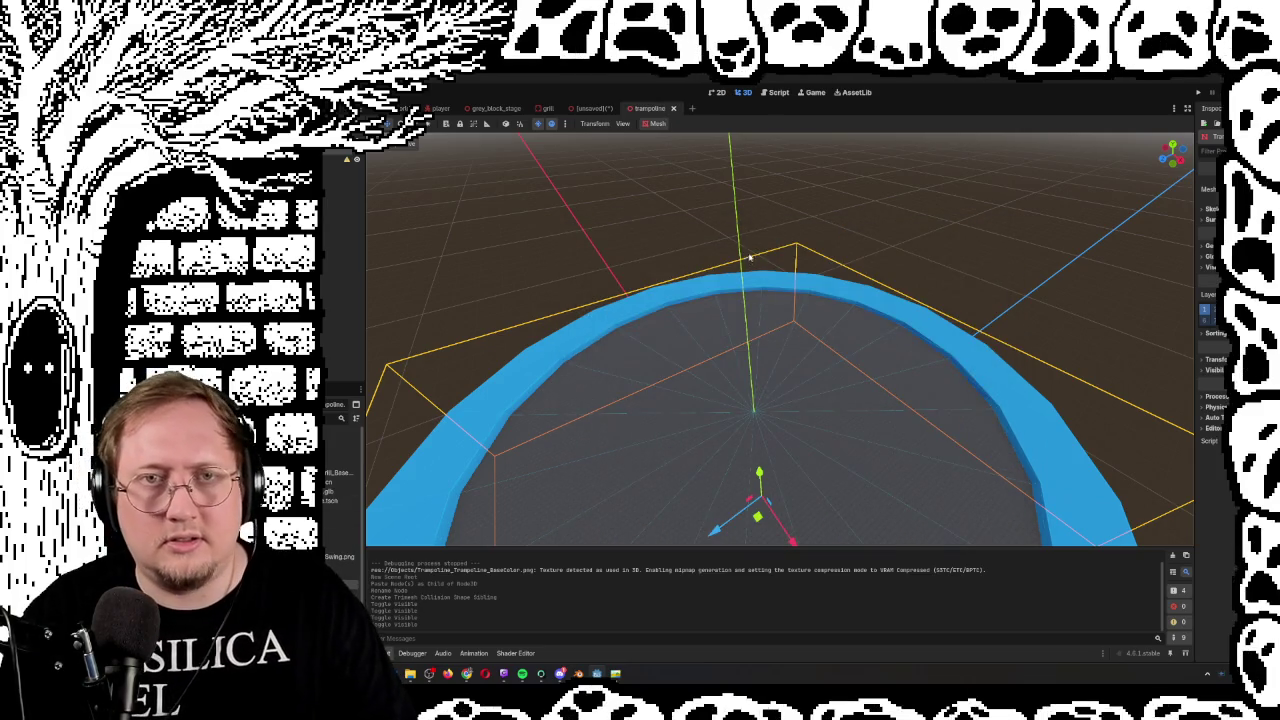
{"action": "left_click", "coordinate": [675, 108]}
{"action": "left_click", "coordinate": [621, 109]}
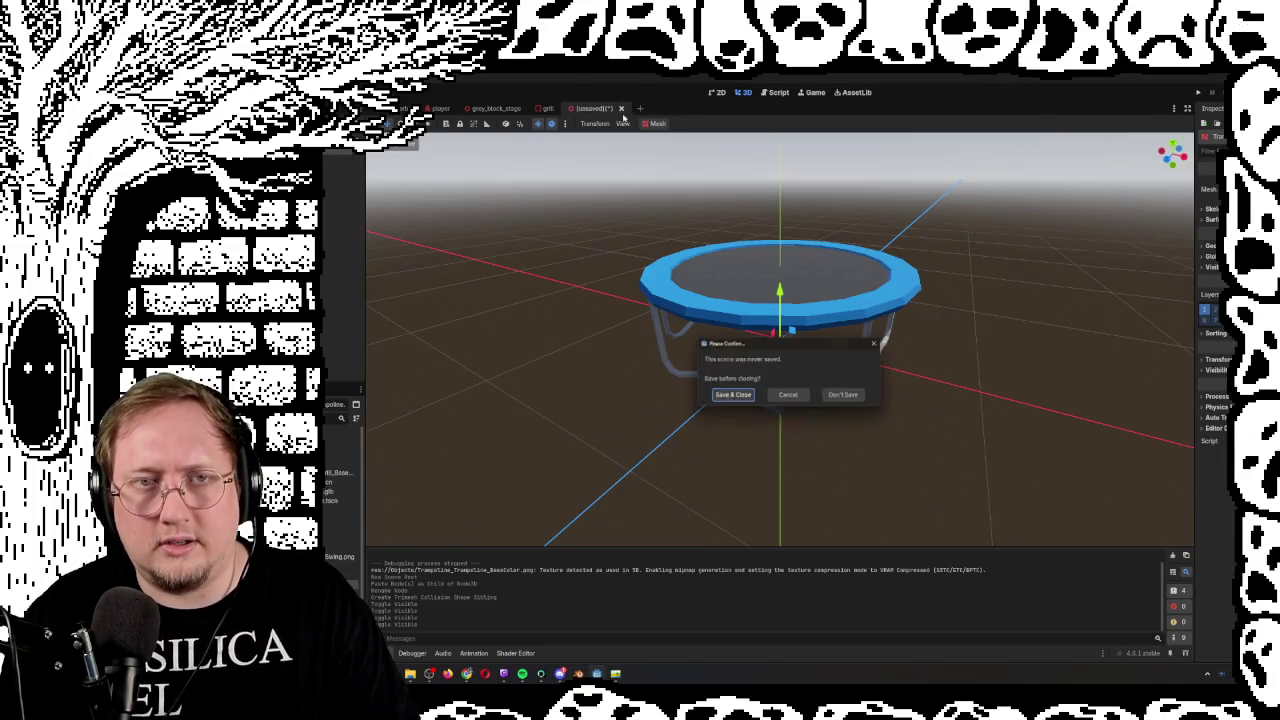
{"action": "left_click", "coordinate": [856, 399]}
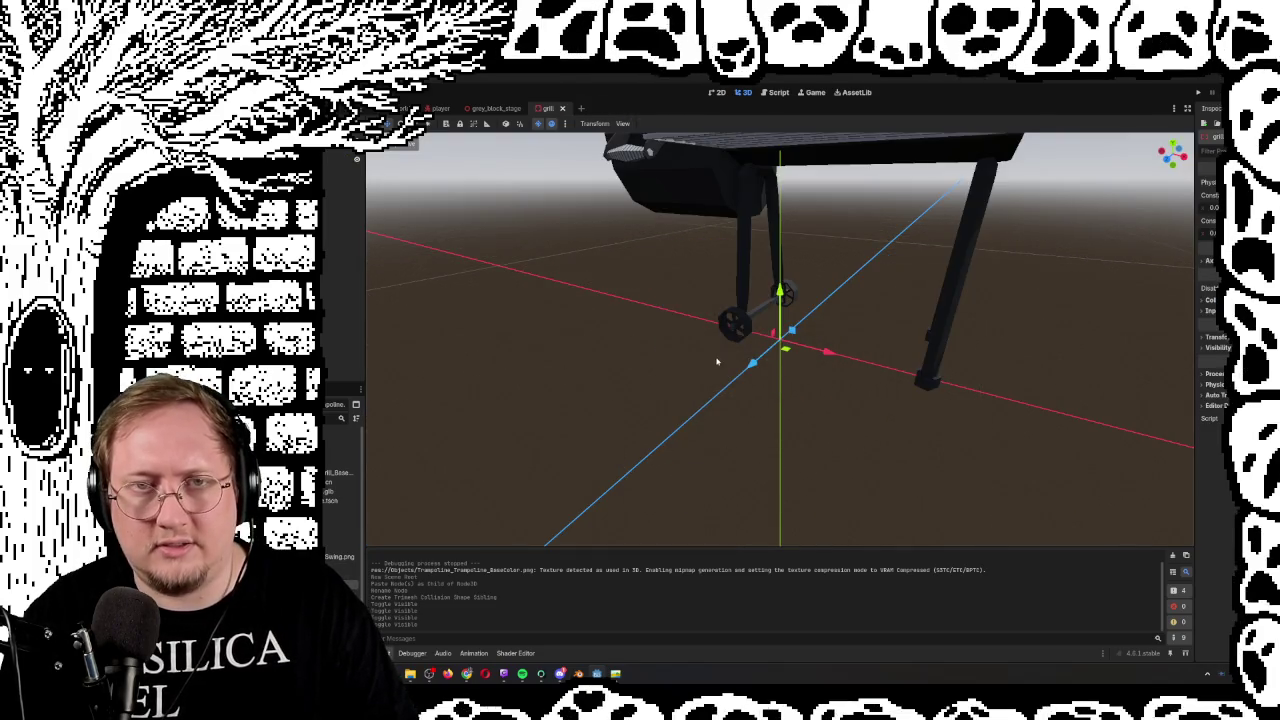
{"action": "scroll", "coordinate": [716, 361], "scroll_direction": "down", "scroll_amount": 5}
{"action": "left_click", "coordinate": [562, 108]}
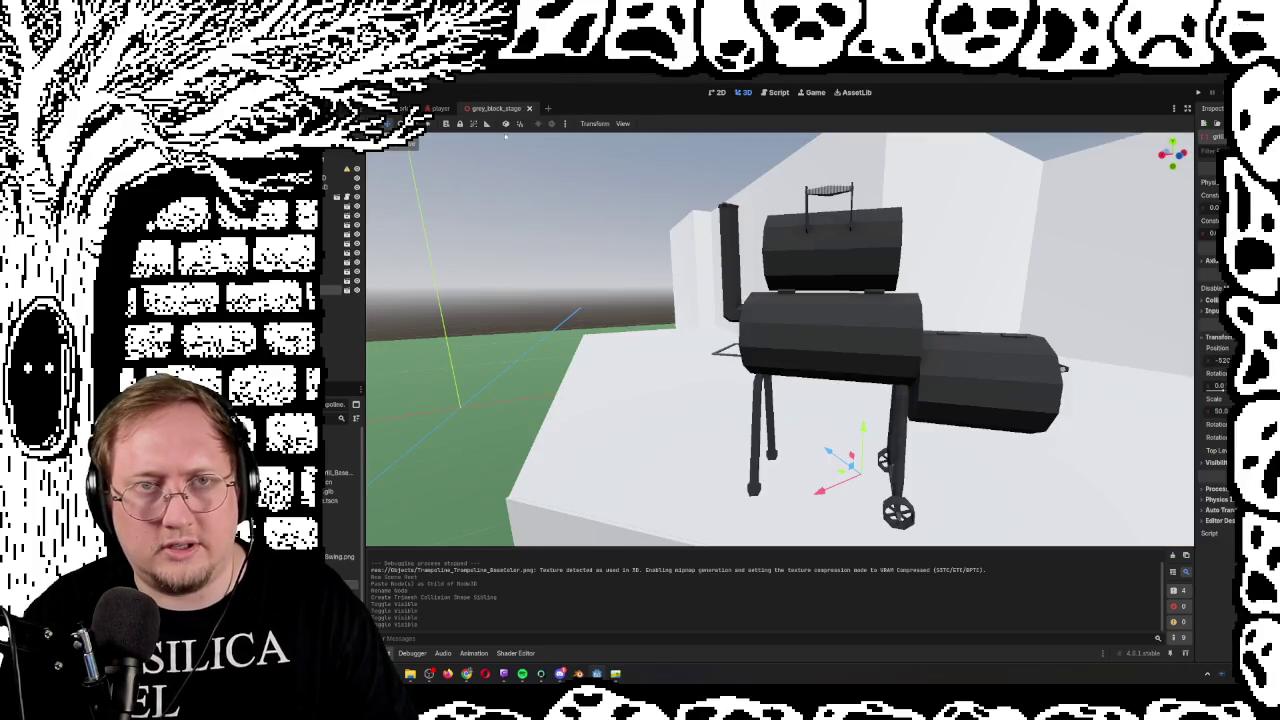
Drop a trampoline.tscn instance onto the stage ground, frame it, and run the game
{"action": "scroll", "coordinate": [744, 270], "scroll_direction": "down", "scroll_amount": 5}
{"action": "left_click_drag", "start_coordinate": [744, 270], "coordinate": [1195, 400]}
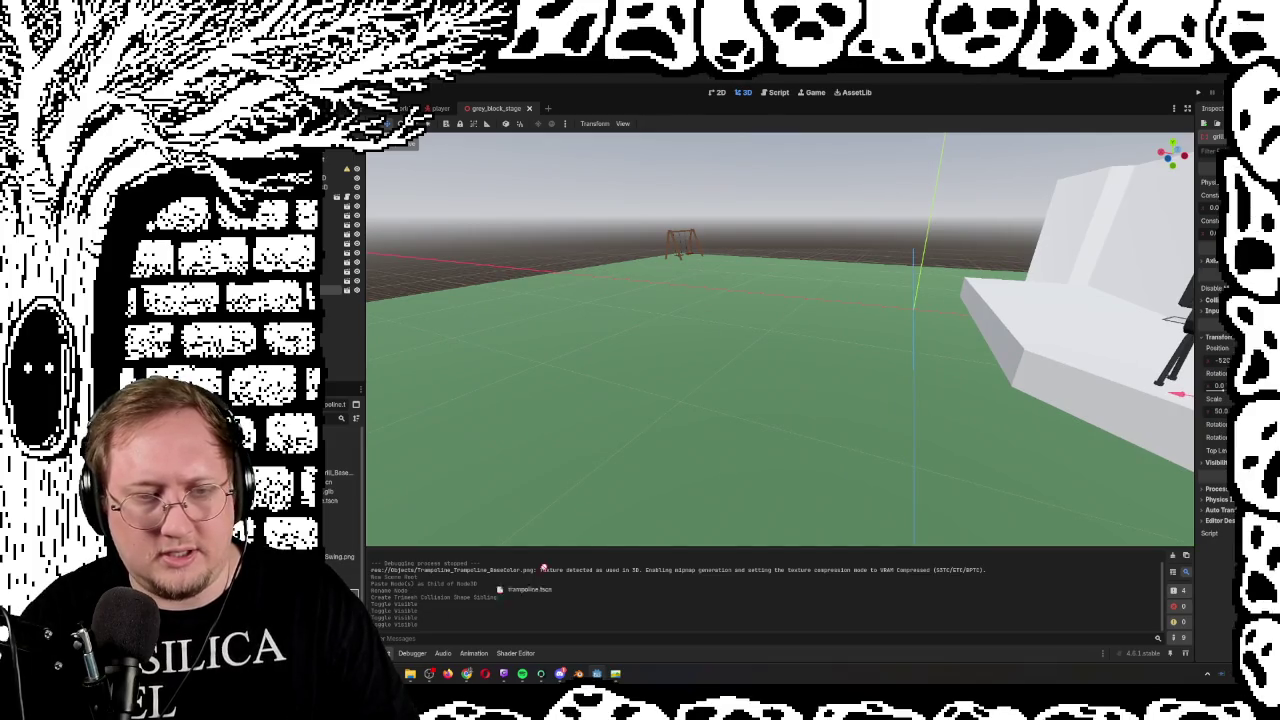
{"action": "left_click_drag", "start_coordinate": [676, 330], "coordinate": [677, 326]}
{"action": "key", "text": "f"}
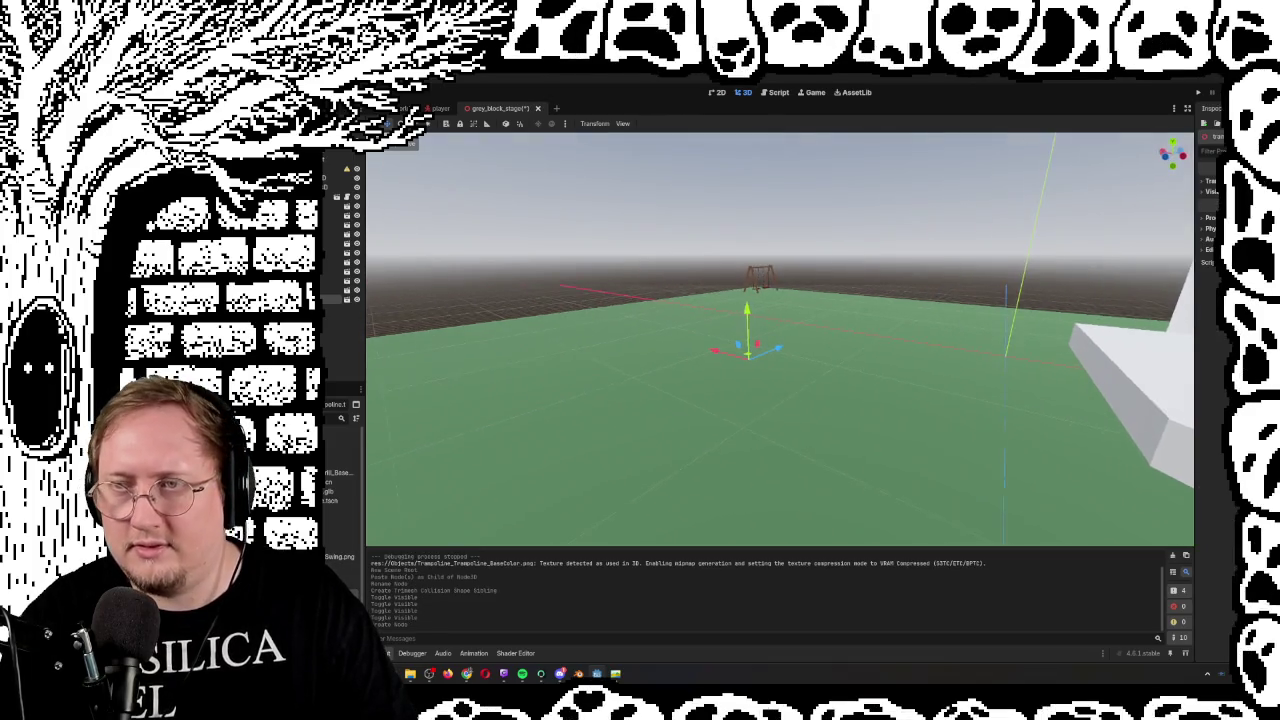
{"action": "key", "text": "w"}
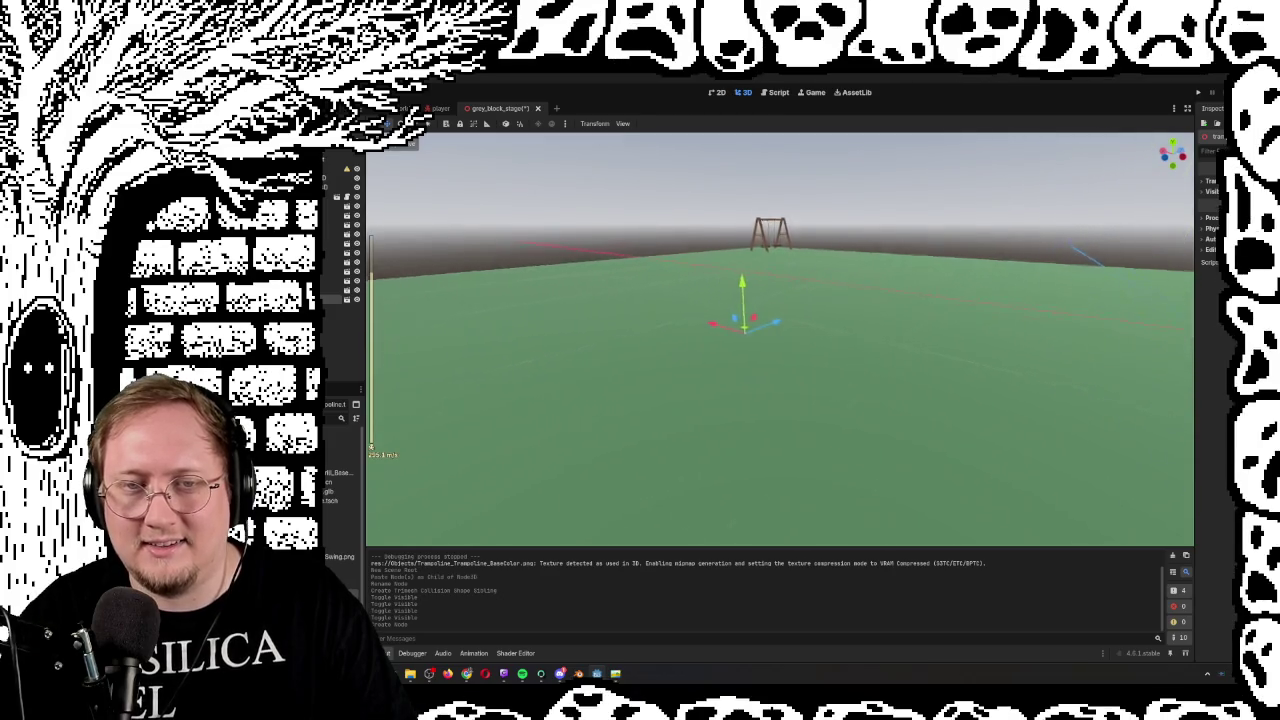
{"action": "scroll", "coordinate": [780, 340], "scroll_direction": "up", "scroll_amount": 3}
{"action": "key", "text": "f"}
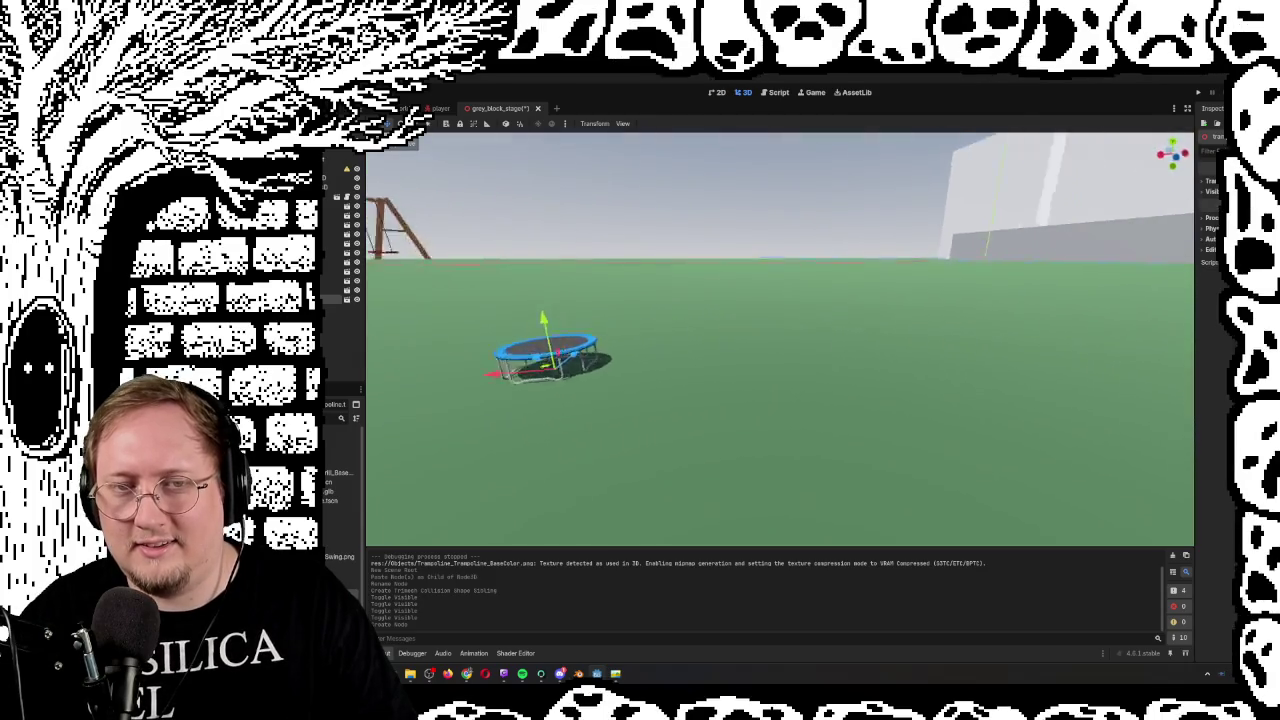
{"action": "key", "text": "F5"}
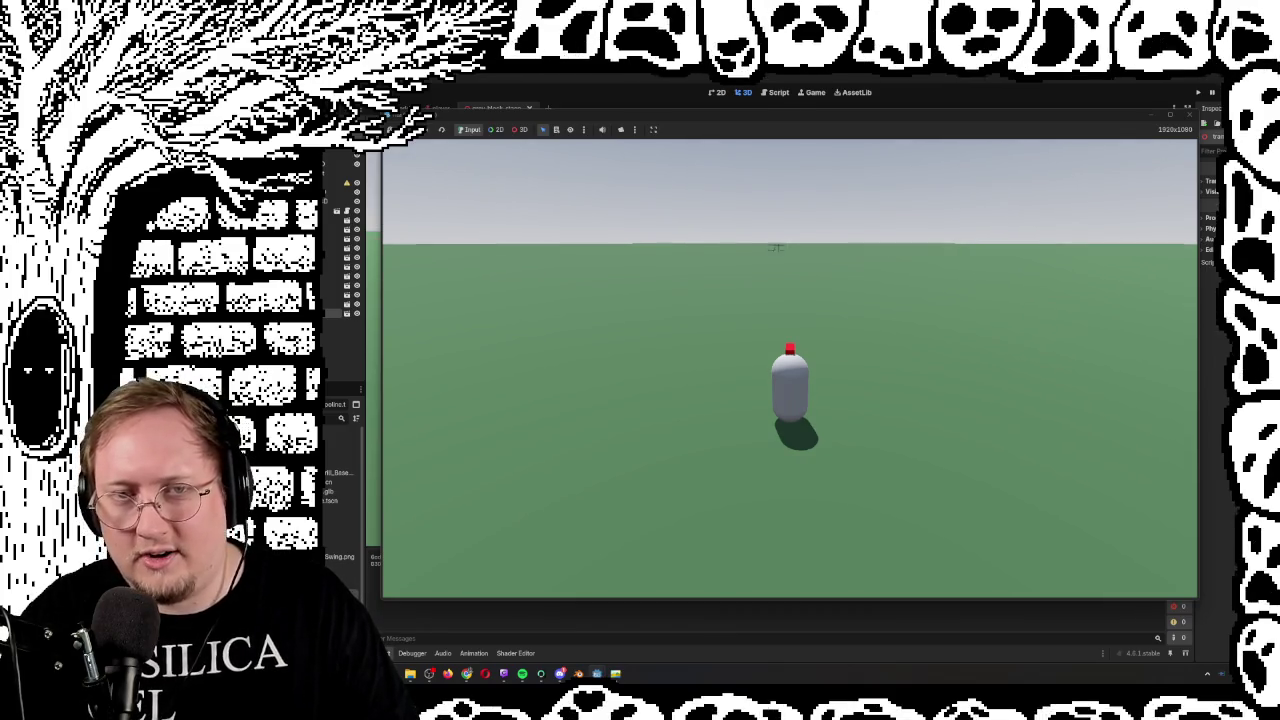
Walk the player onto the trampoline to bounce, back off, and stop the game with F8
{"action": "key", "text": "w"}
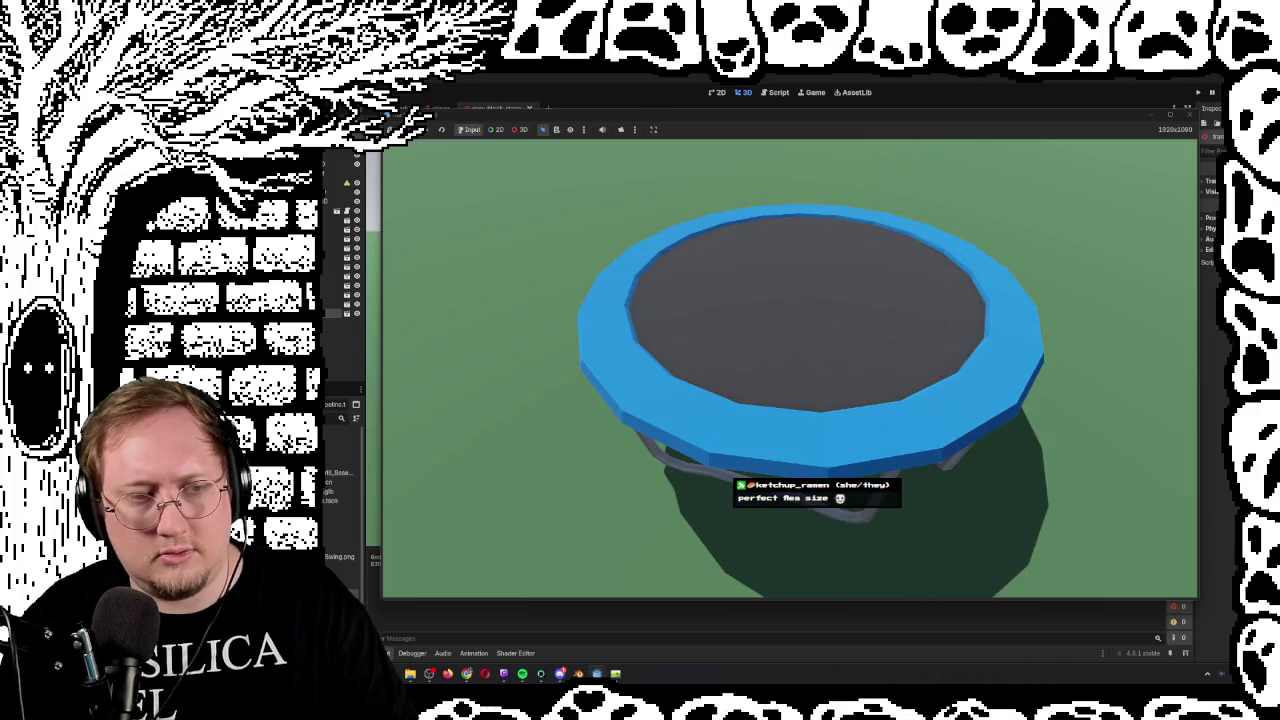
{"action": "key", "text": "s"}
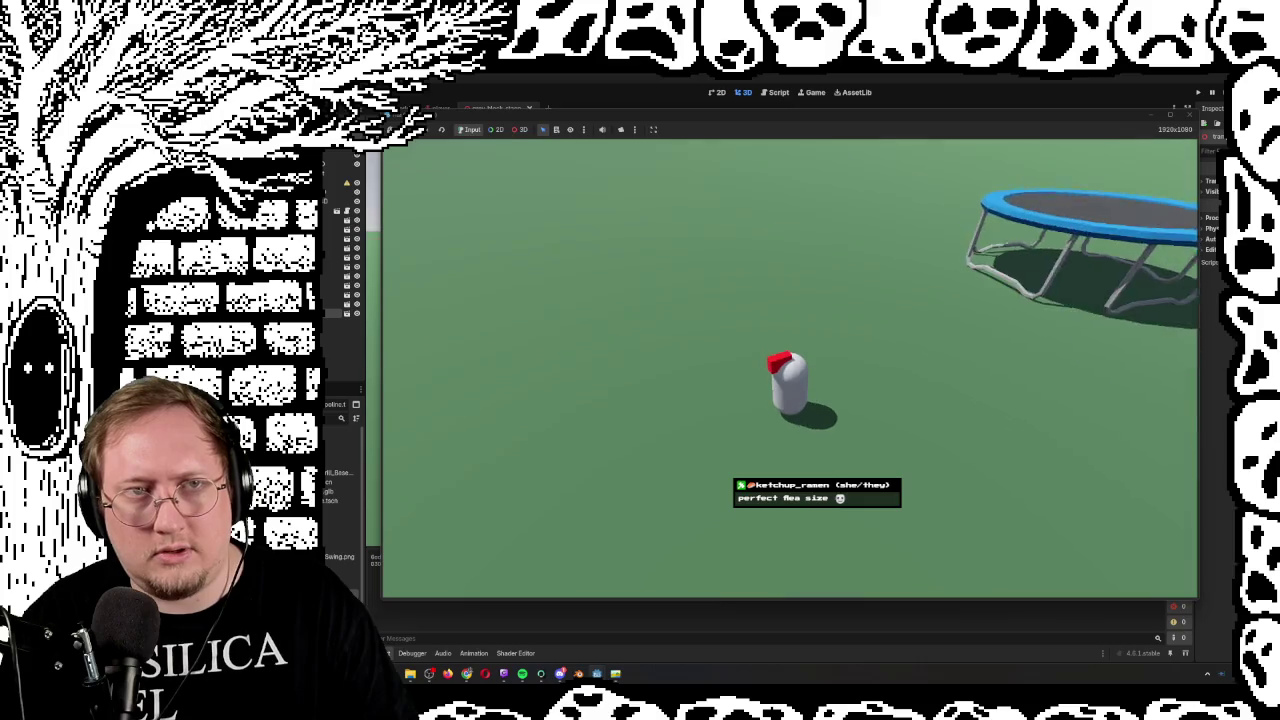
{"action": "key", "text": "F8"}
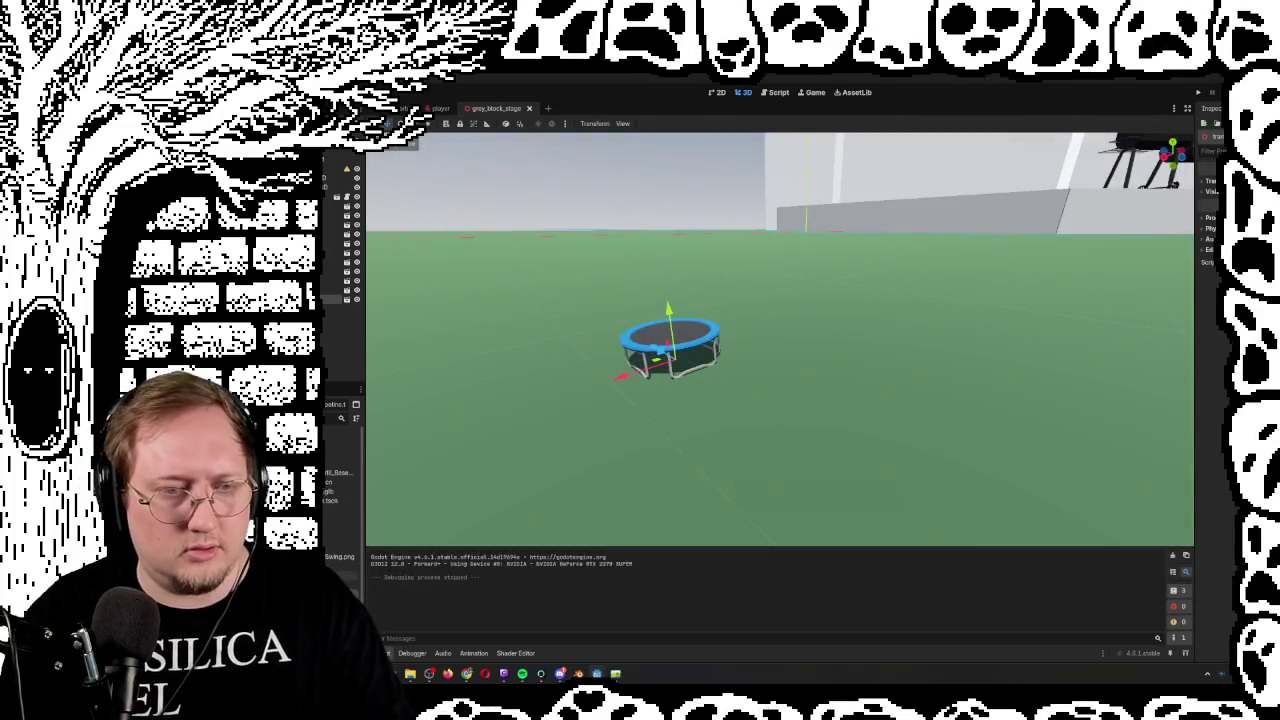
Change the trampoline.tscn root node's type to StaticBody3D
{"action": "left_click", "coordinate": [346, 170]}
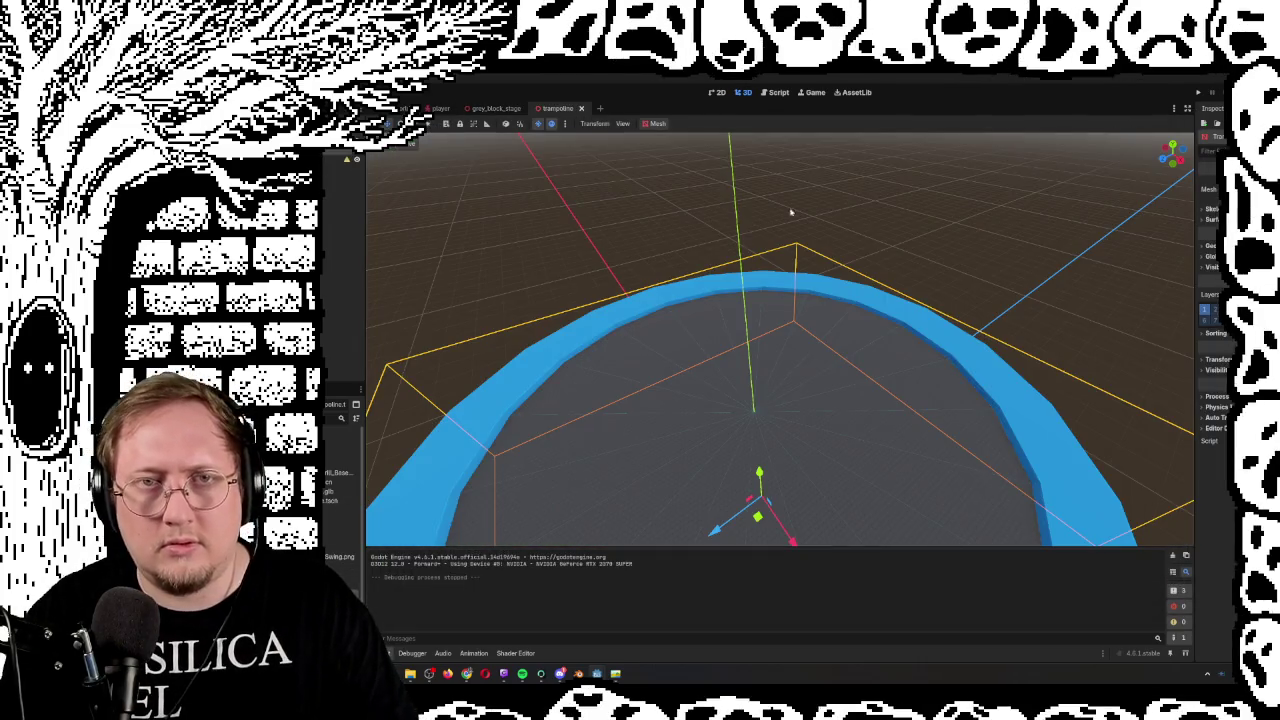
{"action": "scroll", "coordinate": [790, 212], "scroll_direction": "down", "scroll_amount": 10}
{"action": "left_click_drag", "start_coordinate": [790, 212], "coordinate": [437, 274]}
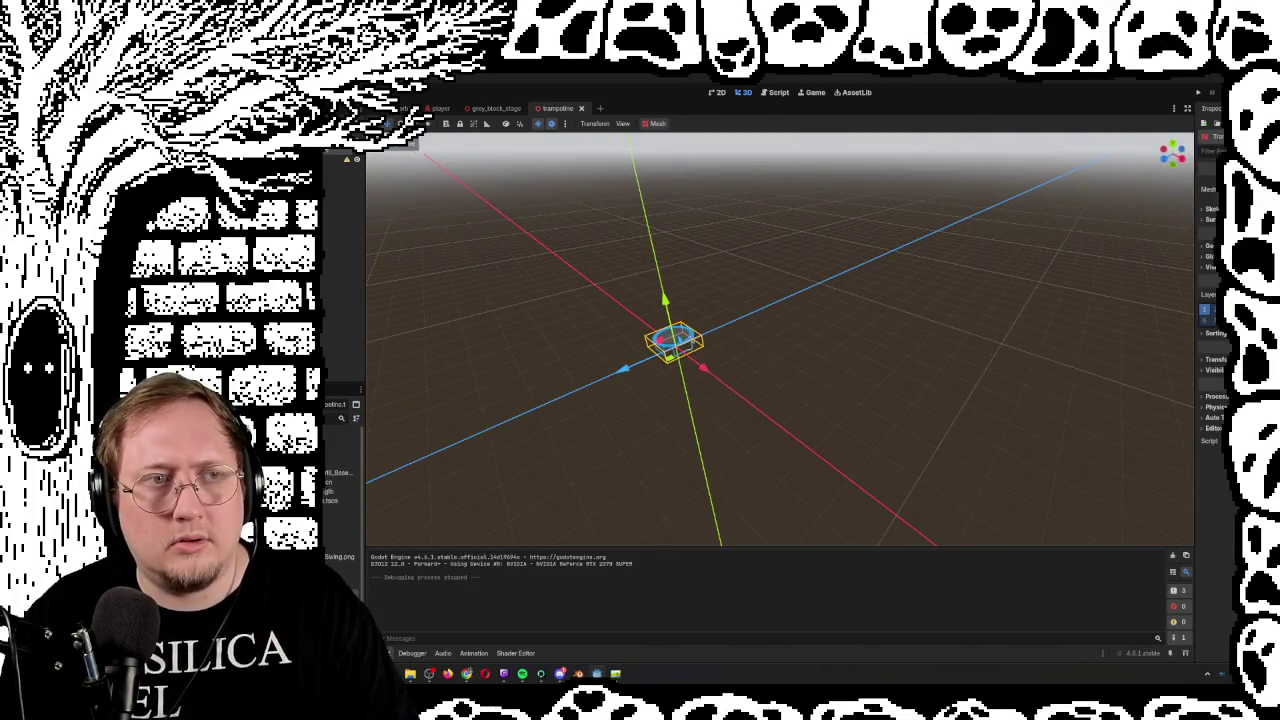
{"action": "right_click", "coordinate": [328, 148]}
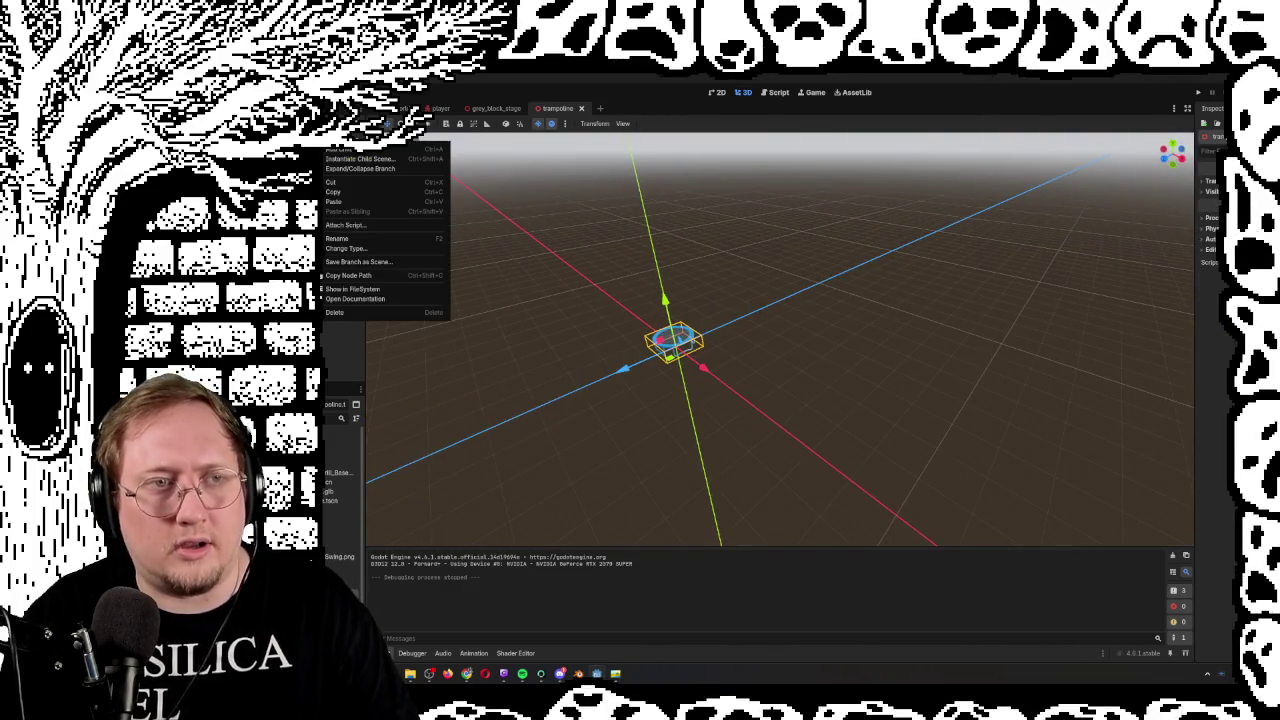
{"action": "left_click", "coordinate": [346, 248]}
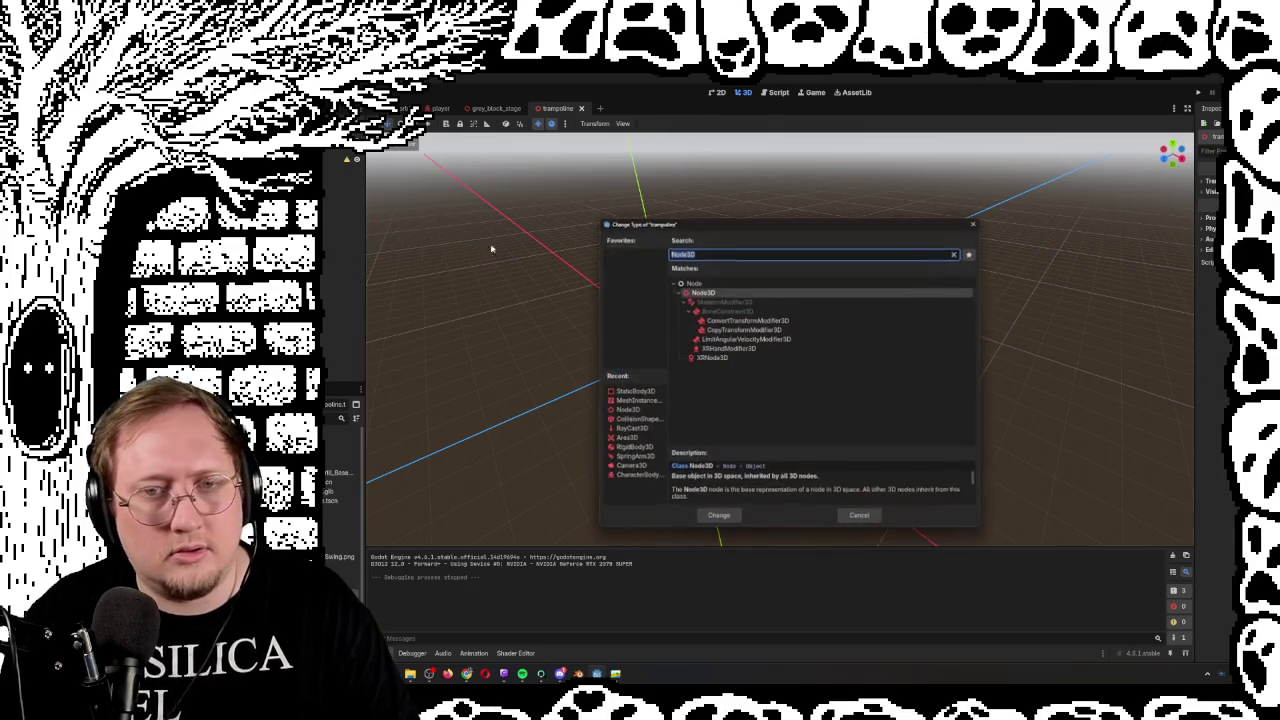
{"action": "left_click", "coordinate": [632, 391]}
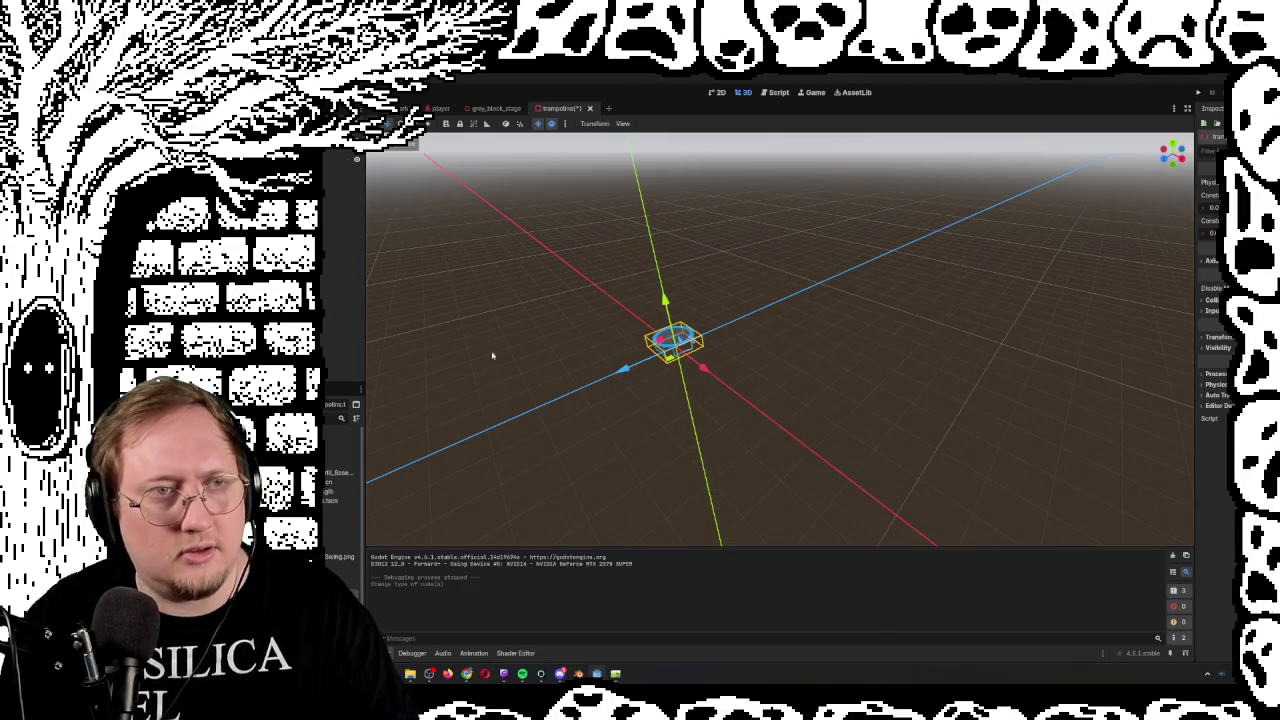
In grey_block_stage, move the trampoline to a new spot on the grass and run the game again
{"action": "left_click", "coordinate": [495, 108]}
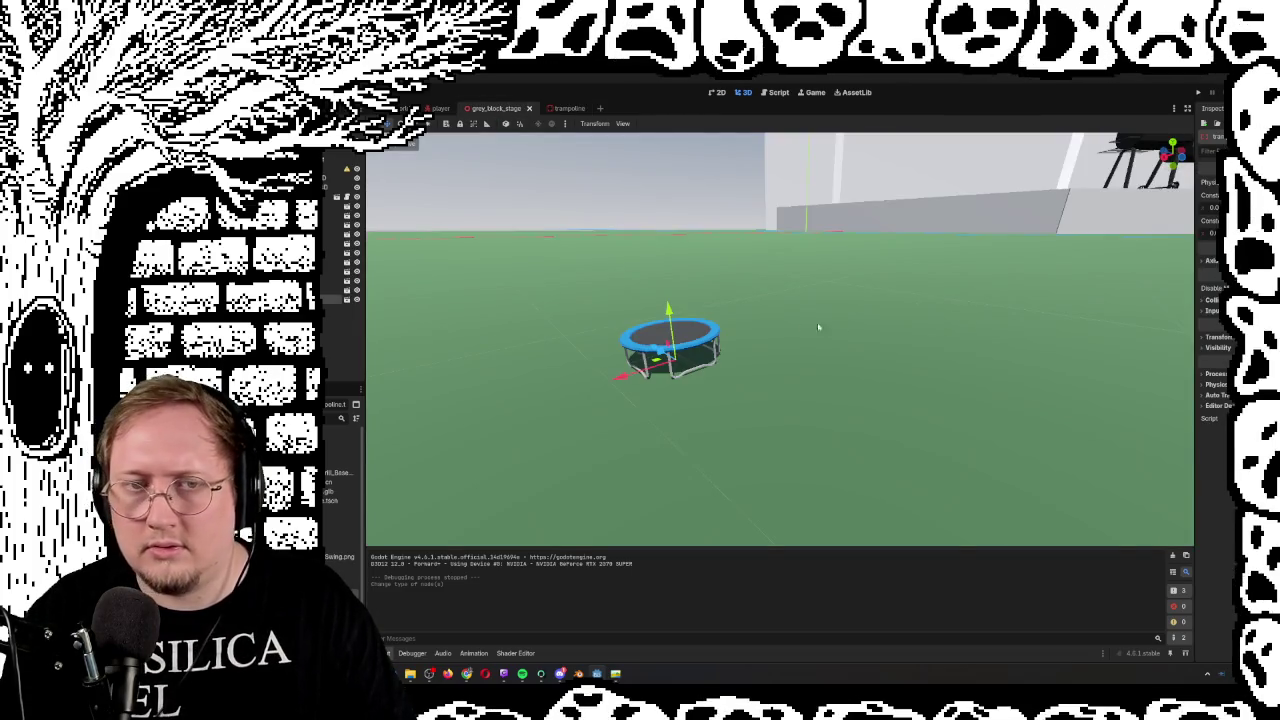
{"action": "scroll", "coordinate": [860, 313], "scroll_direction": "down", "scroll_amount": 10}
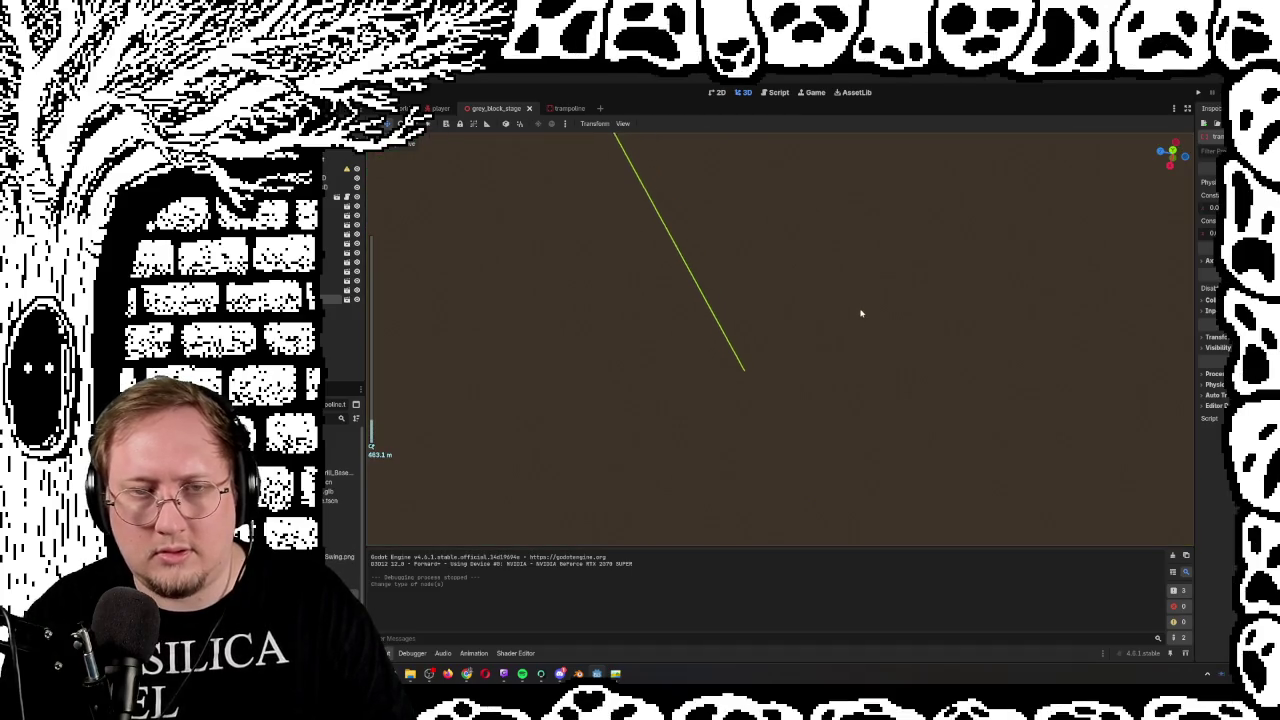
{"action": "key", "text": "f"}
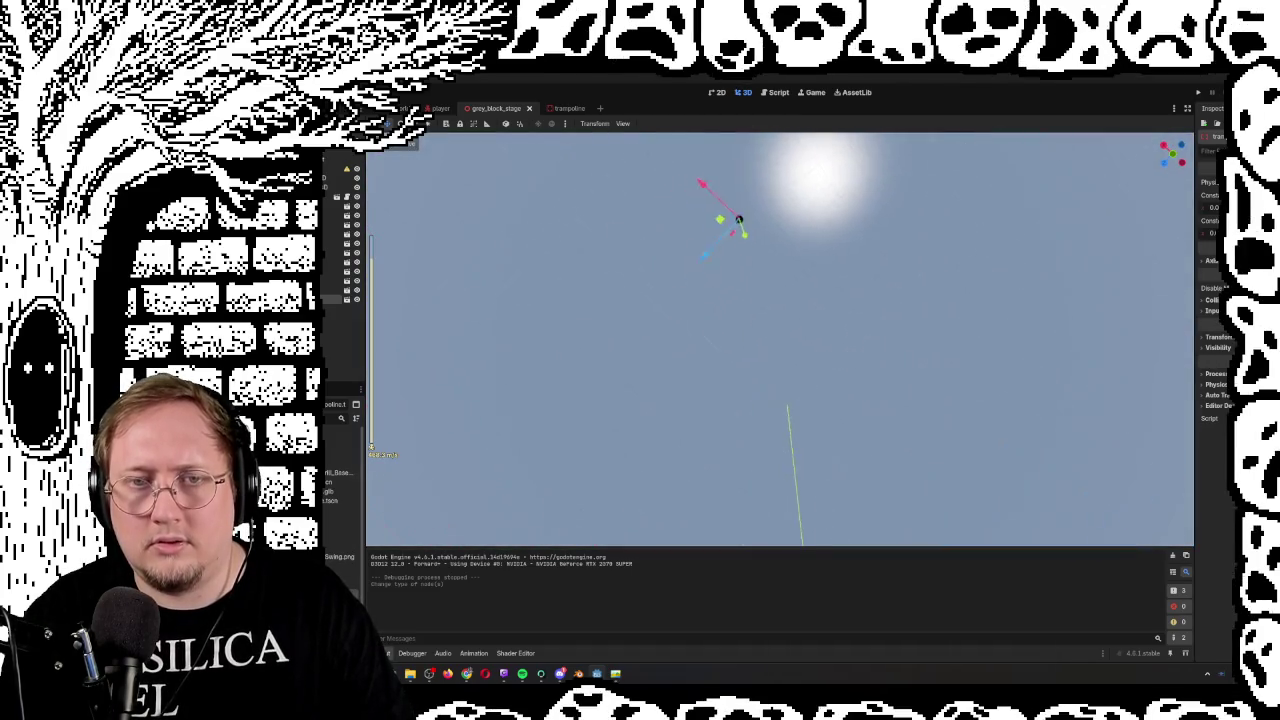
{"action": "left_click_drag", "start_coordinate": [738, 219], "coordinate": [706, 407]}
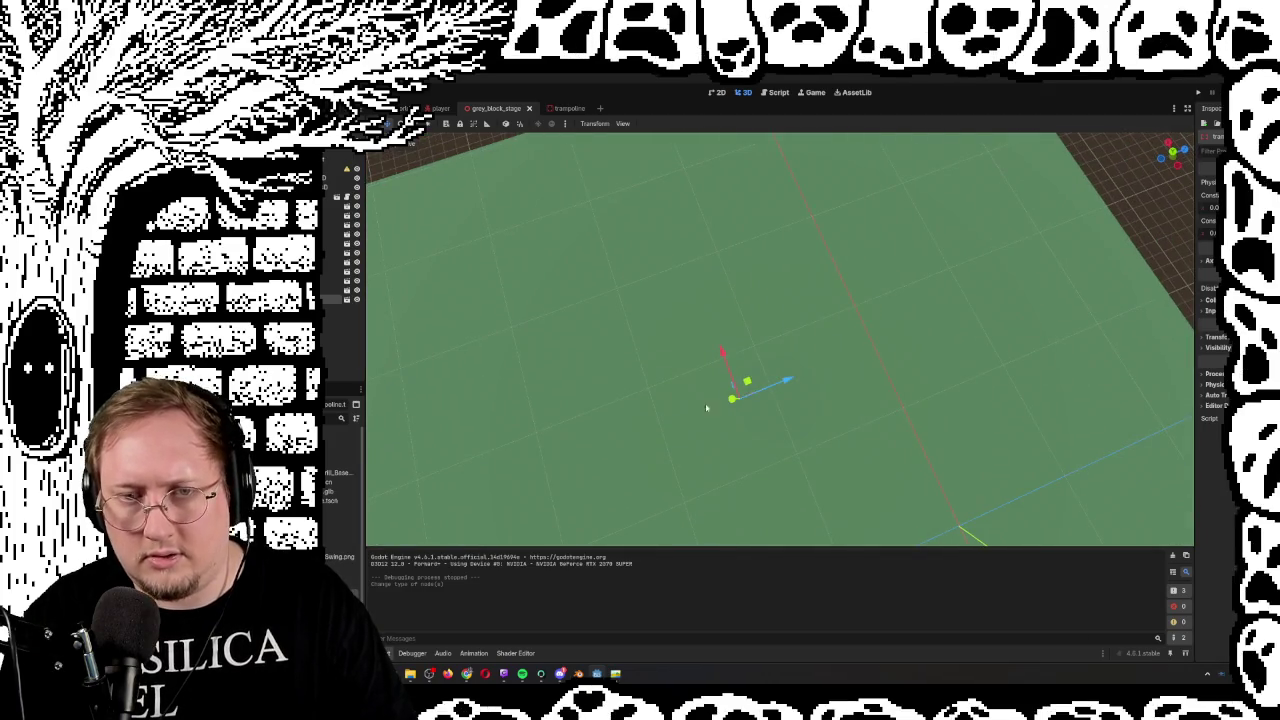
{"action": "left_click_drag", "start_coordinate": [951, 449], "coordinate": [940, 489]}
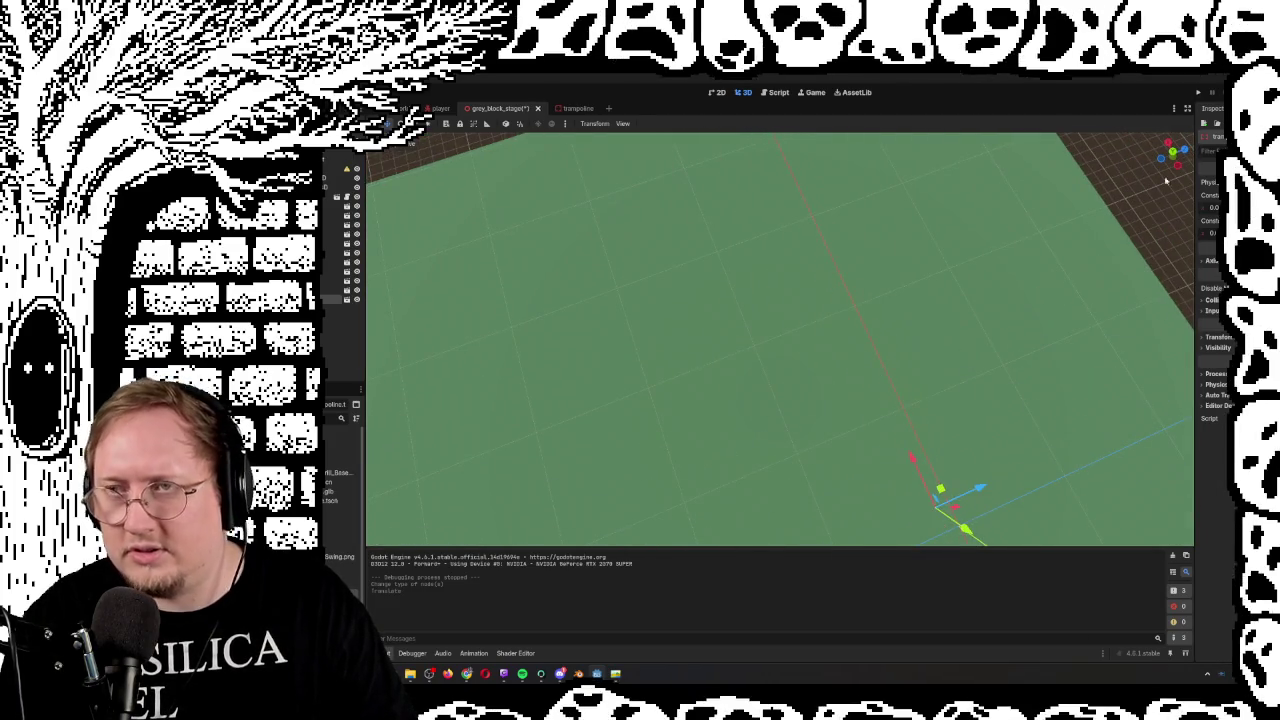
{"action": "key", "text": "F5"}
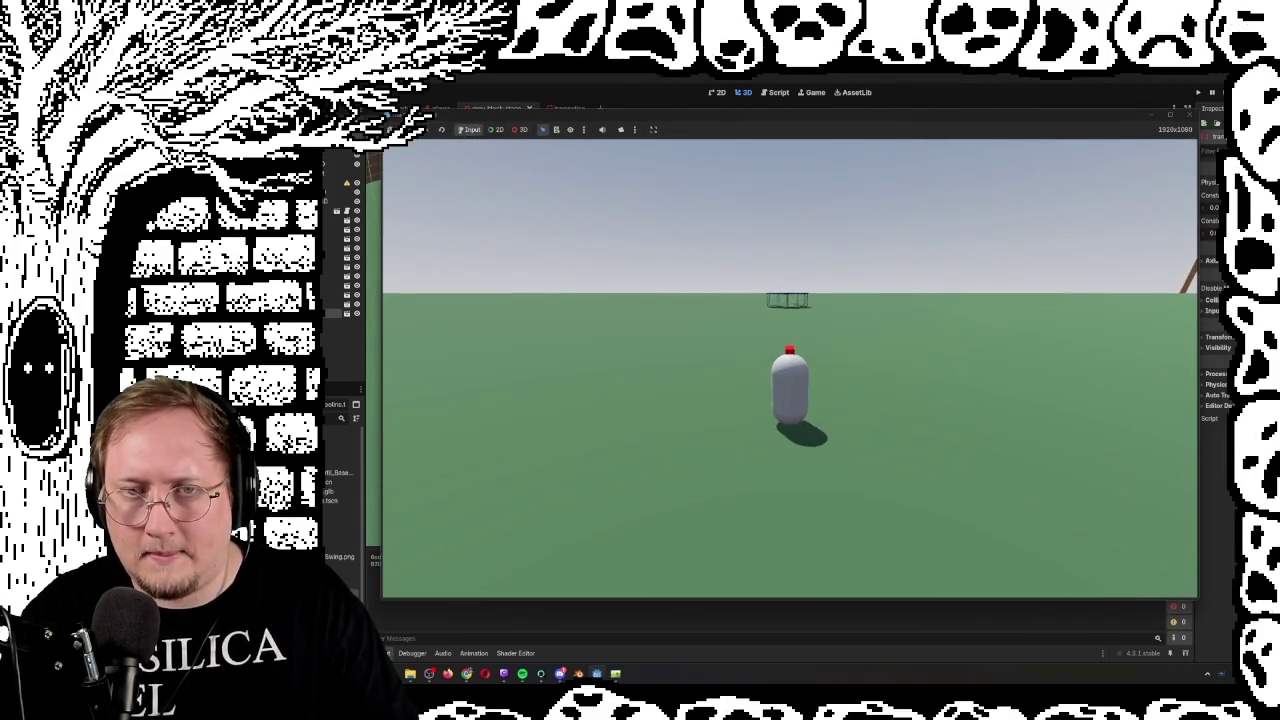
{"action": "key", "text": "w"}
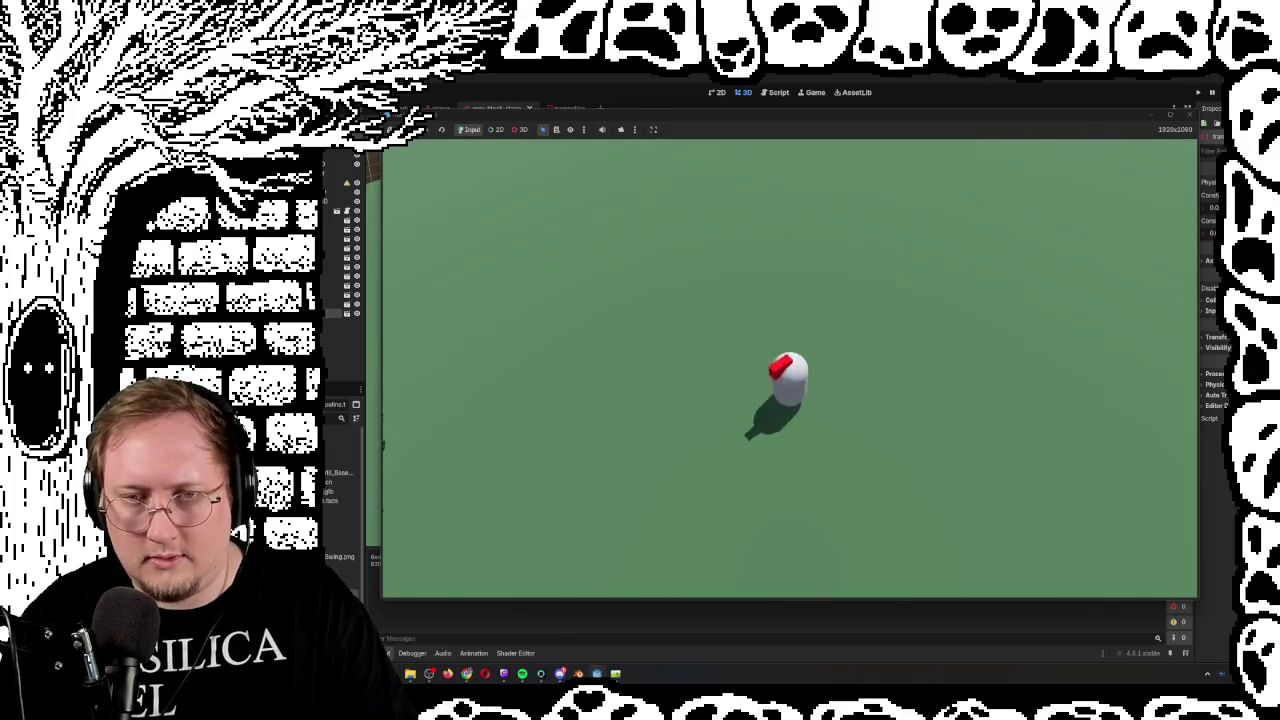